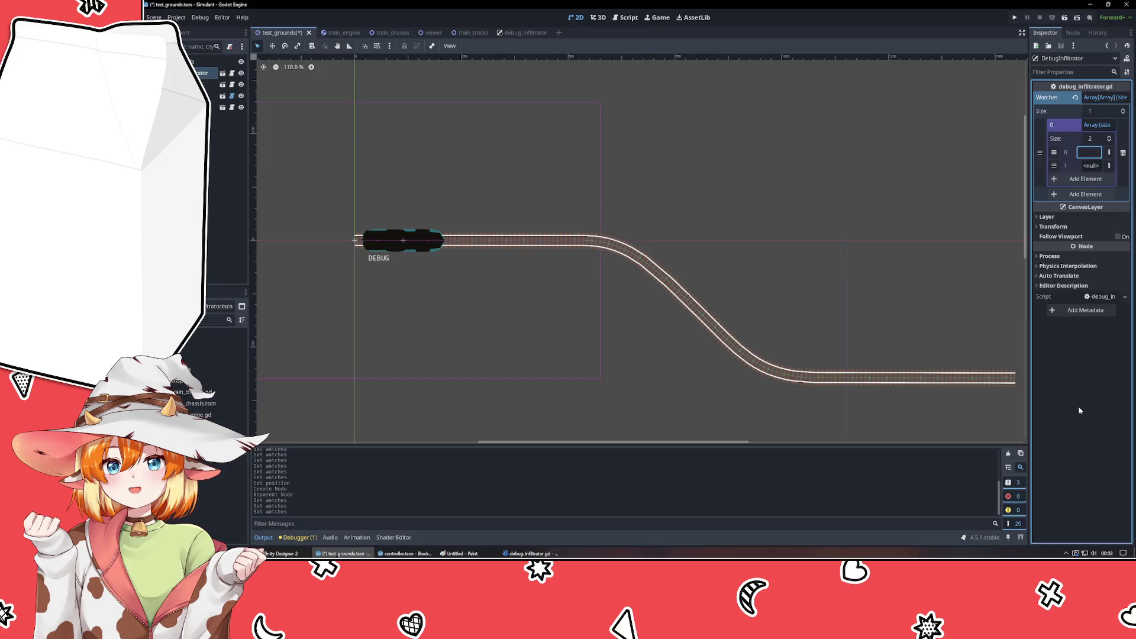
- Name Watches element 0 'Train Dir' and make element 1 a NodePath
type("Train Dir")
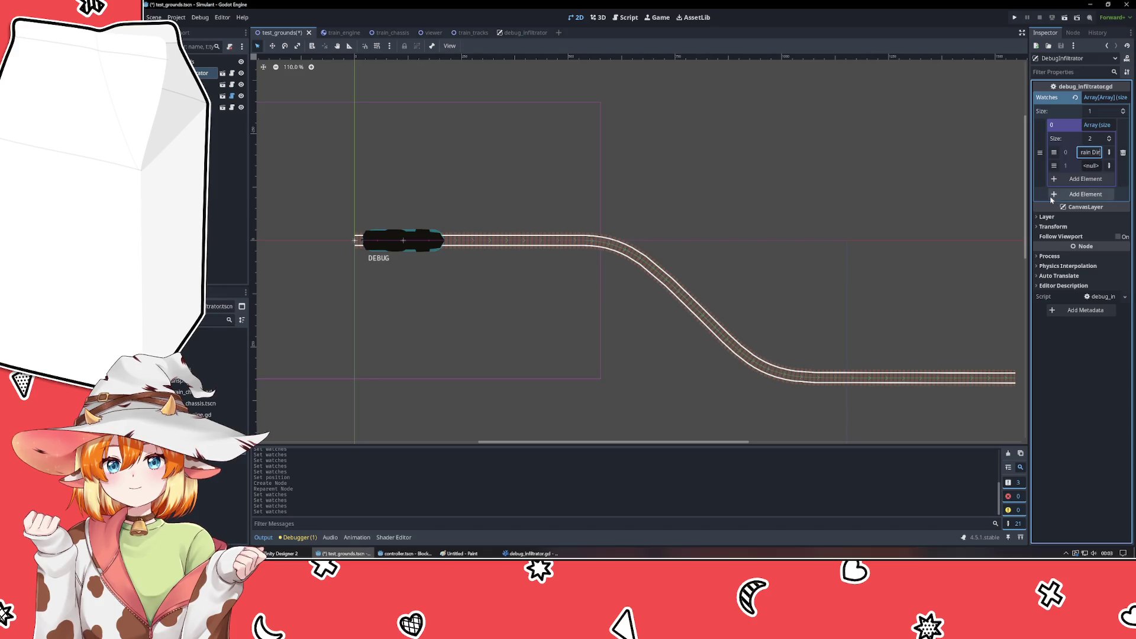
left_click(1109, 166)
left_click(1094, 252)
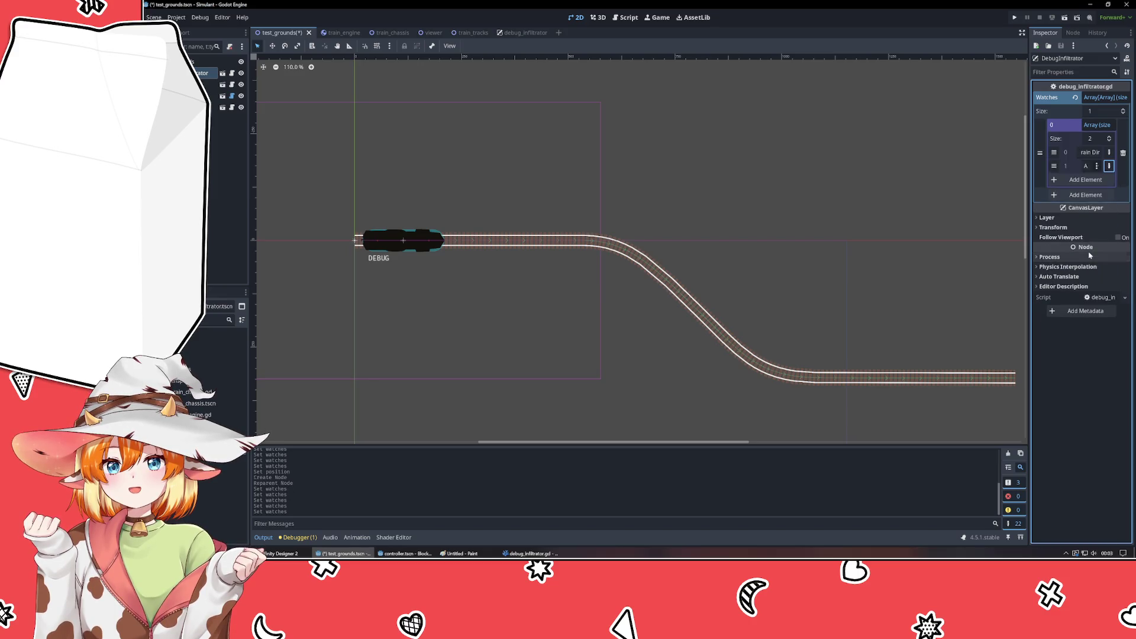
- Try assigning the Train node to the NodePath element, then cancel without assigning it
left_click(1086, 165)
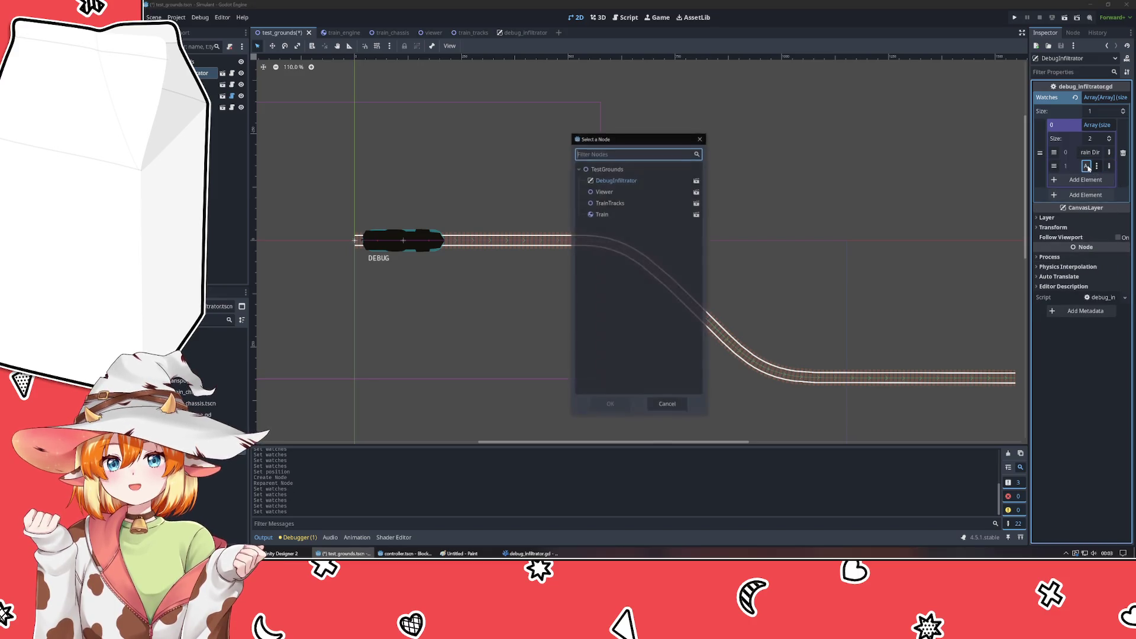
left_click(614, 216)
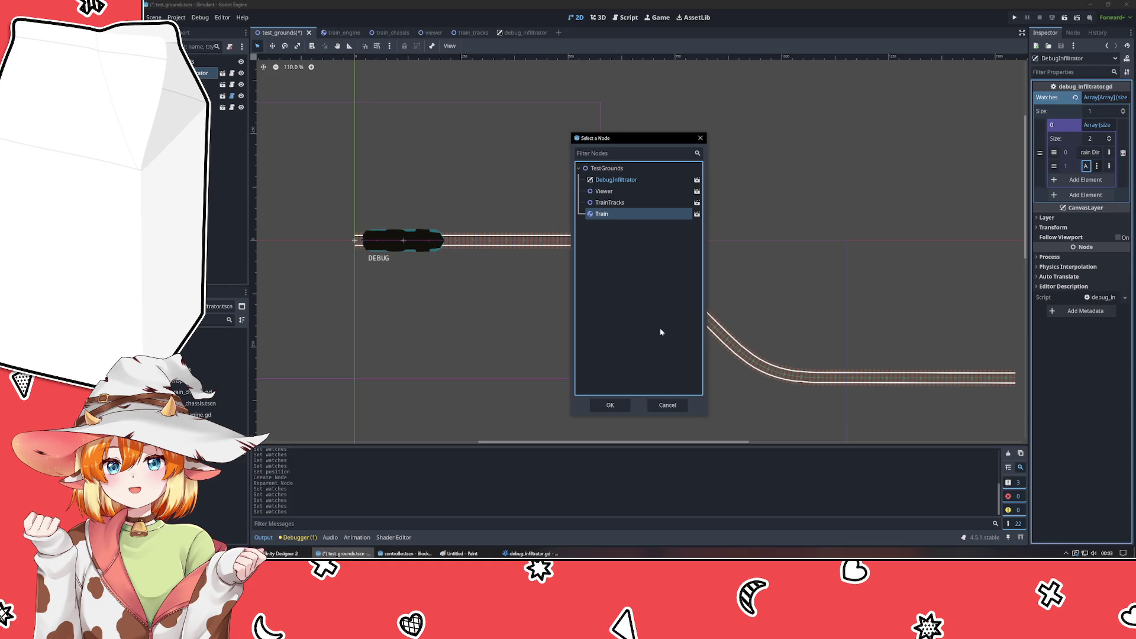
left_click(664, 405)
left_click(1097, 167)
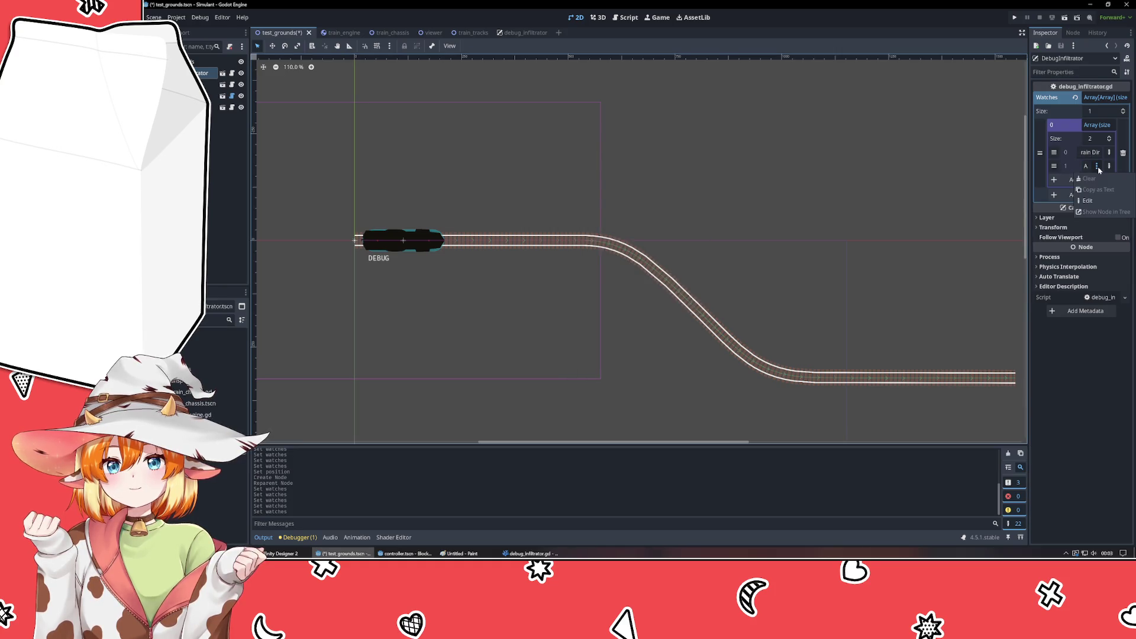
left_click(1092, 201)
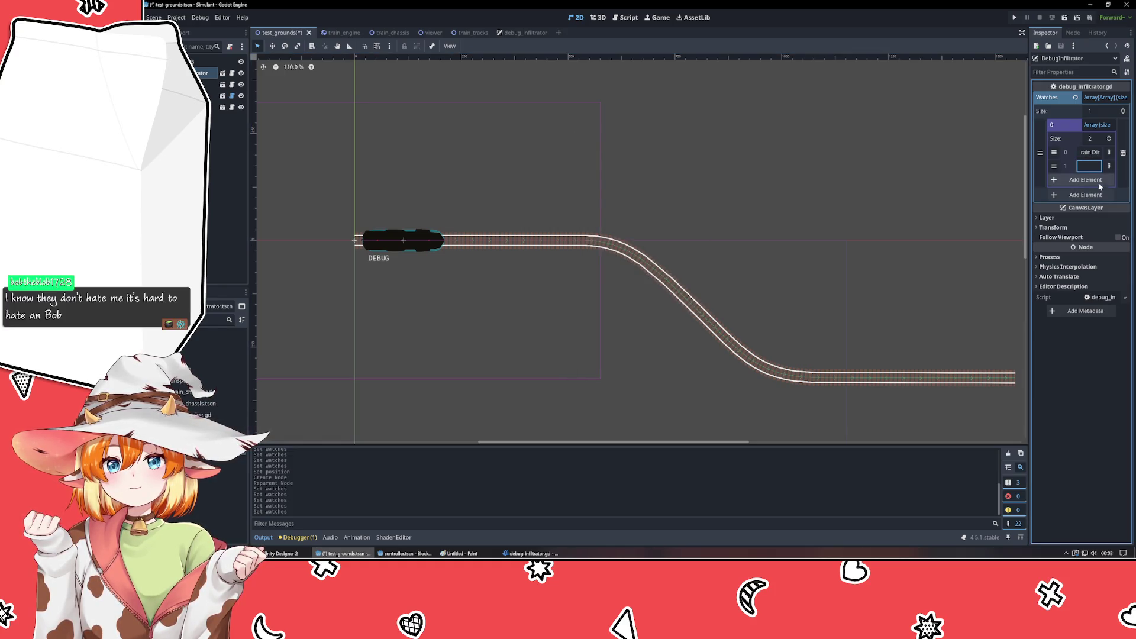
left_click(1063, 380)
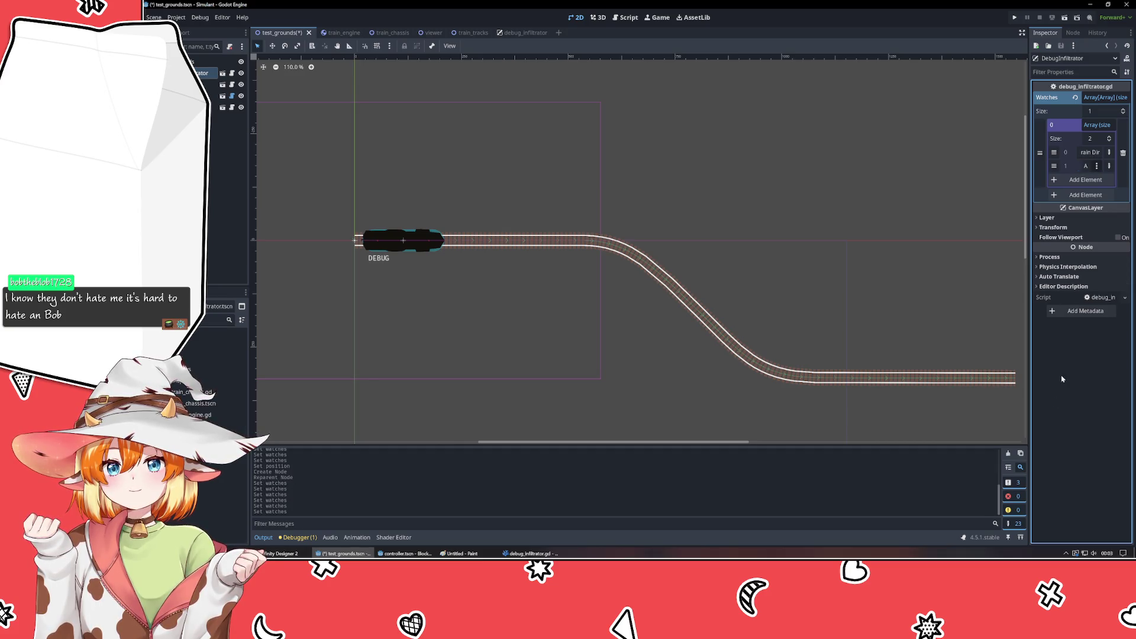
left_click(1086, 167)
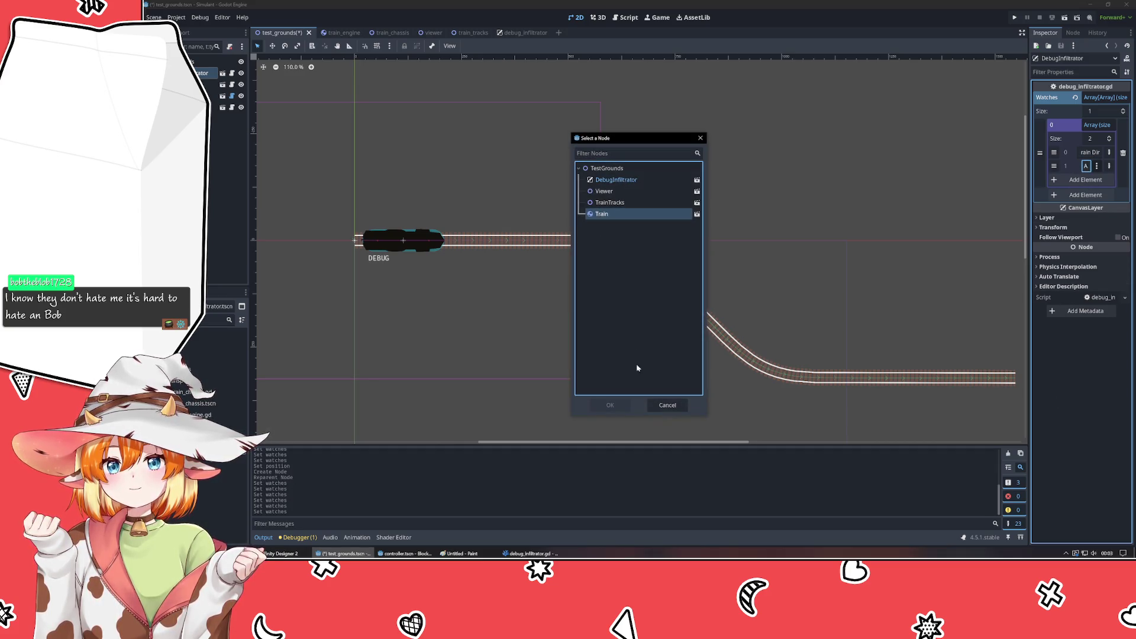
left_click(667, 405)
left_click(1111, 168)
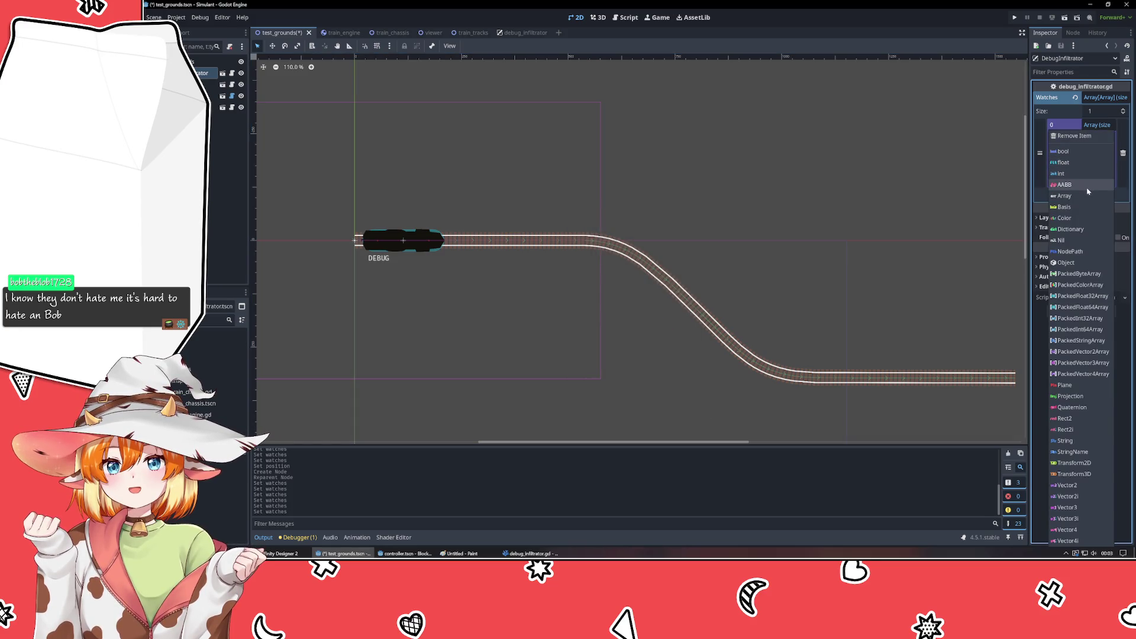
- Try Object for element 1, back out of the resource pickers, then choose Vector2 (0.0, 0.0)
left_click(1084, 265)
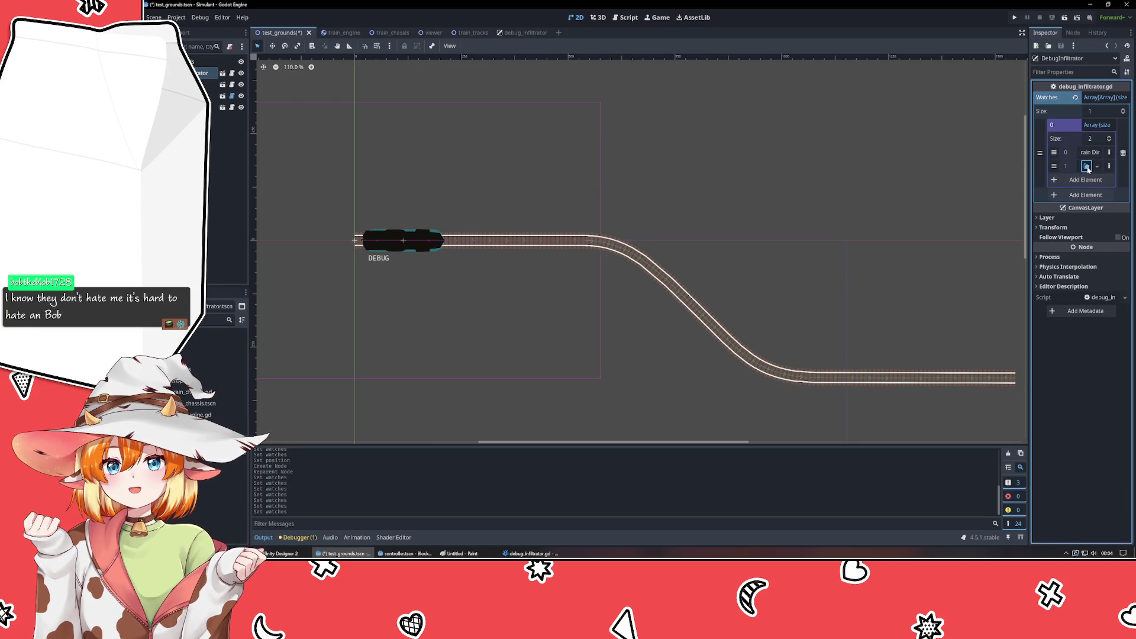
left_click(1087, 167)
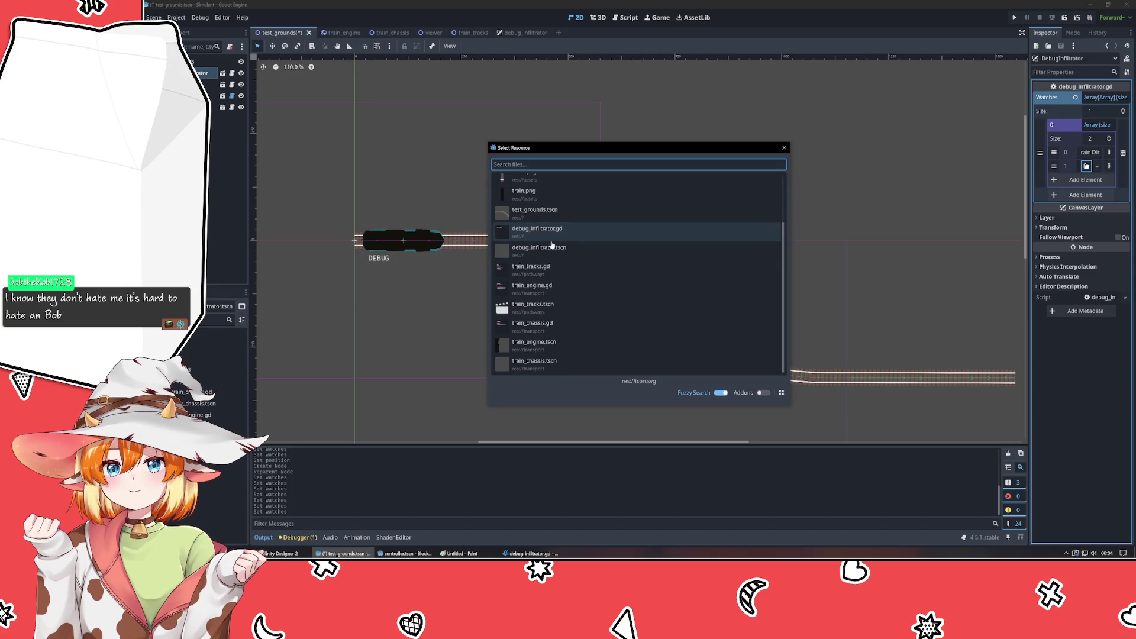
scroll(622, 308, "down", 3)
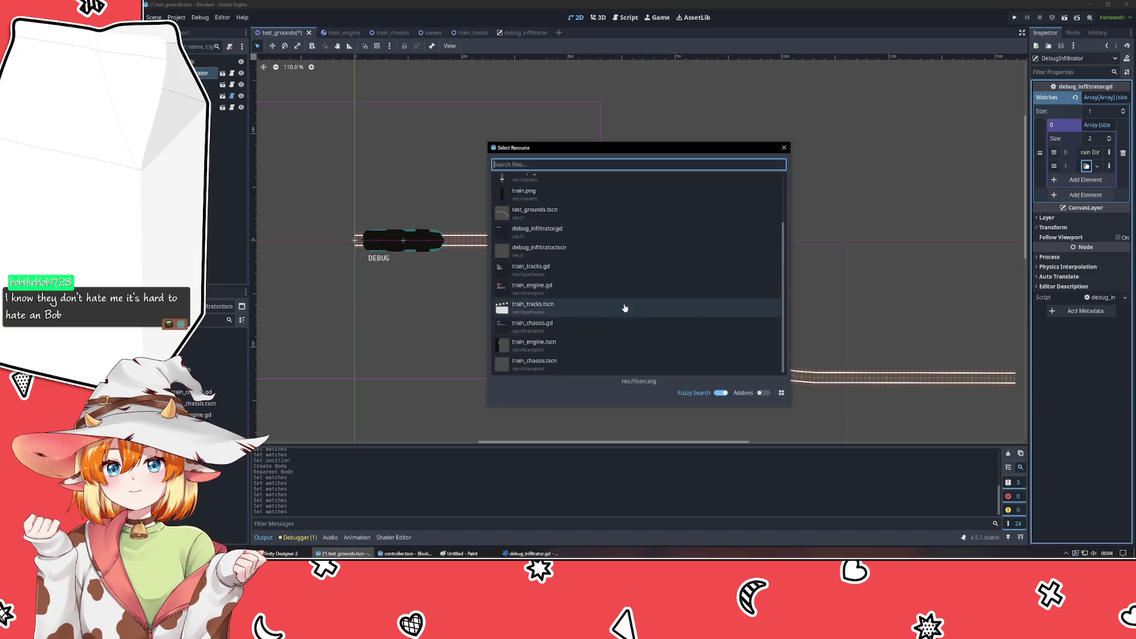
left_click(784, 147)
left_click(1098, 167)
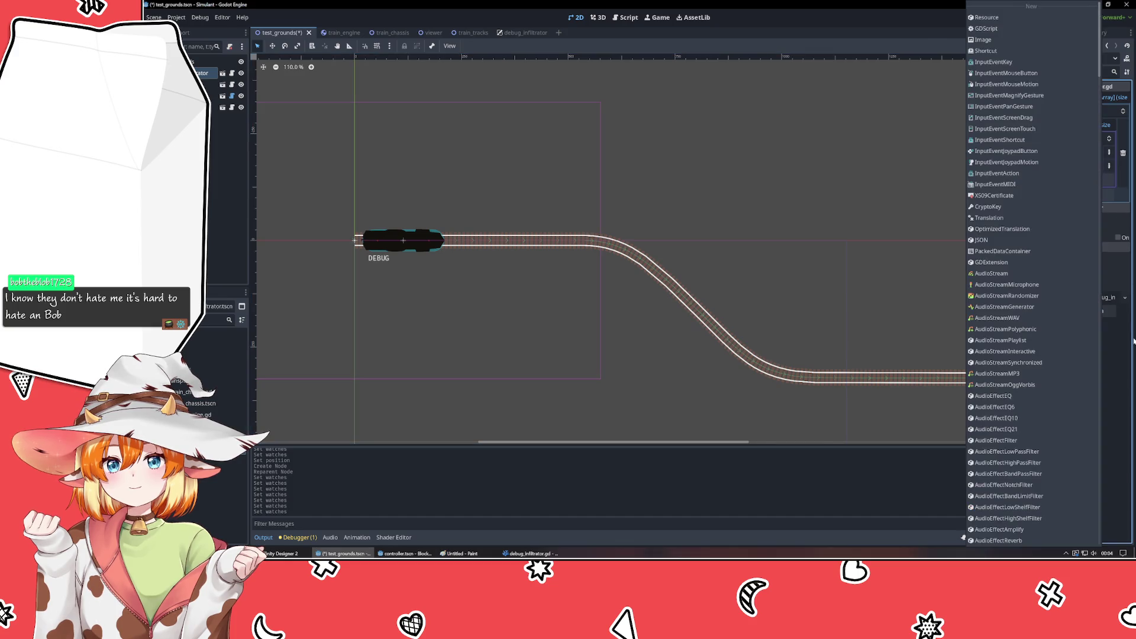
left_click(1122, 426)
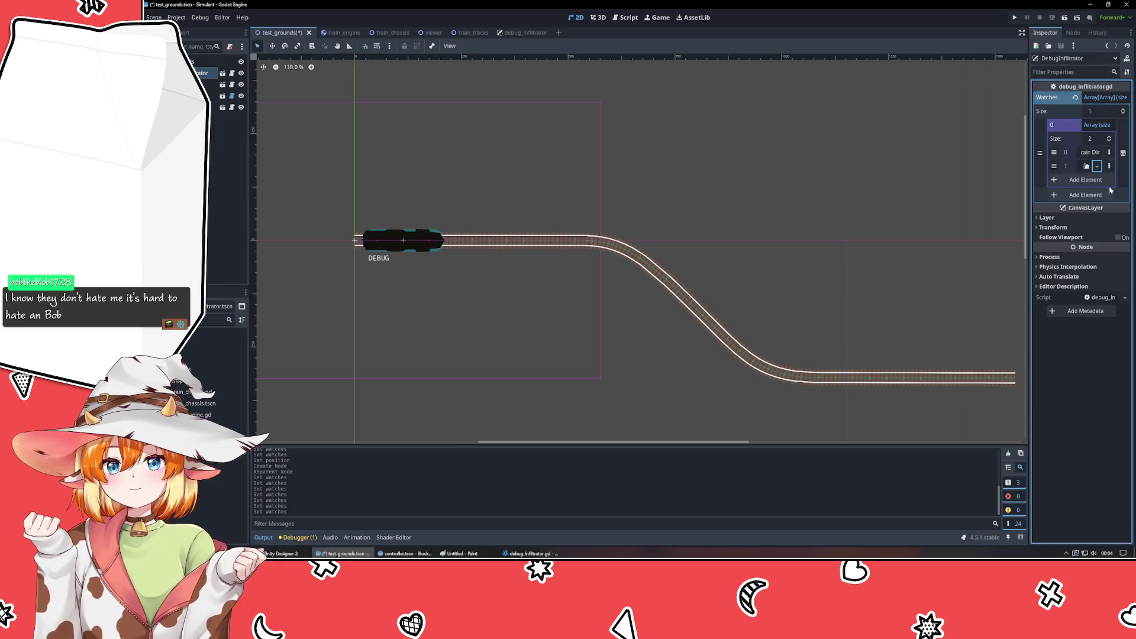
left_click(1109, 166)
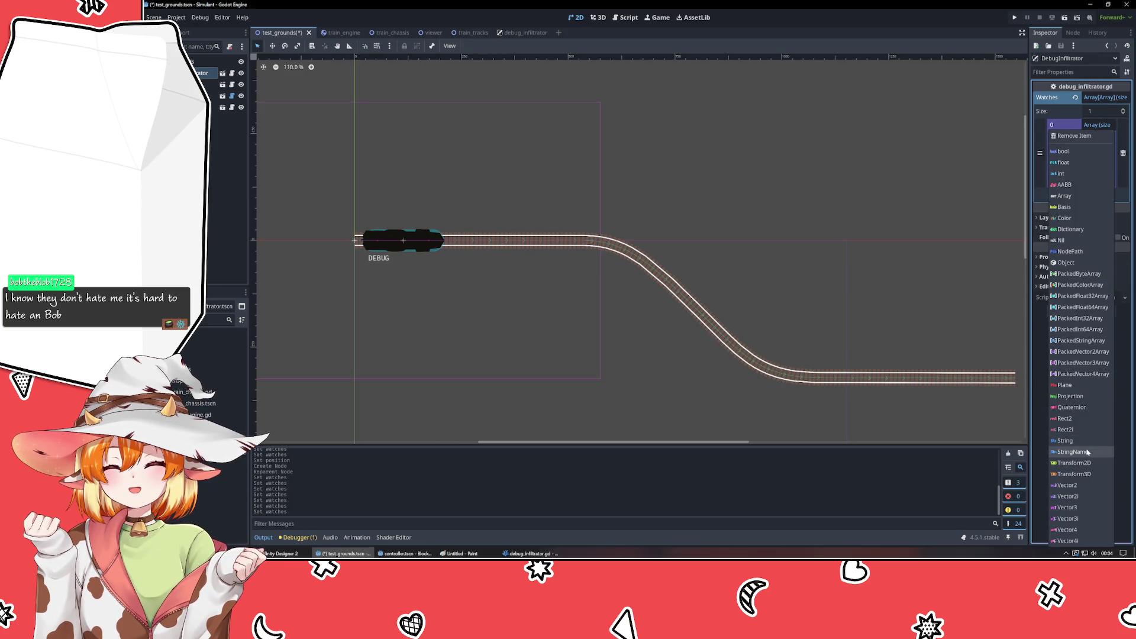
left_click(1094, 485)
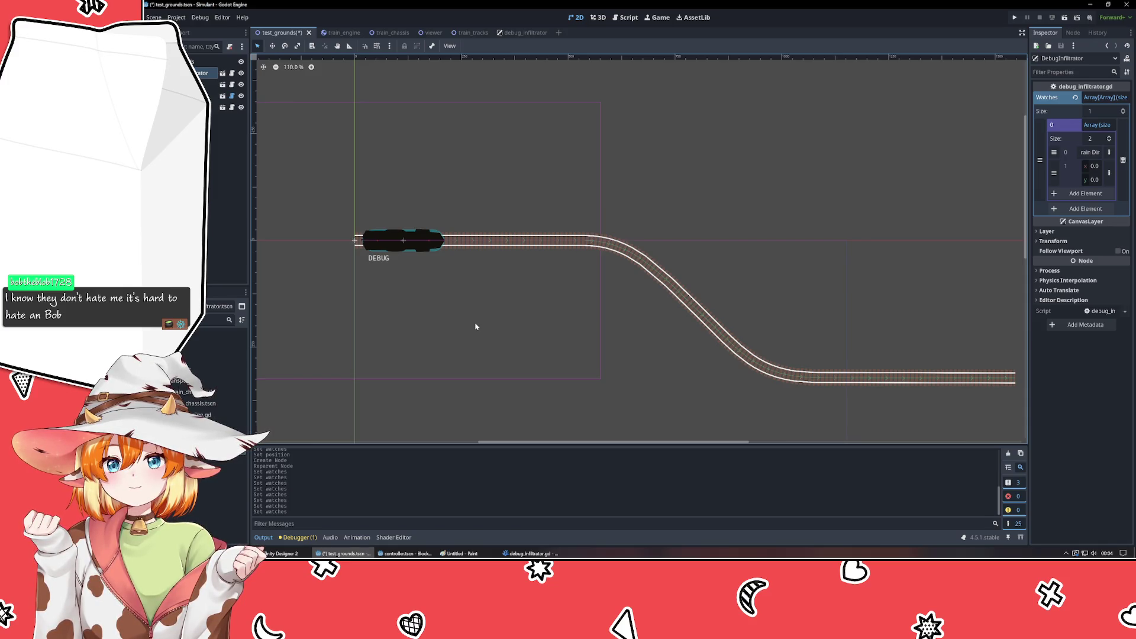
- Delete Watches element 0 from the DebugInfiltrator, then deselect the node
left_click_drag(476, 327, 568, 309)
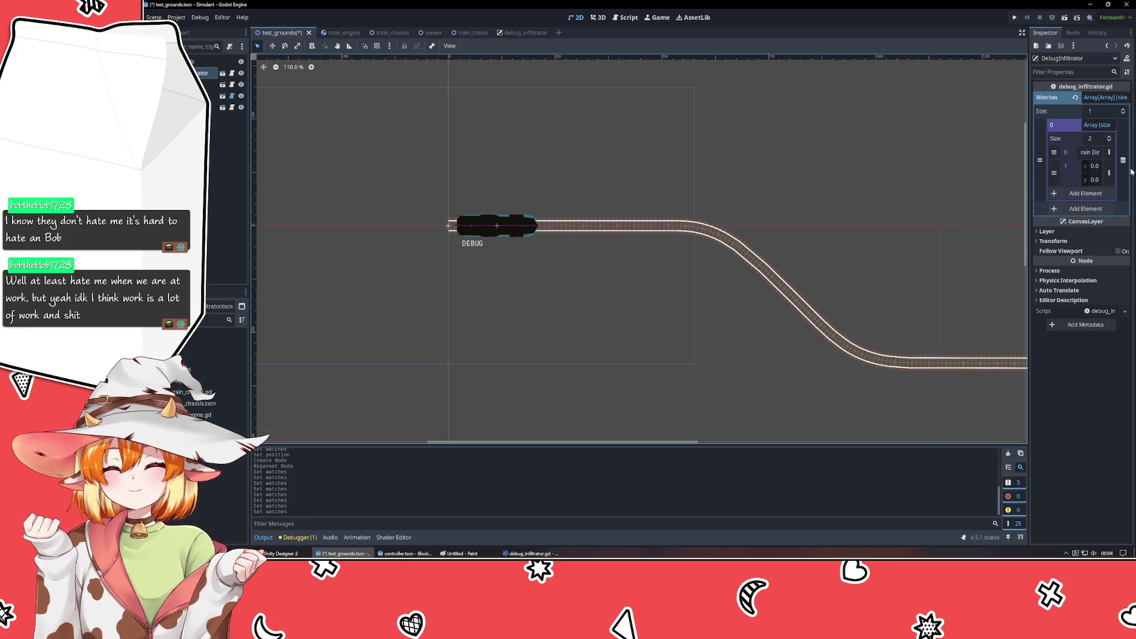
left_click(1123, 160)
left_click(741, 180)
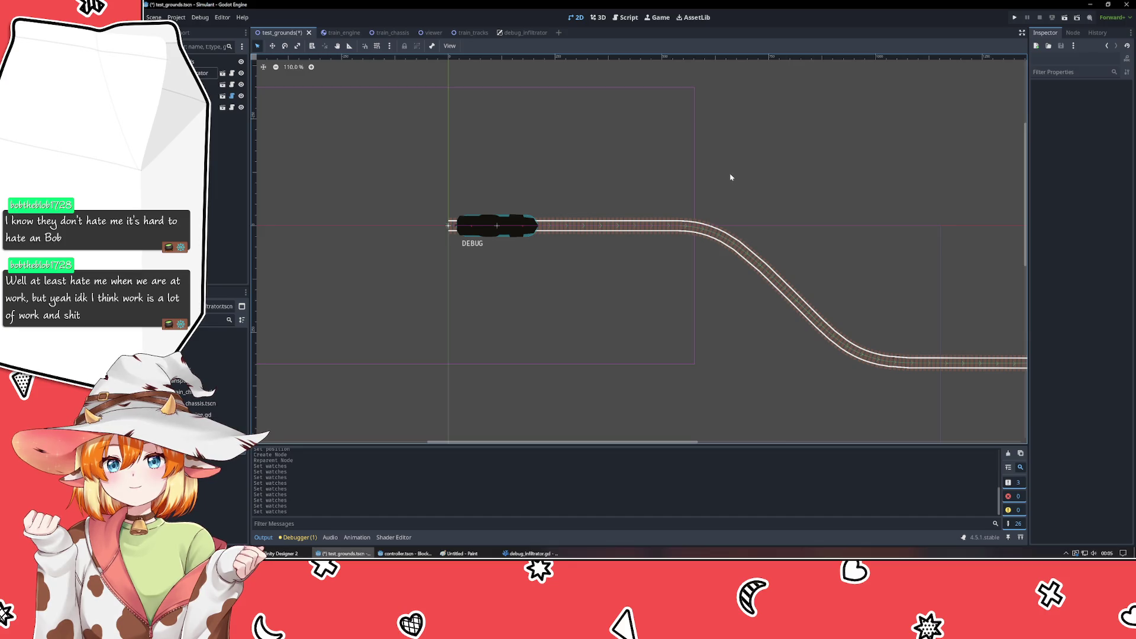
- Cut the Control child out of debug_infiltrator and close that emptied scene tab
left_click(521, 33)
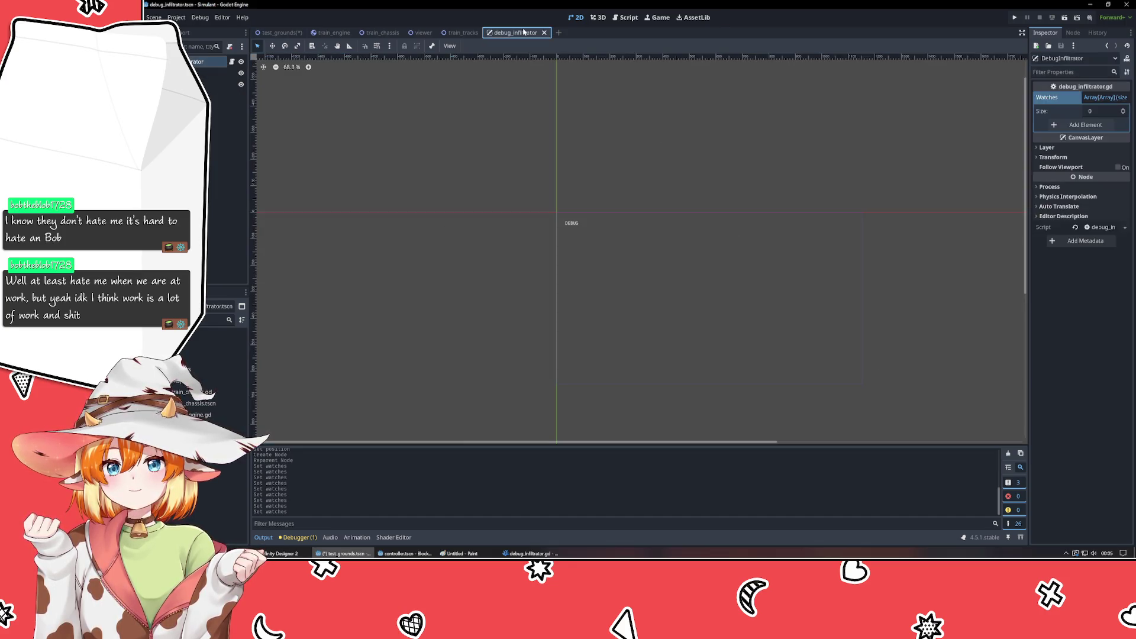
key("Delete")
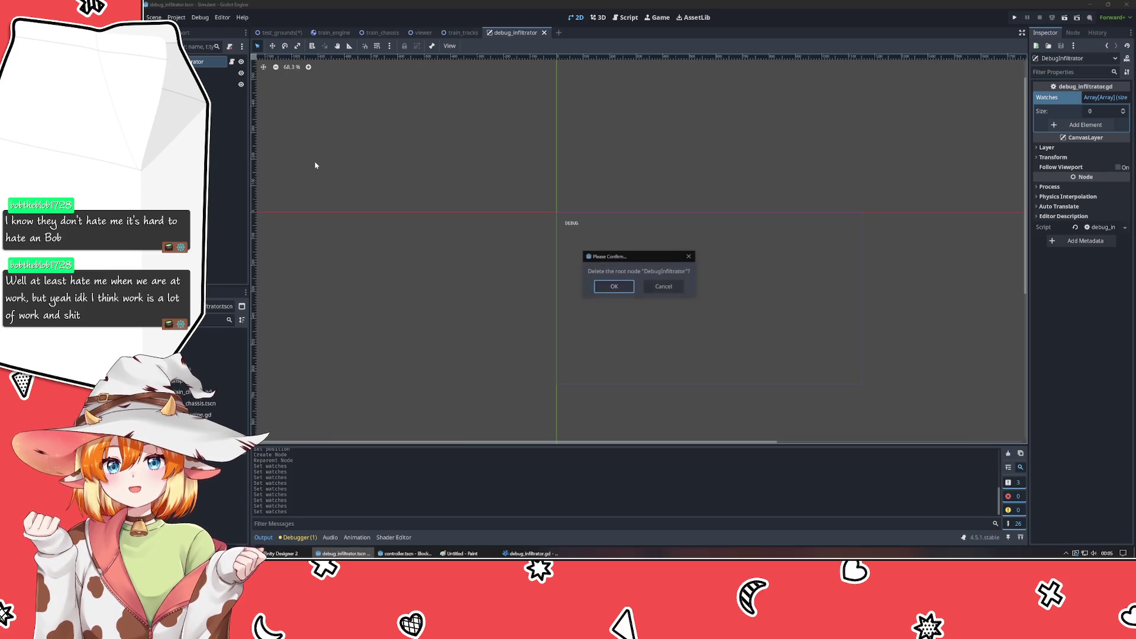
key("Return")
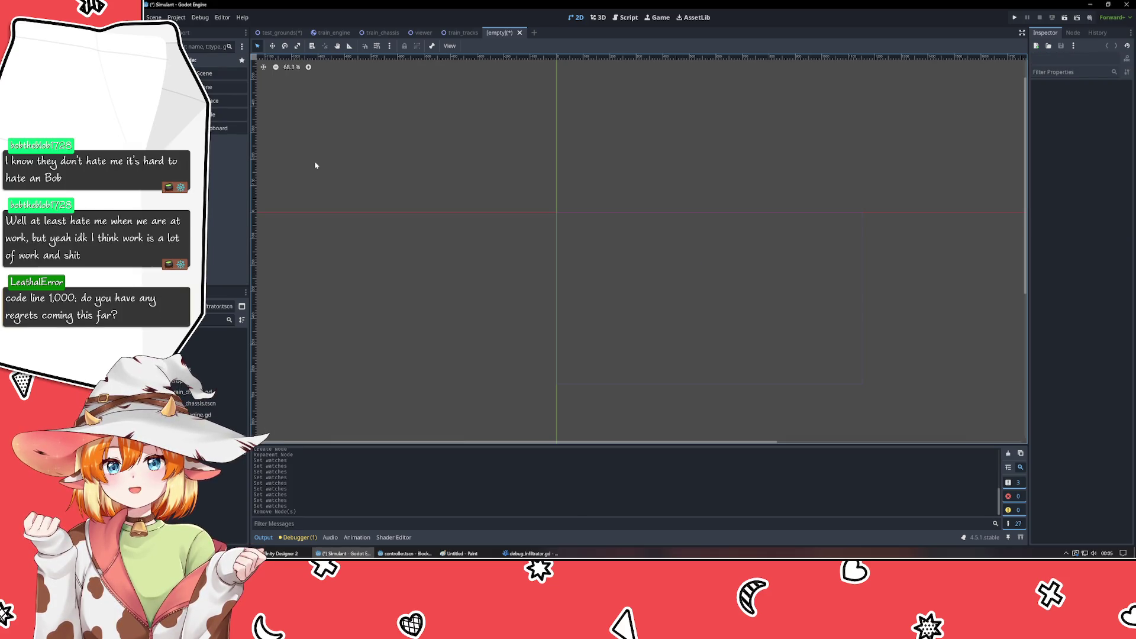
key("ctrl+z")
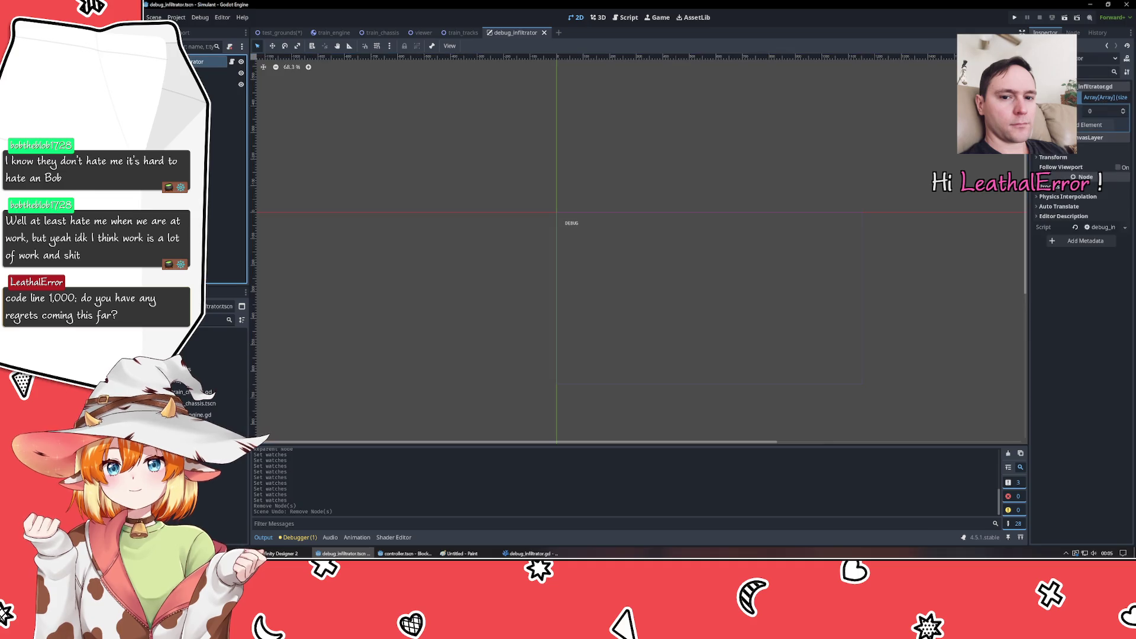
left_click(213, 73)
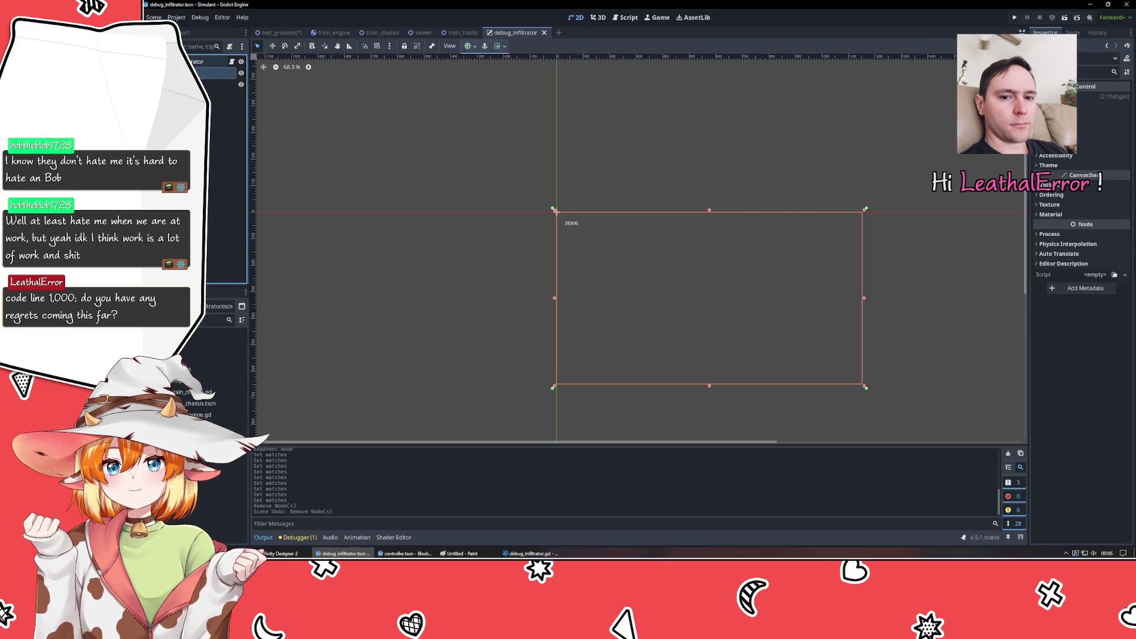
key("ctrl+x")
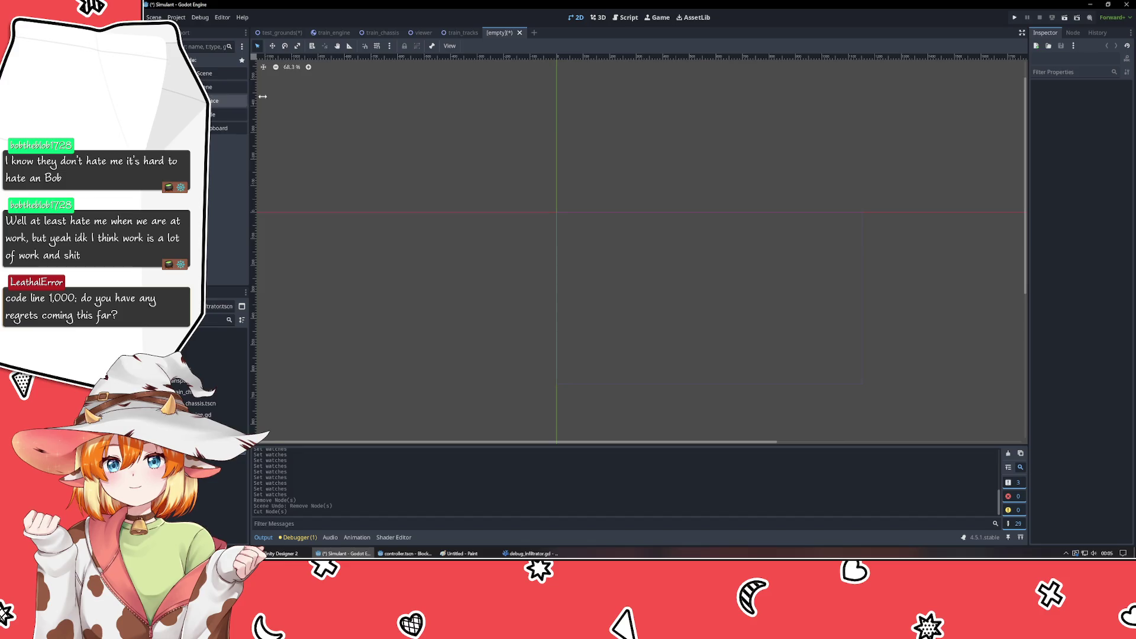
left_click(520, 33)
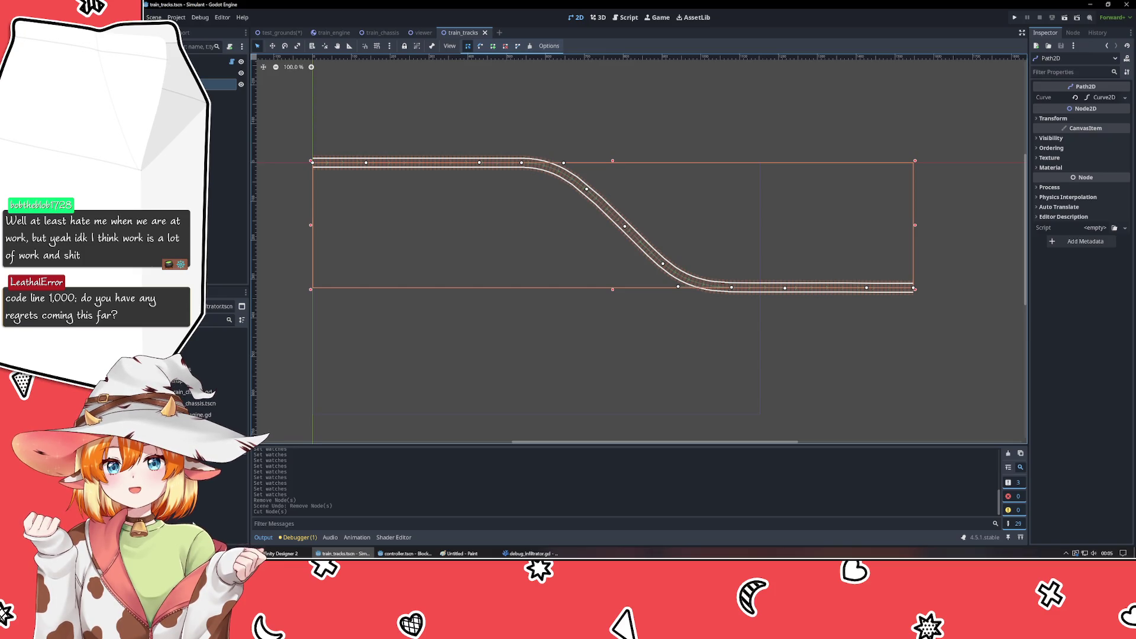
- Delete the Path2D track node from train_tracks and save the scene
left_click(233, 343)
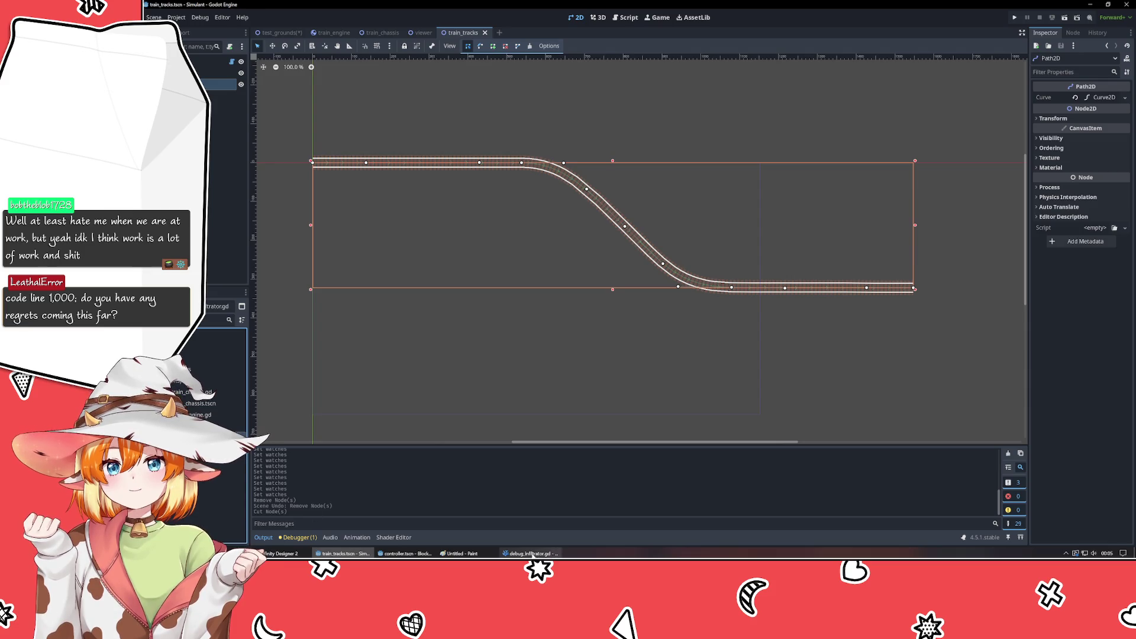
key("alt+Tab")
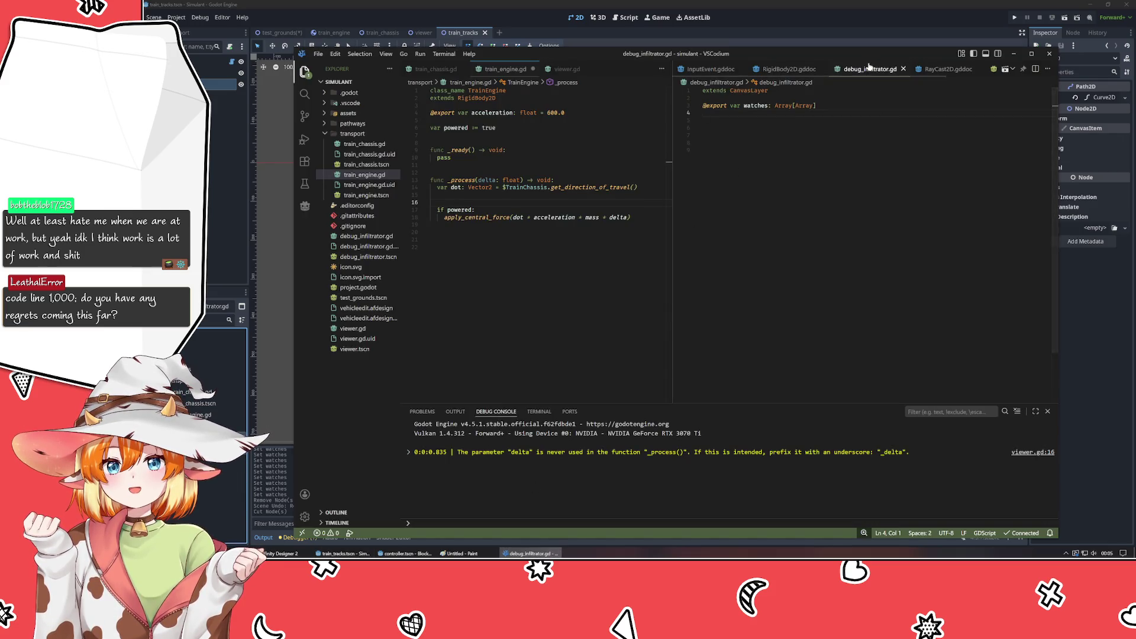
left_click(790, 68)
left_click(801, 15)
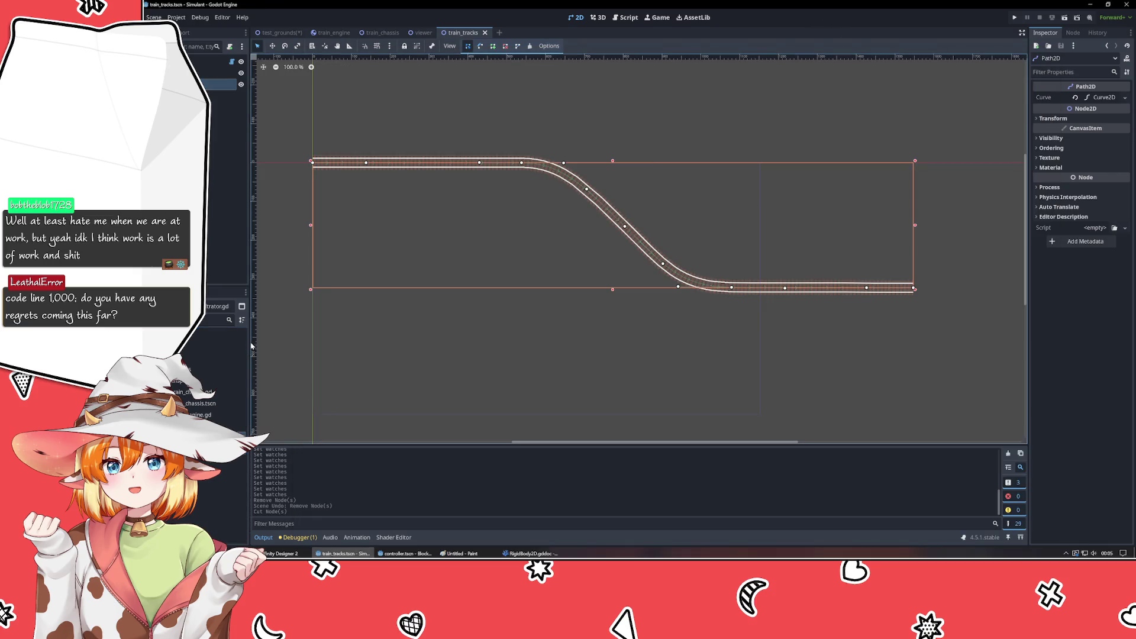
key("Delete")
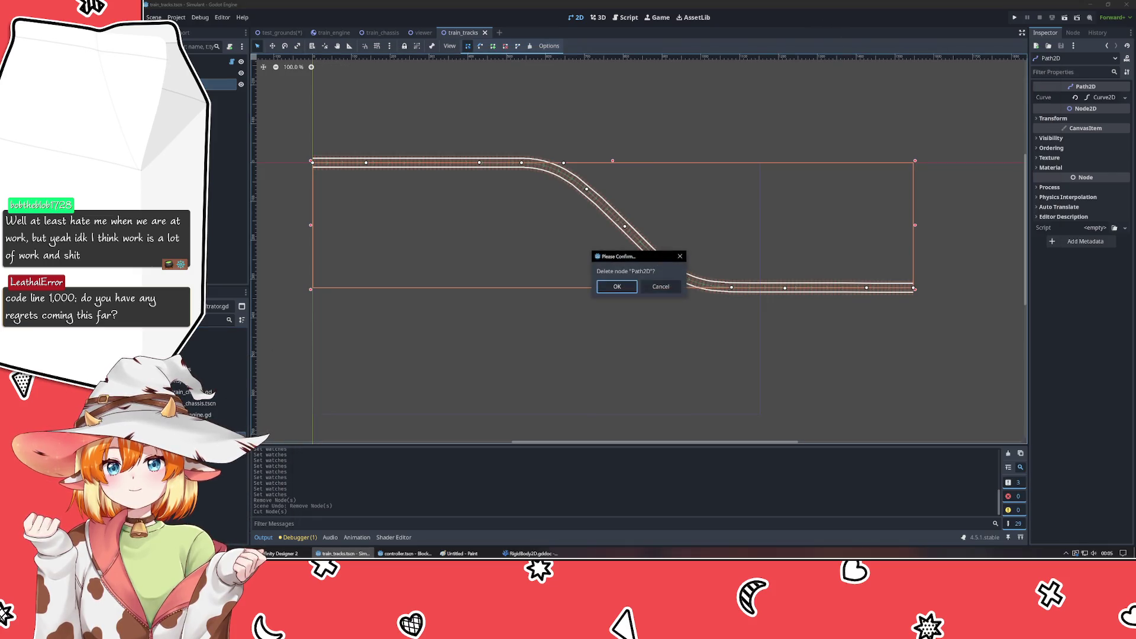
key("Return")
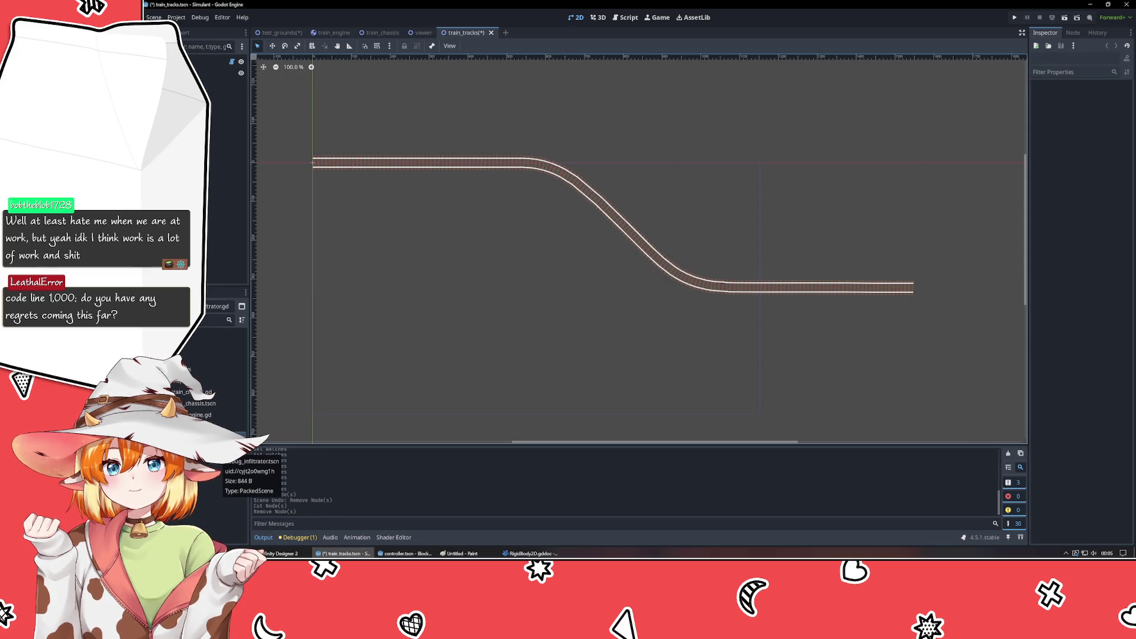
key("ctrl+s")
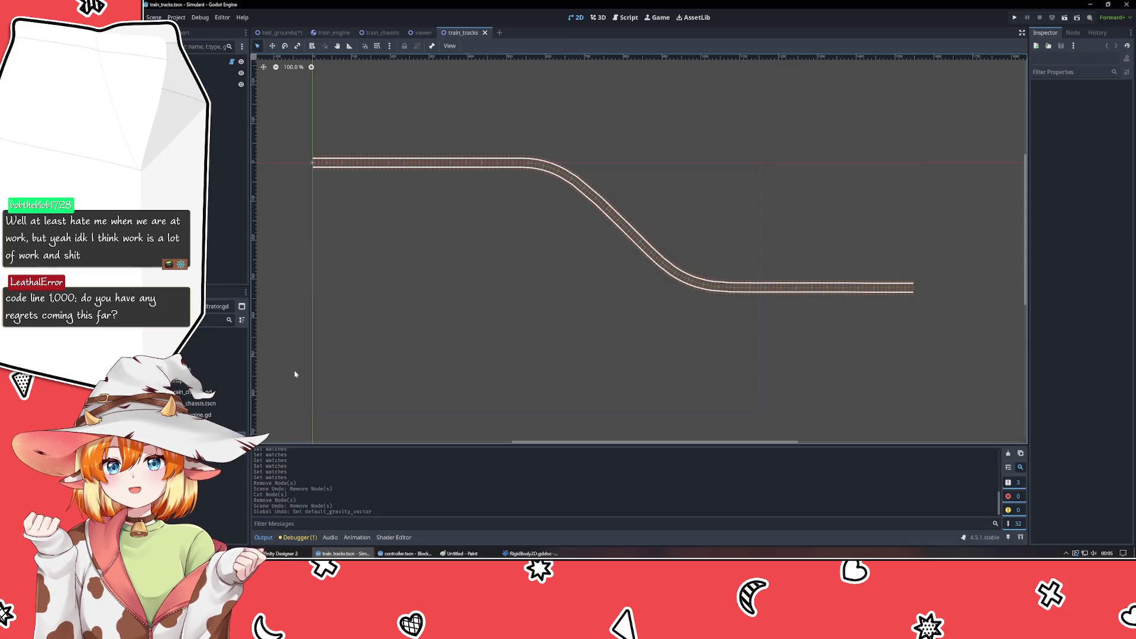
- Permanently remove debug_infiltrator.gd and debug_infiltrator.tscn from the FileSystem dock
left_click(228, 355)
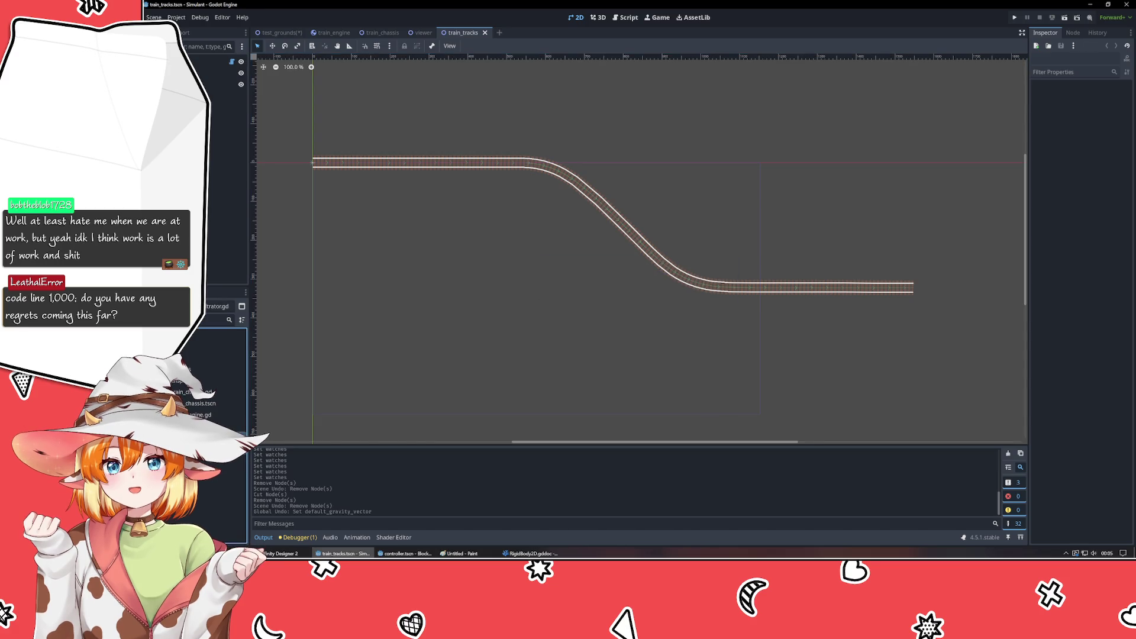
key("Delete")
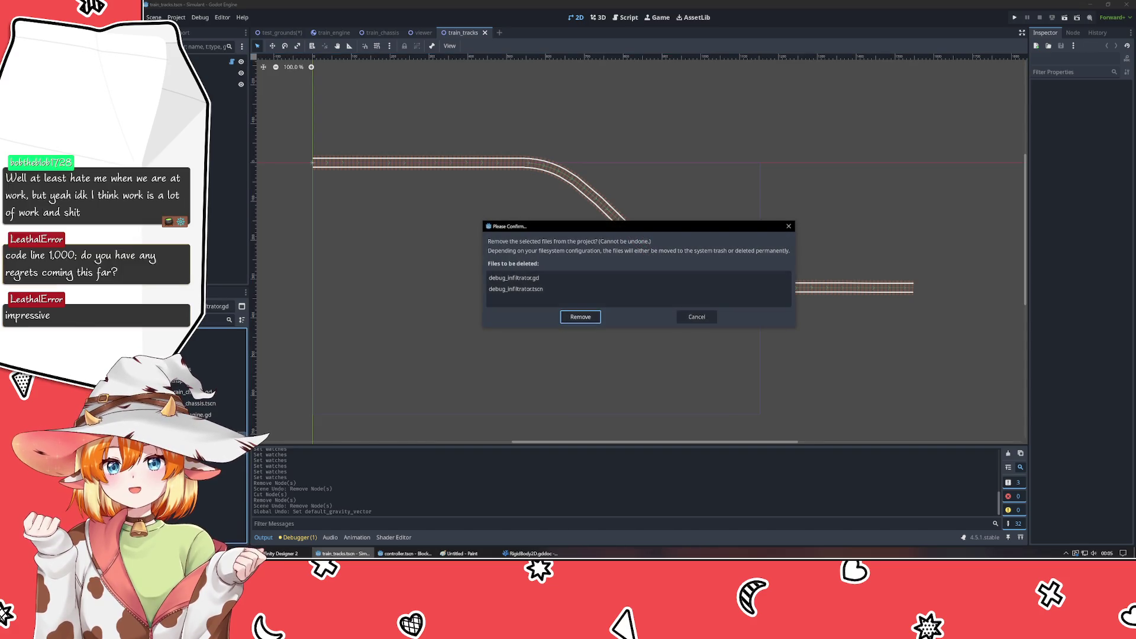
key("Return")
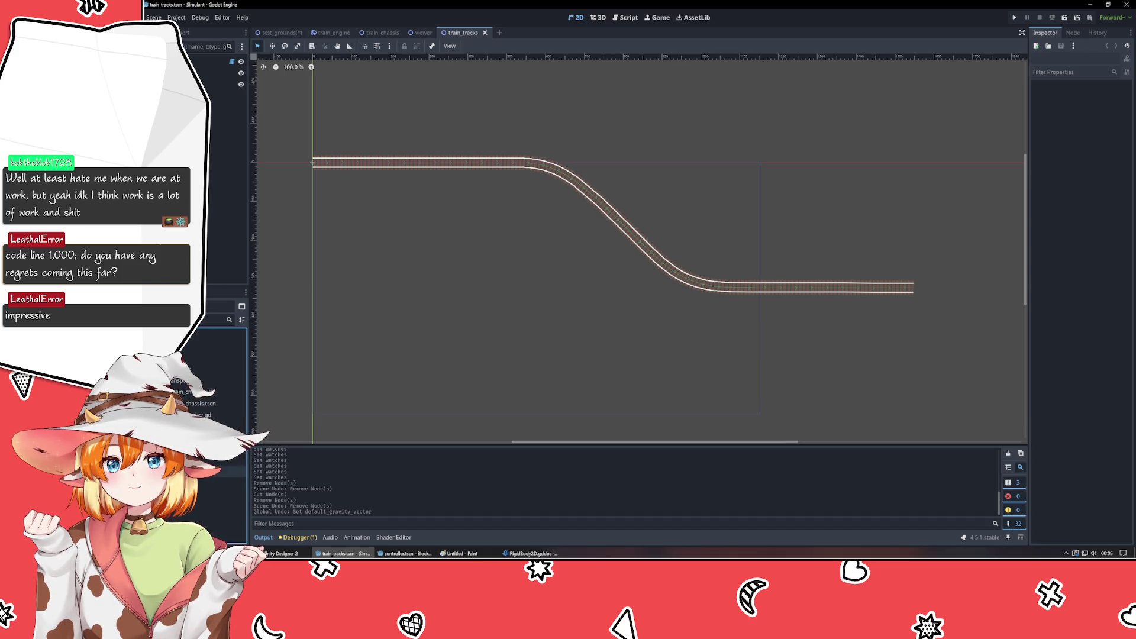
left_click(225, 178)
- Delete the DebugInfiltrator node from the test_grounds scene
left_click(279, 33)
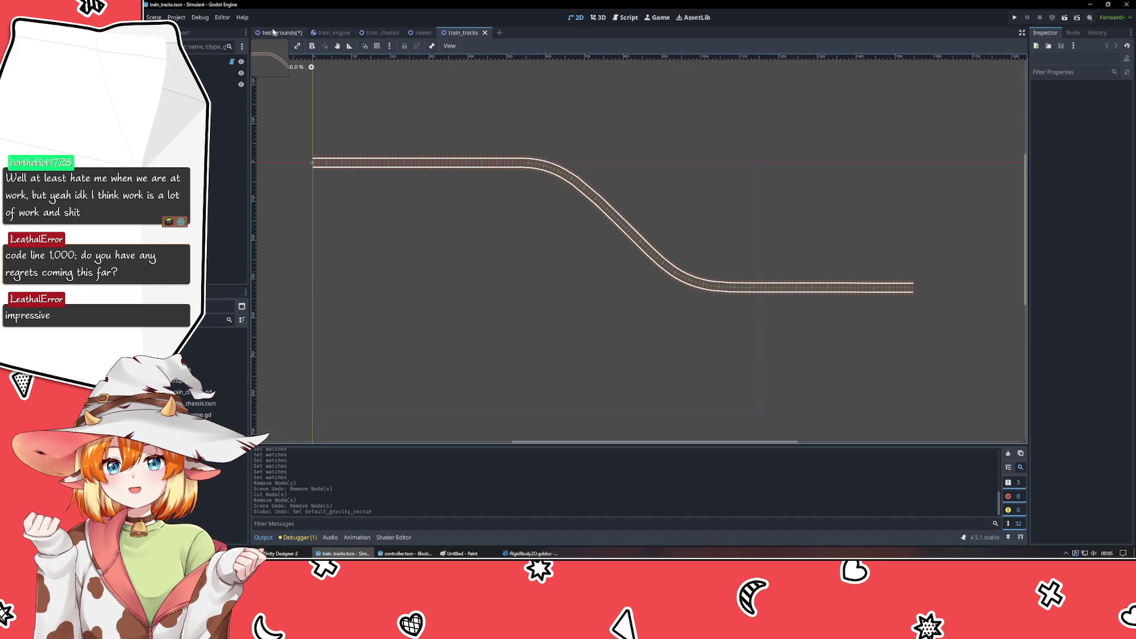
left_click(406, 314)
mouse_move(406, 314)
left_mouse_down()
mouse_move(596, 274)
mouse_move(514, 280)
left_mouse_up()
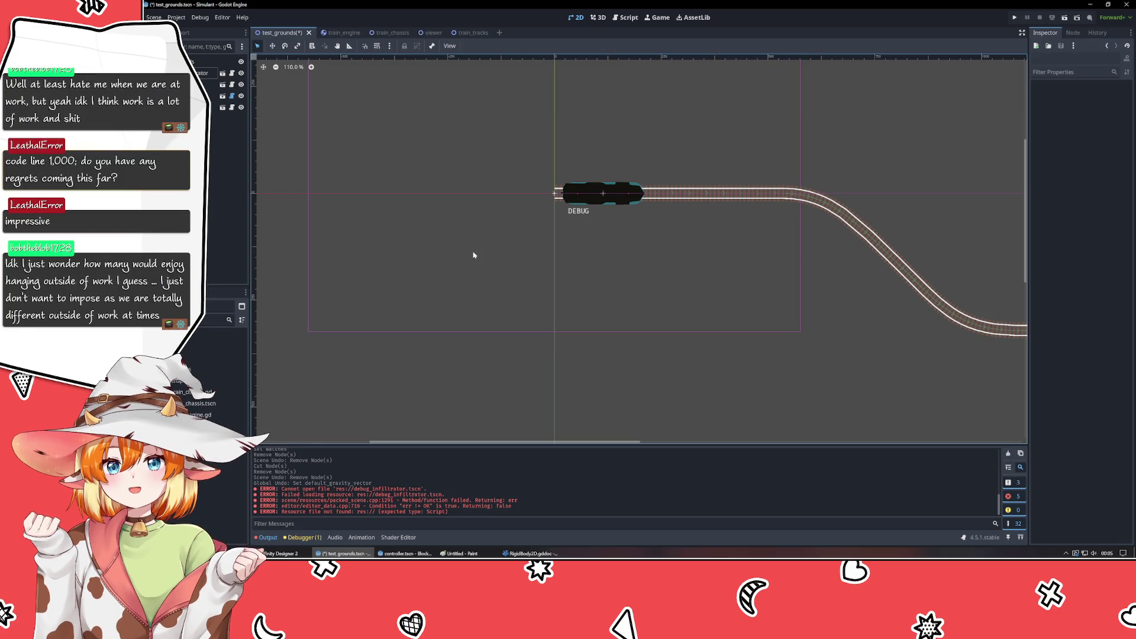
left_click(218, 203)
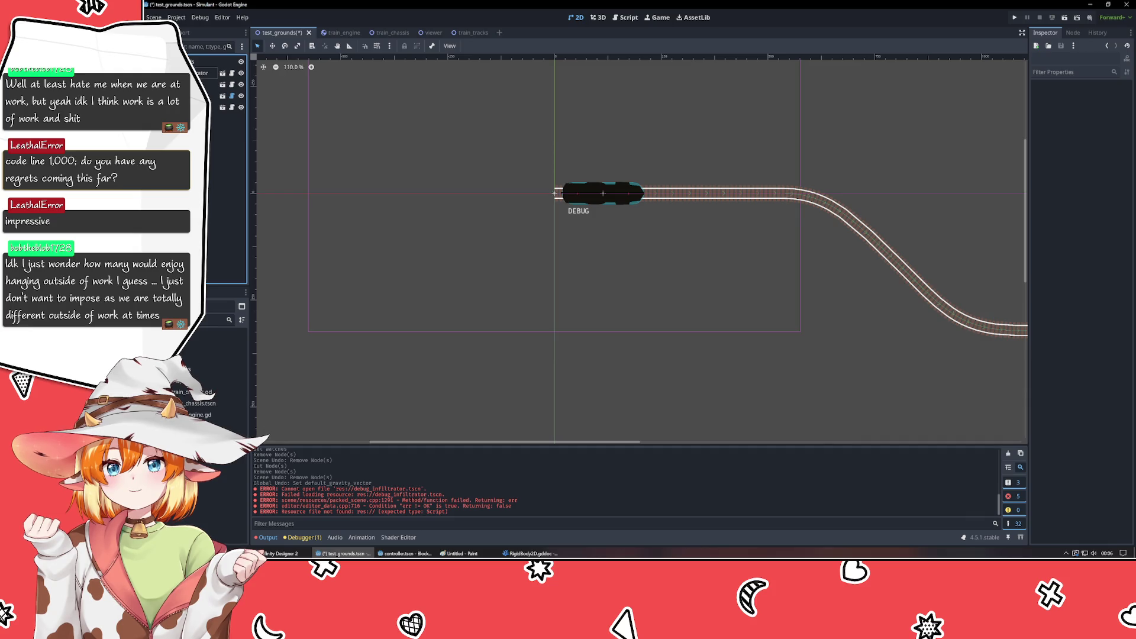
left_click(201, 72)
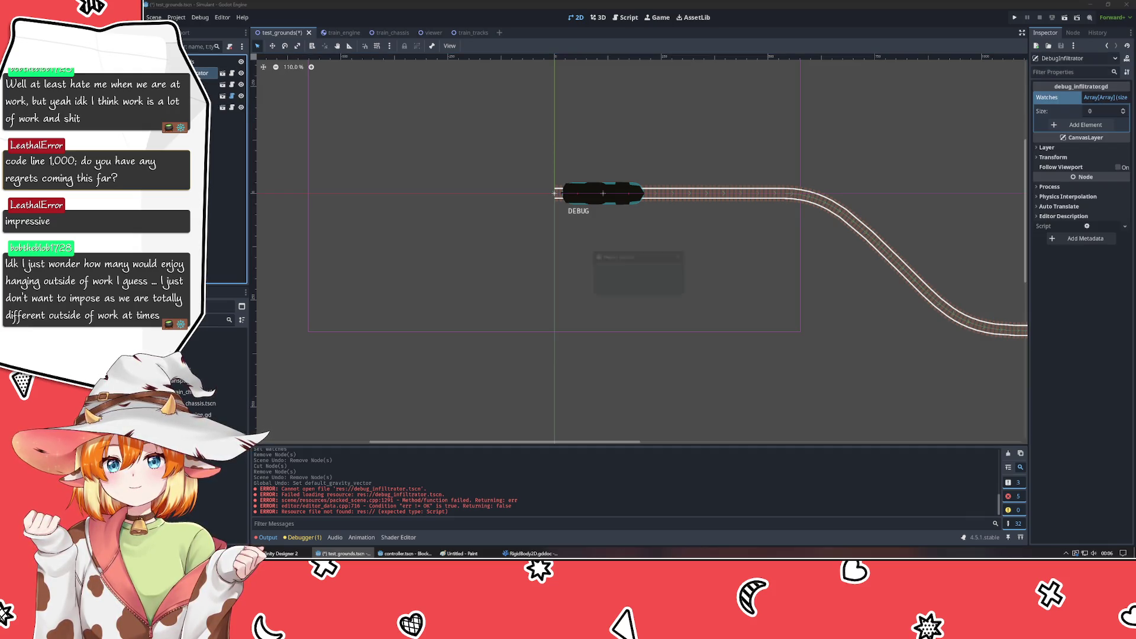
key("Return")
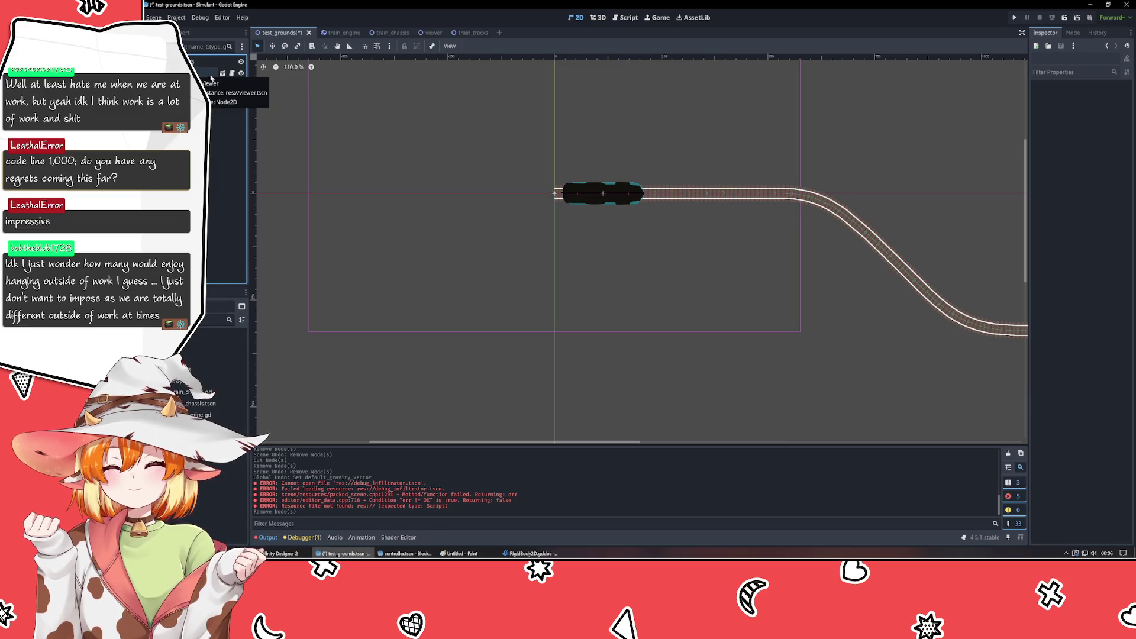
left_click(452, 138)
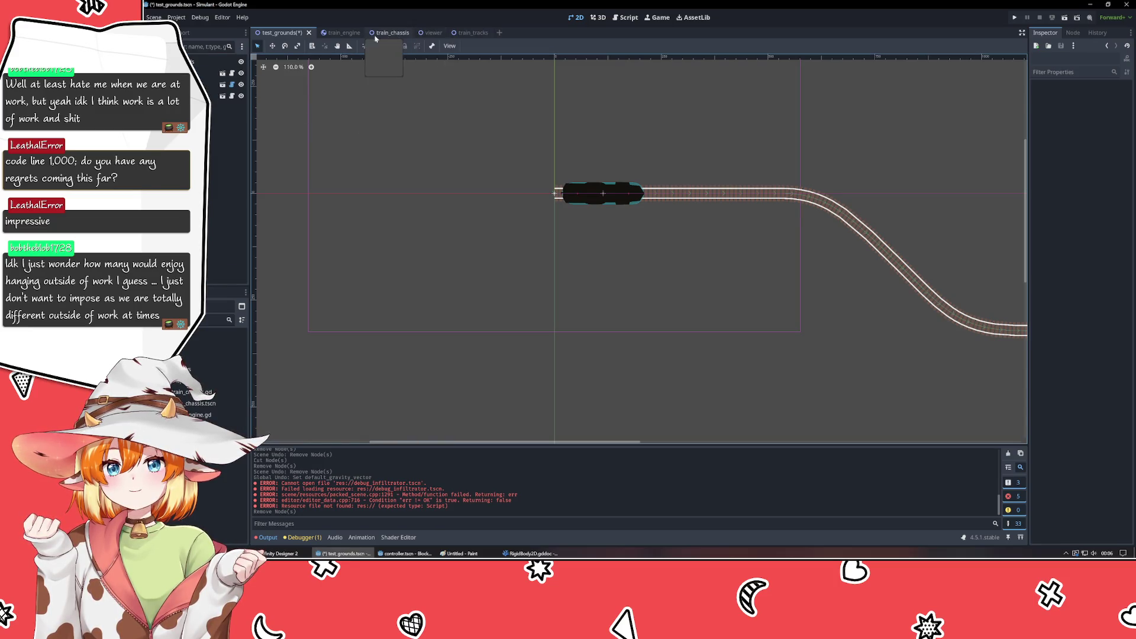
- In train_engine, paste the cut Control node under Train twice
left_click(337, 33)
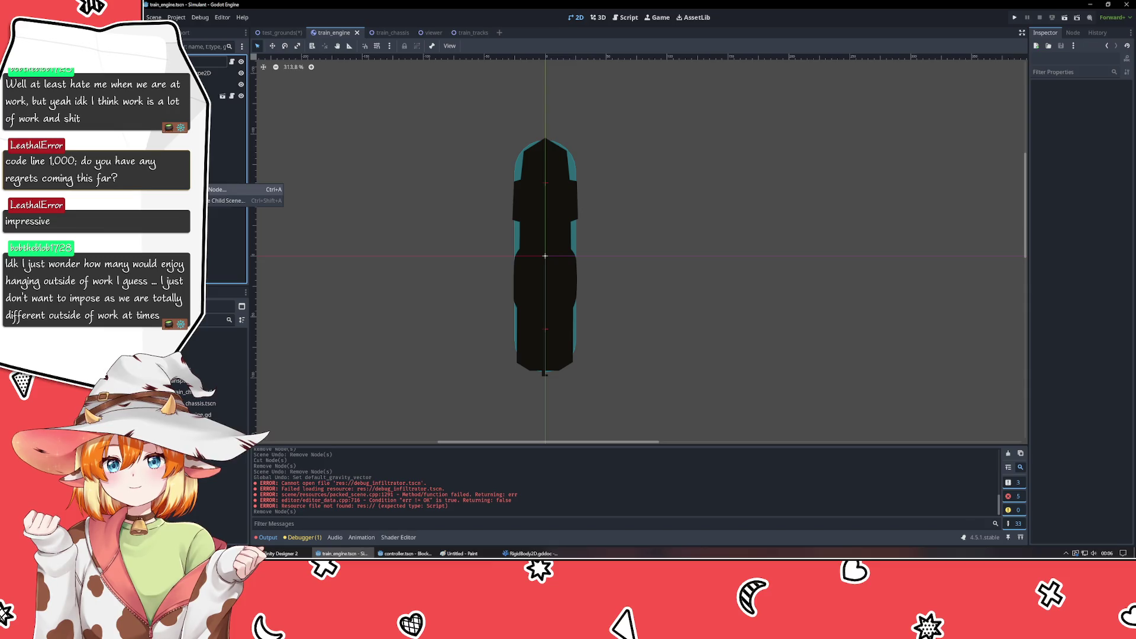
key("Escape")
key("ctrl+v")
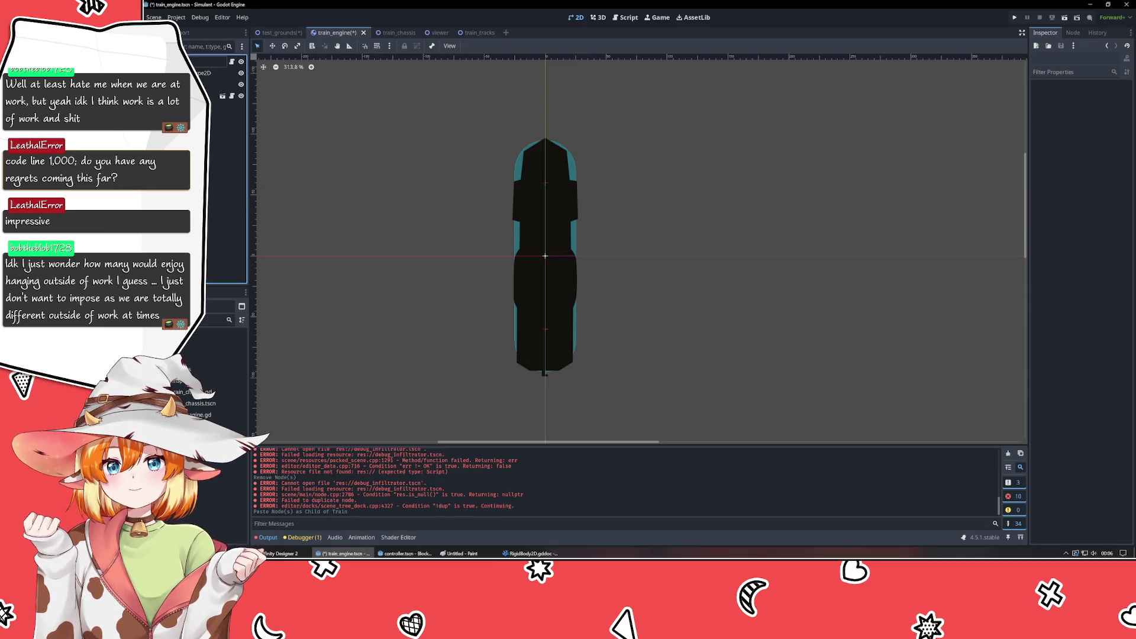
key("ctrl+v")
right_click(207, 149)
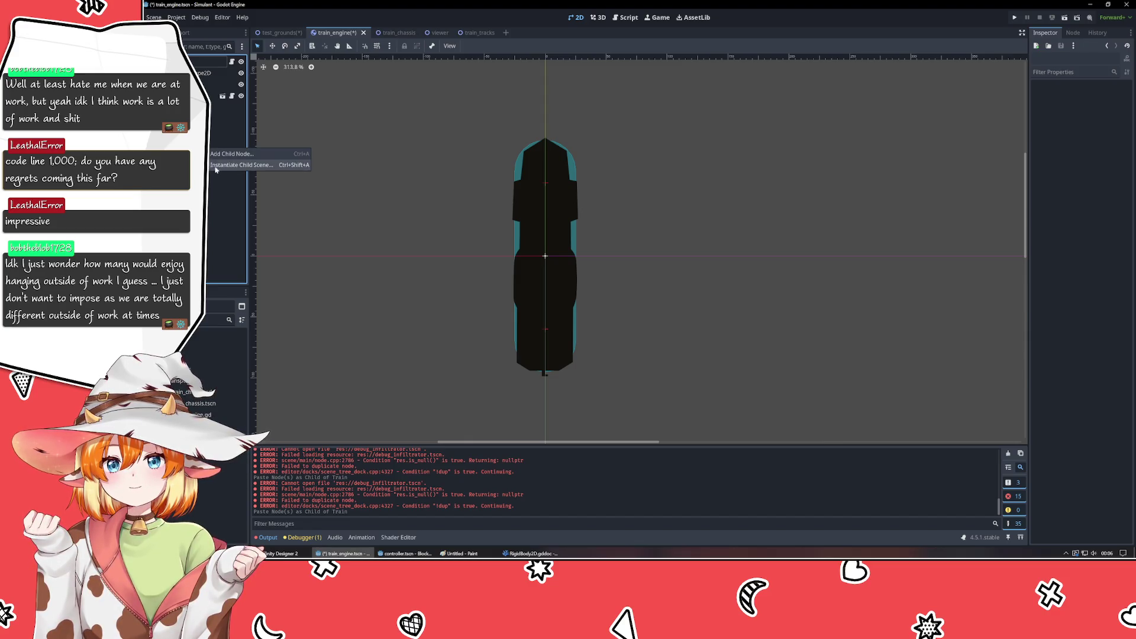
- Add a CanvasLayer child and a Label node to the train_engine root
left_click(231, 154)
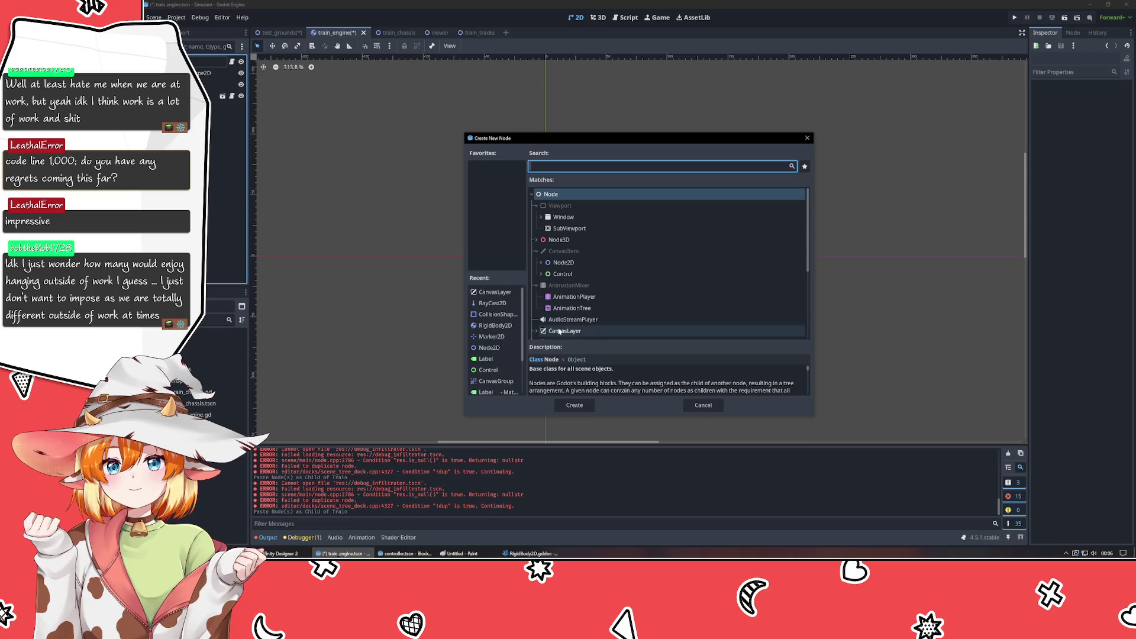
double_click(564, 331)
right_click(208, 145)
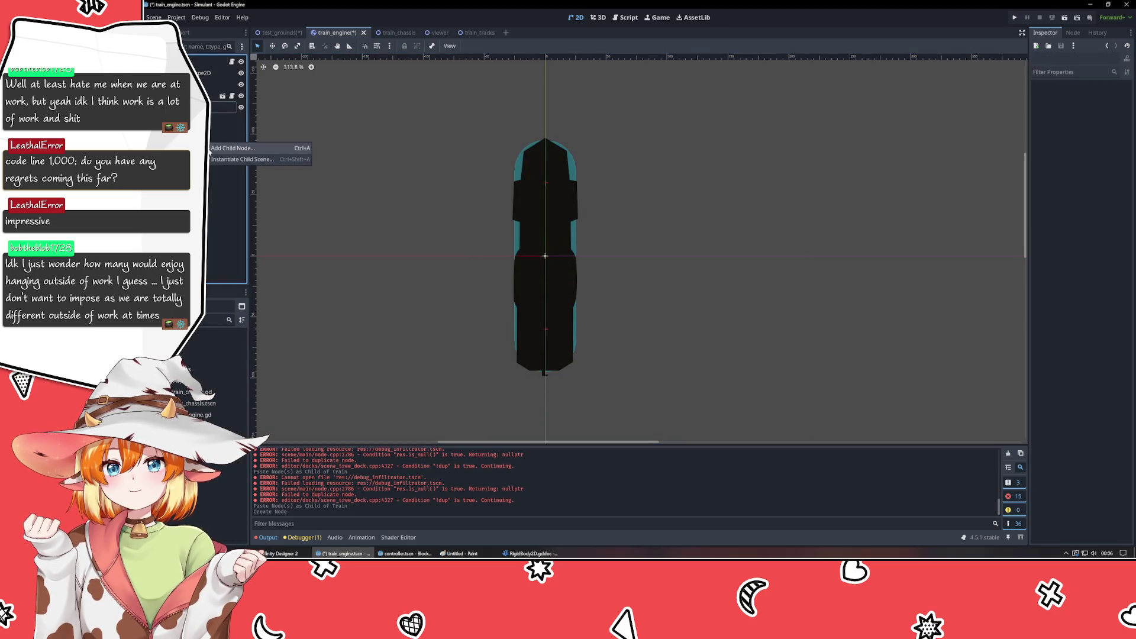
left_click(231, 150)
left_click(541, 275)
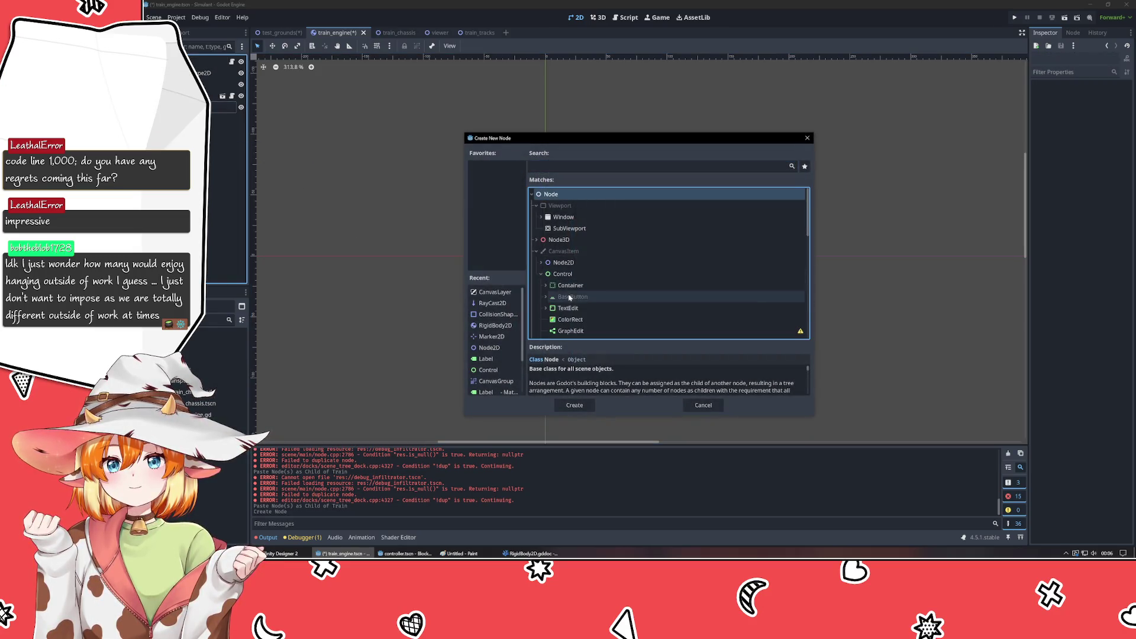
scroll(577, 323, "down", 2)
double_click(577, 321)
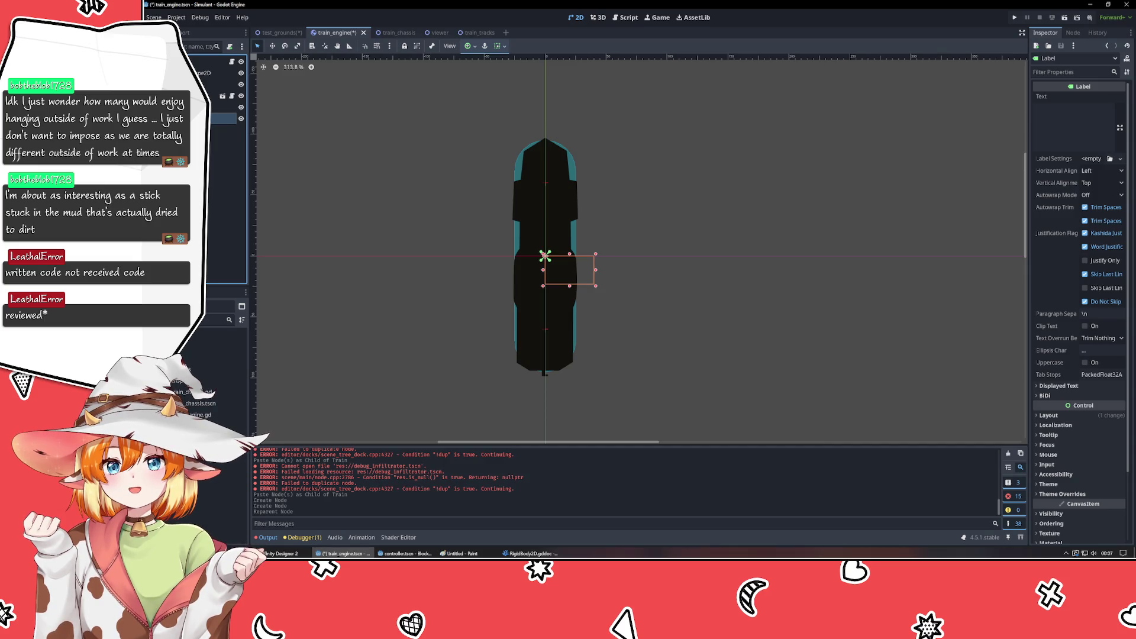
left_click(228, 210)
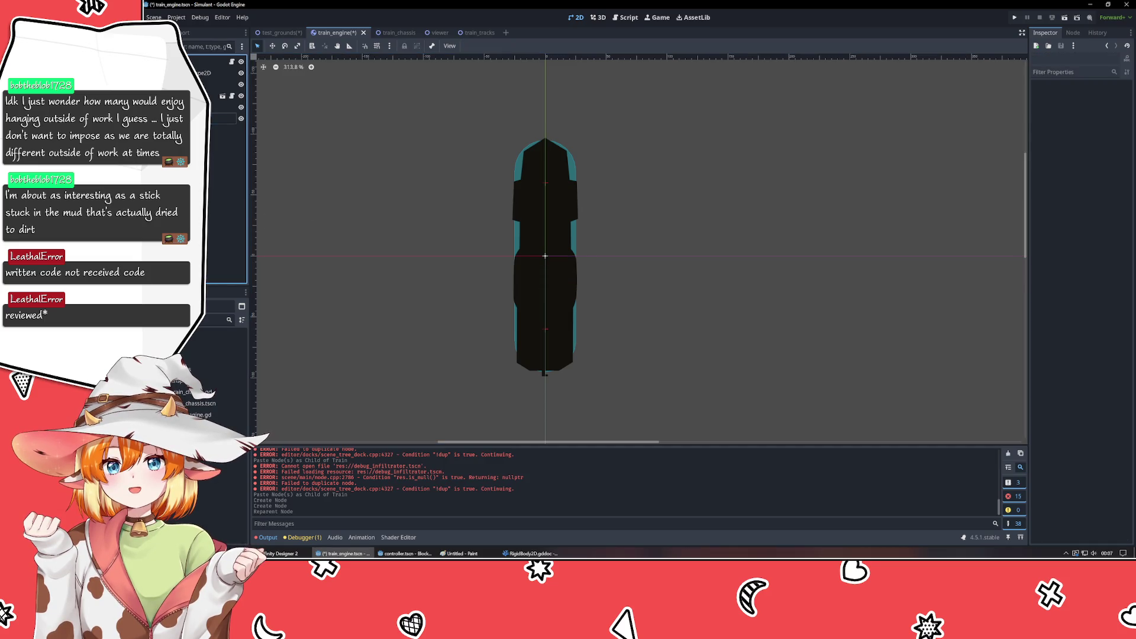
- Enter 123456 in the Label's Text field and preview it over the train
left_click(225, 118)
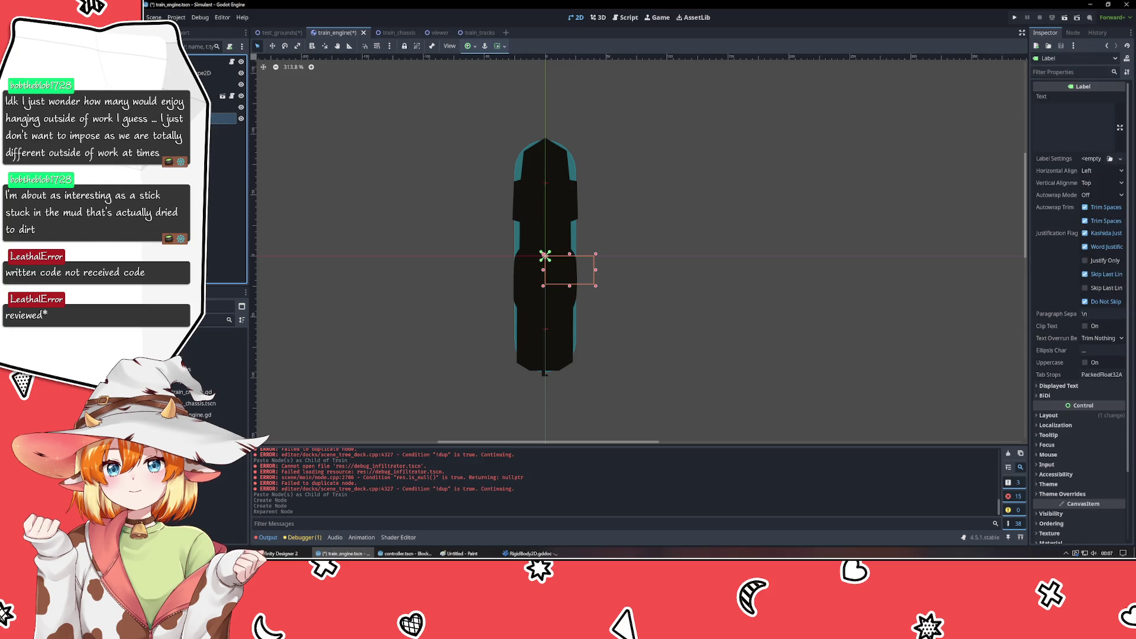
left_click(1079, 136)
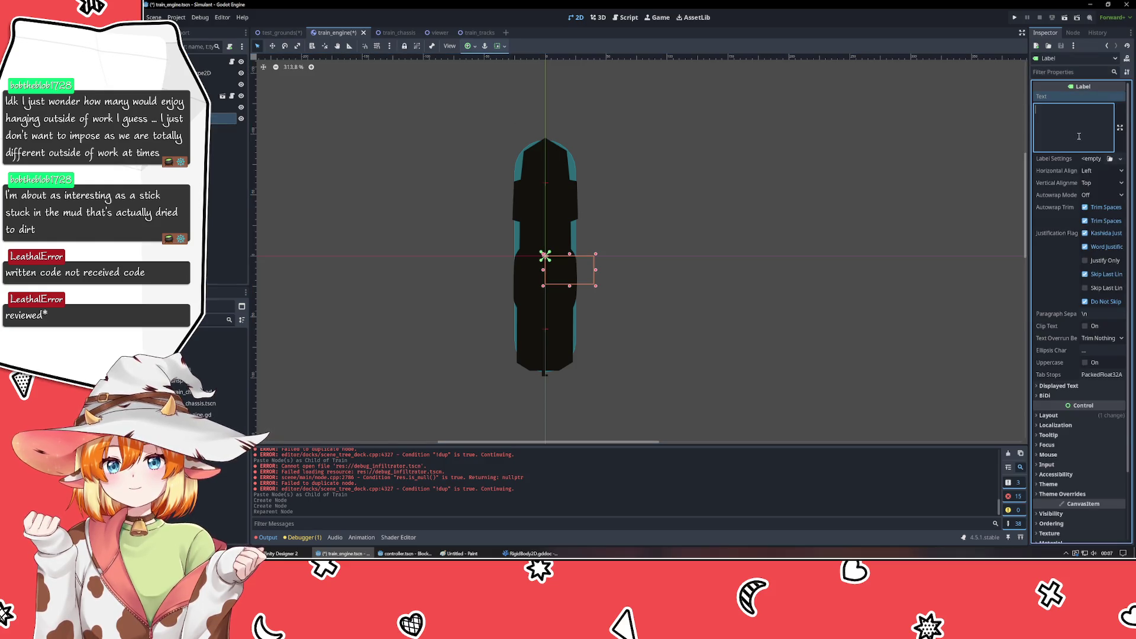
type("123456")
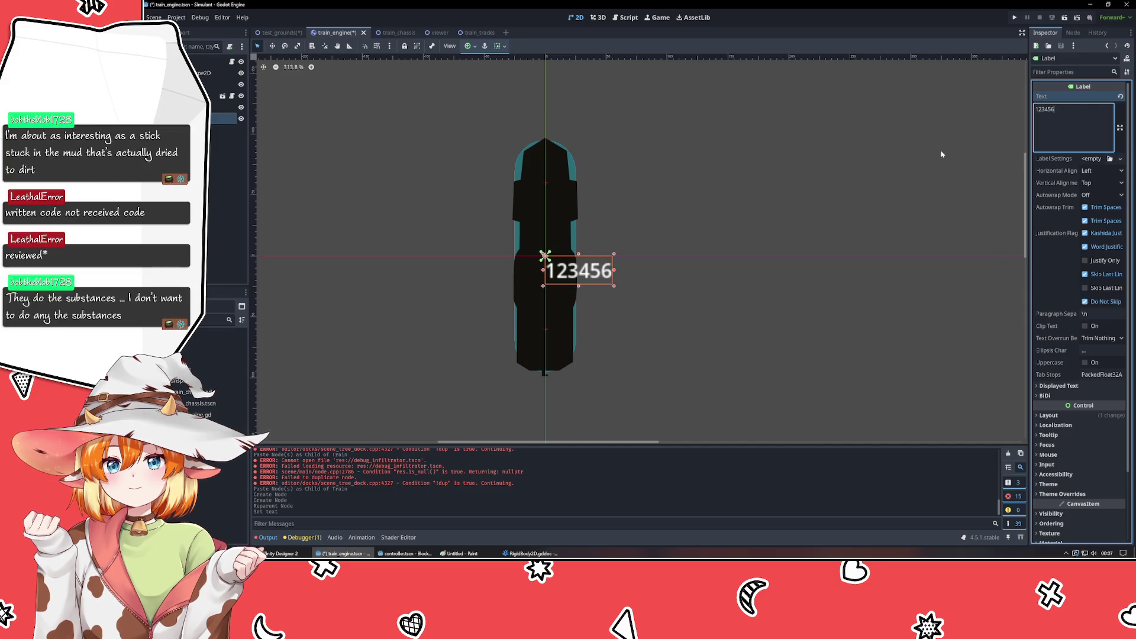
left_click(942, 154)
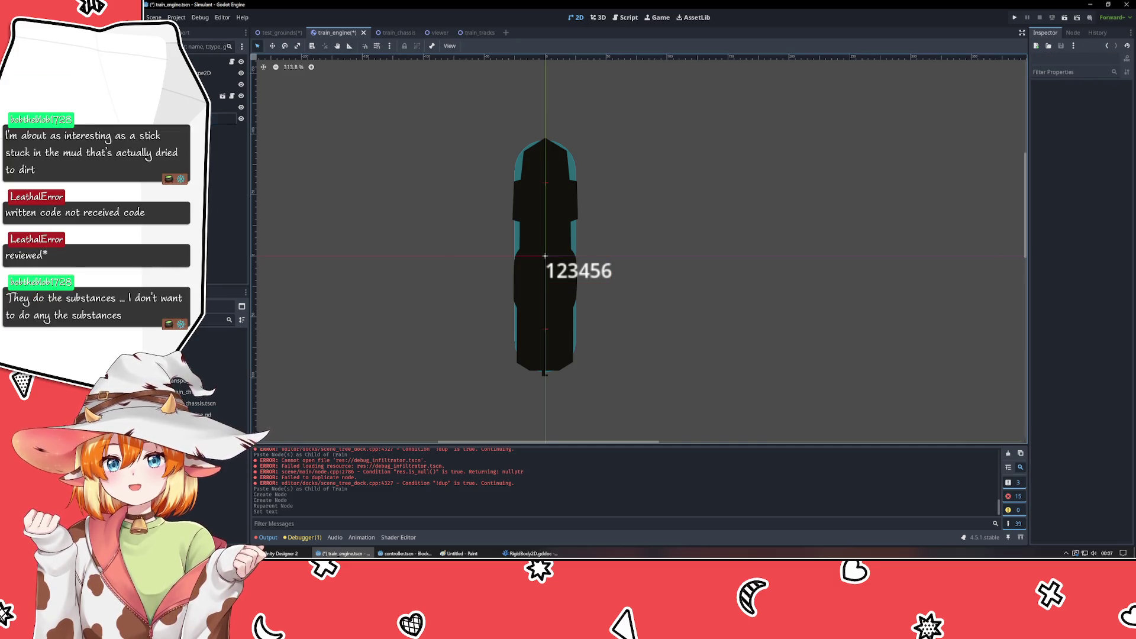
left_click(545, 256)
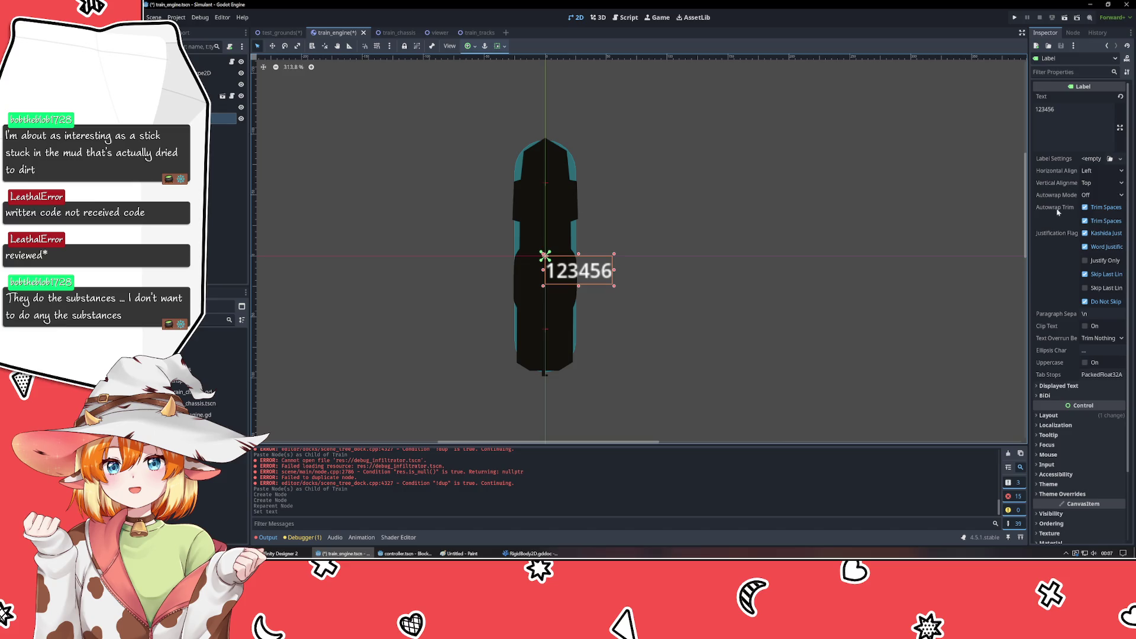
left_click(1101, 416)
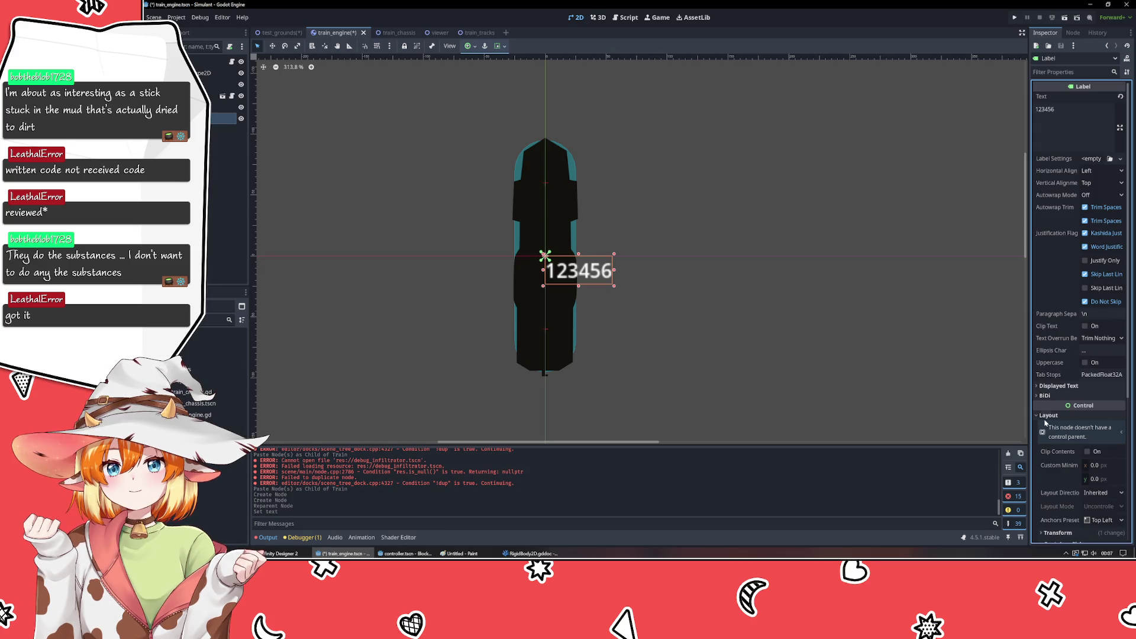
left_click(1047, 416)
scroll(1056, 443, "down", 3)
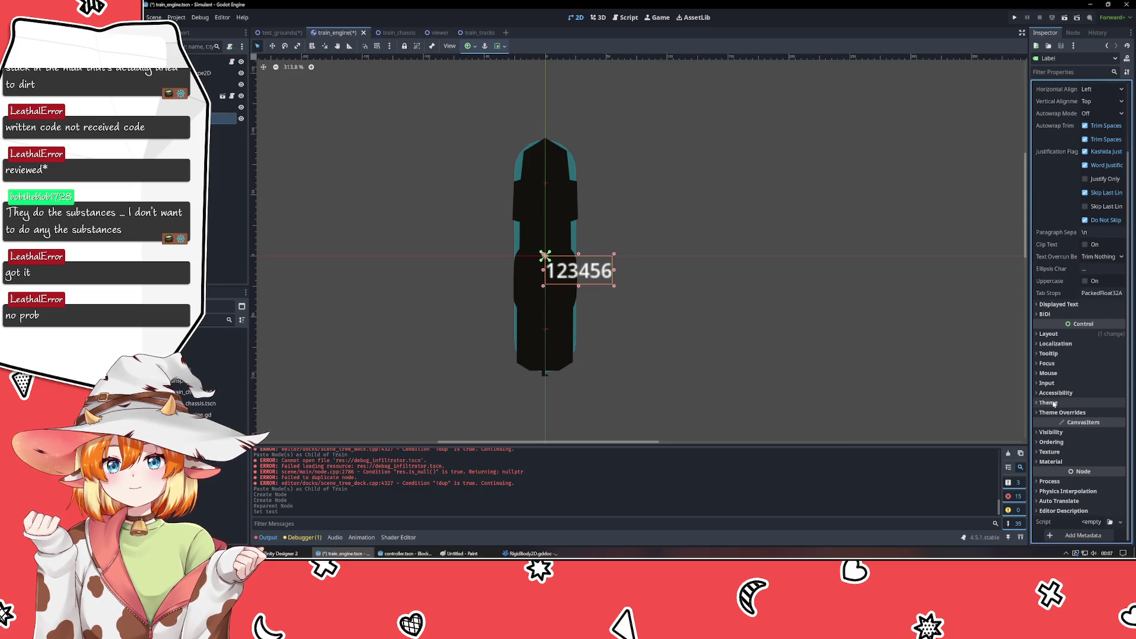
scroll(1054, 404, "up", 3)
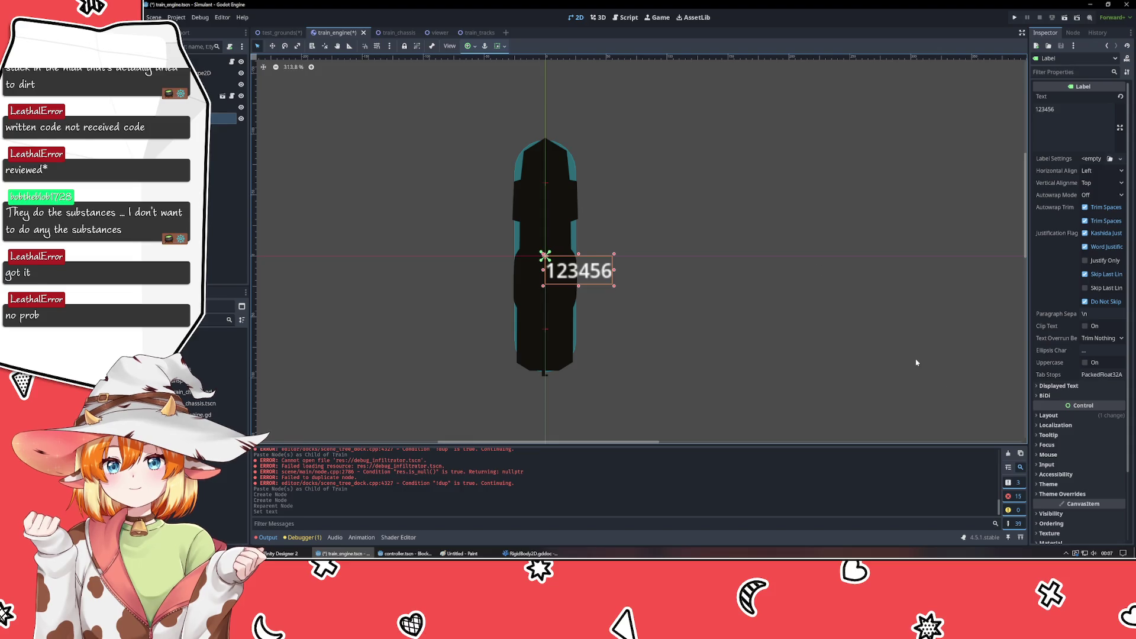
- Set the label's Layout transform position to x 32, y 32
left_click(1060, 415)
scroll(1064, 418, "down", 3)
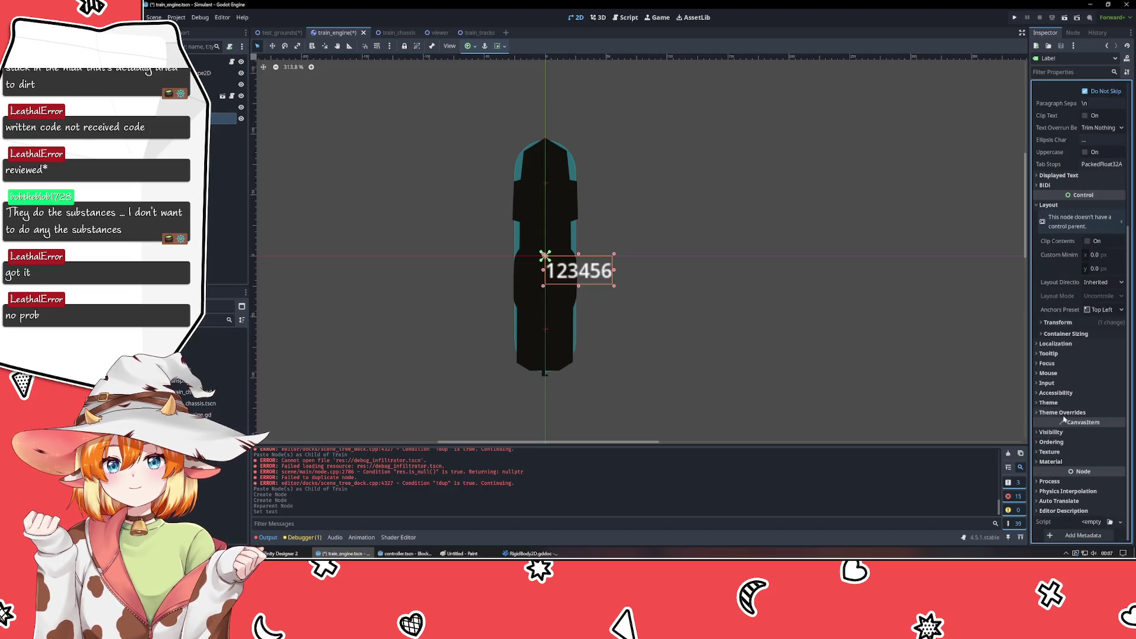
left_click(1058, 323)
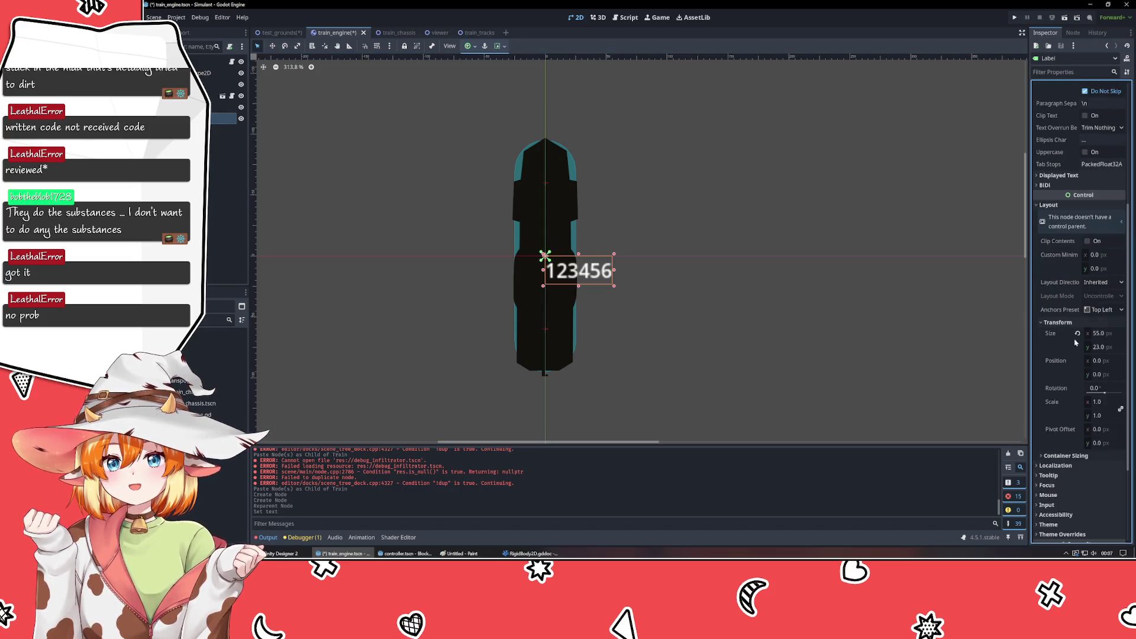
left_click(1111, 361)
type("32")
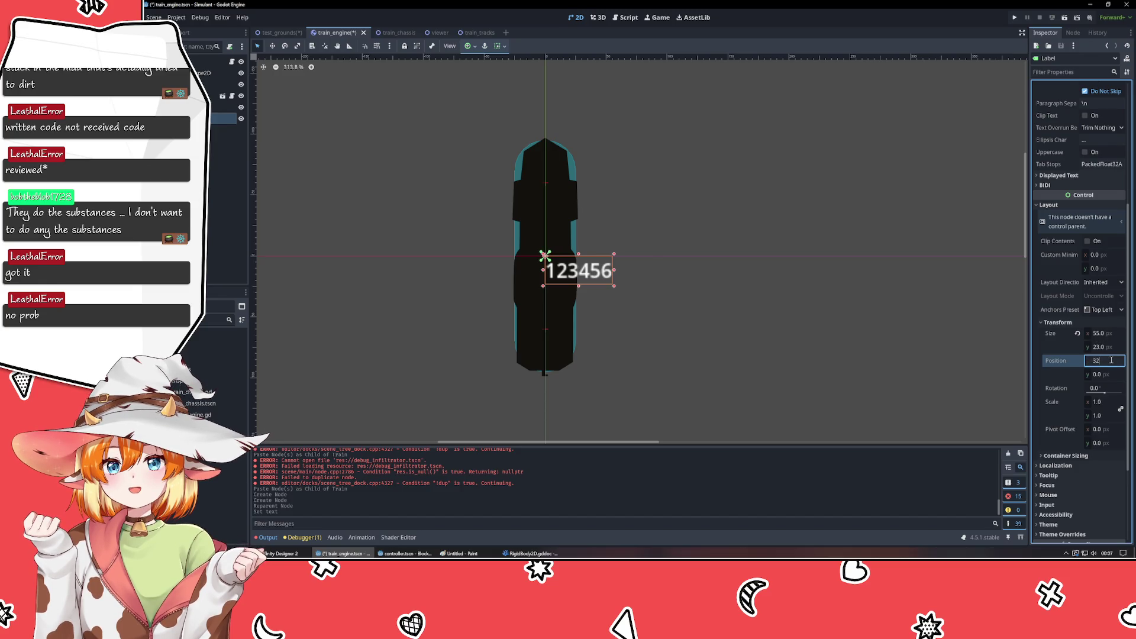
key("Return")
left_click(1107, 374)
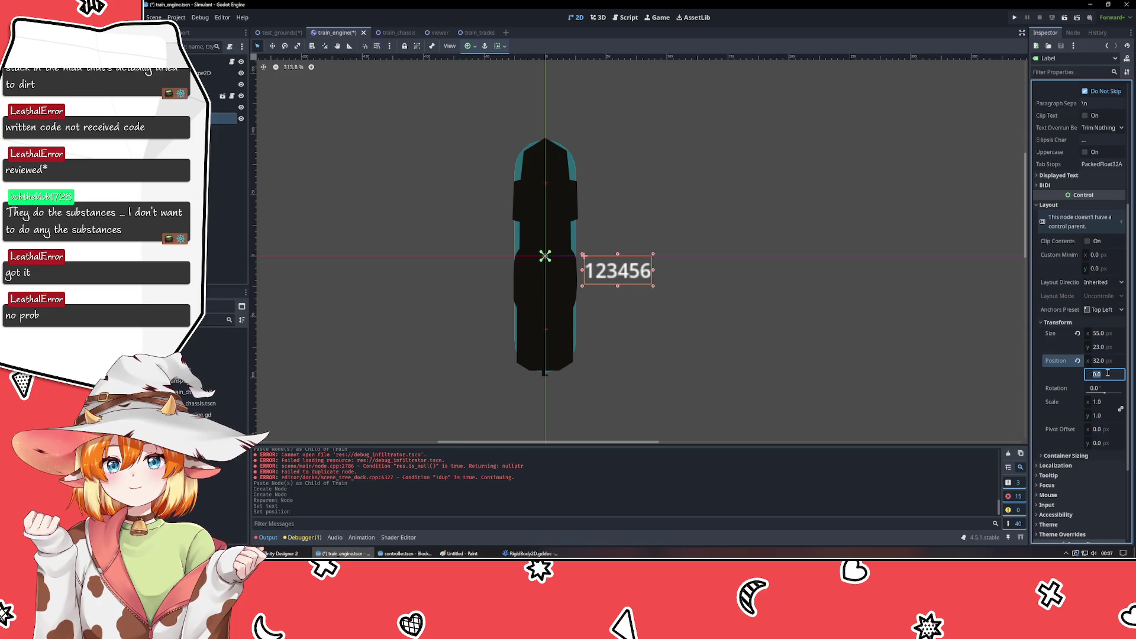
type("32")
key("Return")
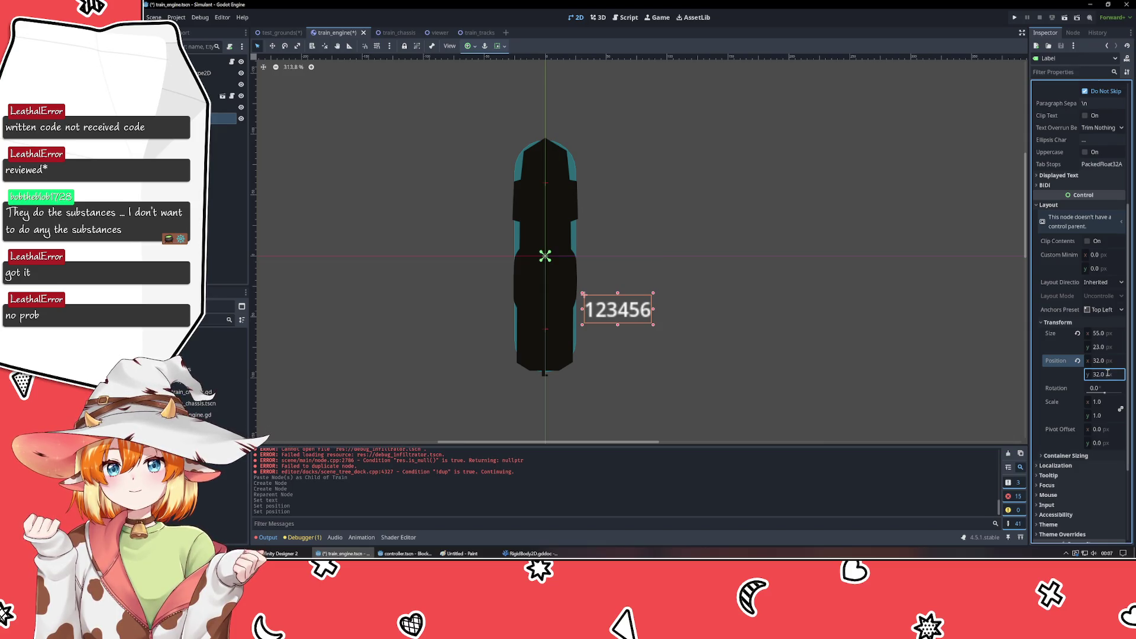
left_click(1057, 255)
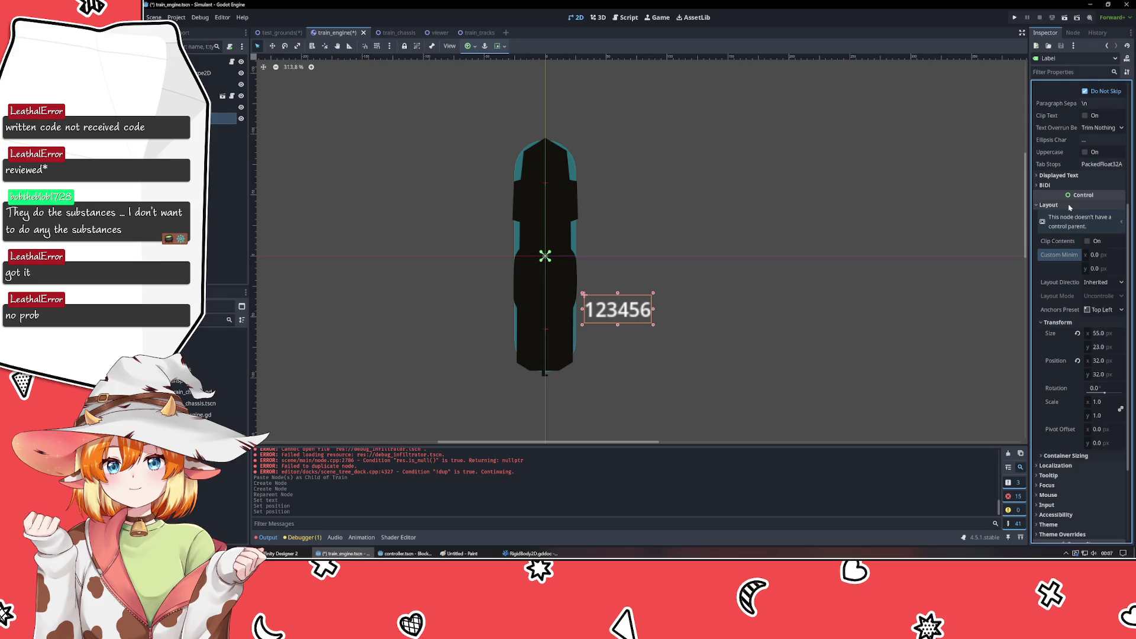
left_click(1070, 206)
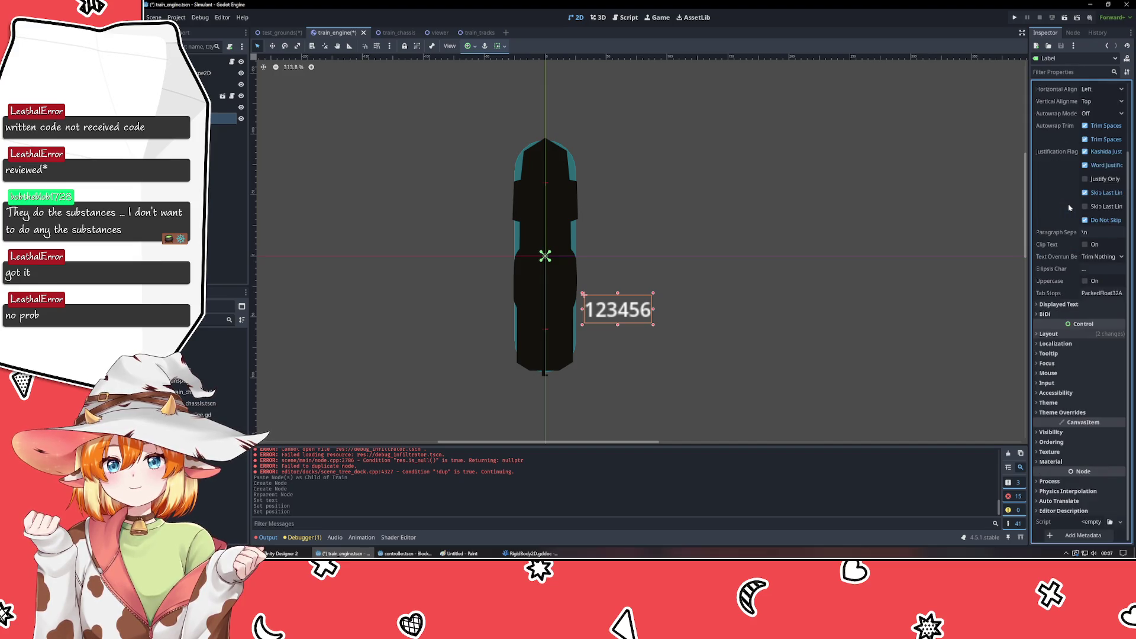
scroll(1067, 269, "up", 3)
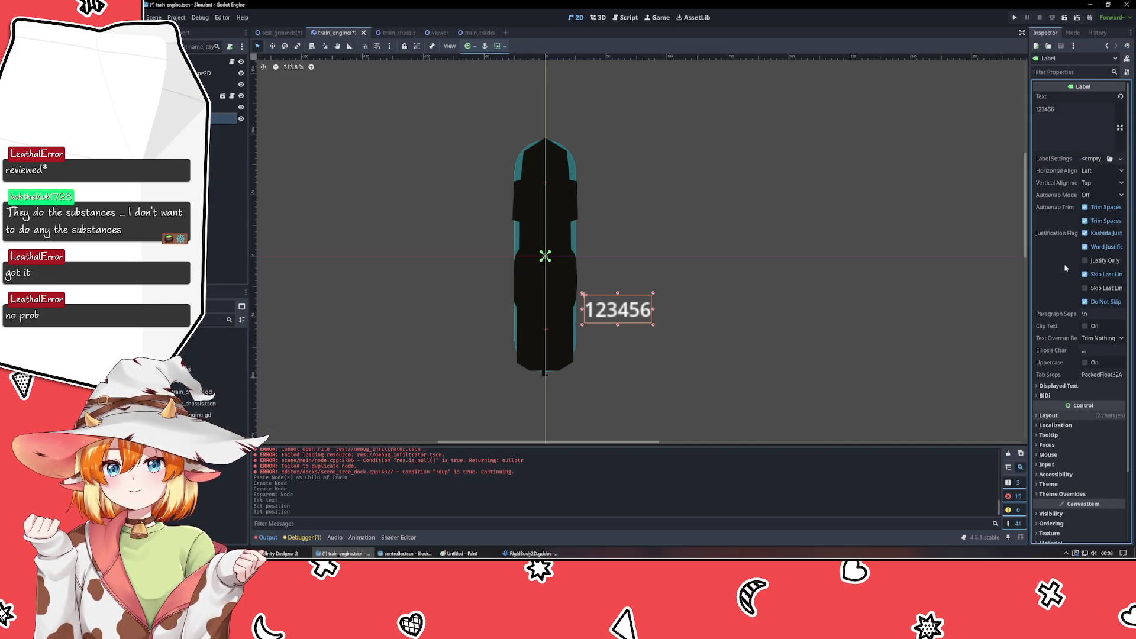
- Replace the label's text 123456 with TRAIN
double_click(1070, 136)
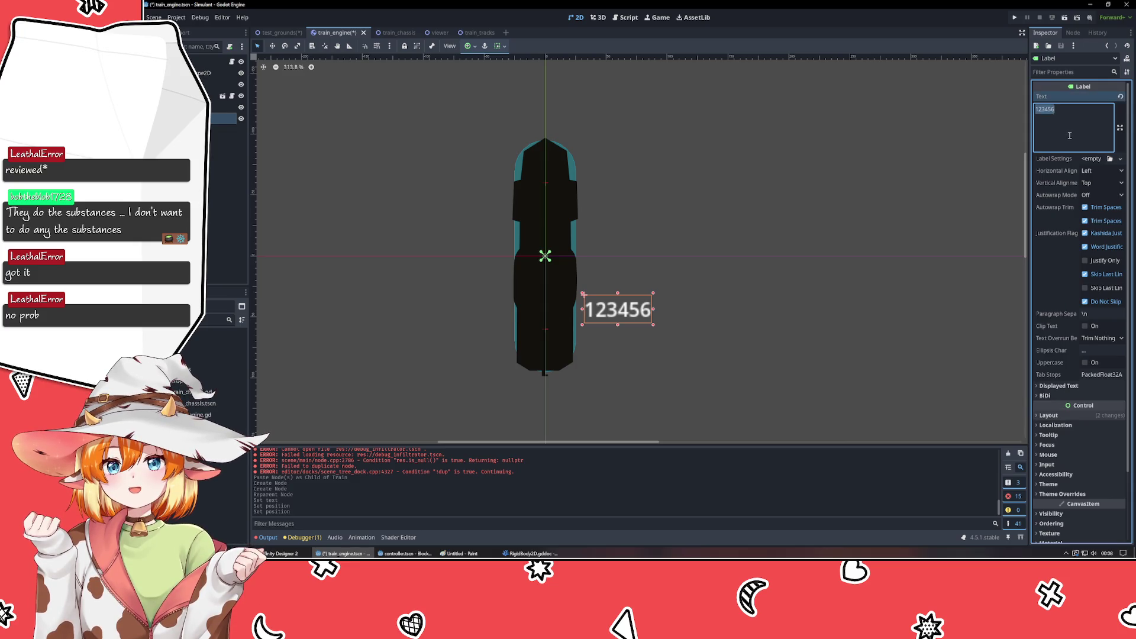
type("TRAIN")
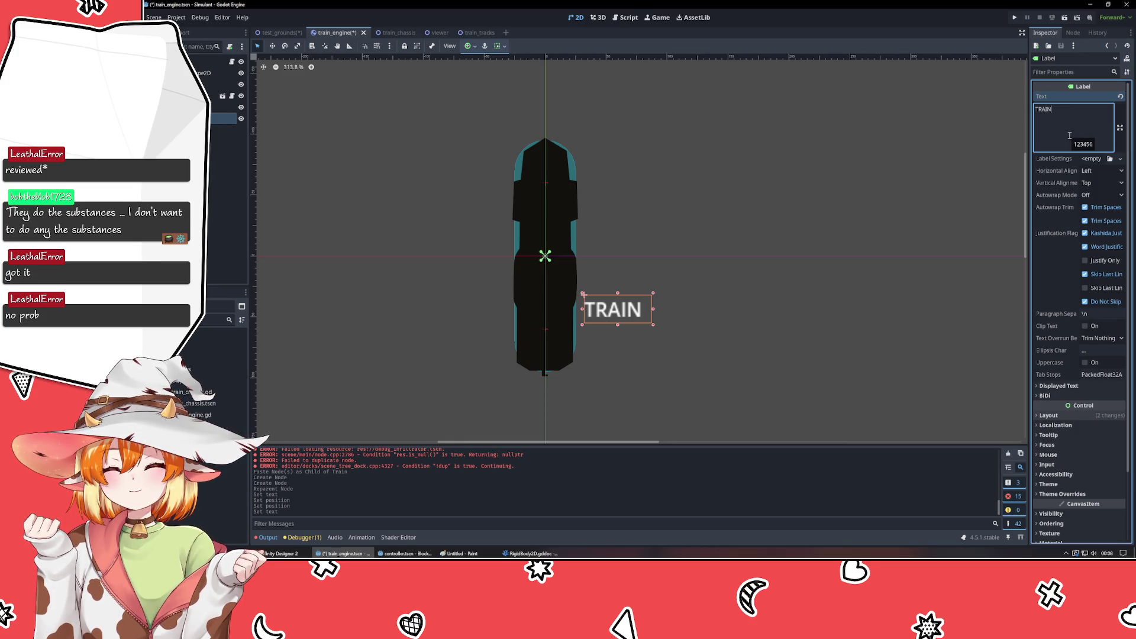
left_click(1060, 171)
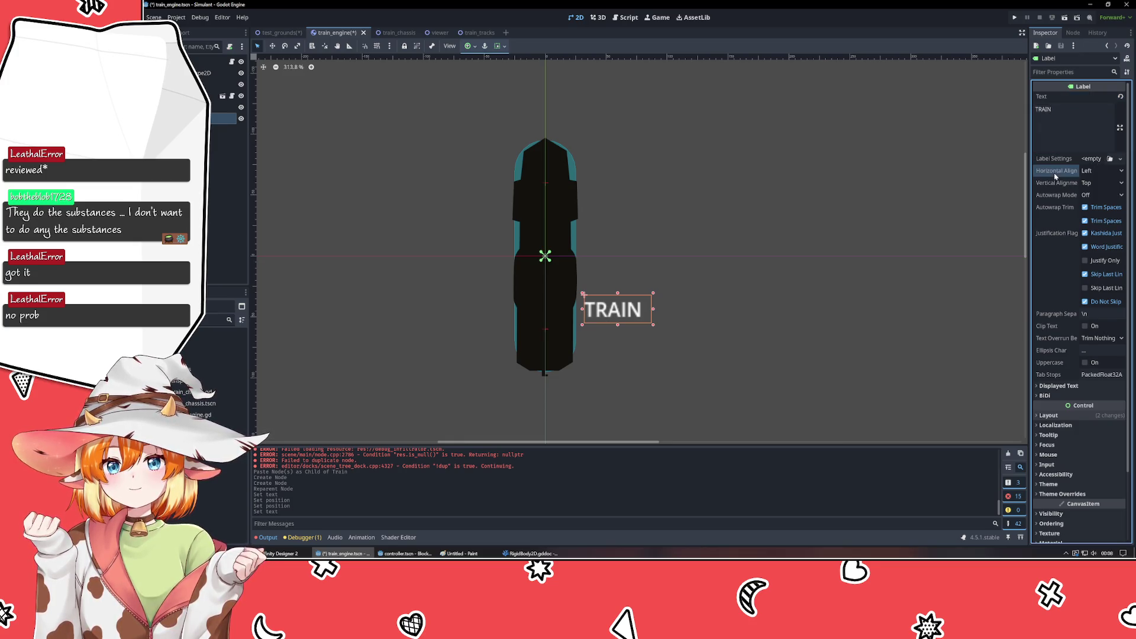
left_click(228, 177)
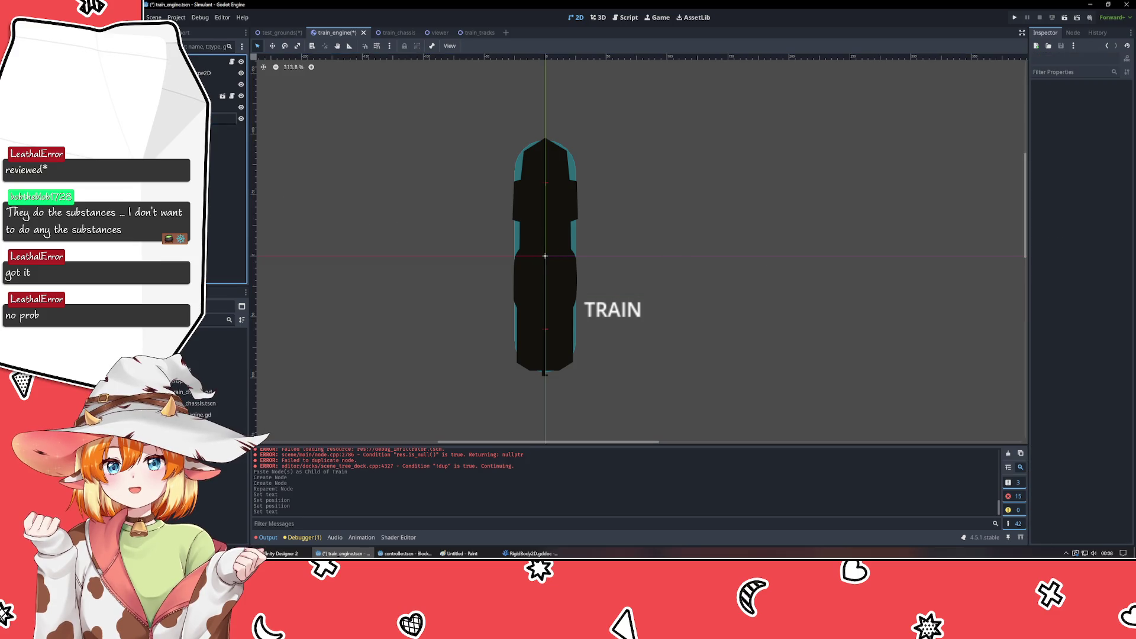
- Open train_engine.gd in VSCodium, closing the duplicate tab
left_click(232, 63)
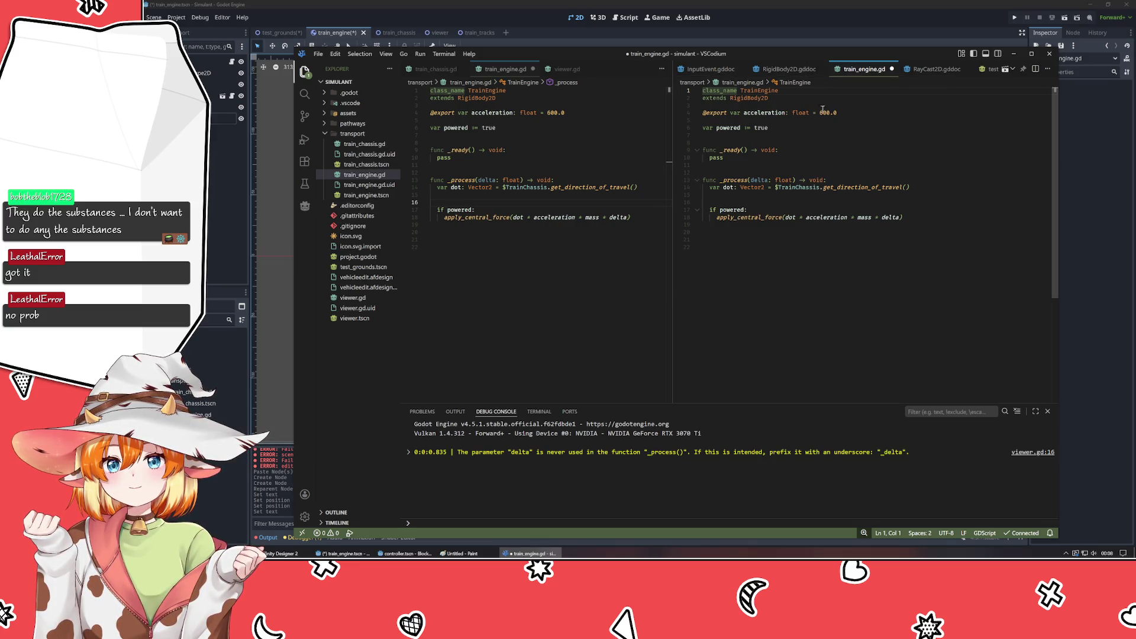
middle_click(853, 74)
left_click(552, 172)
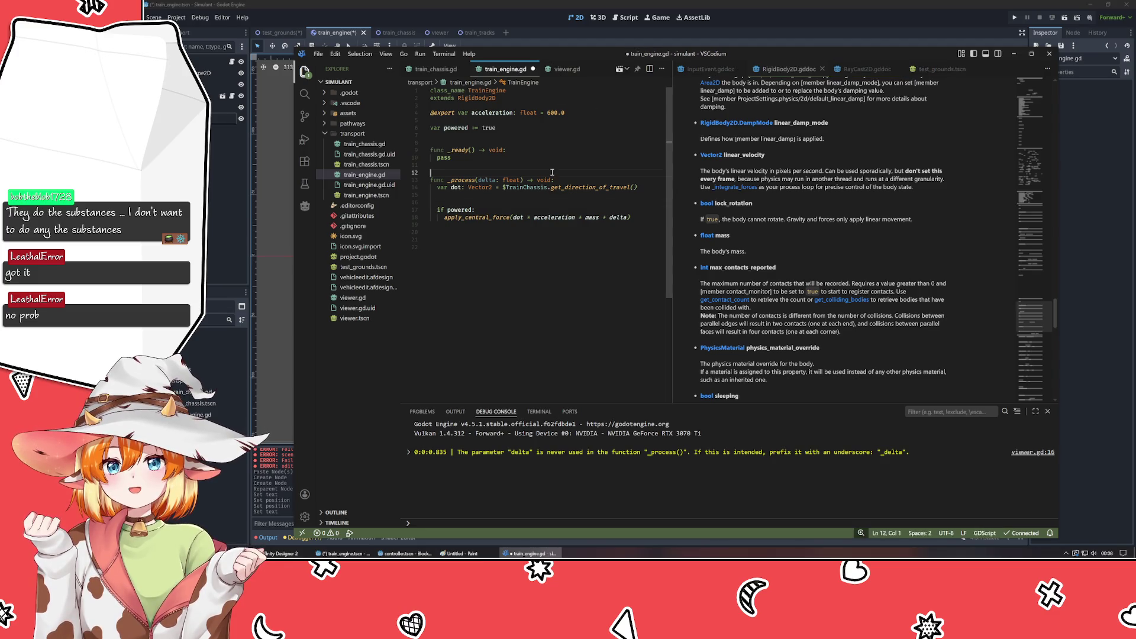
left_click(527, 144)
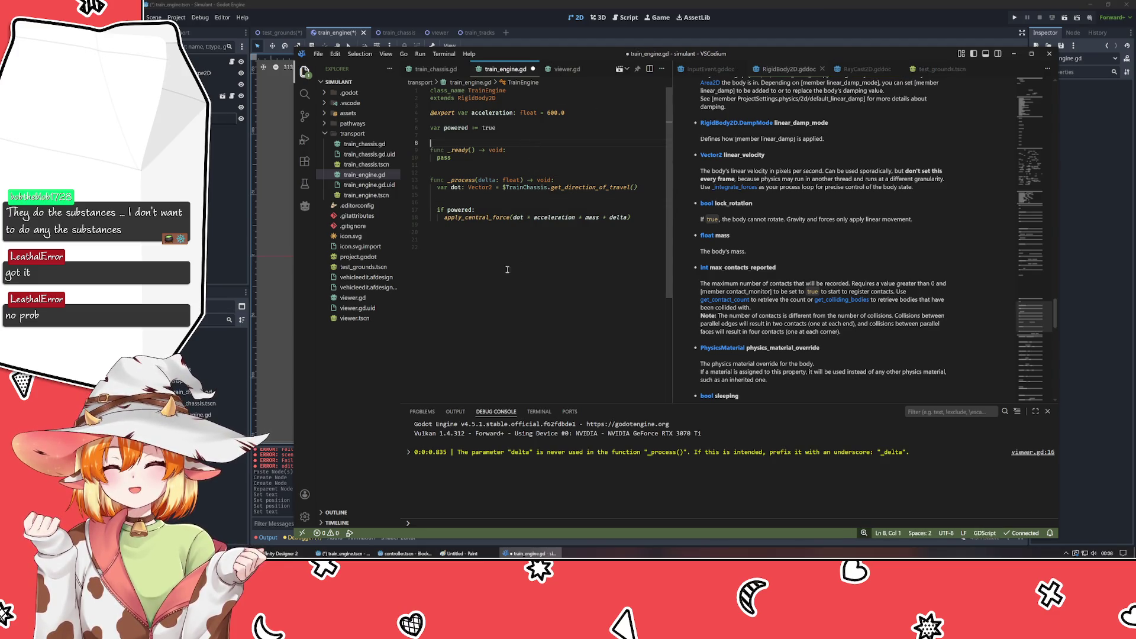
left_click(517, 209)
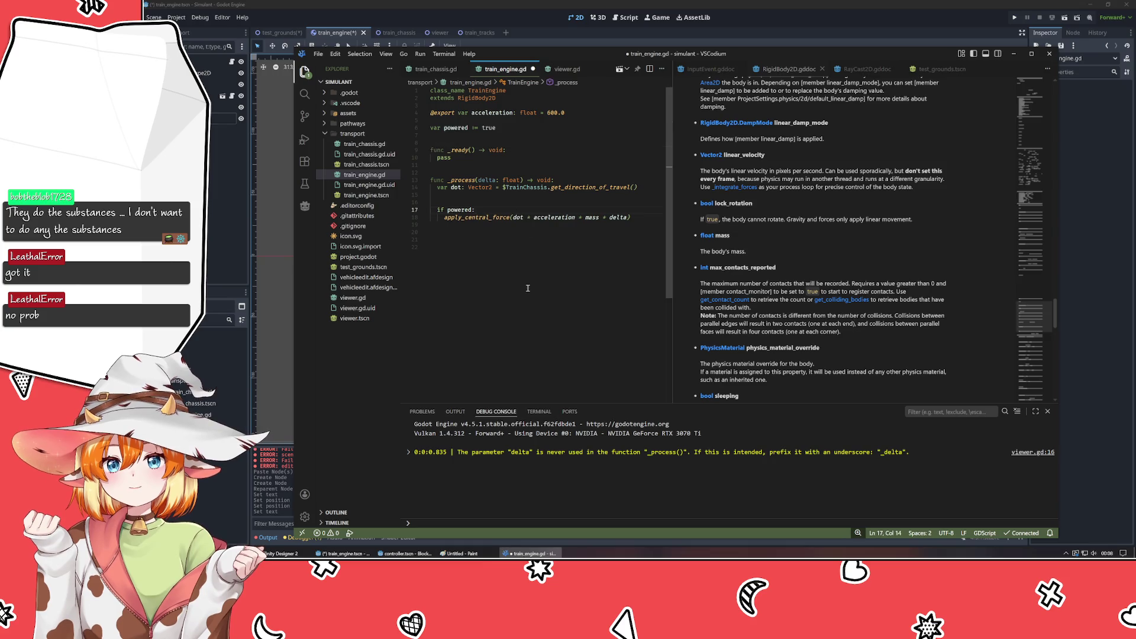
left_click(491, 197)
- Add a new line 20 after apply_central_force in _process, at the function's indent level
key("Tab")
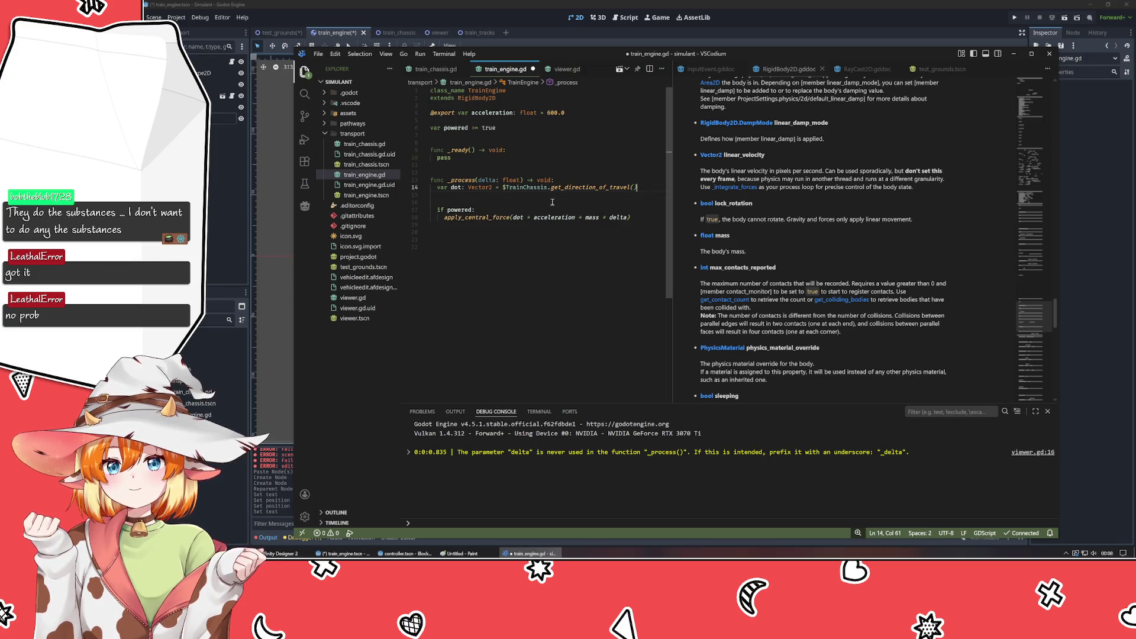
key("Return")
key("Up")
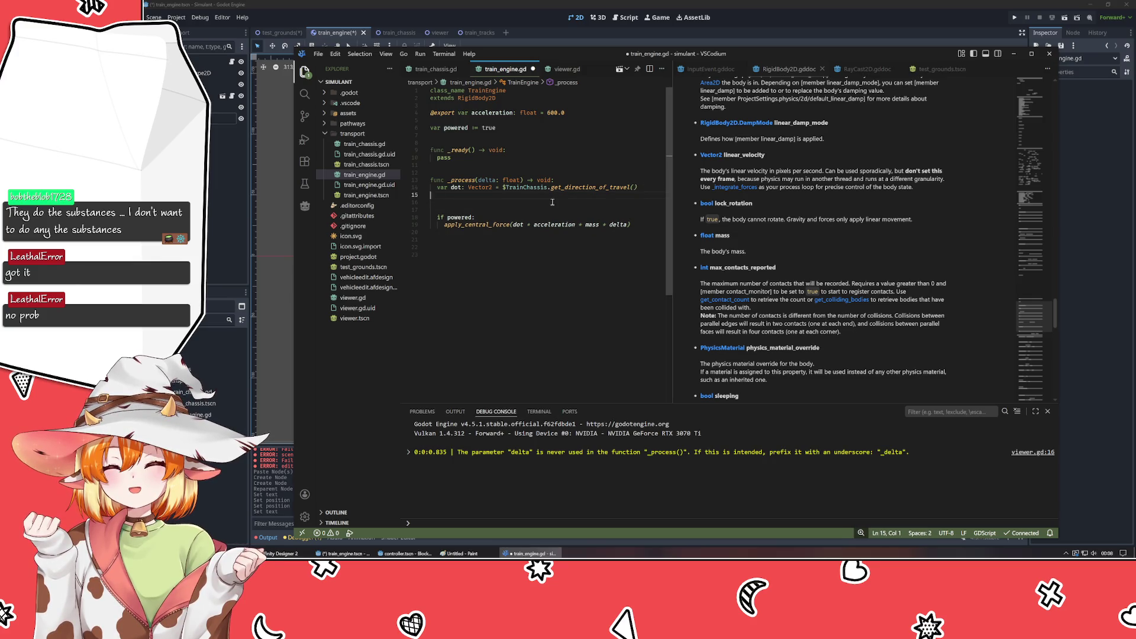
key("Delete")
key("Down")
key("Down")
key("Down")
key("End")
key("Return")
key("Return")
key("BackSpace")
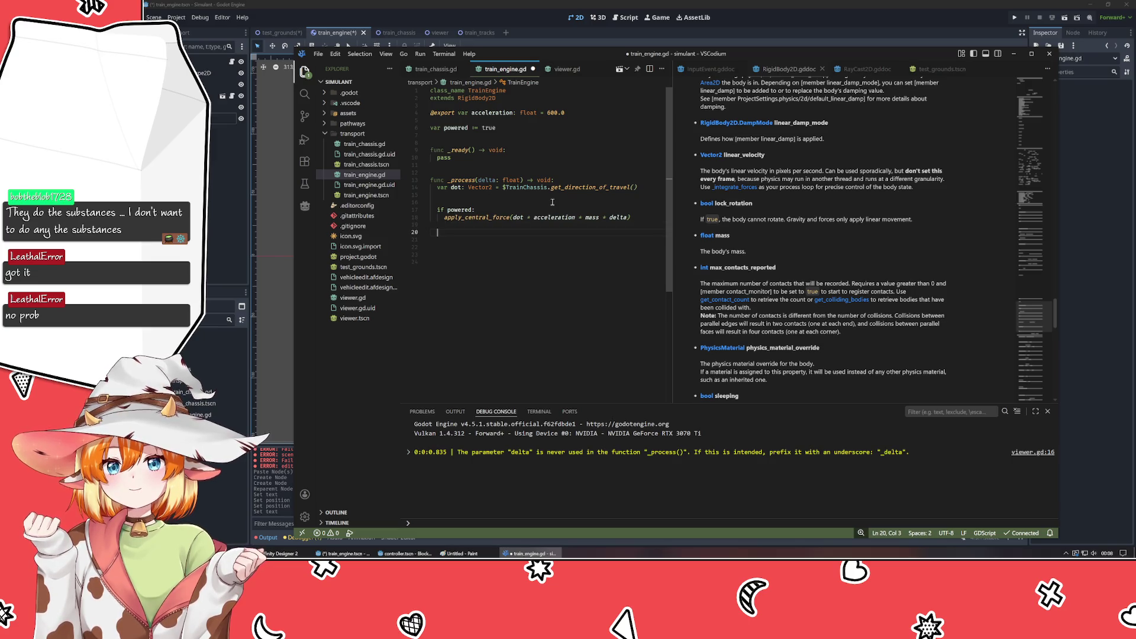
type("Ca")
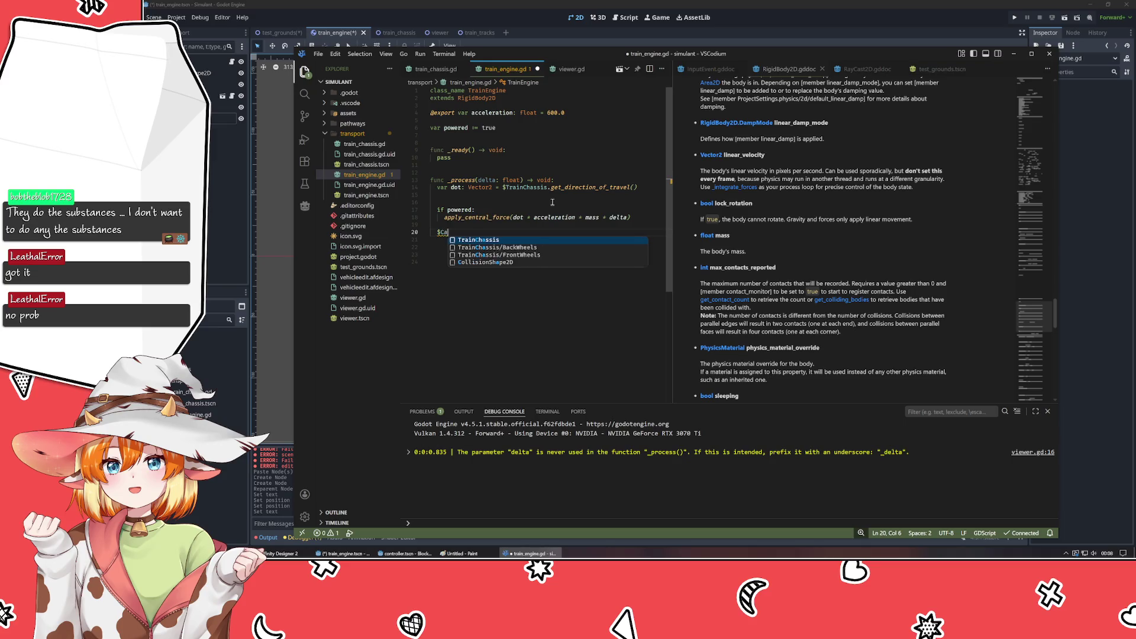
type("nva")
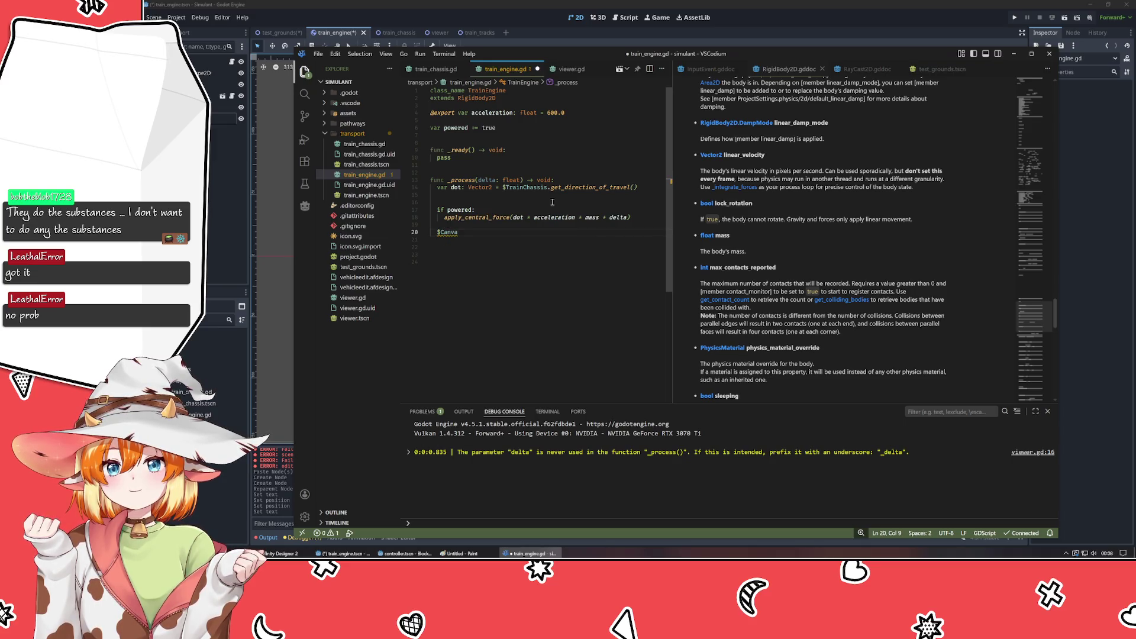
key("BackSpace")
key("BackSpace")
key("BackSpace")
- Save the train_engine scene in Godot, then return to the script
key("alt+Tab")
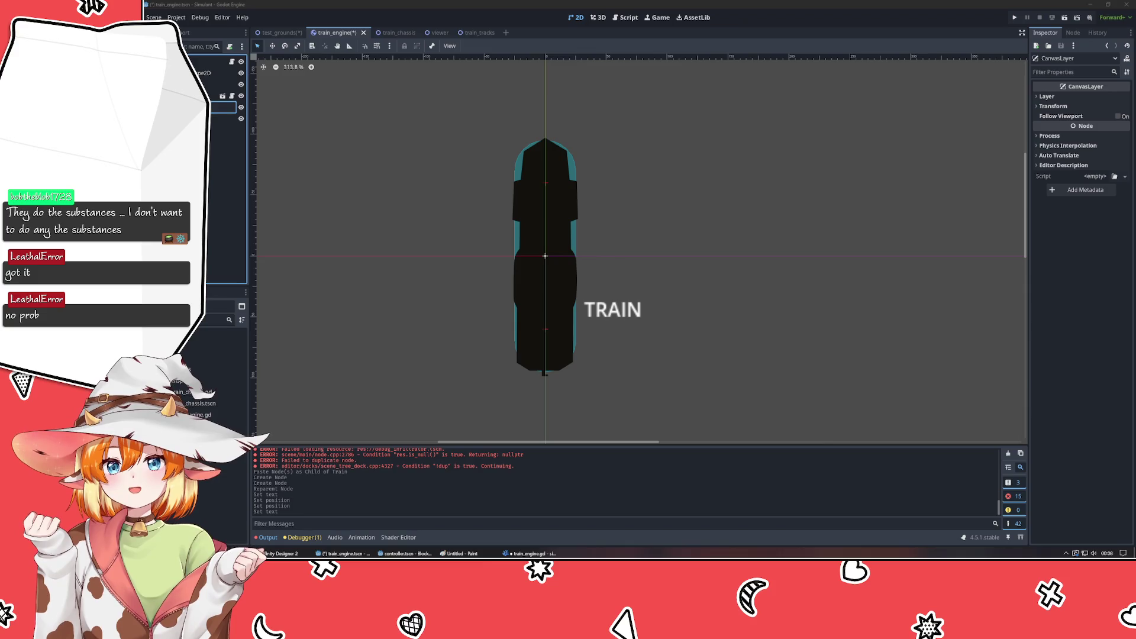
key("ctrl+s")
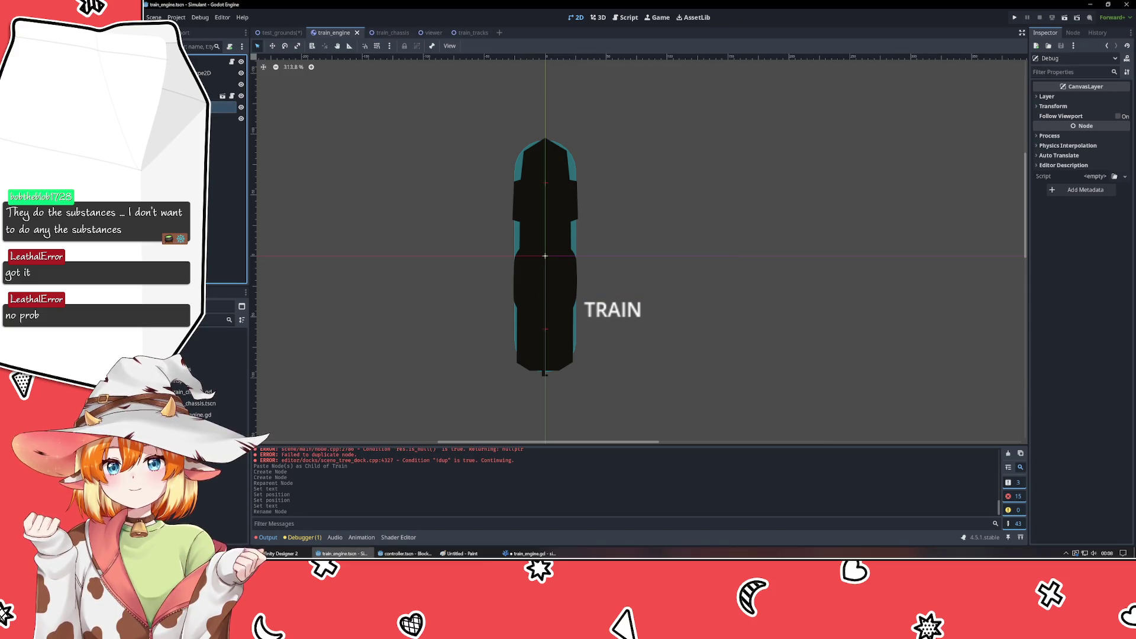
key("alt+Tab")
- Complete the $Debug/Label path on line 20 and assign its text the "Train ({linear})" string
type("Debug.")
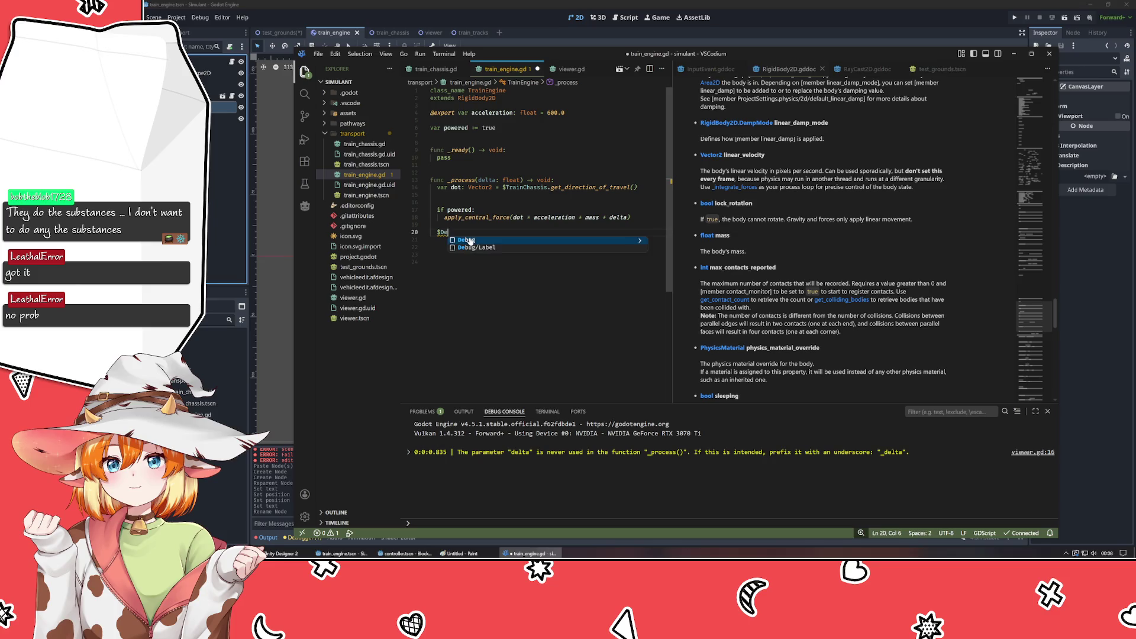
key("BackSpace")
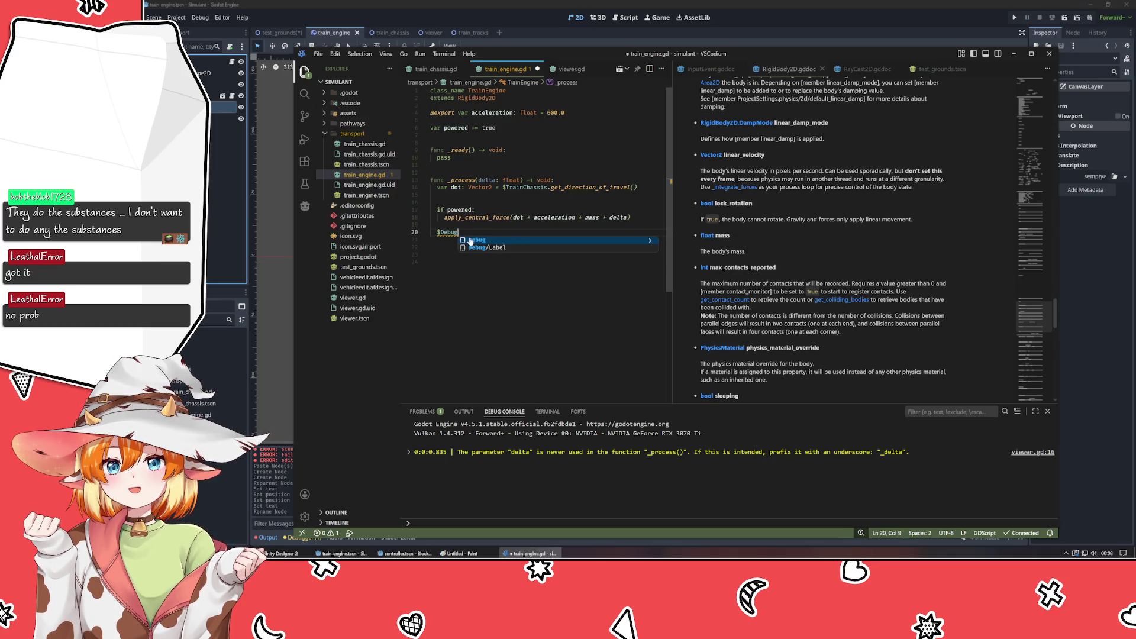
key("Down")
key("Return")
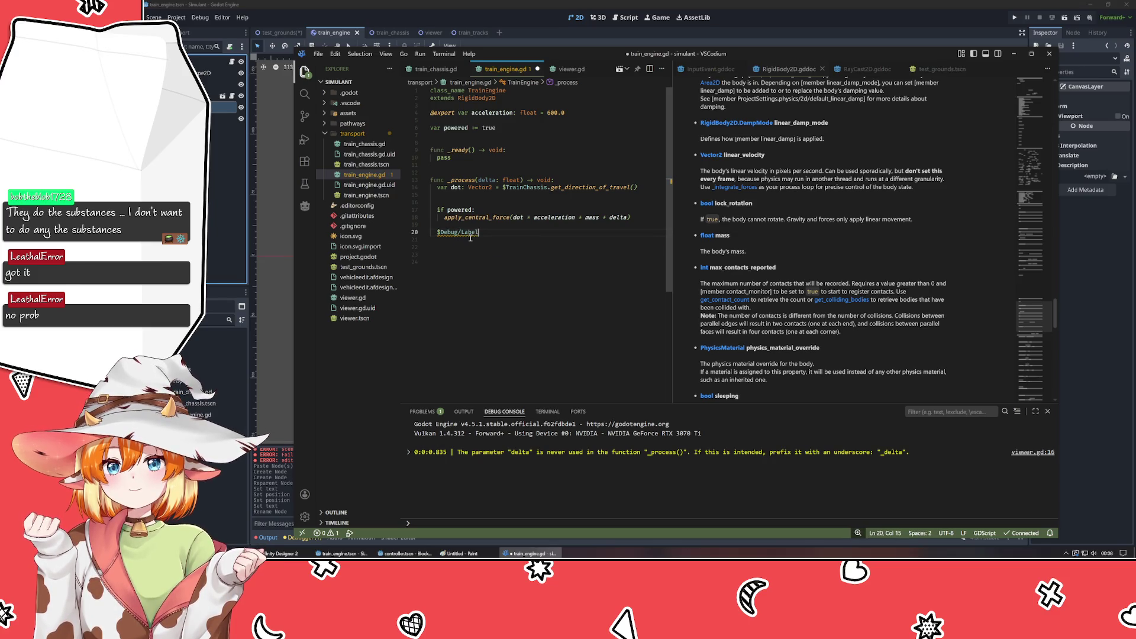
type(".text")
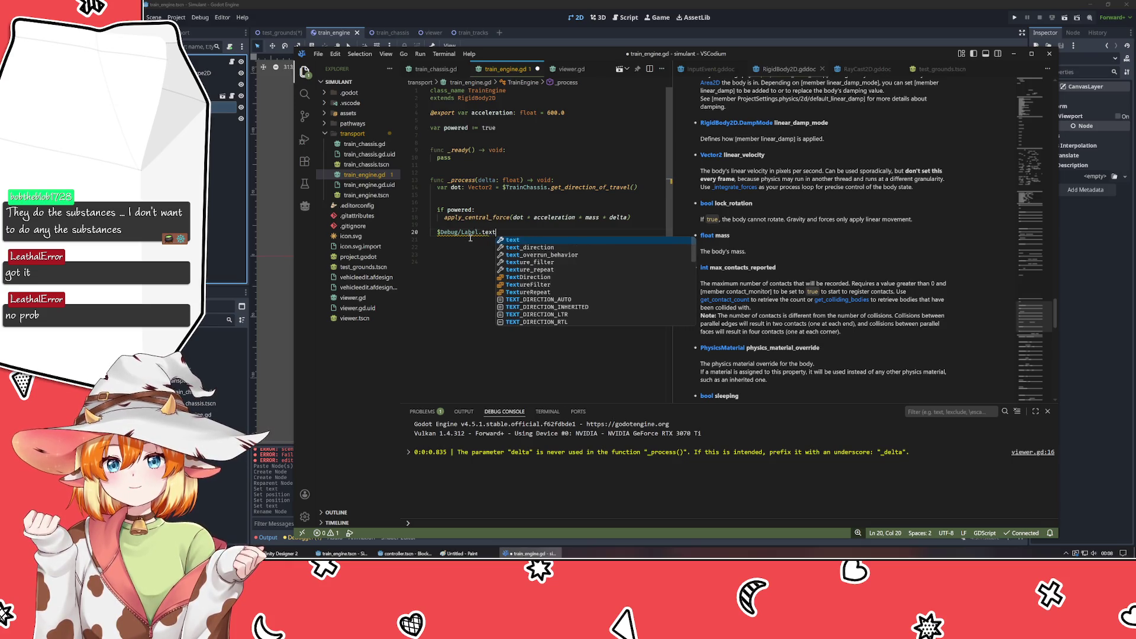
type(" = \"")
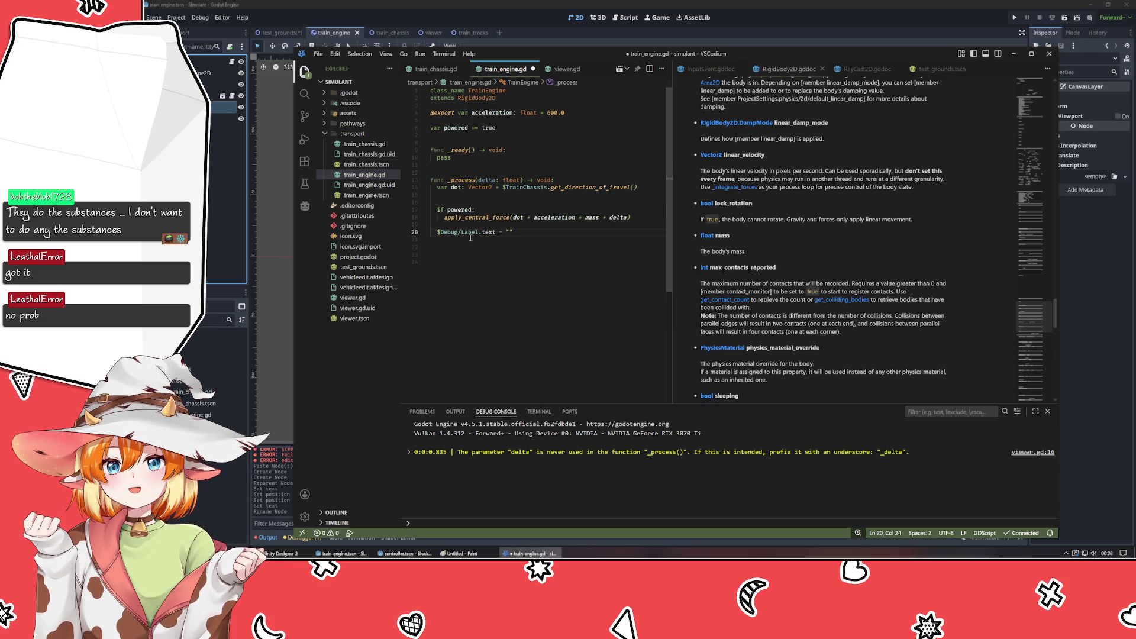
type("Train (")
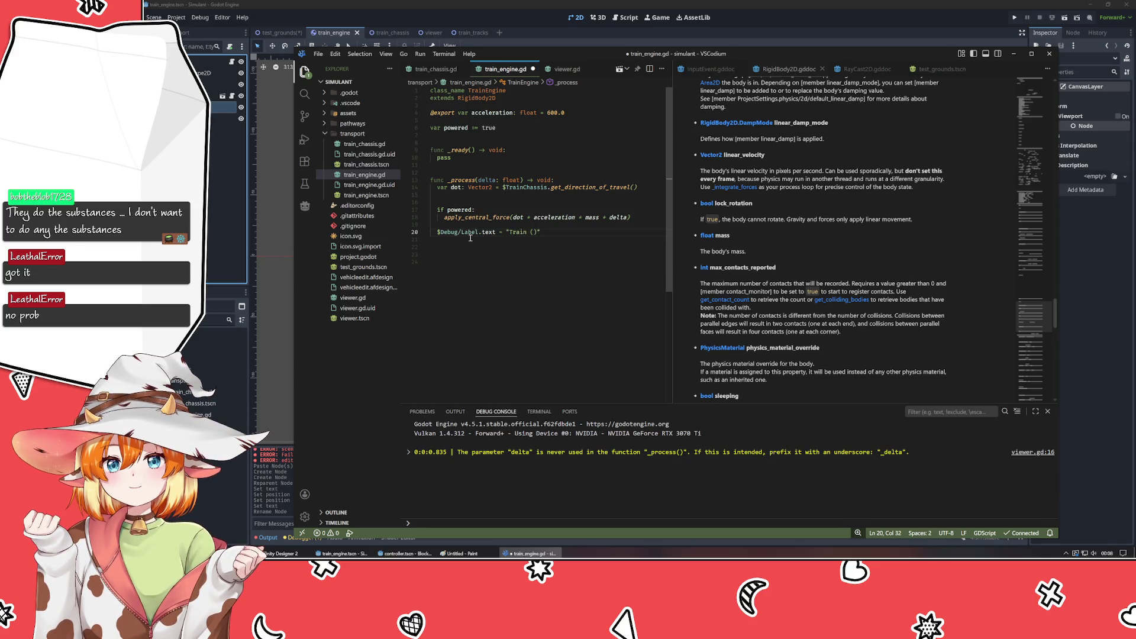
type("{}")
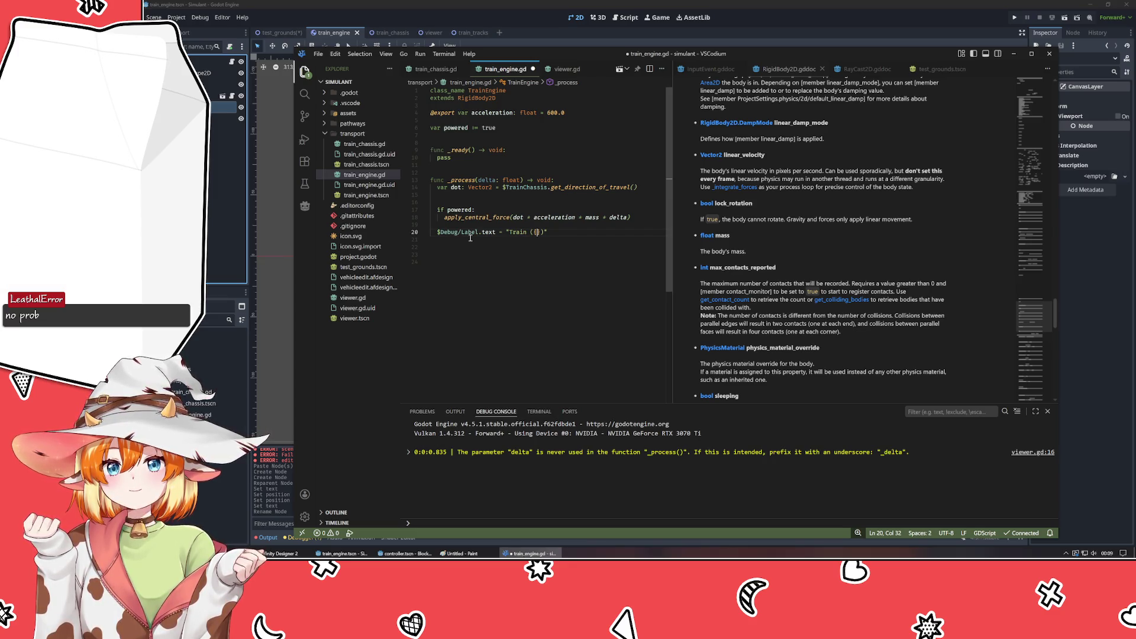
type("linear")
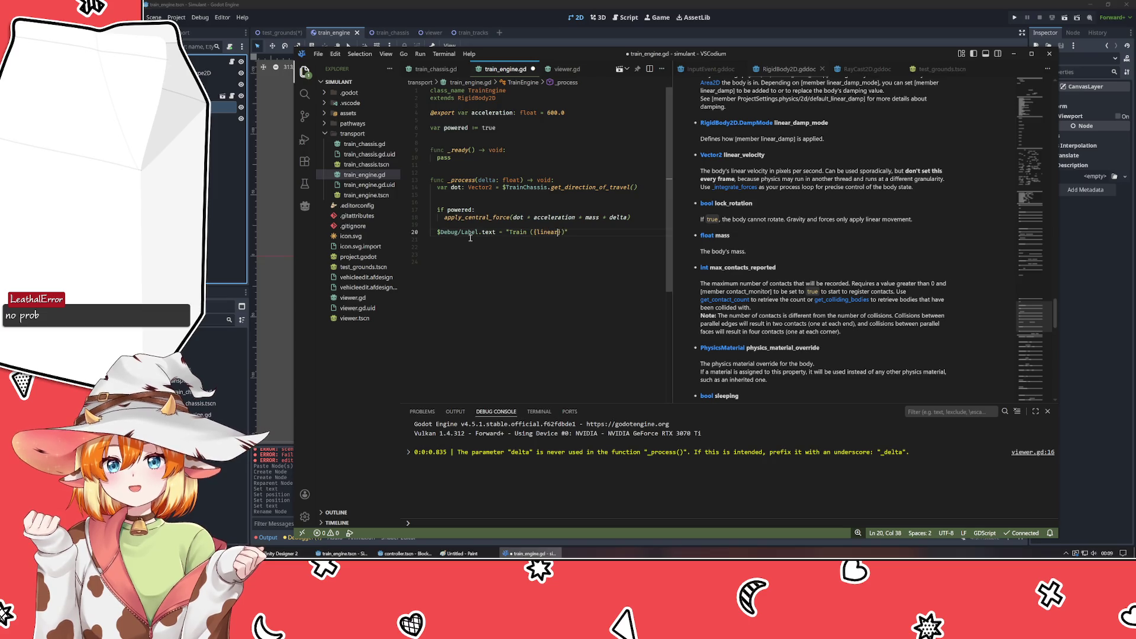
- Search the web for 'godot format string' and open the GDScript format strings docs page
key("alt+Tab")
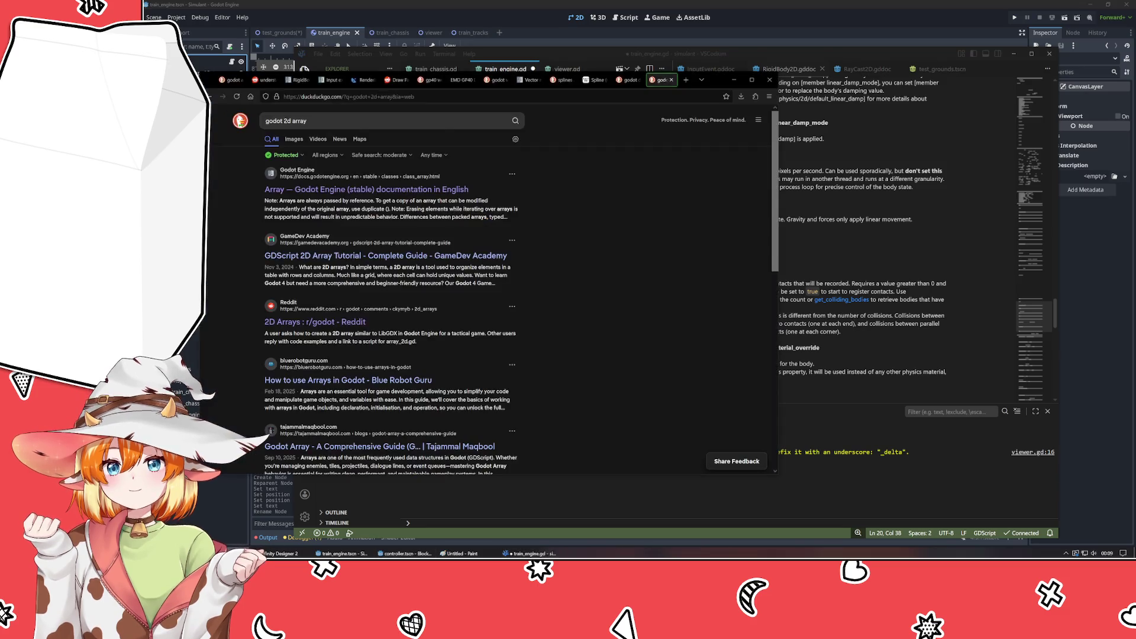
key("ctrl+t")
type("godot")
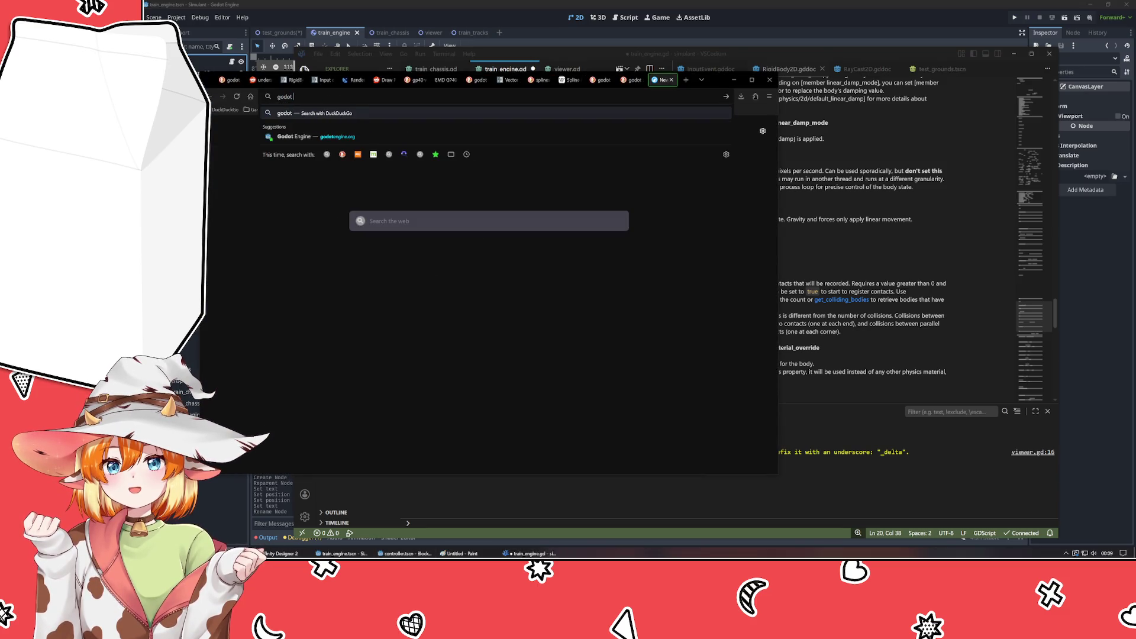
type(" format string")
key("Return")
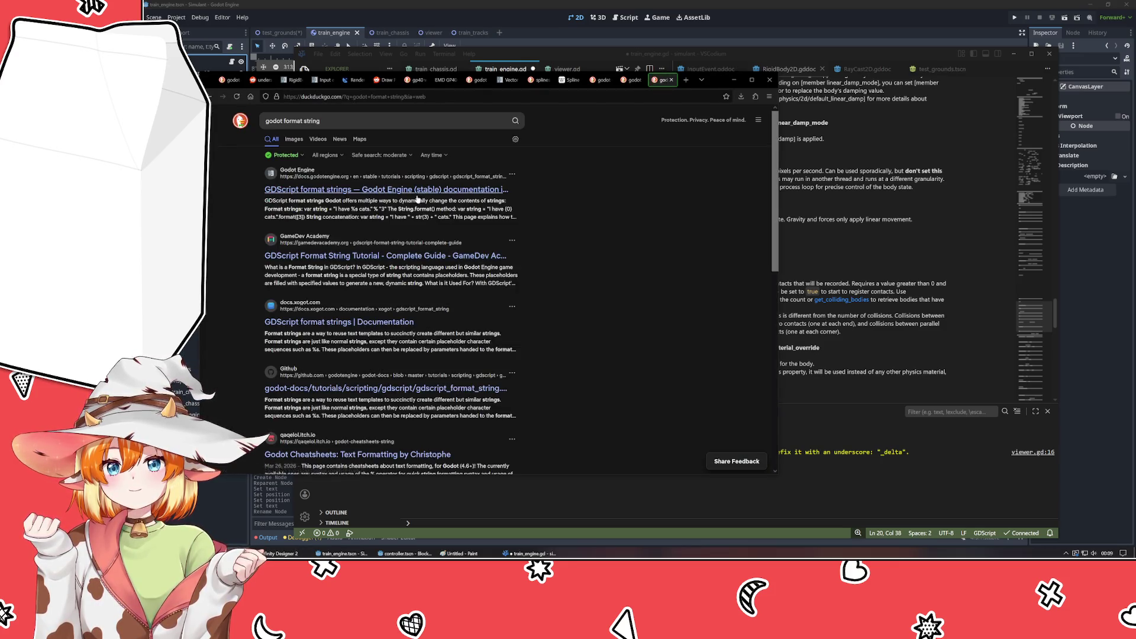
left_click(419, 201)
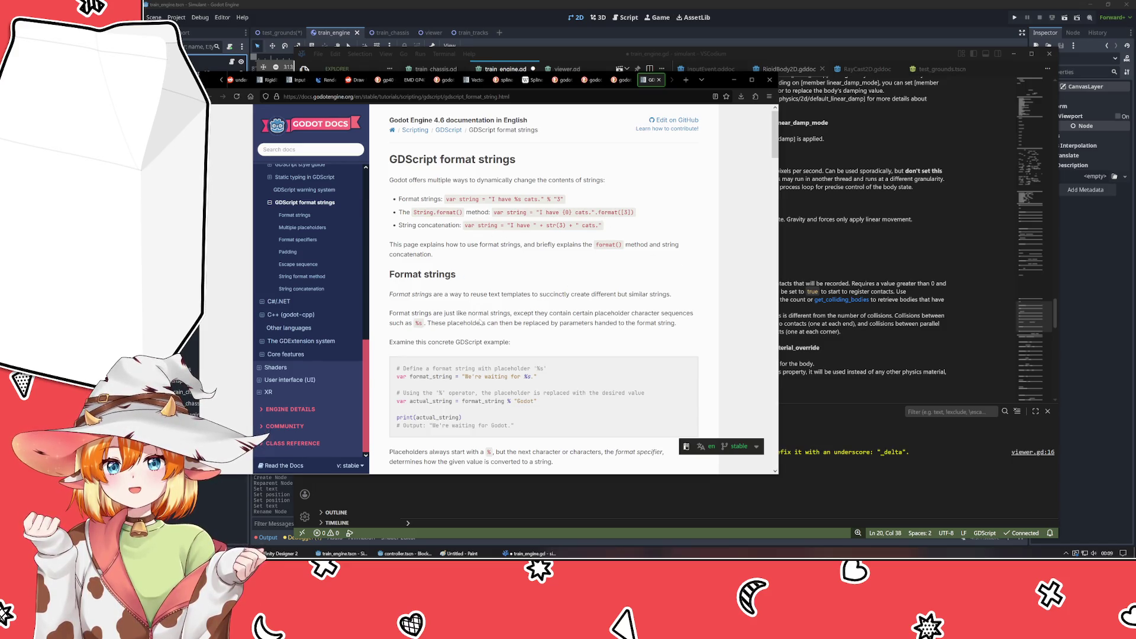
- Read through the format method examples on the docs page, then return to the code editor
scroll(500, 287, "down", 2)
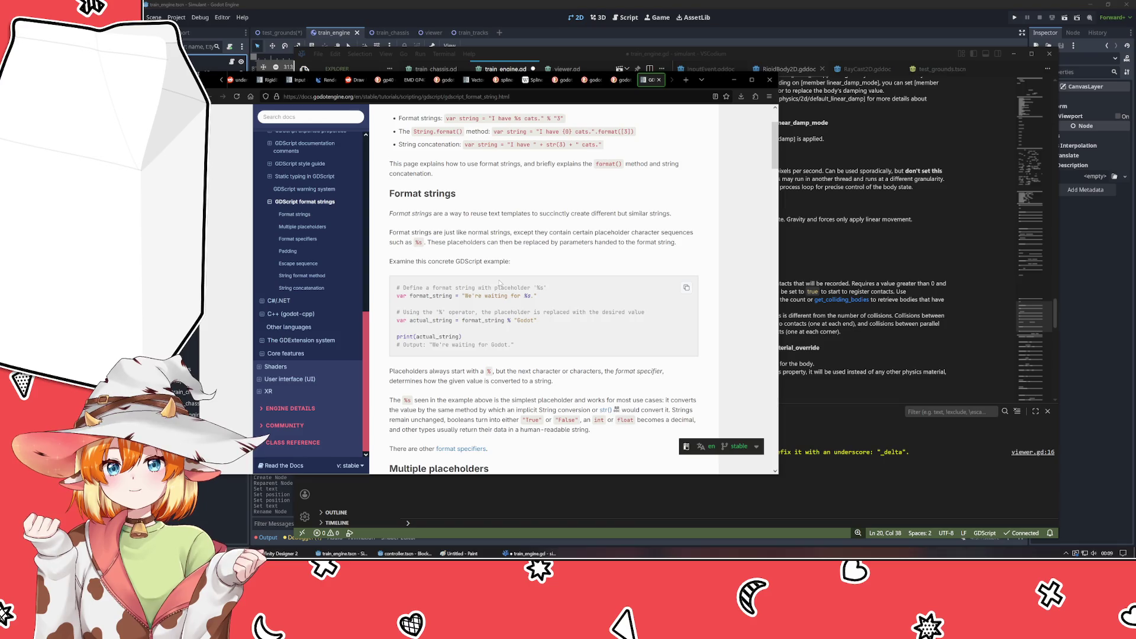
scroll(500, 283, "down", 3)
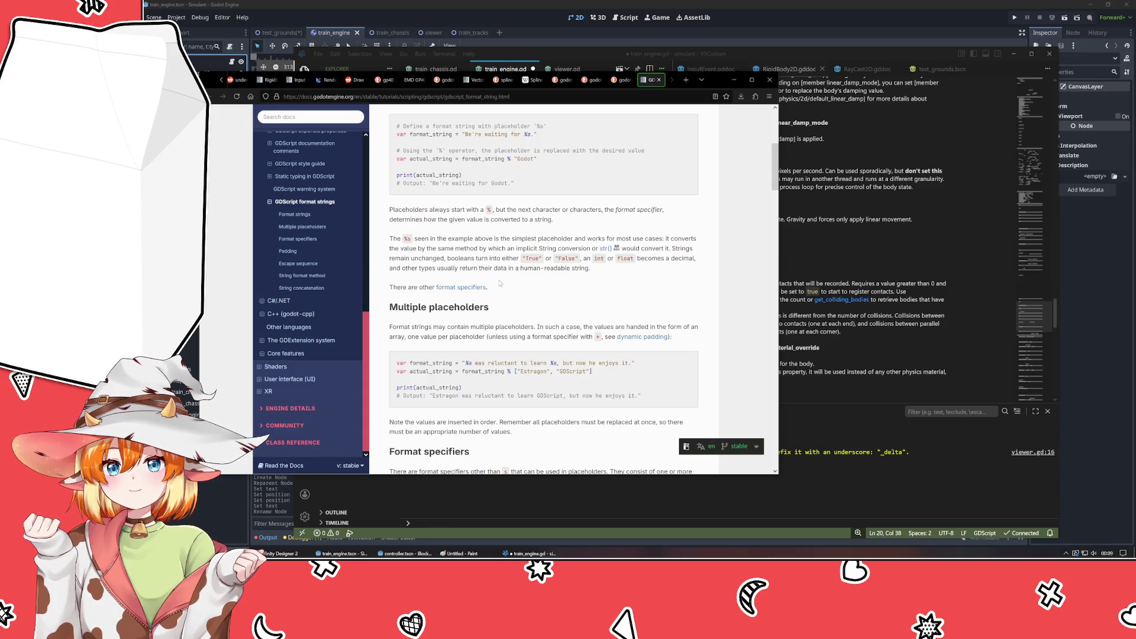
scroll(500, 284, "down", 5)
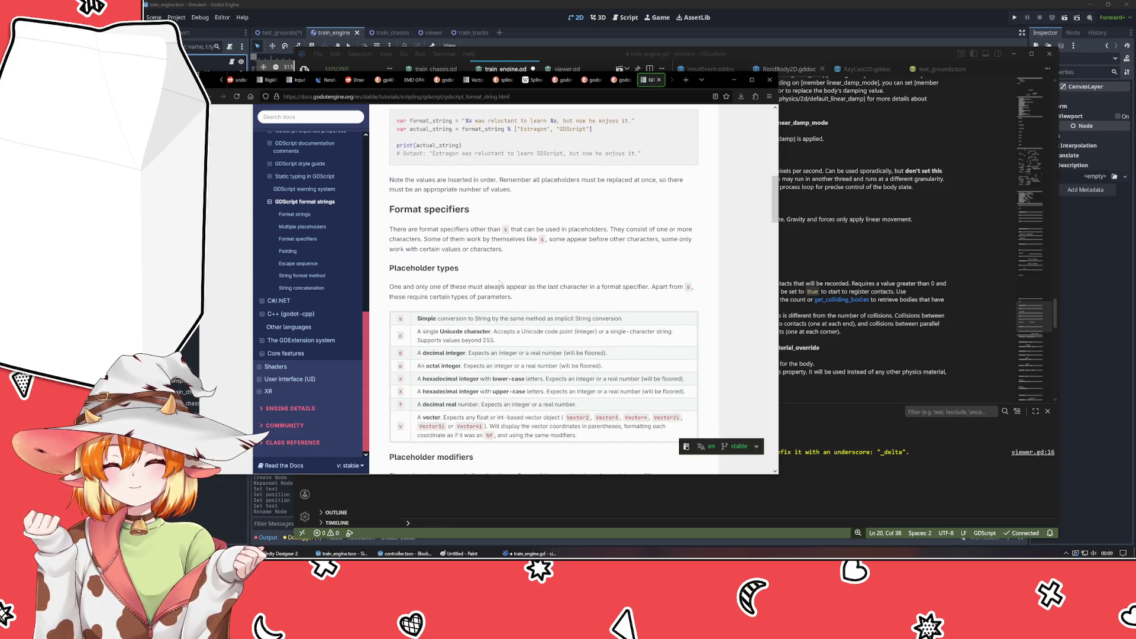
scroll(500, 284, "down", 6)
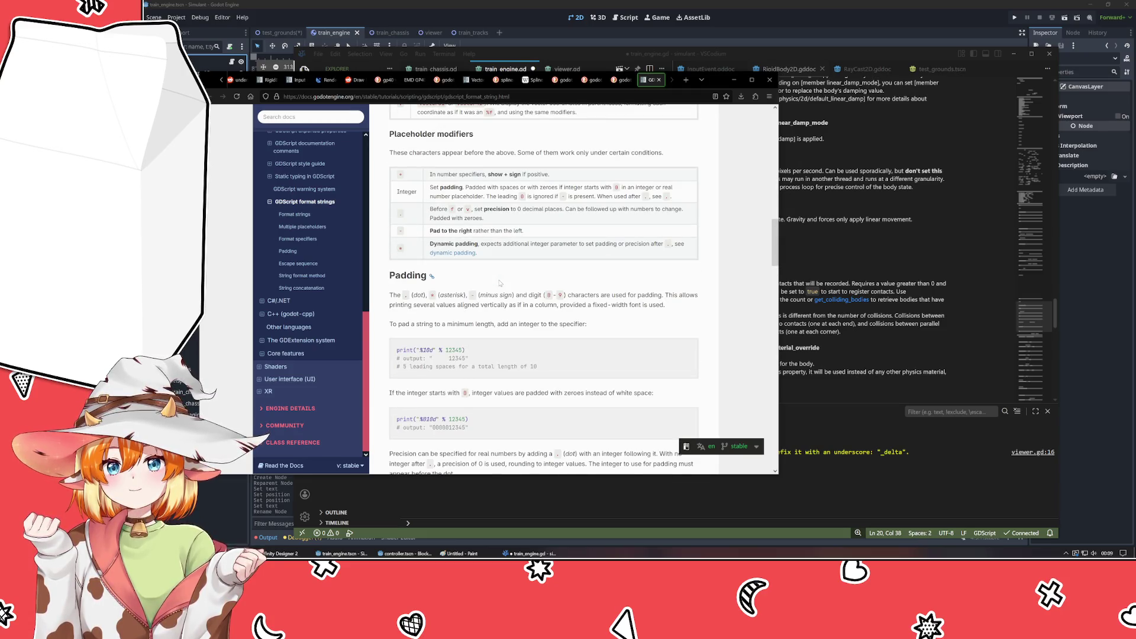
scroll(500, 283, "down", 10)
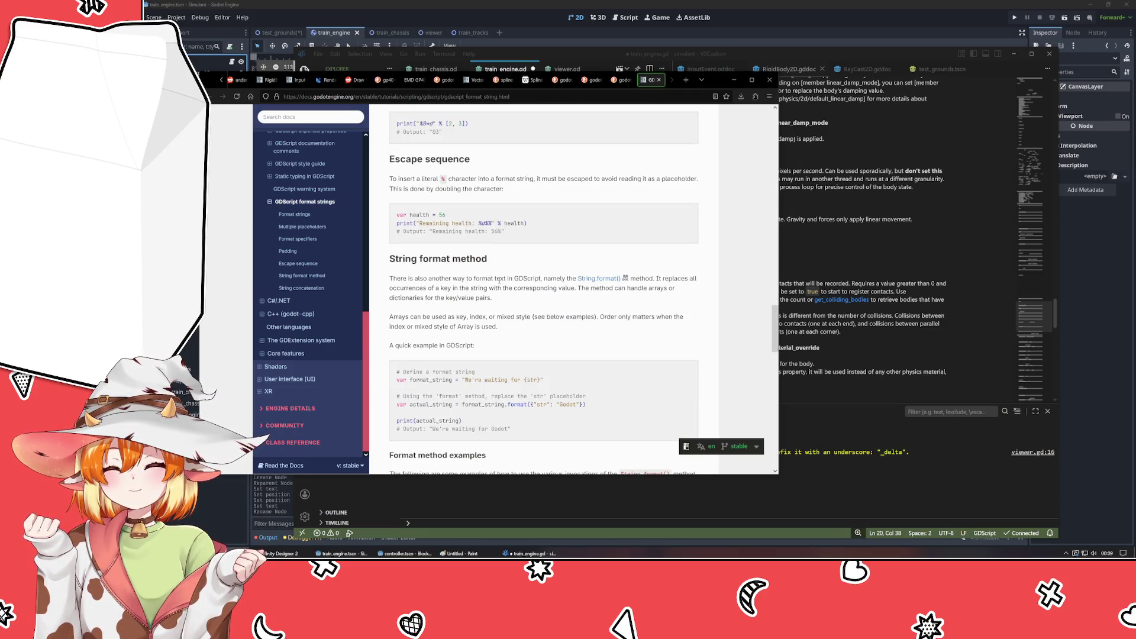
scroll(501, 281, "down", 5)
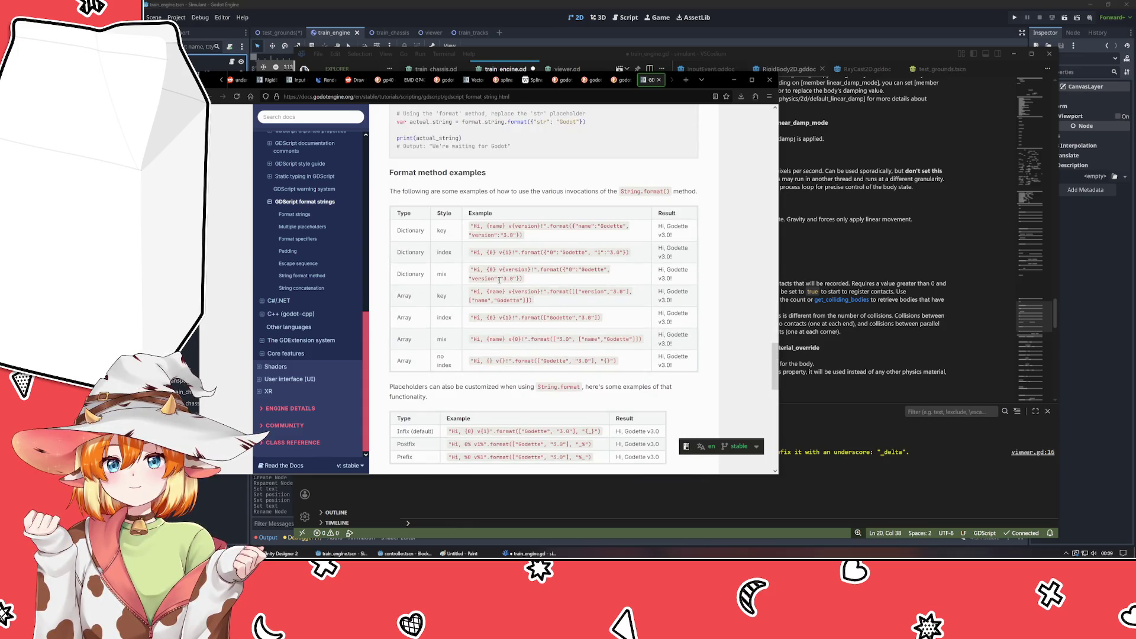
scroll(500, 280, "up", 5)
key("alt+Tab")
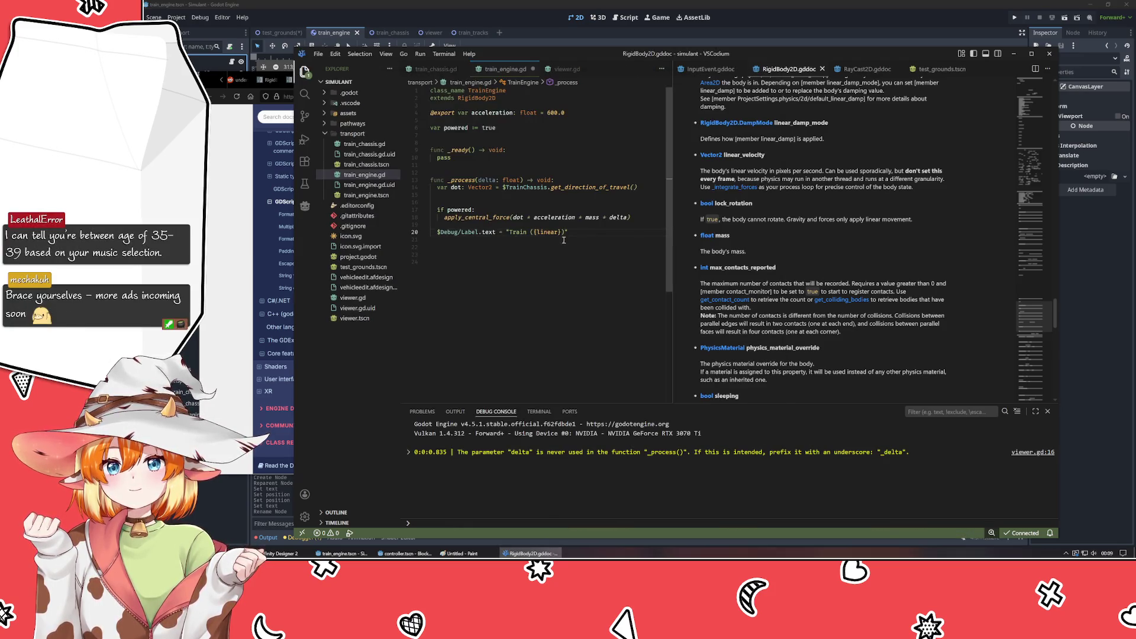
- Glance back at the format strings docs before editing line 20
left_click(562, 233)
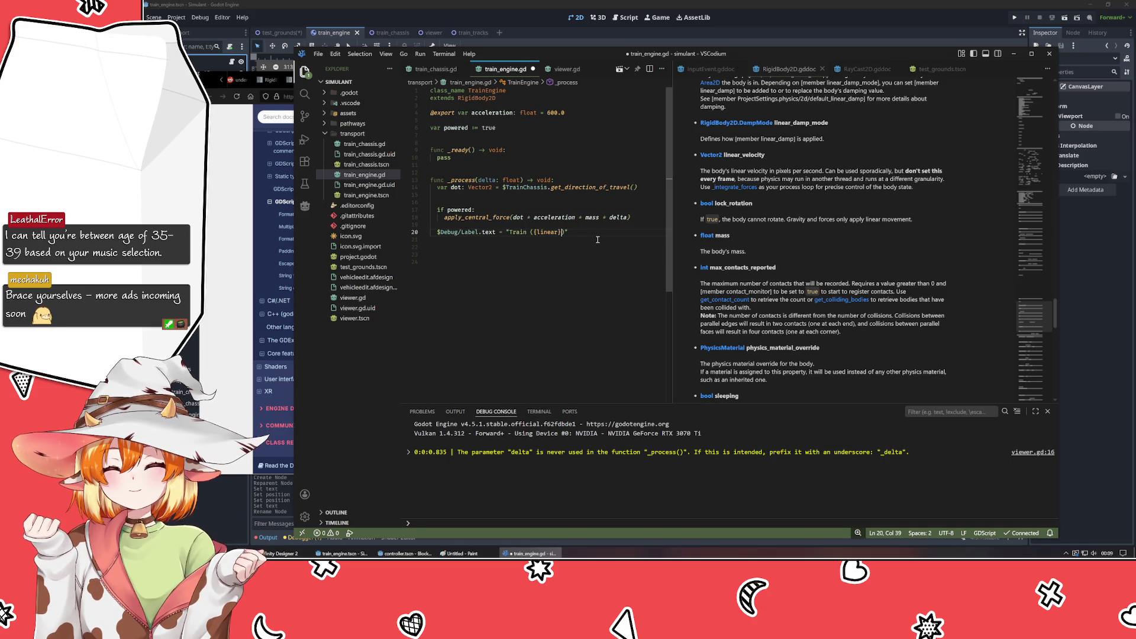
key("alt+Tab")
scroll(518, 291, "up", 10)
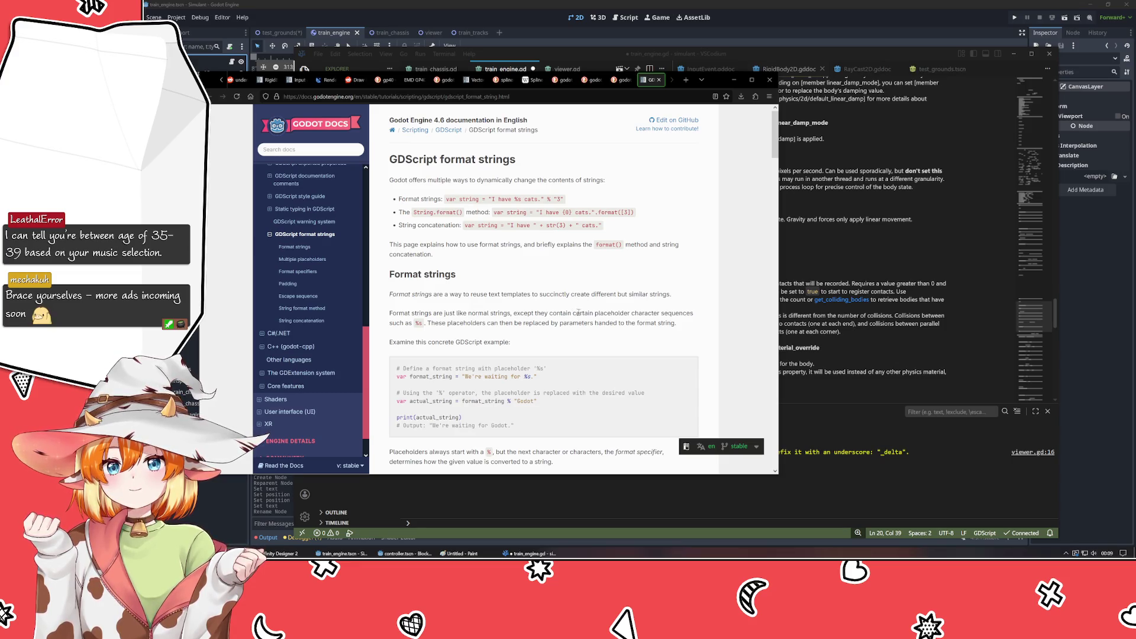
key("alt+Tab")
- Change line 20 to "Train (%s)" % linear_velocity and save train_engine.gd
double_click(542, 229)
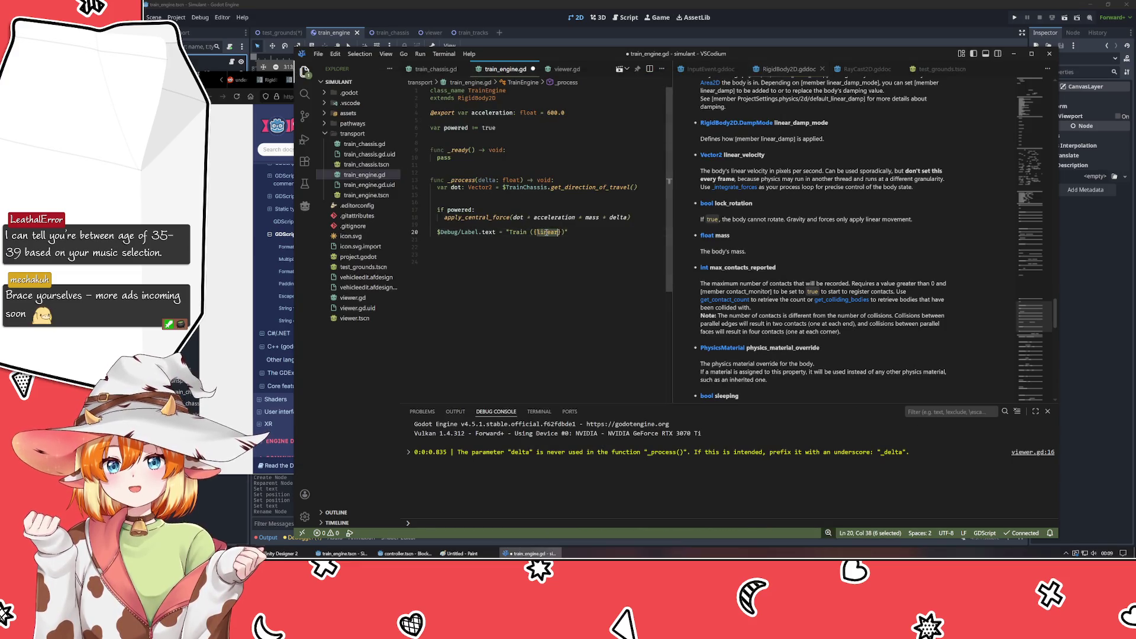
key("BackSpace")
type("%s)\"")
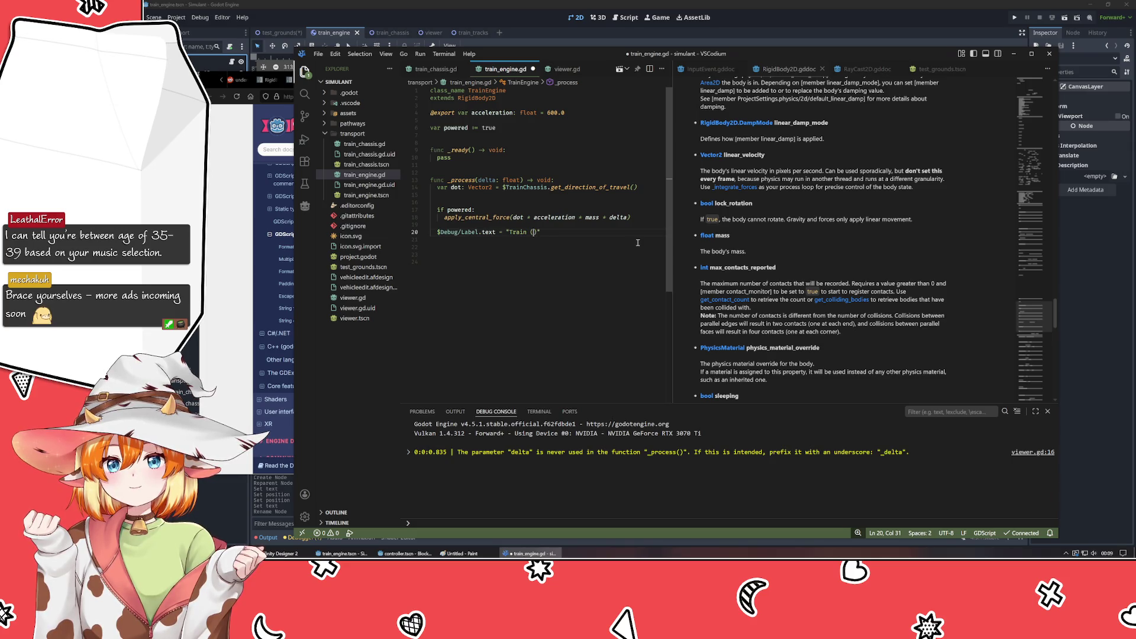
type(" % ")
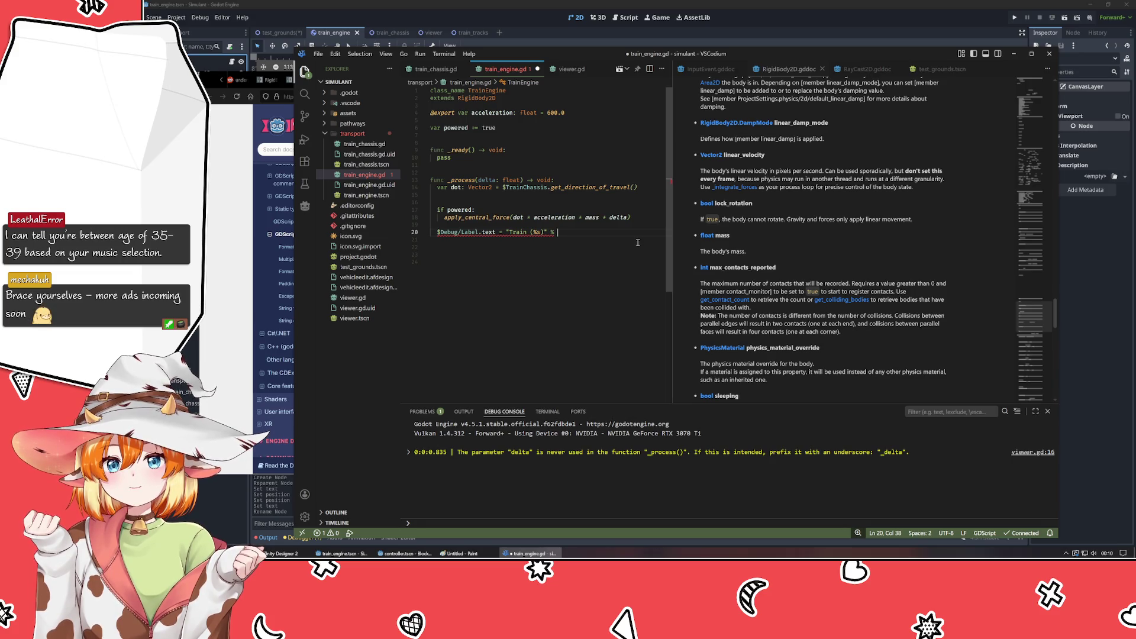
type("linea")
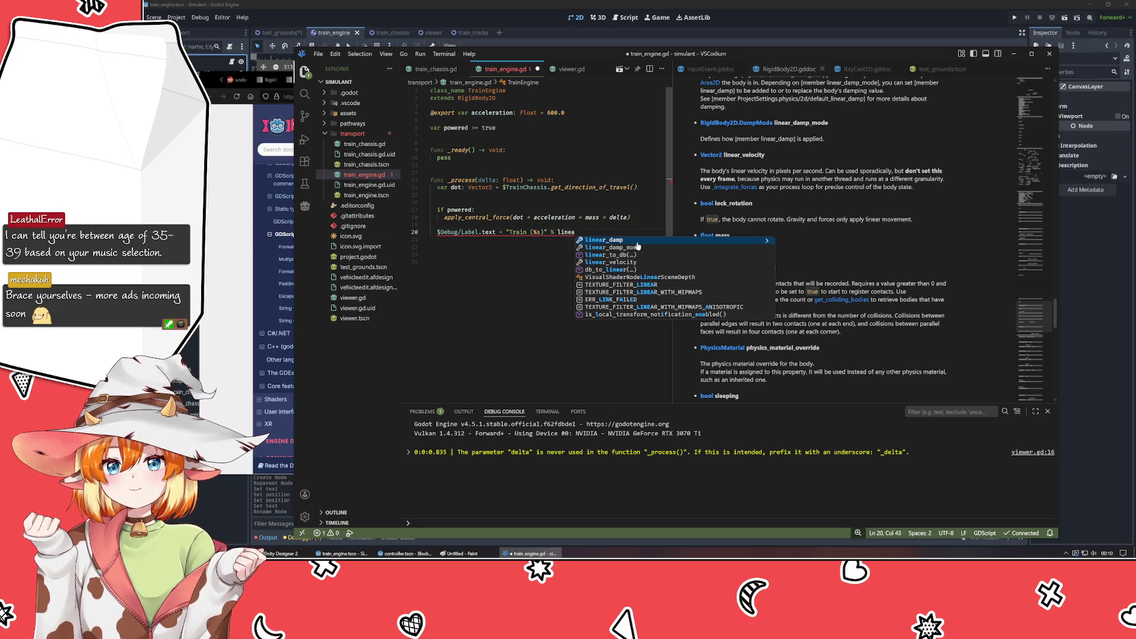
type("r_v")
key("Return")
left_click(581, 309)
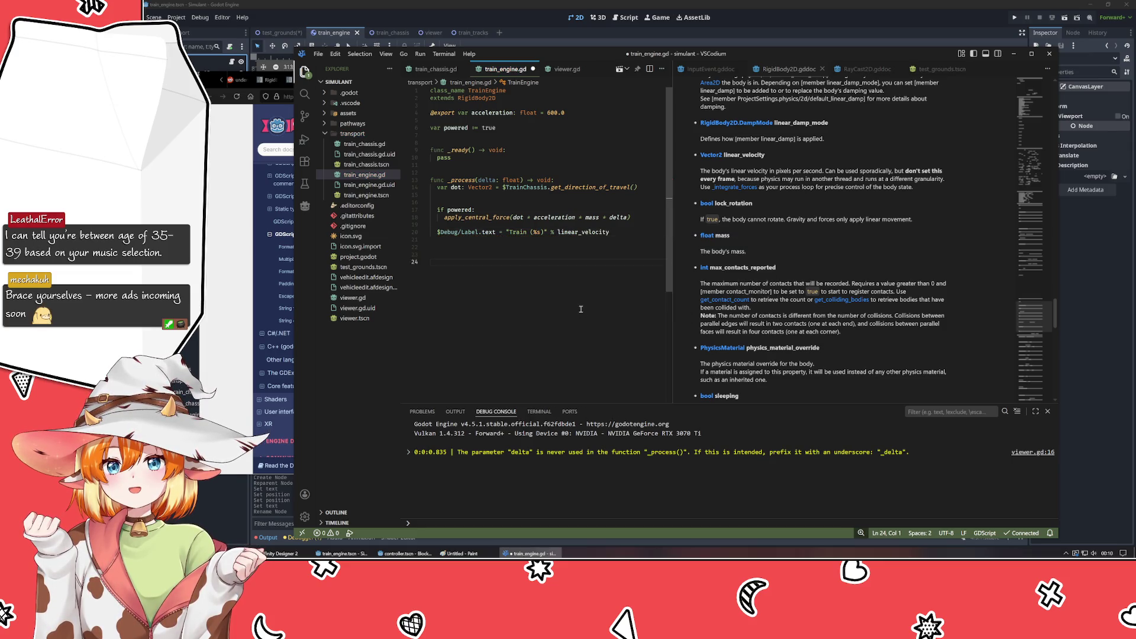
key("ctrl+s")
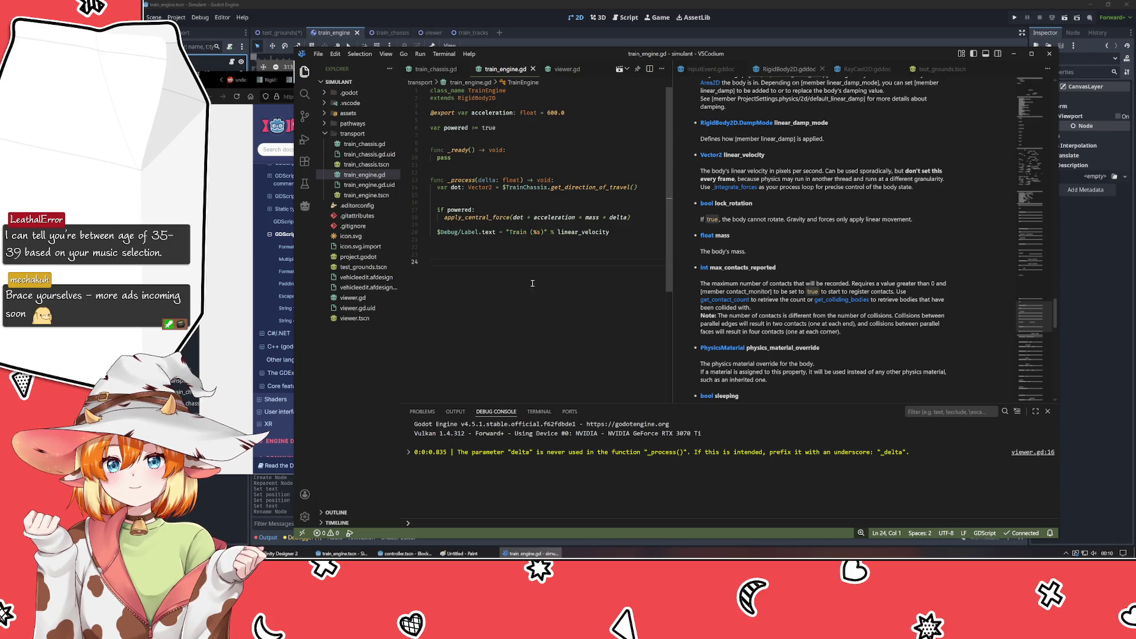
left_click(521, 14)
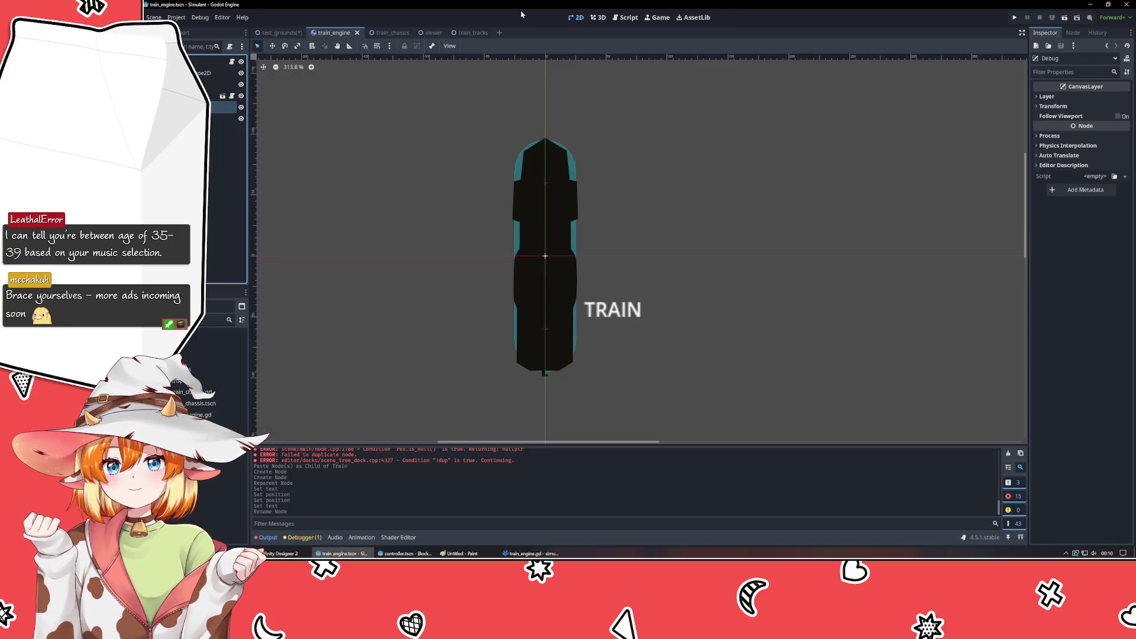
- Run the game with F5 to check the label's velocity readout, then close the game window
key("F5")
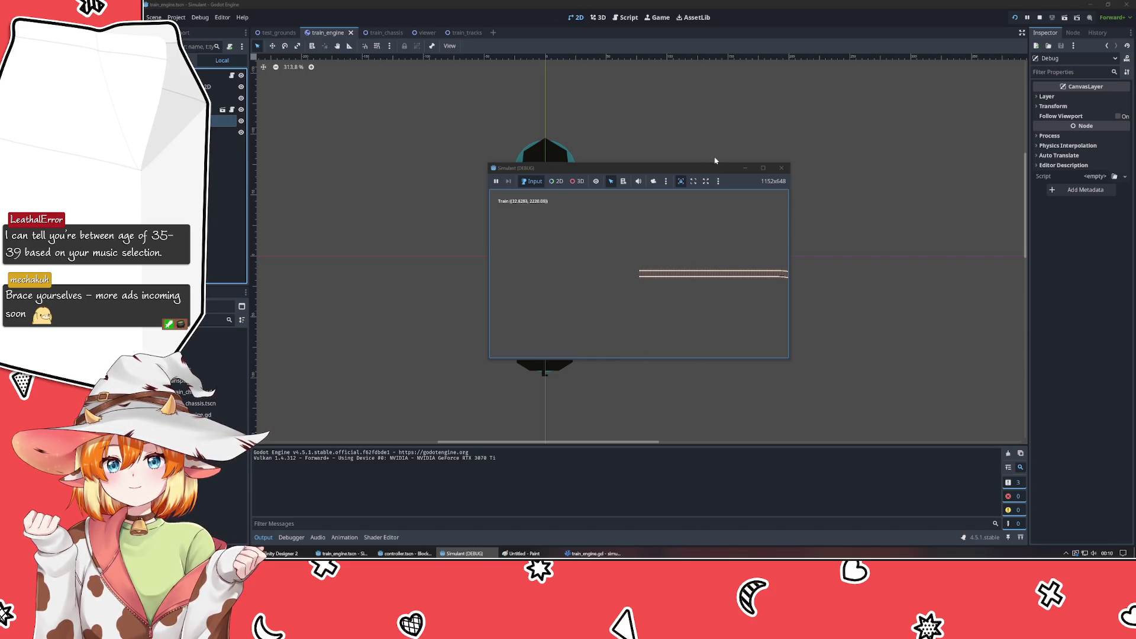
left_click(782, 171)
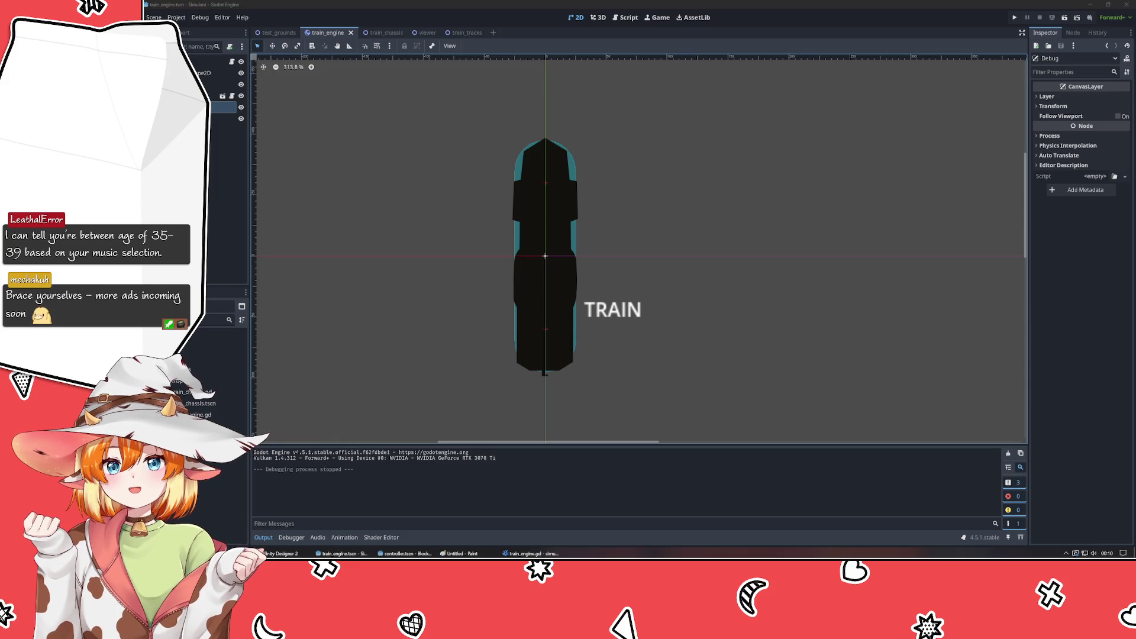
left_click(770, 319)
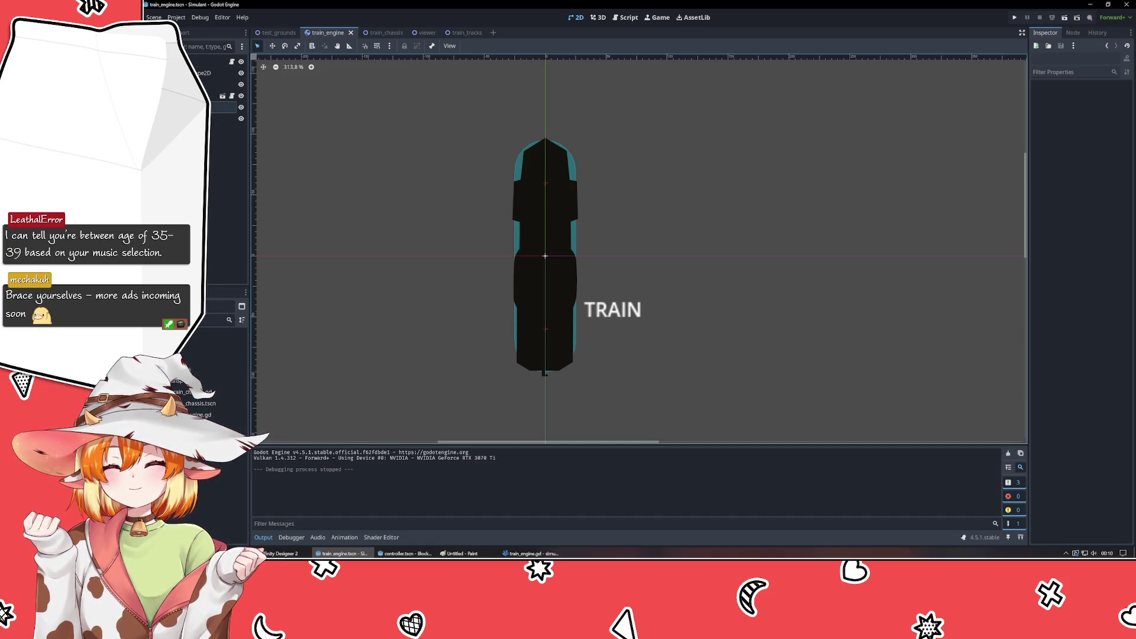
left_click(225, 107)
left_click(709, 130)
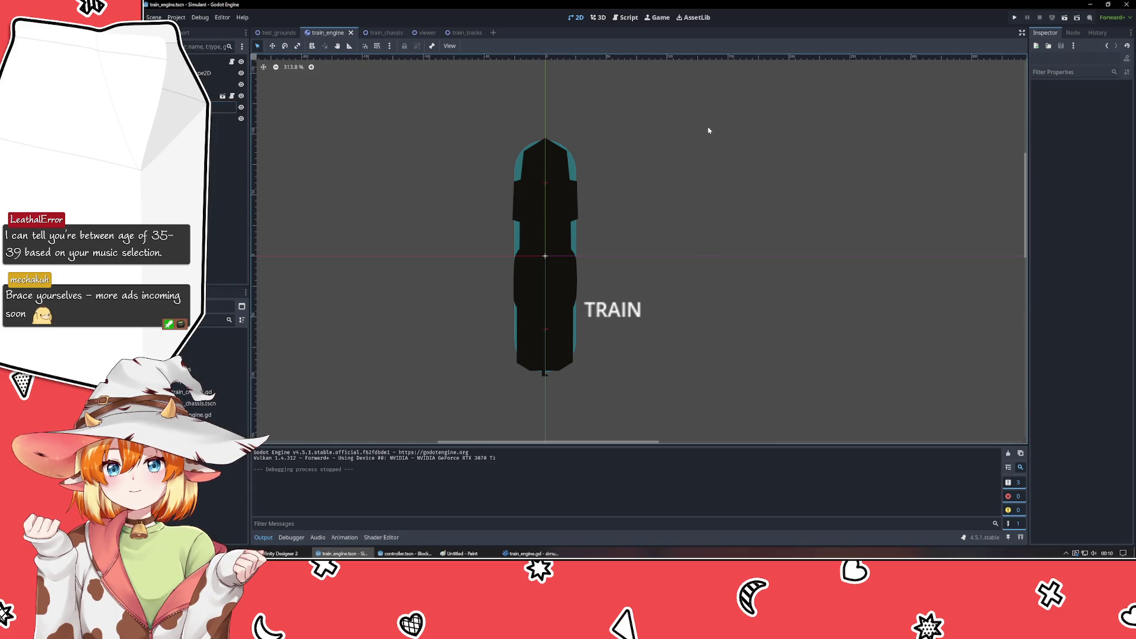
left_click(213, 61)
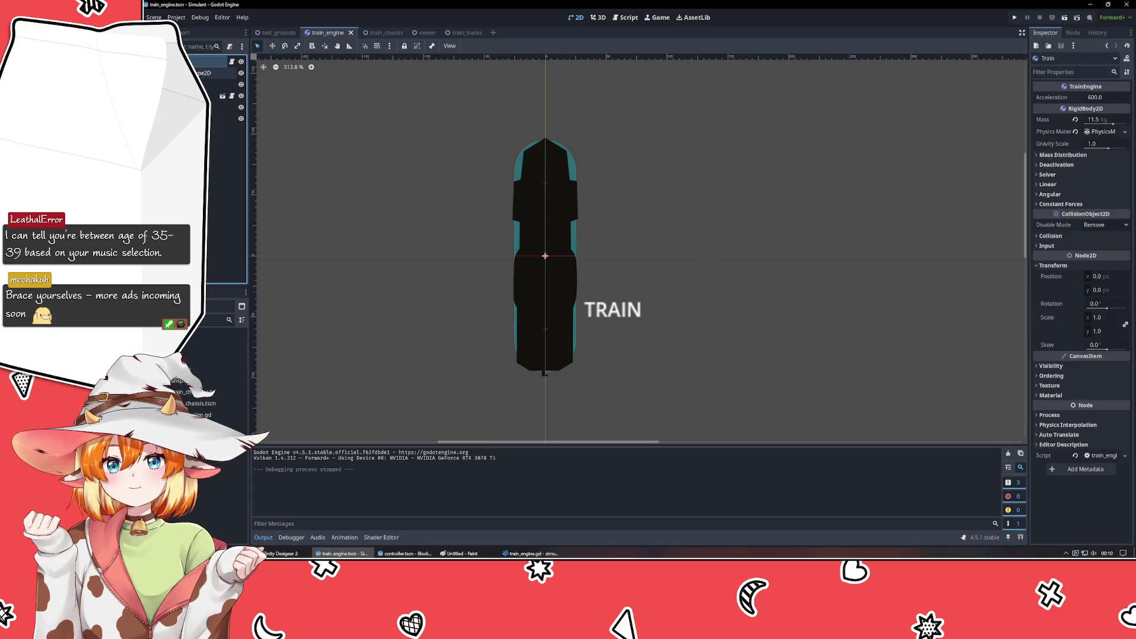
left_click(838, 217)
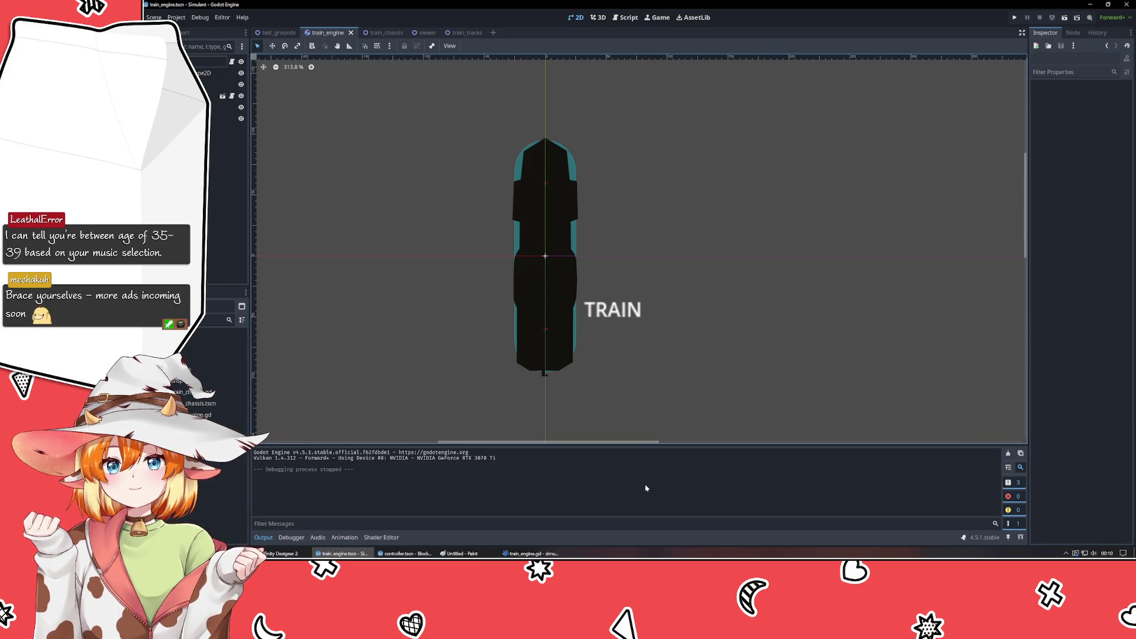
left_click(530, 553)
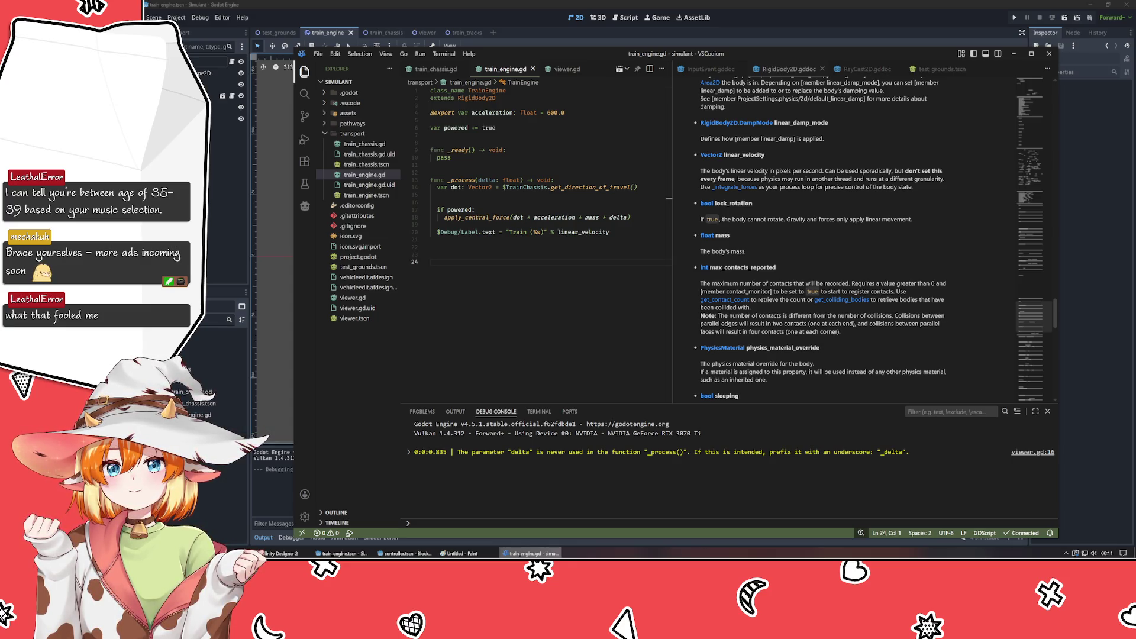
key("alt+Tab")
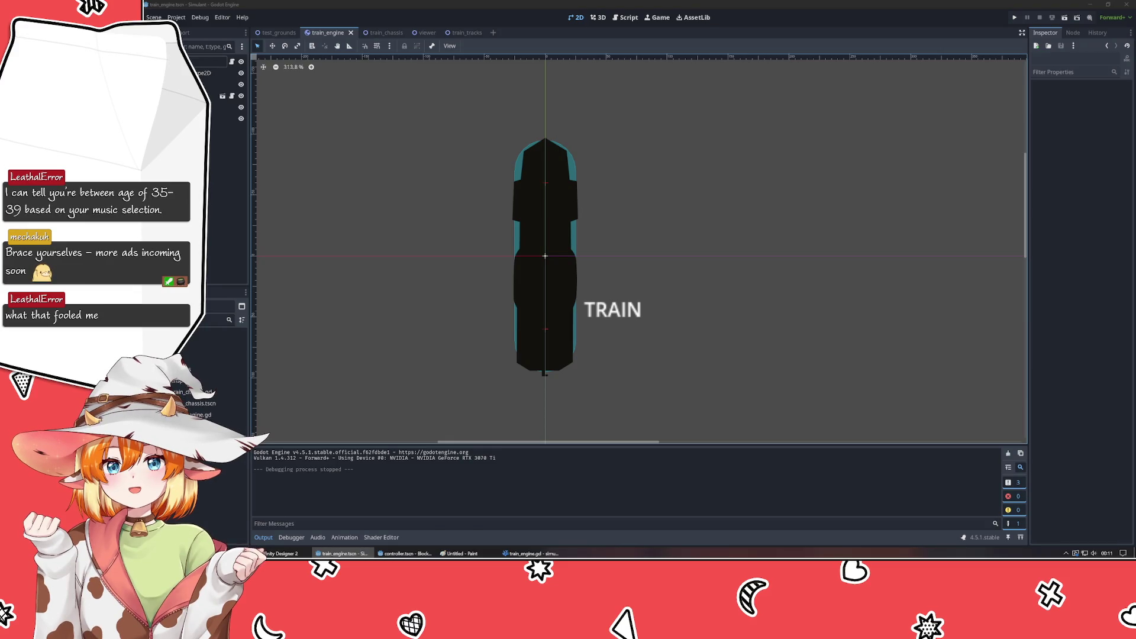
left_click(421, 371)
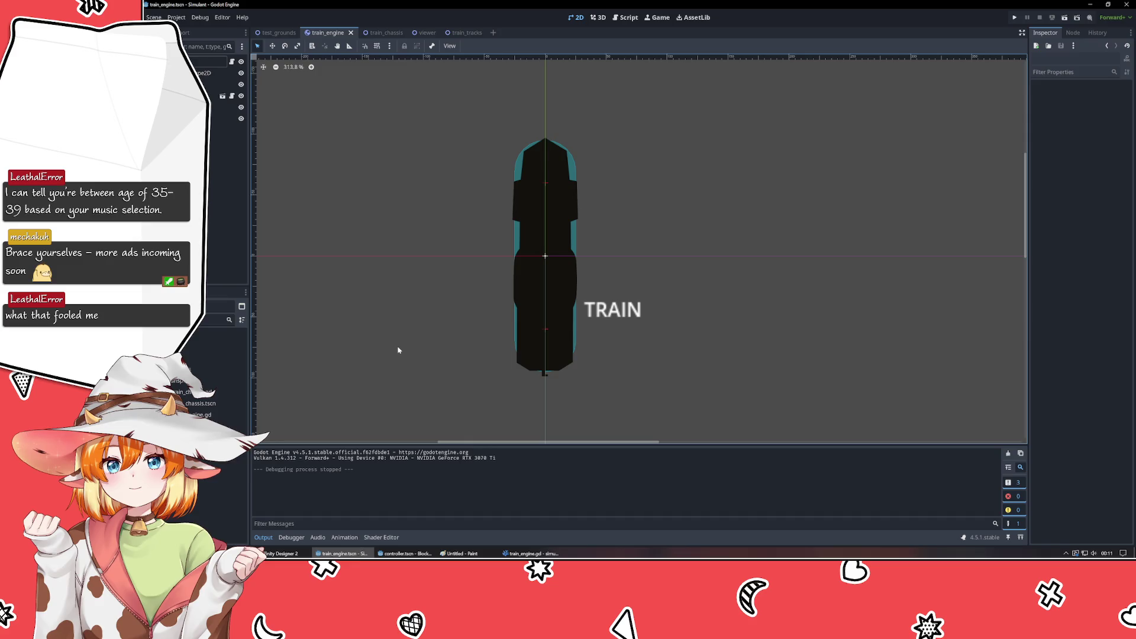
- Close the other Godot project's controller.tscn window from the taskbar
scroll(391, 339, "down", 4)
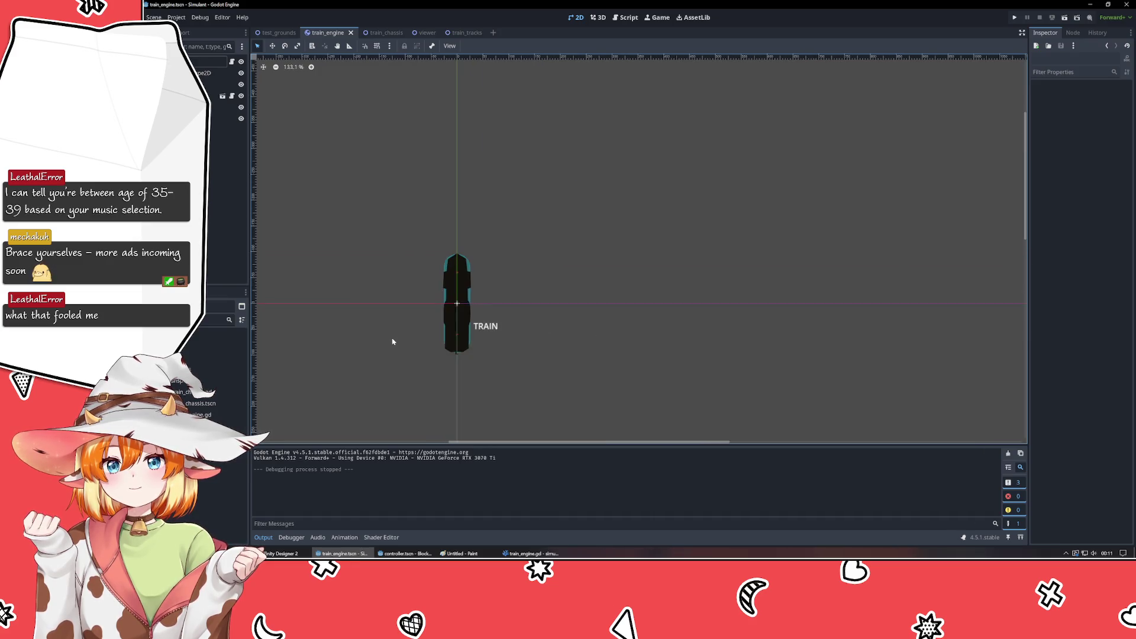
scroll(391, 339, "up", 2)
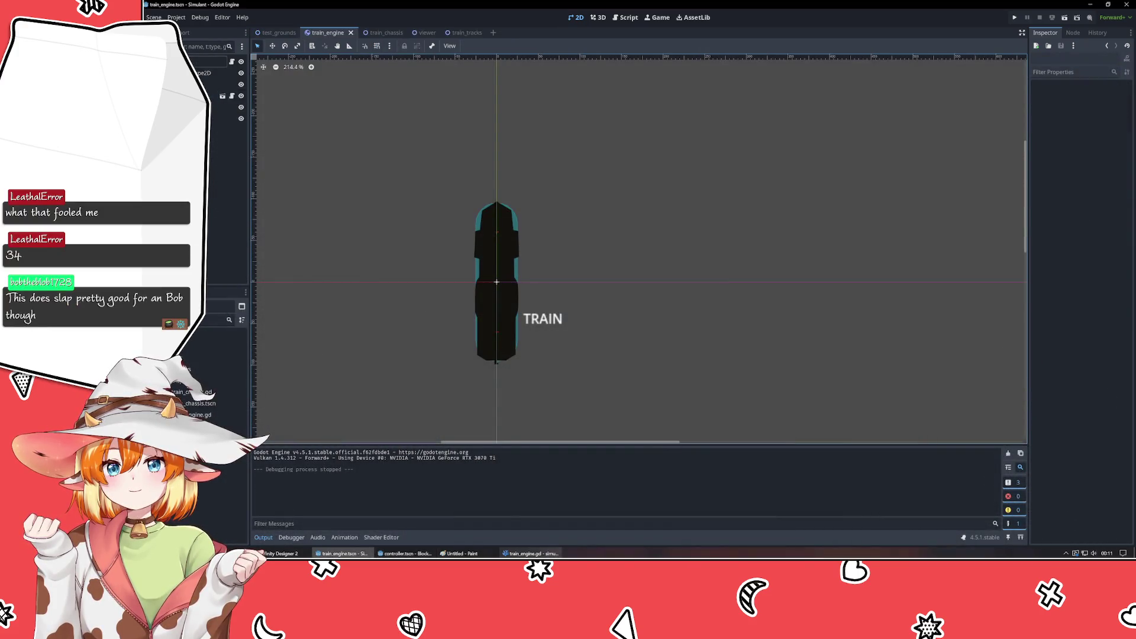
left_click(530, 553)
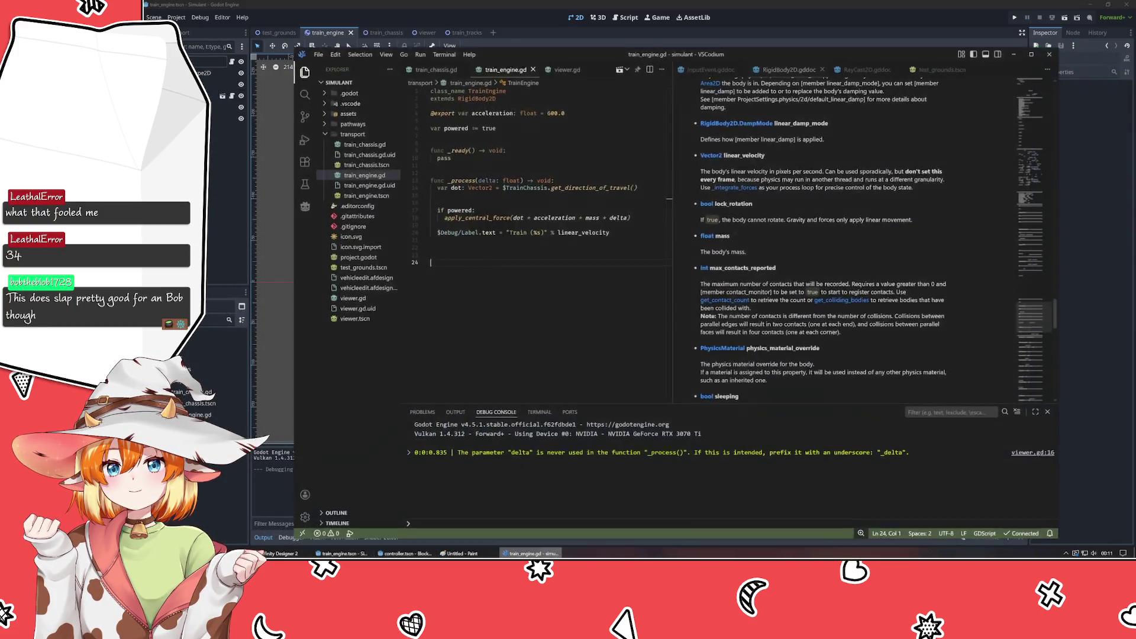
left_click(355, 555)
left_click(404, 553)
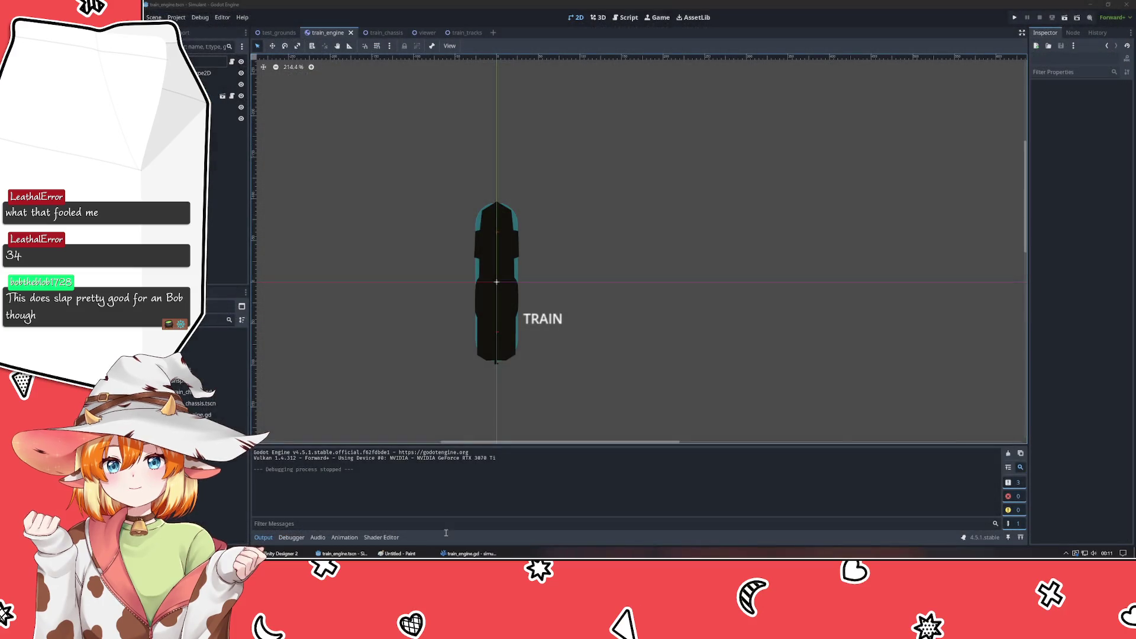
left_click(470, 553)
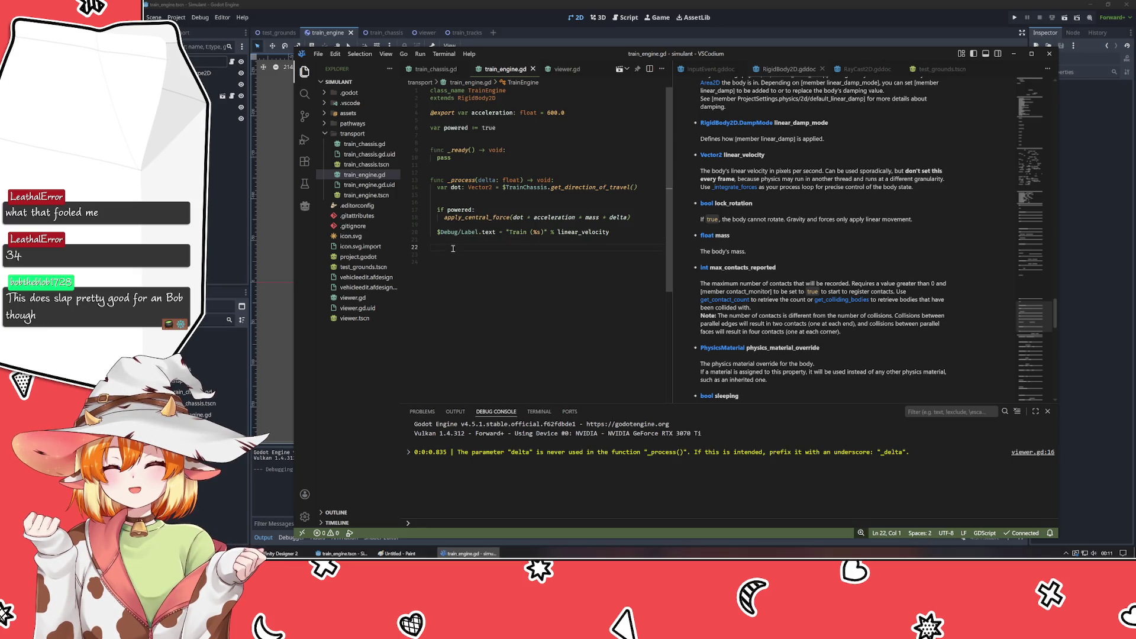
- Add a blank line at the end of train_engine.gd
left_click(600, 113)
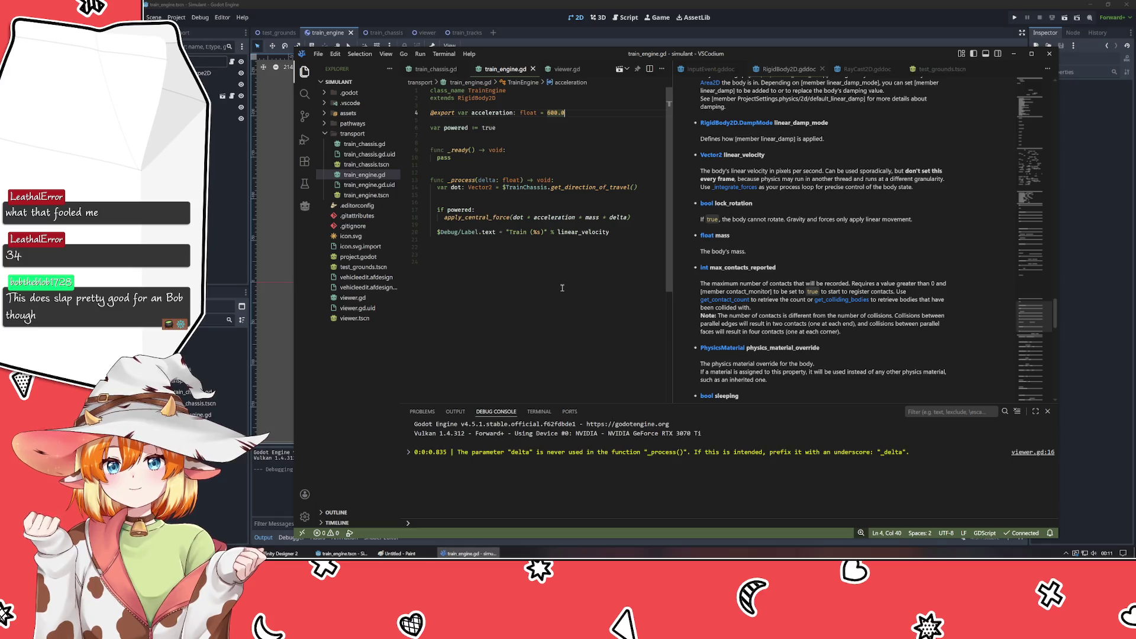
left_click(496, 256)
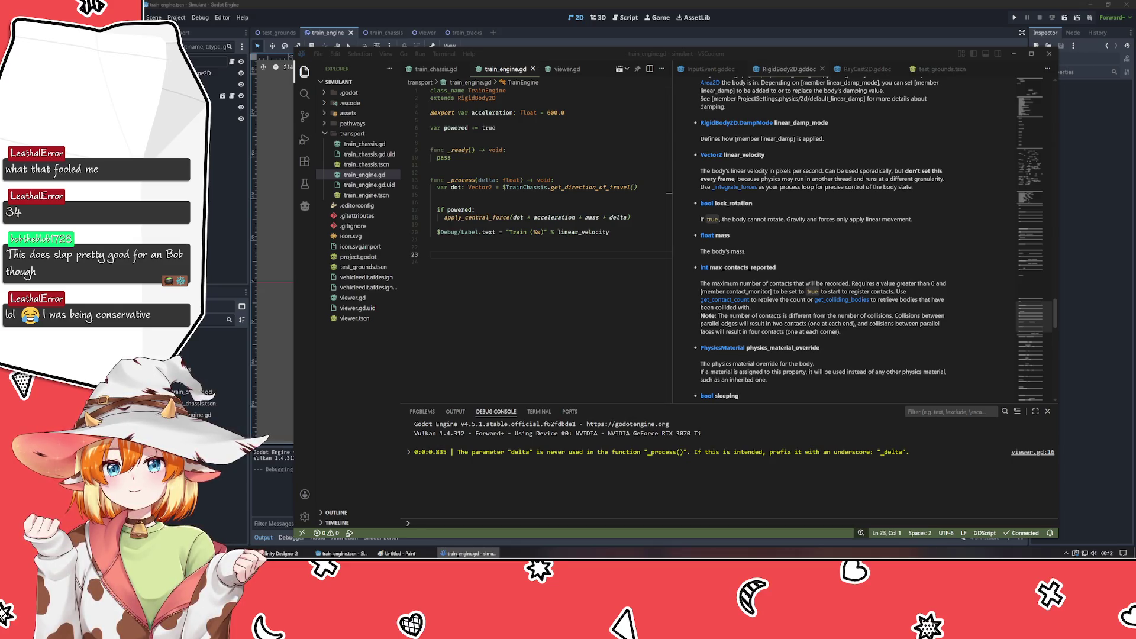
left_click(606, 356)
key("Return")
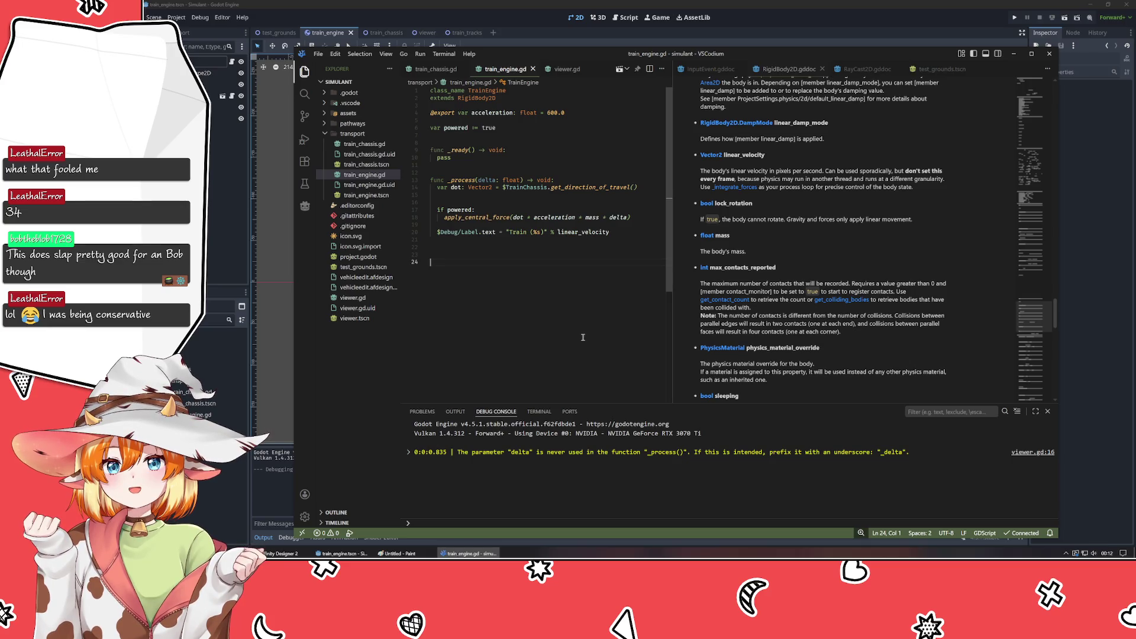
- Remove the parentheses around %s on line 20, save, and run the game with F5
left_click(545, 225)
key("Right")
key("Right")
key("Right")
key("Delete")
key("Left")
key("Left")
key("BackSpace")
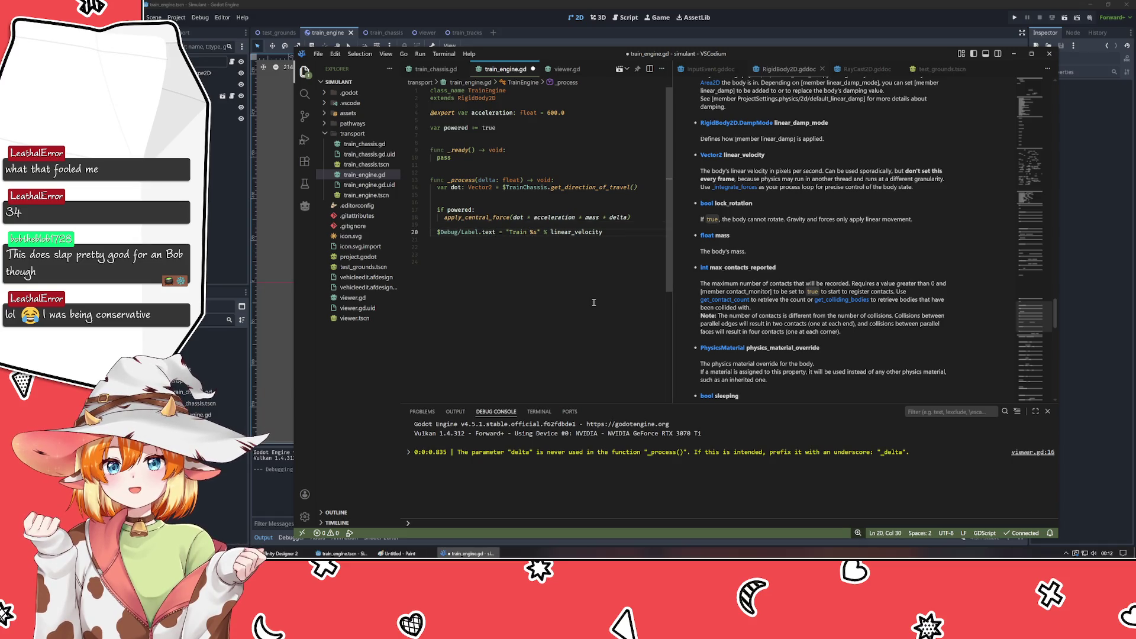
key("ctrl+s")
left_click(487, 21)
key("F5")
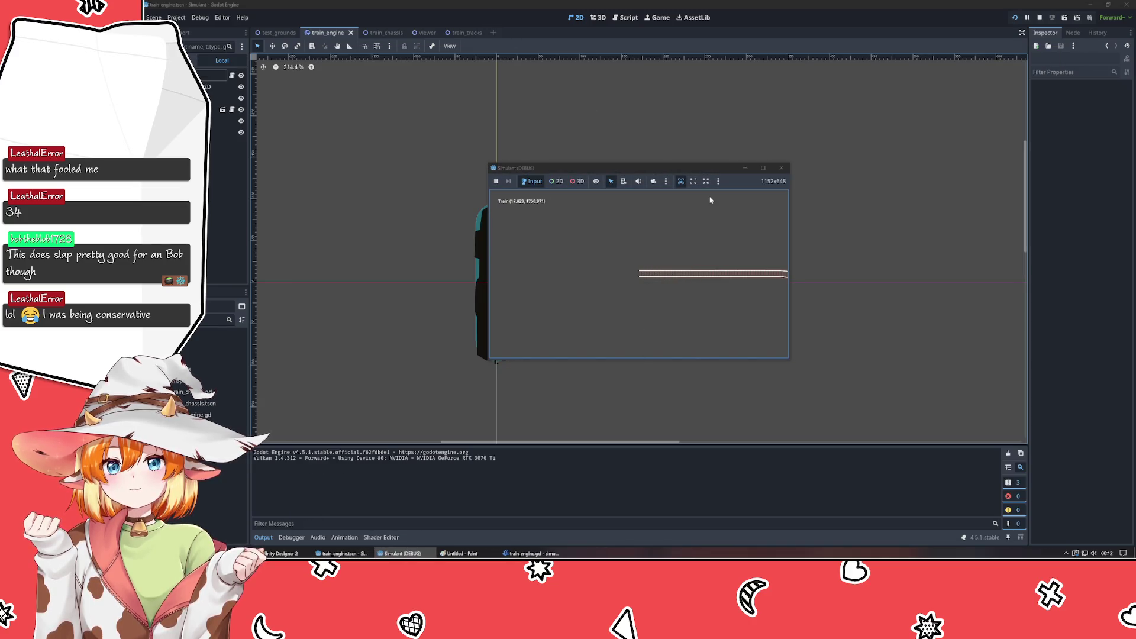
- Set the Train node's Acceleration to 100 in test_grounds and test-run the scene
left_click(781, 168)
left_click(275, 32)
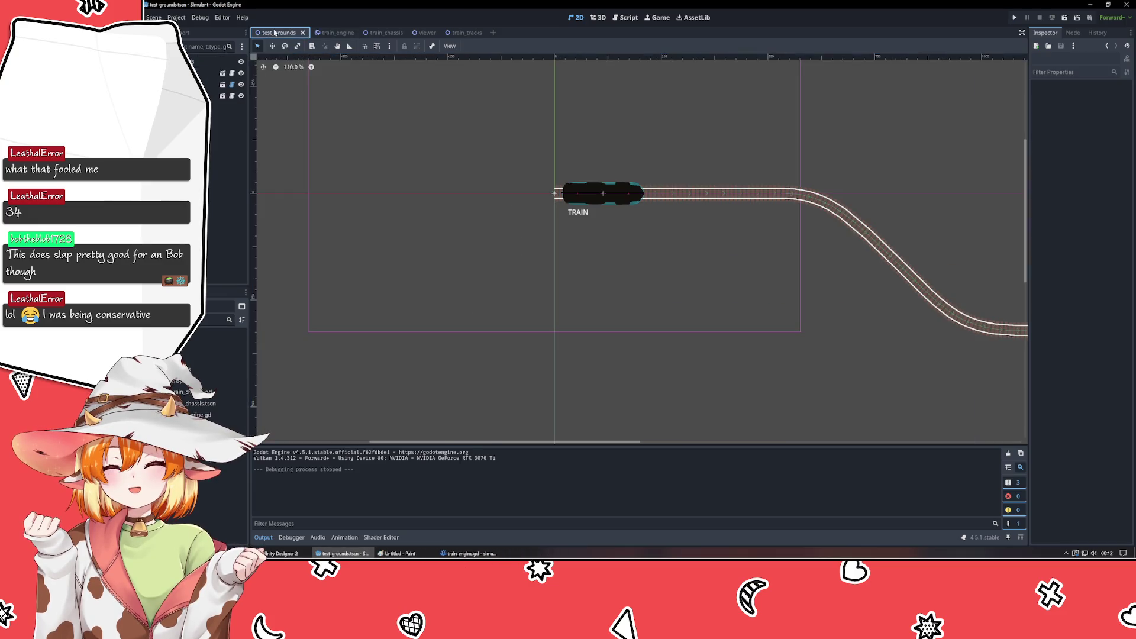
left_click(213, 61)
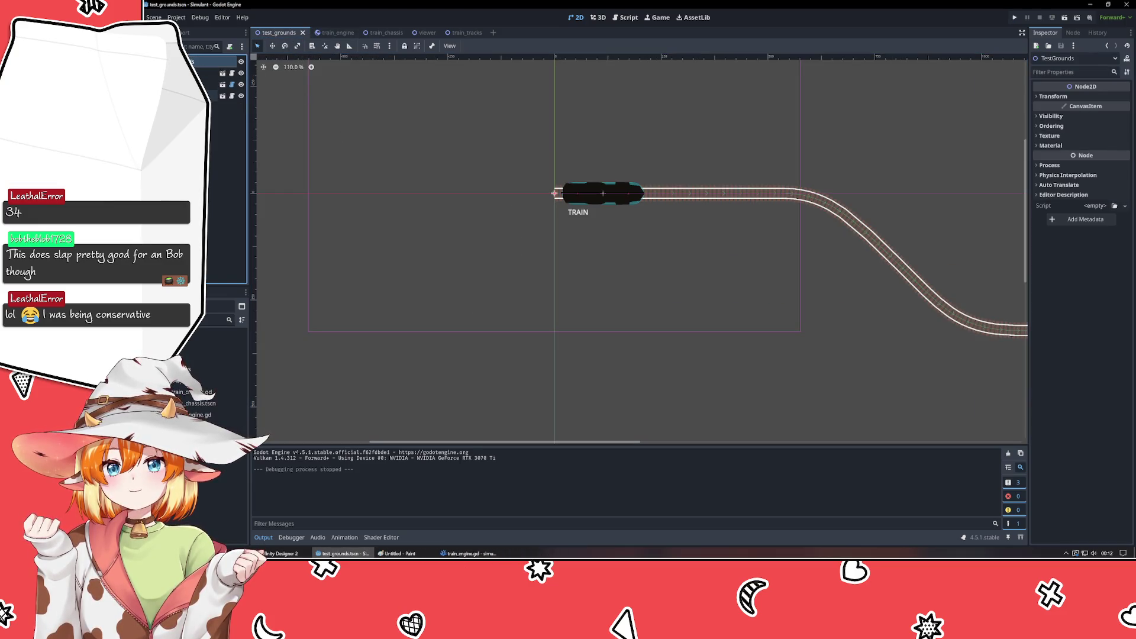
left_click(213, 95)
left_click(1103, 99)
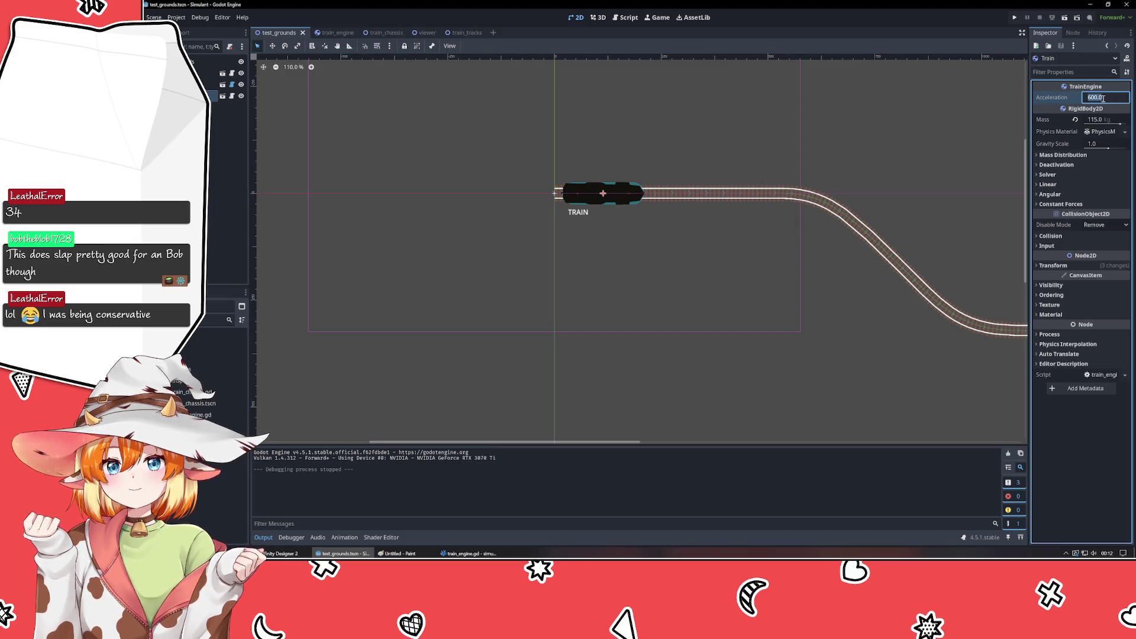
type("100")
key("Return")
key("F5")
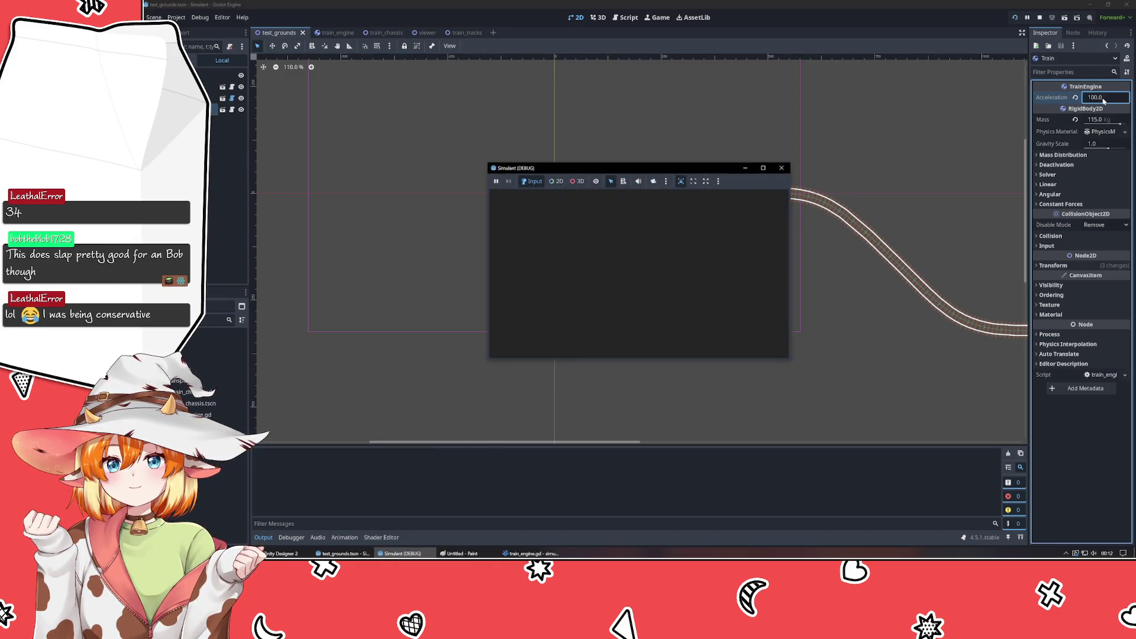
left_click(781, 168)
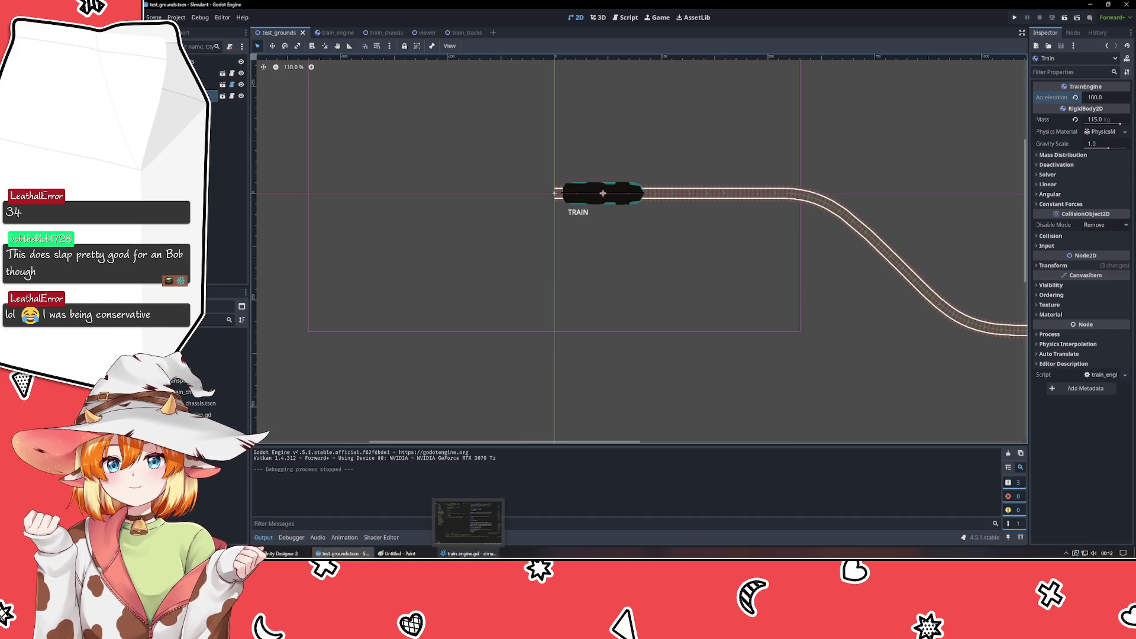
- Comment out the $Debug/Label.text line 20 in train_engine.gd with Ctrl+/
left_click(467, 553)
left_click(502, 315)
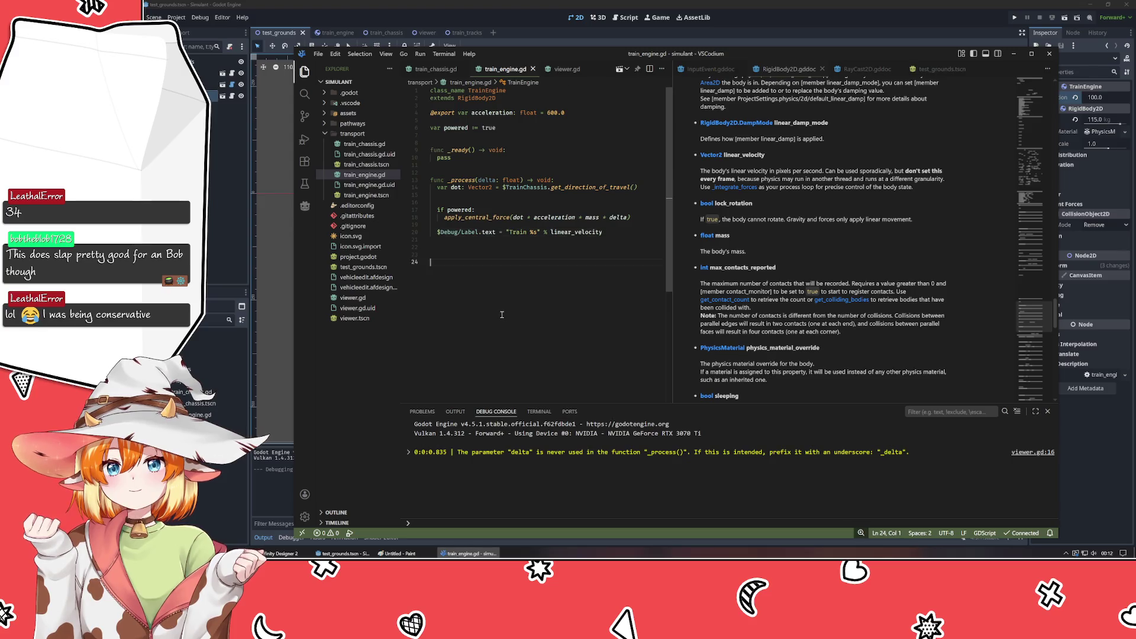
left_click(475, 301)
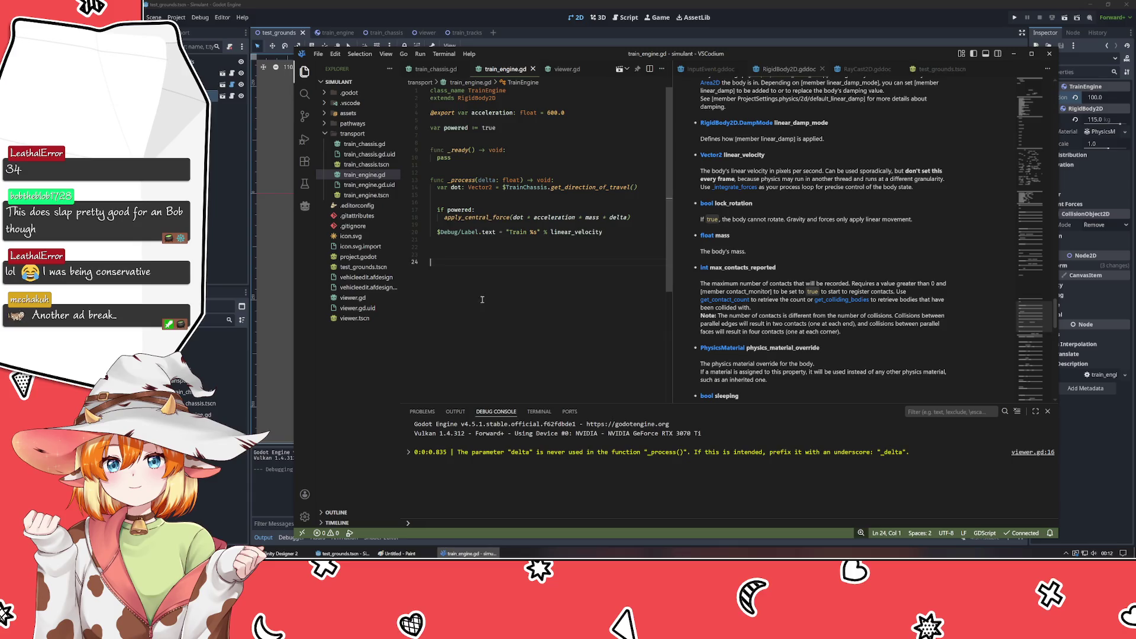
left_click(544, 232)
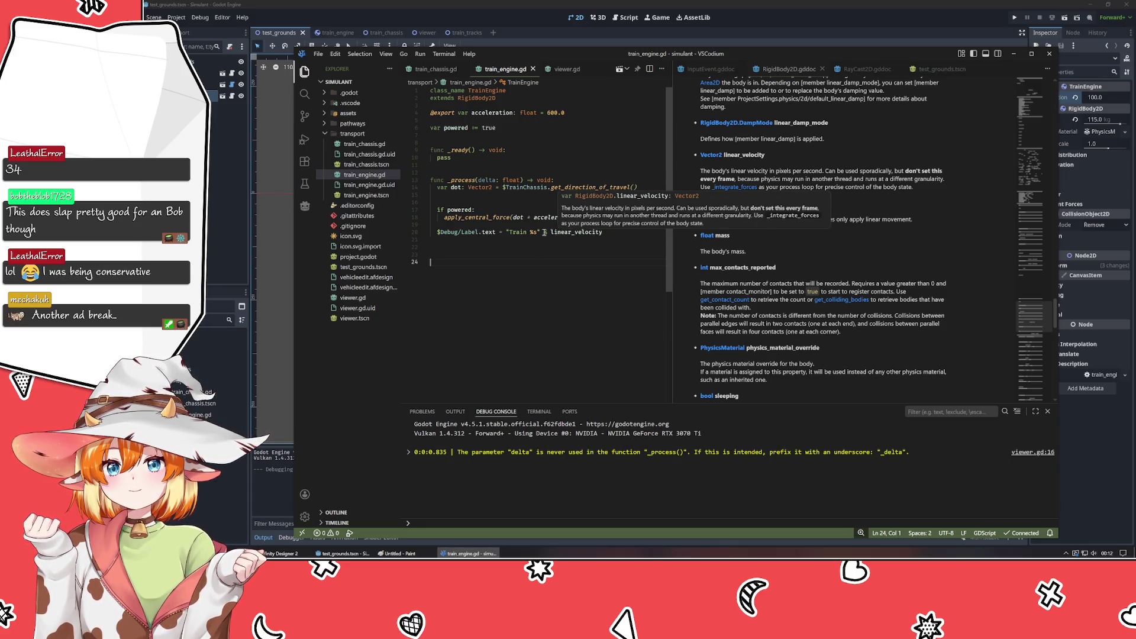
key("ctrl+slash")
- Test-run the game in Godot, close it, and pan the canvas over the track
key("alt+Tab")
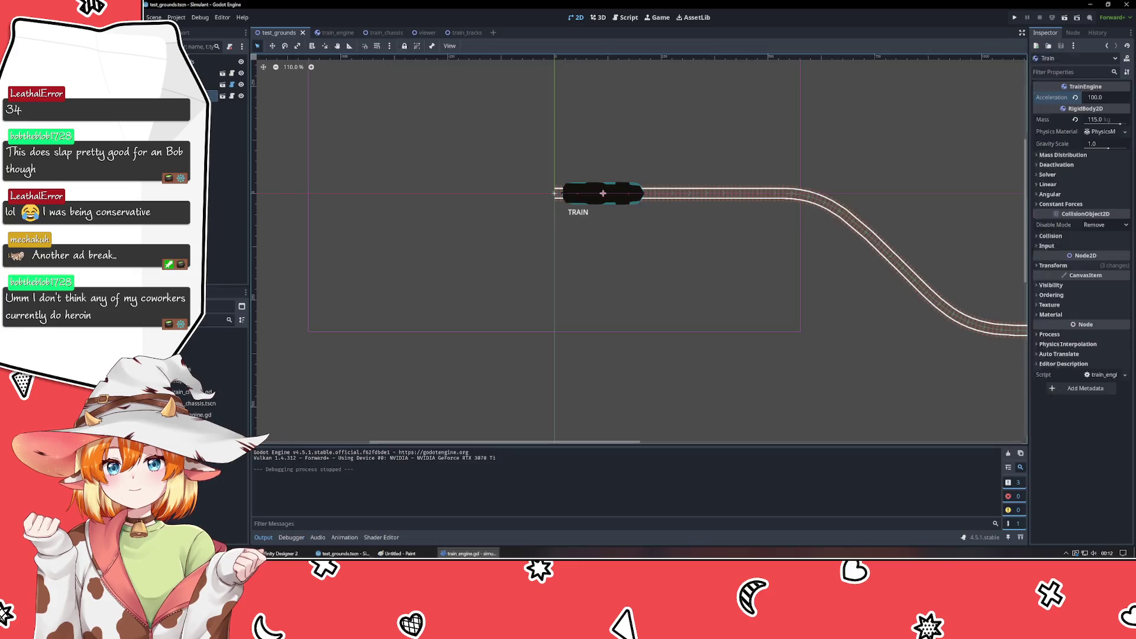
key("F5")
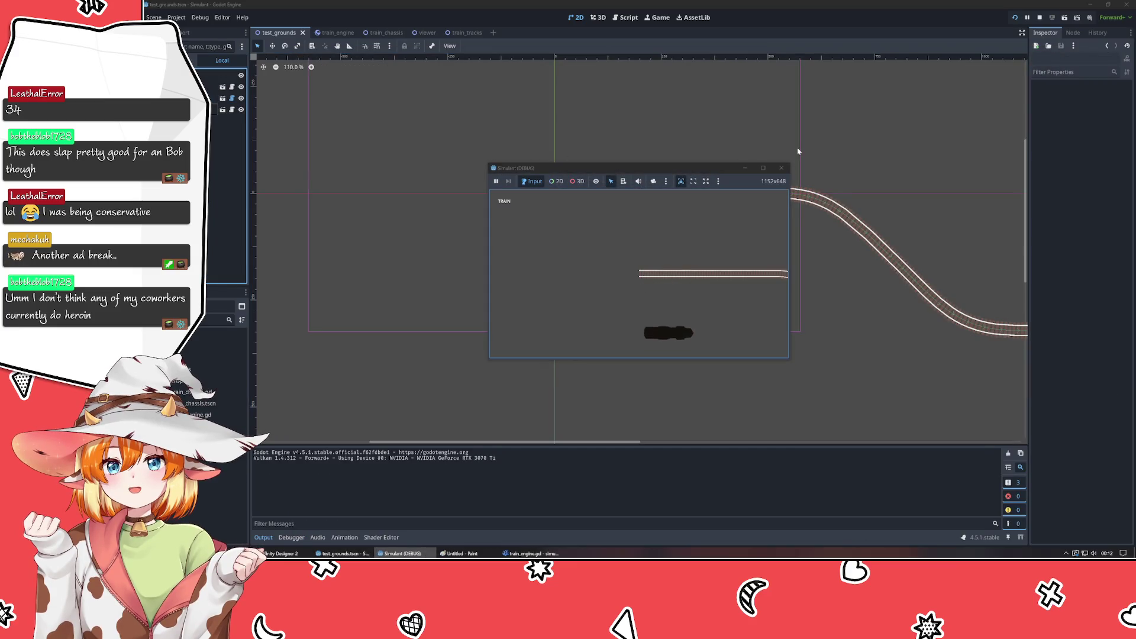
left_click(781, 168)
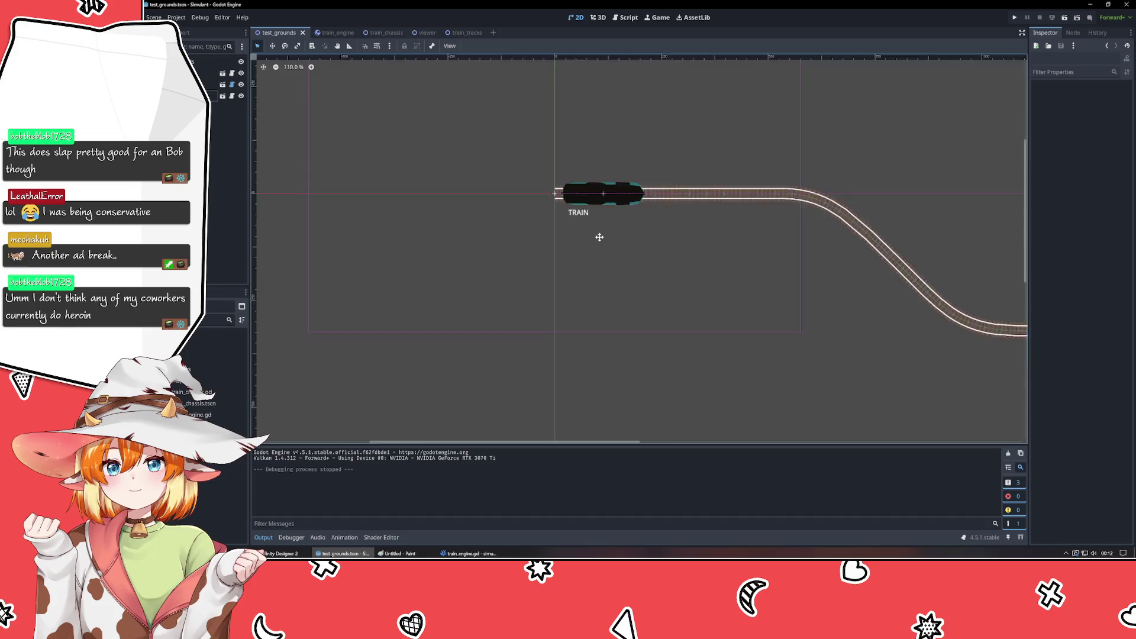
left_click_drag(601, 236, 482, 325)
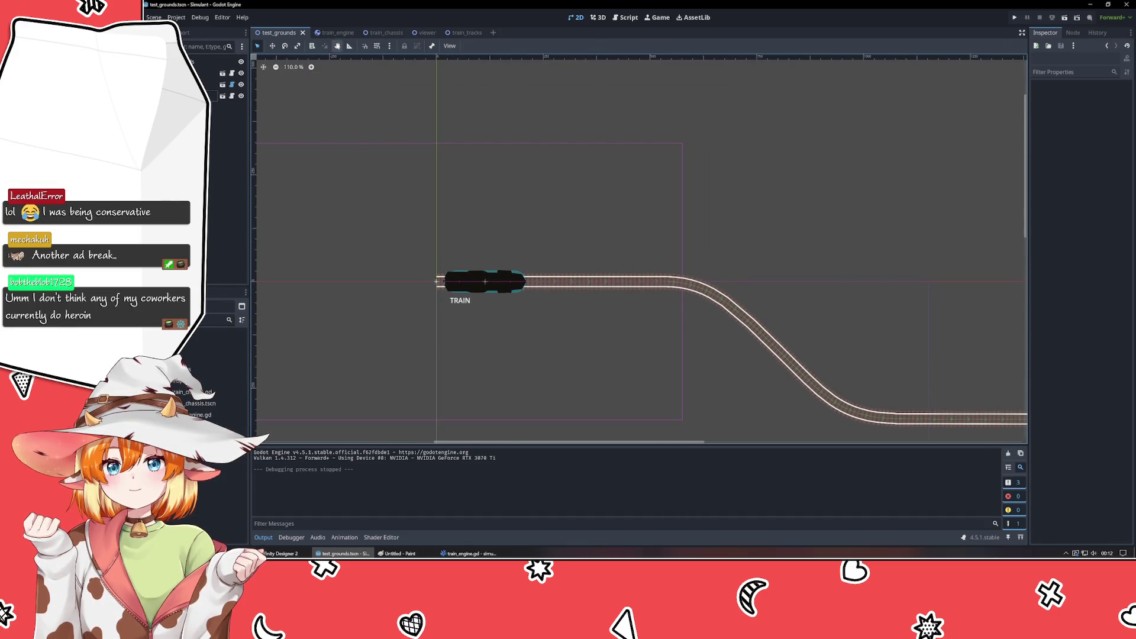
left_click(451, 33)
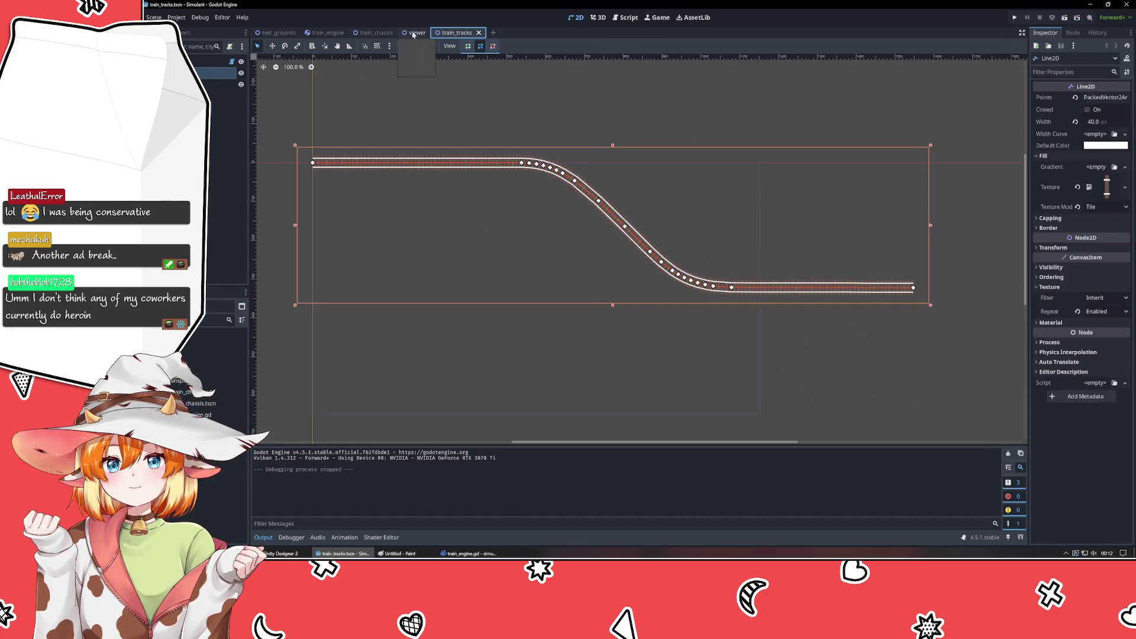
left_click(277, 33)
left_click(467, 554)
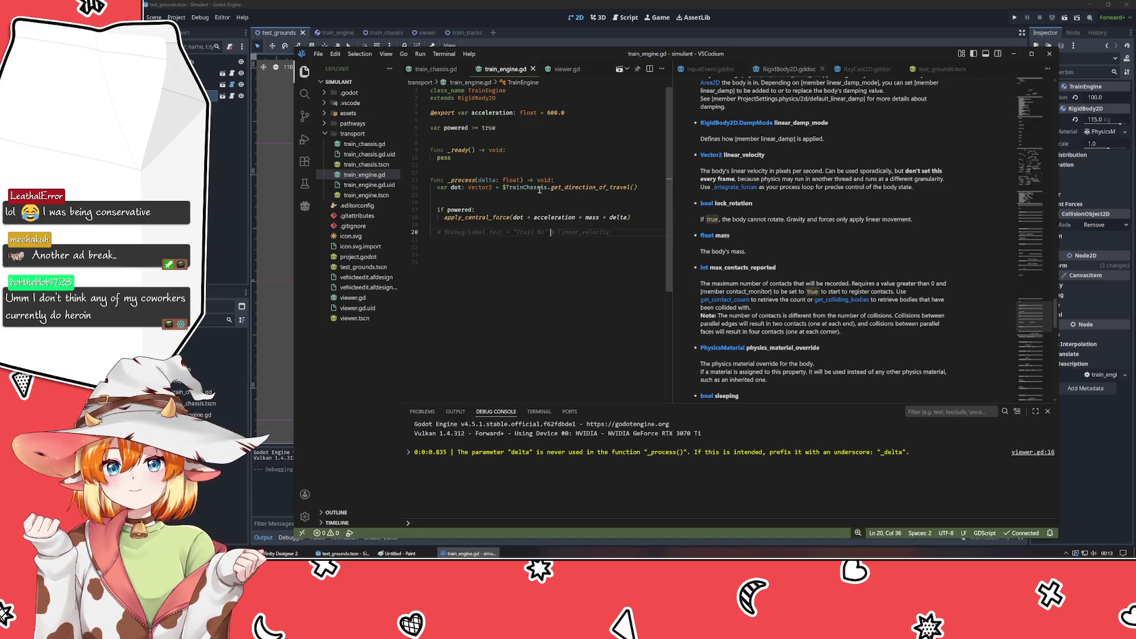
left_click(601, 187, "ctrl")
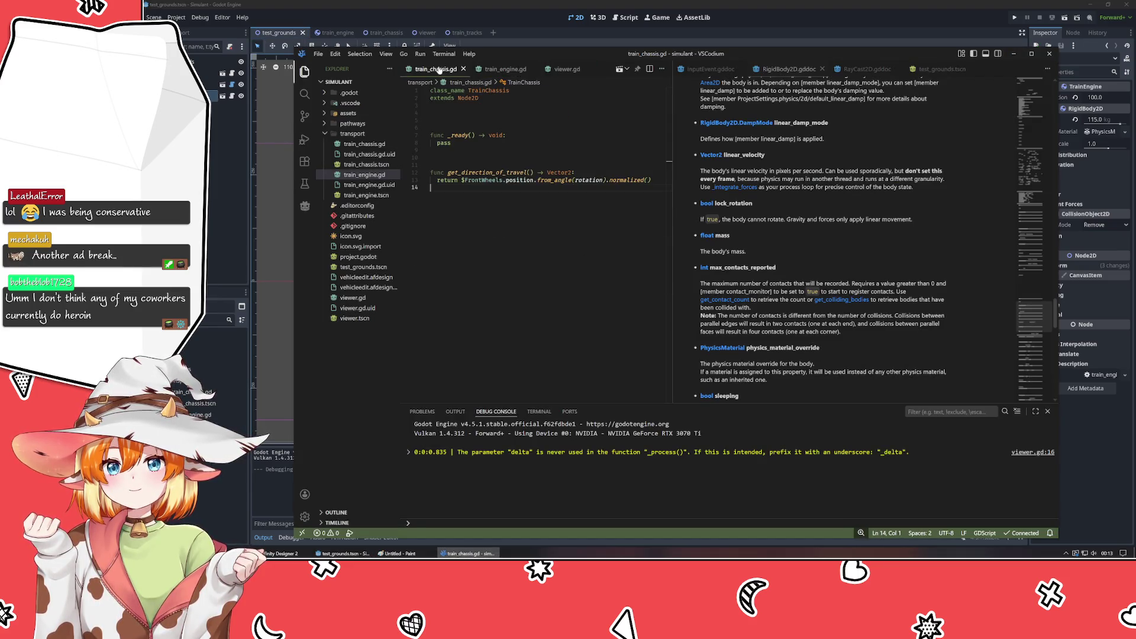
left_click(536, 180)
key("ctrl+shift+Right")
key("ctrl+shift+Right")
key("ctrl+shift+Right")
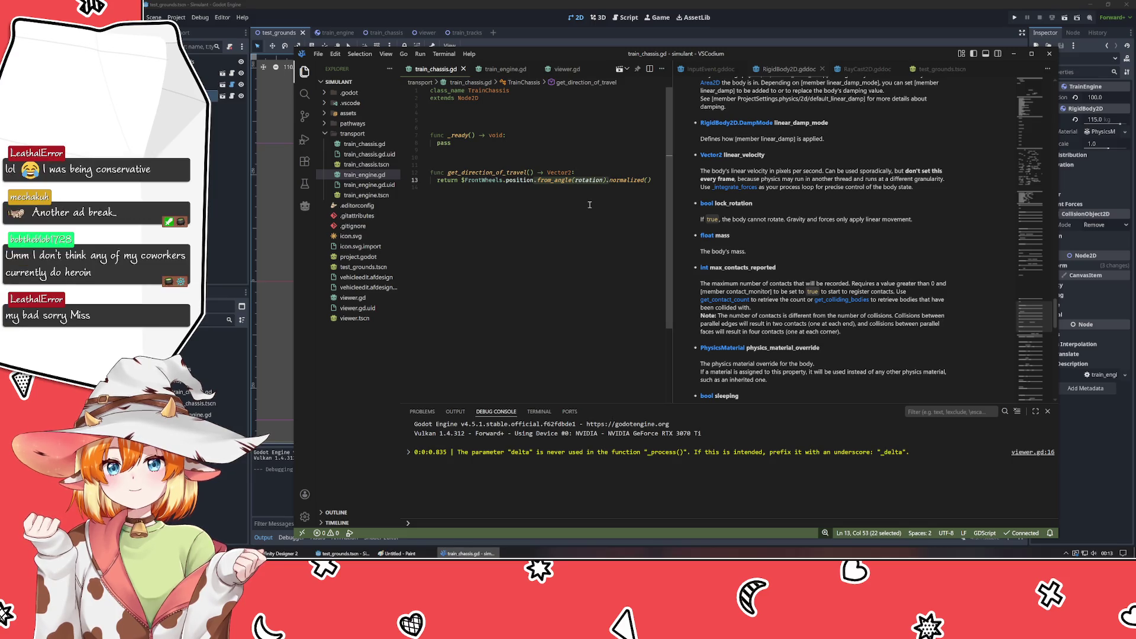
key("ctrl+shift+Left")
key("ctrl+shift+Left")
key("Left")
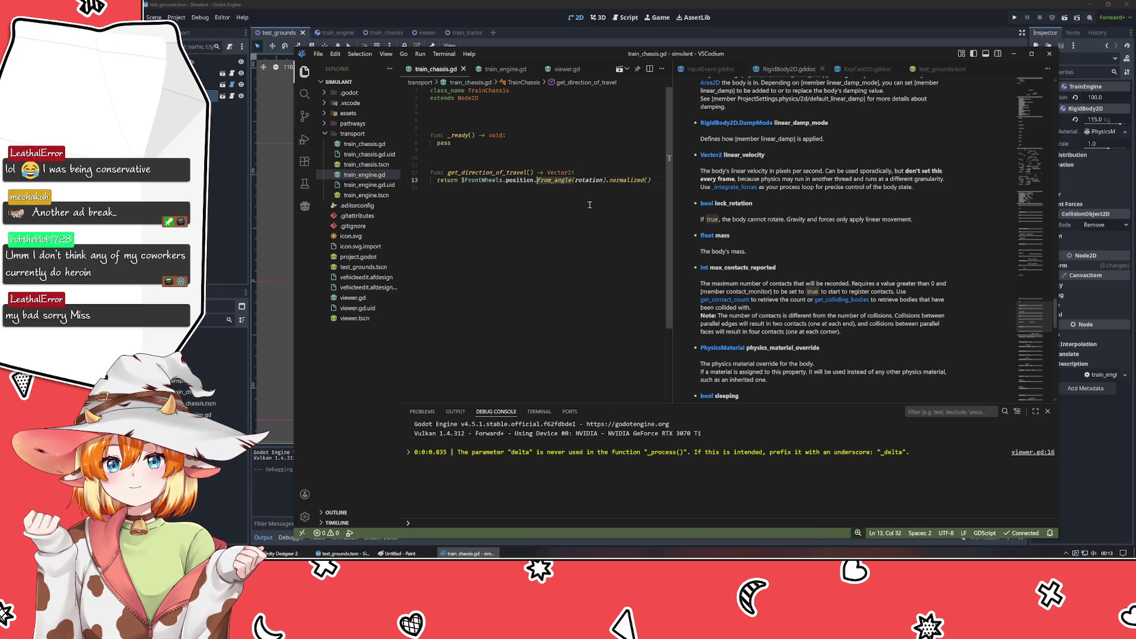
key("ctrl+Delete")
key("ctrl+Delete")
key("ctrl+Delete")
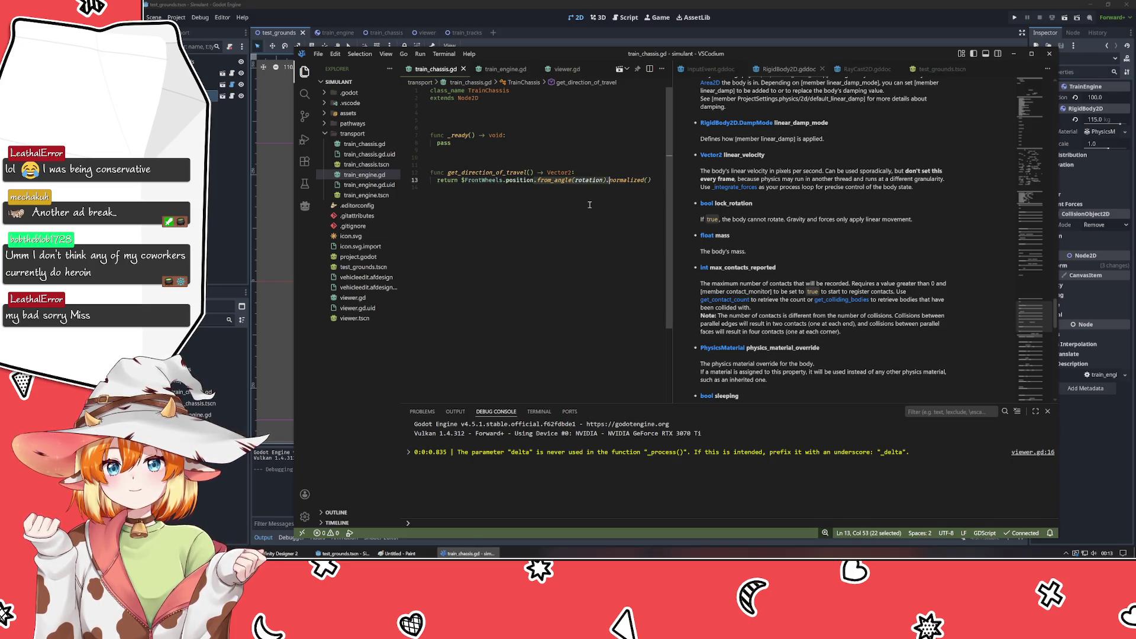
key("ctrl+space")
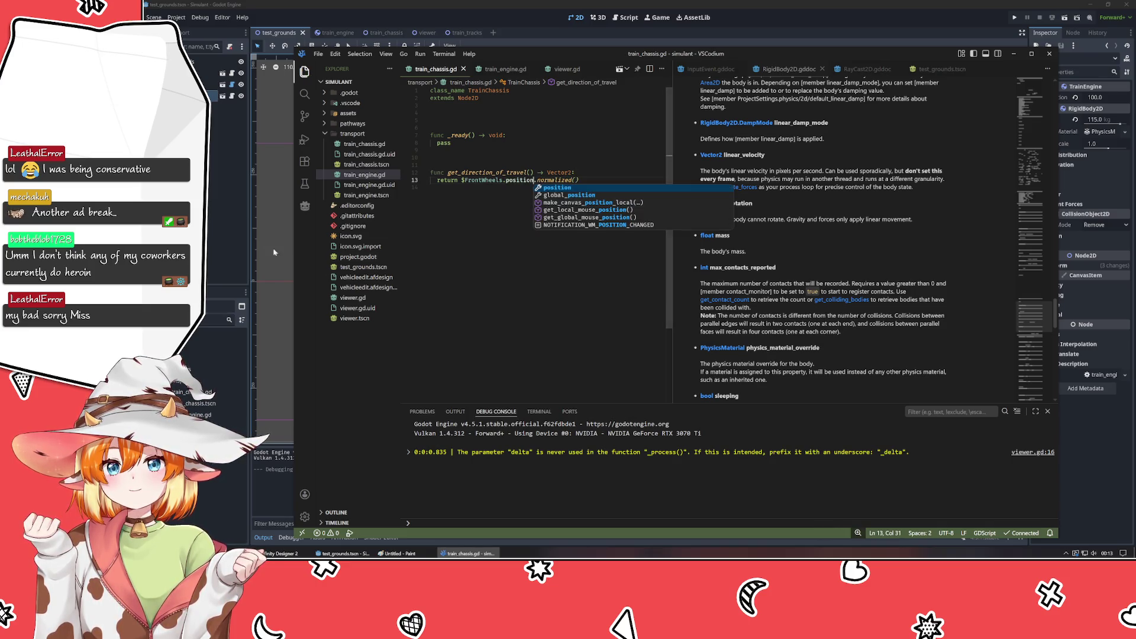
left_click(223, 230)
key("F5")
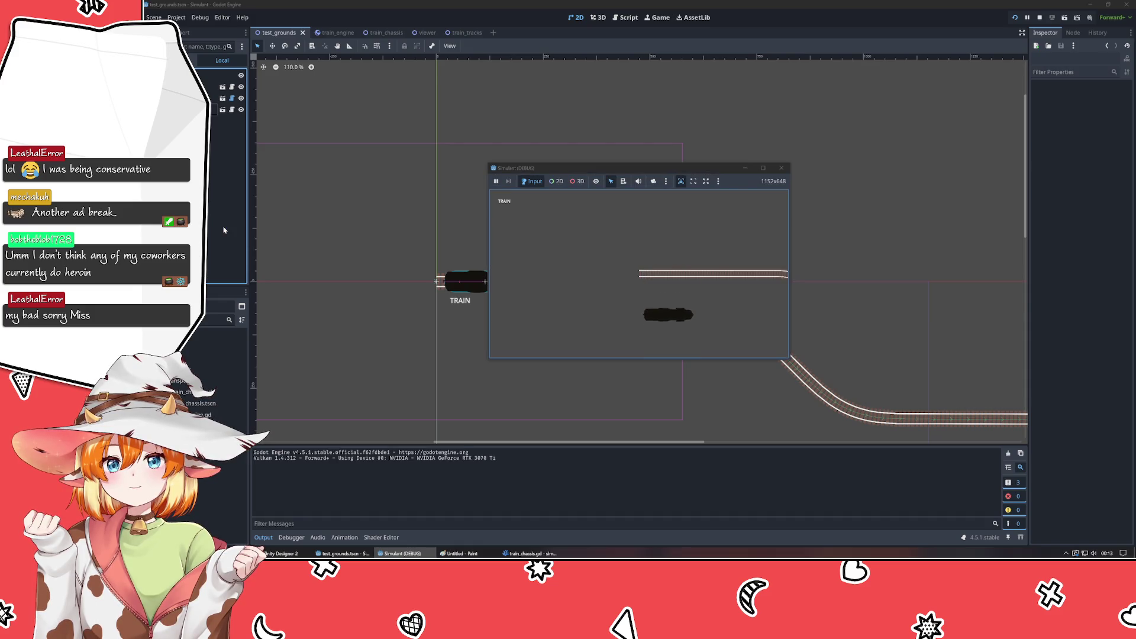
left_click(782, 169)
key("alt+Tab")
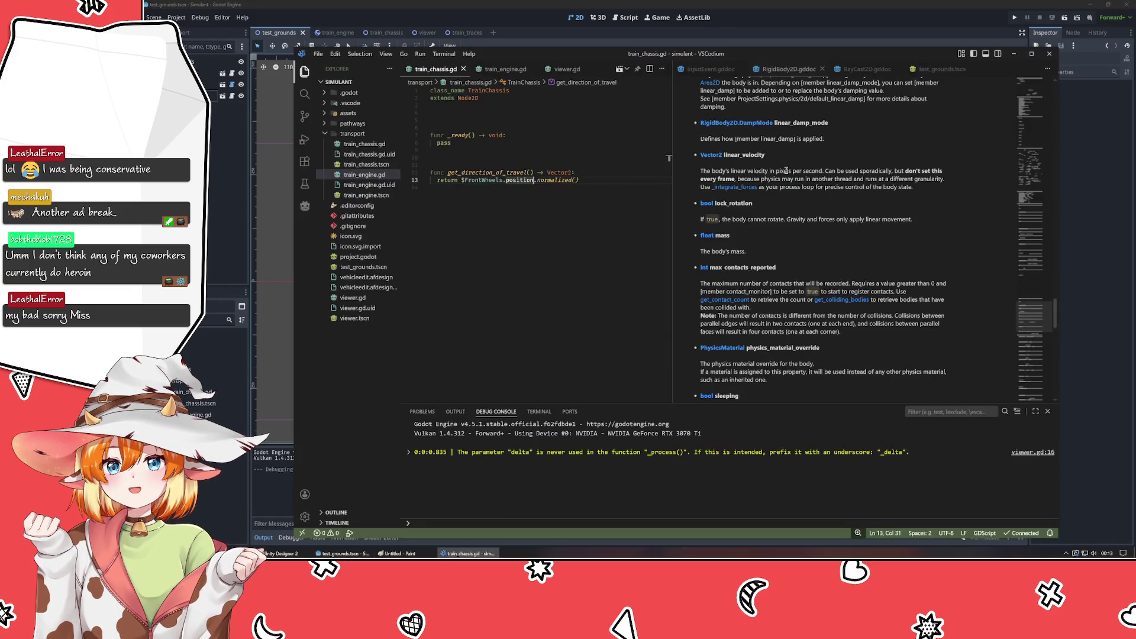
key("ctrl+z")
left_click(497, 317)
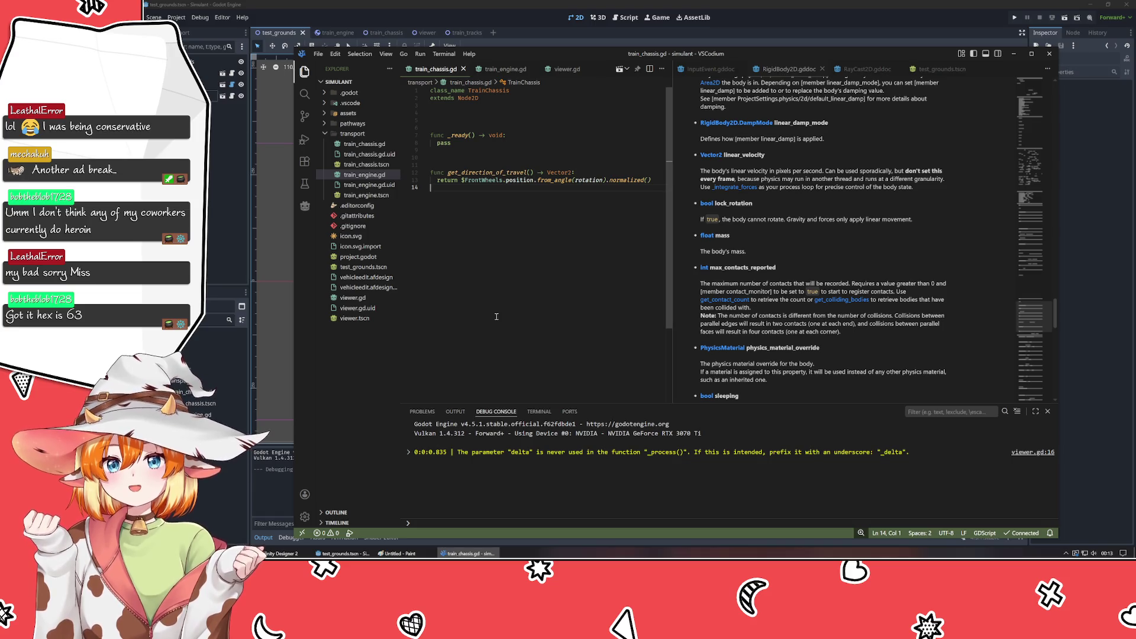
key("ctrl+Tab")
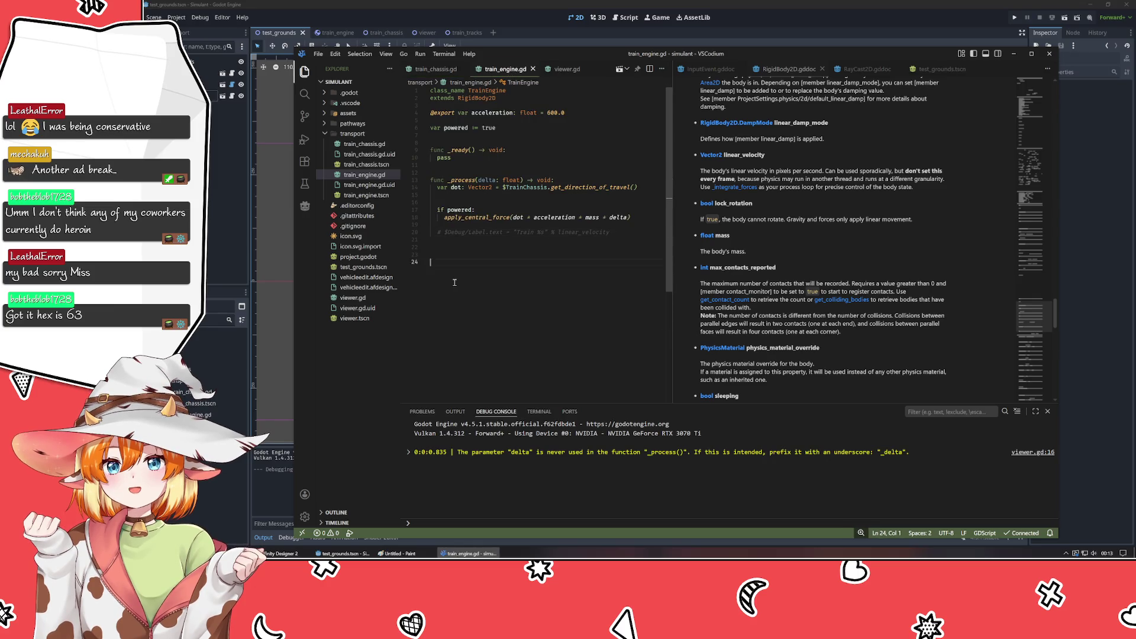
- Review the _process lines of train_engine.gd and check the Train node in Godot
left_click(490, 195)
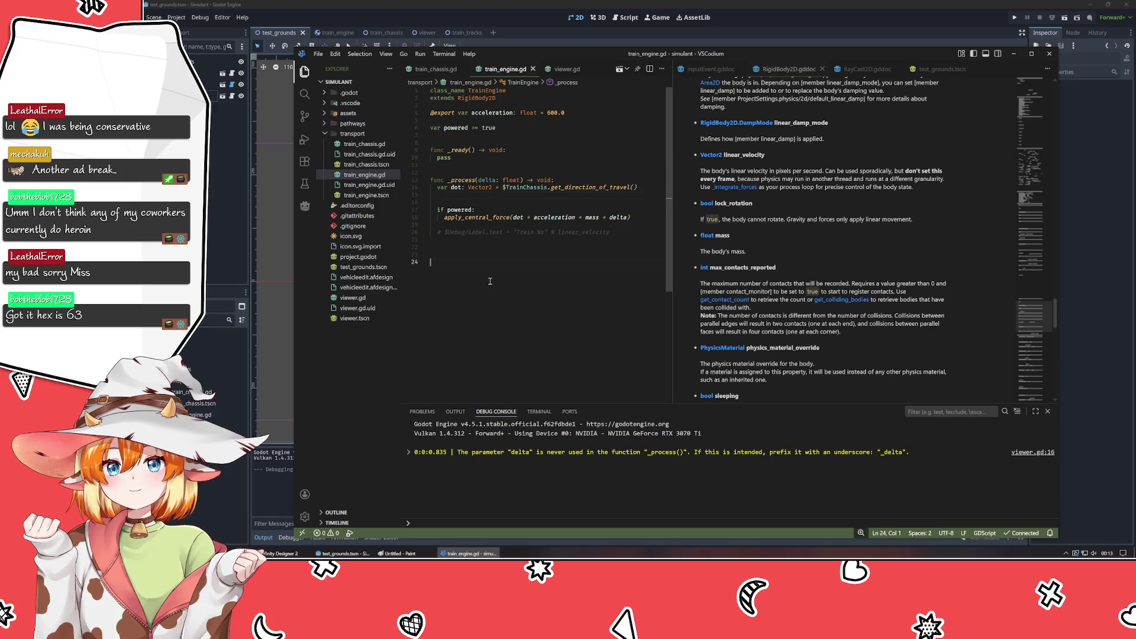
left_click(490, 281)
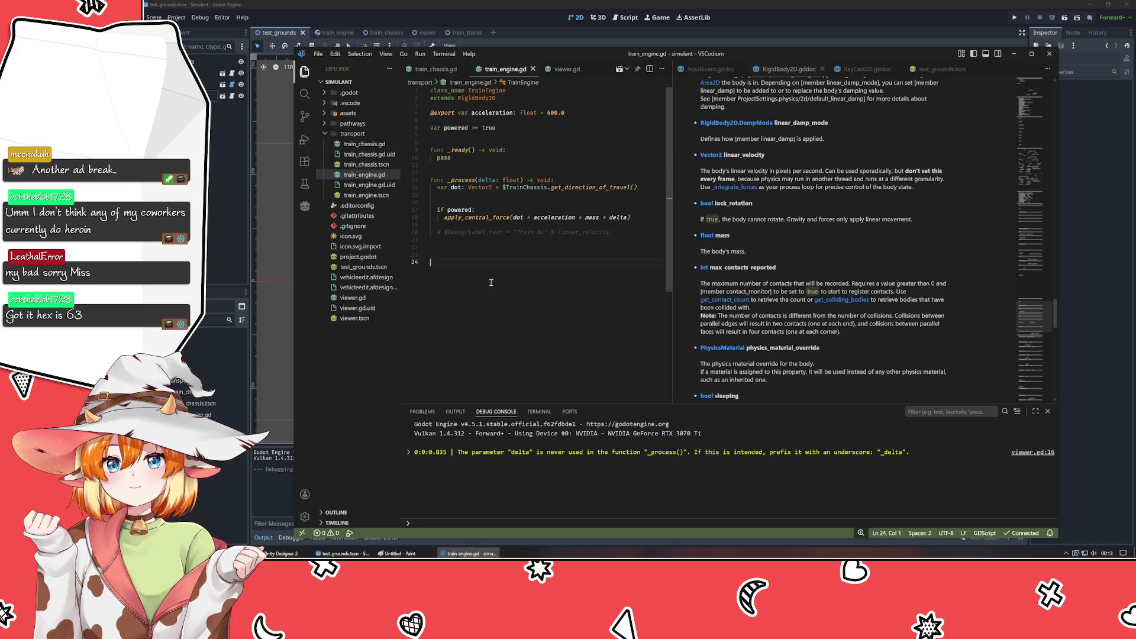
left_click(488, 198)
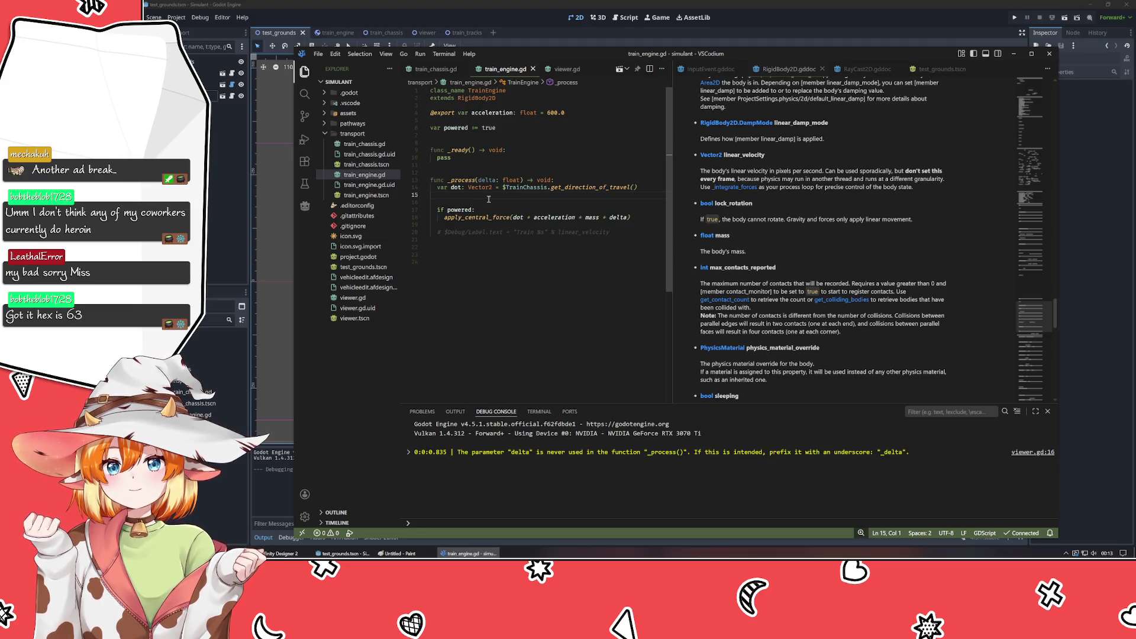
left_click(499, 251)
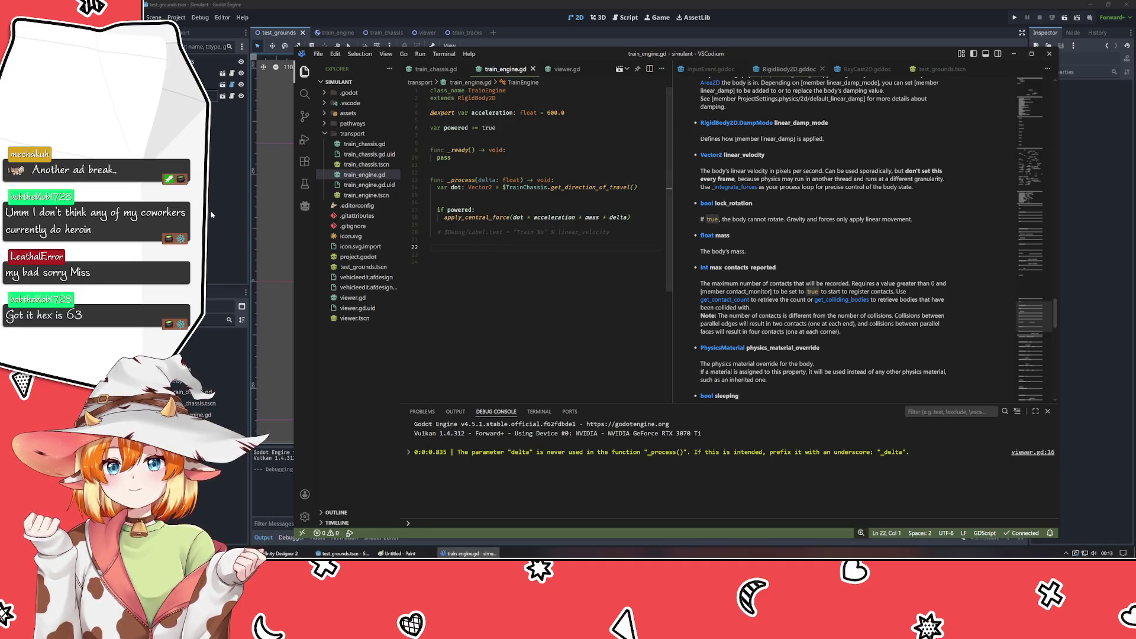
key("alt+Tab")
left_click(246, 96)
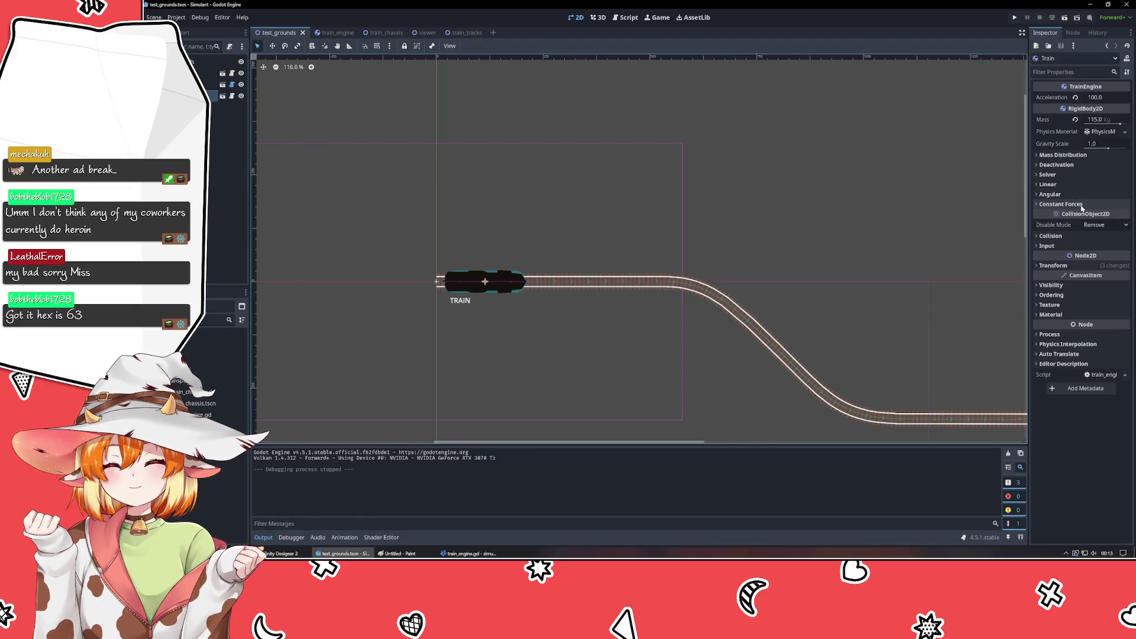
key("alt+Tab")
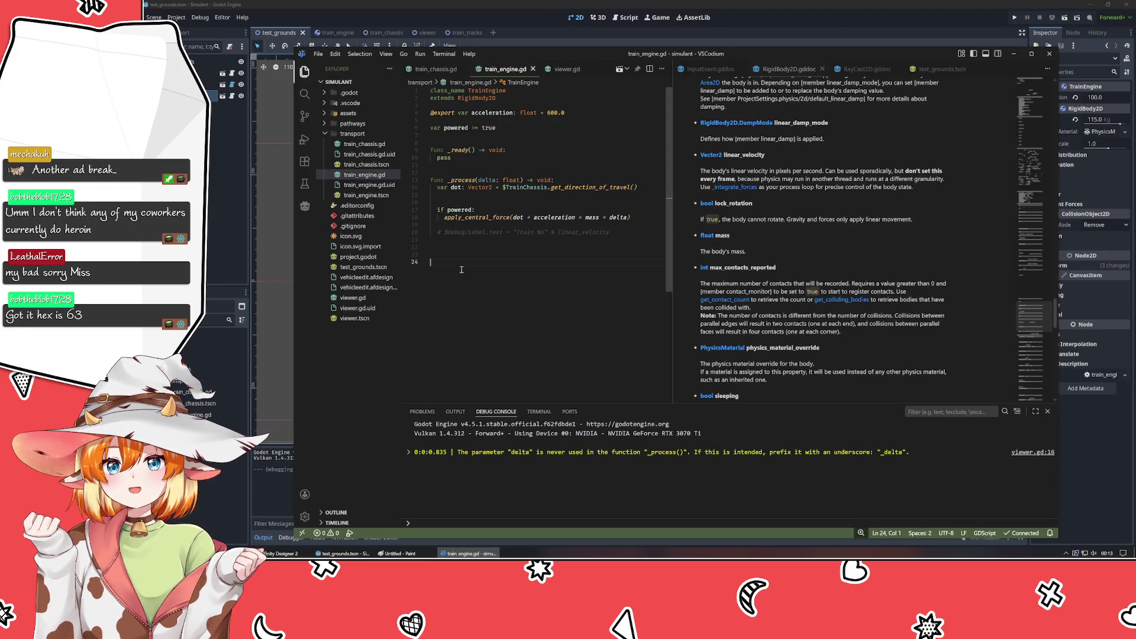
- Run the game once more, then select the Debug CanvasLayer in the train_engine scene
key("alt+Tab")
key("F5")
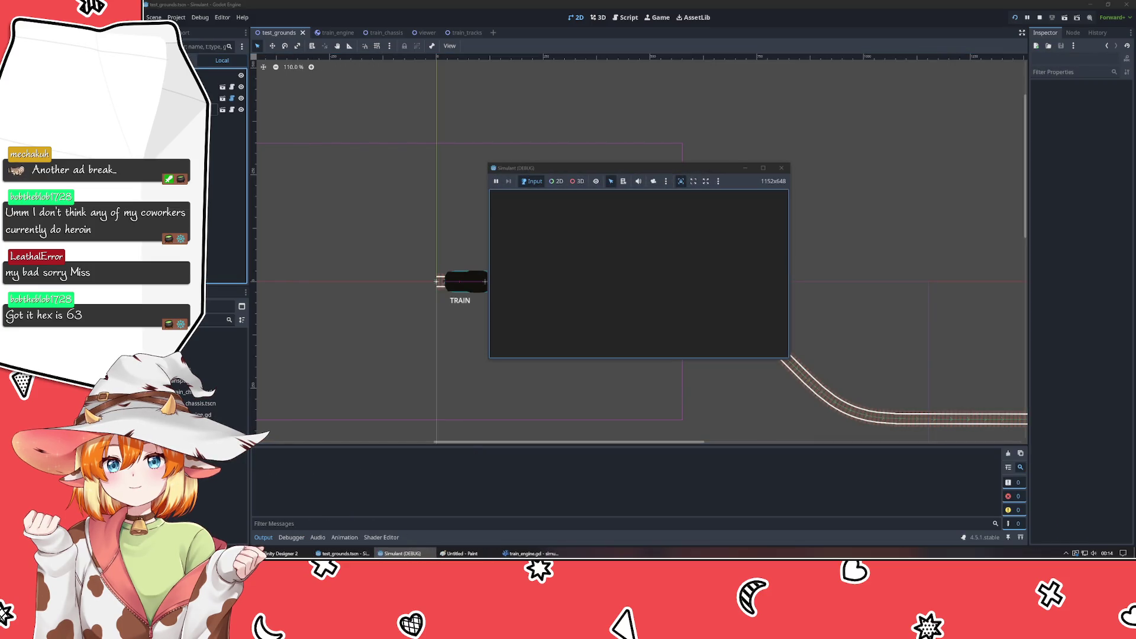
left_click(781, 168)
left_click(329, 33)
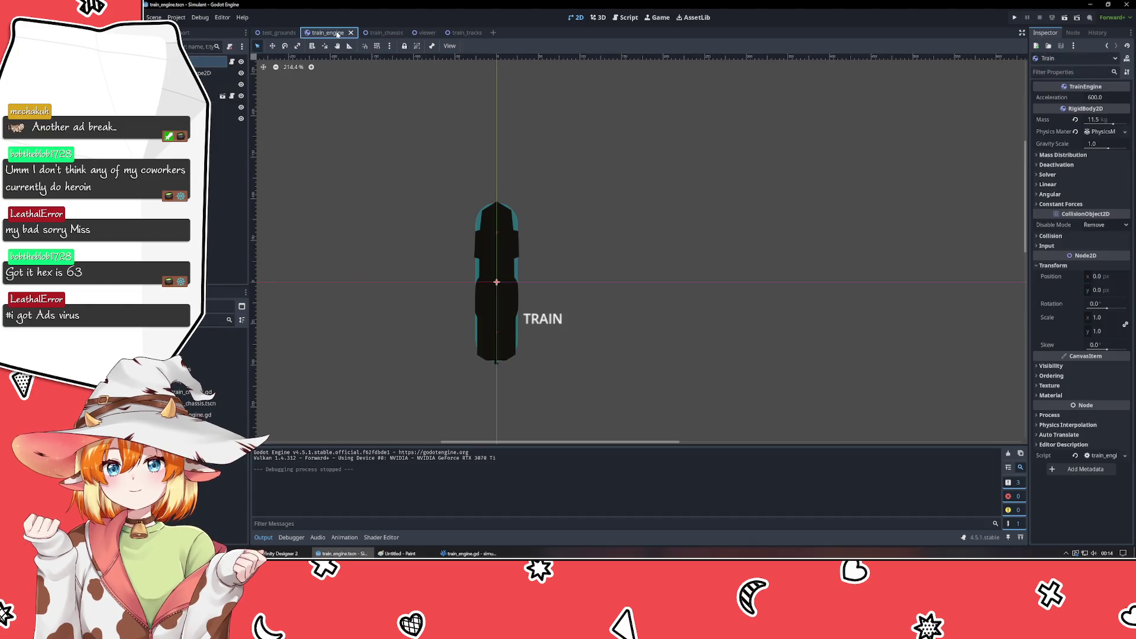
left_click(219, 107)
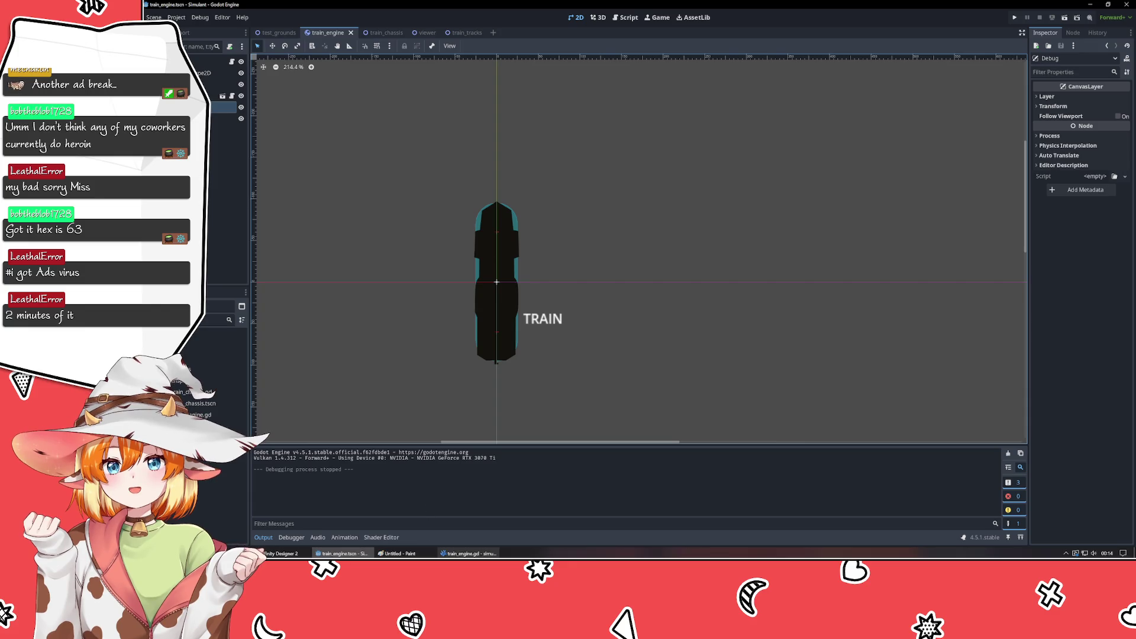
left_click(468, 554)
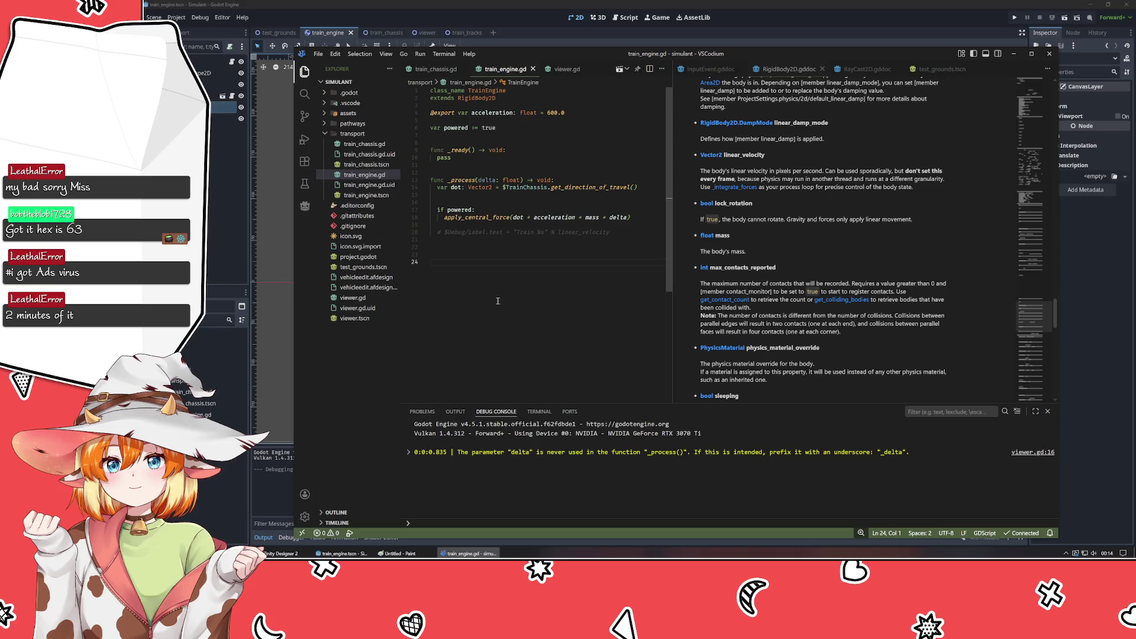
- Delete the debug nodes, test-run the game, then undo the deletion to restore the TRAIN label
key("alt+Tab")
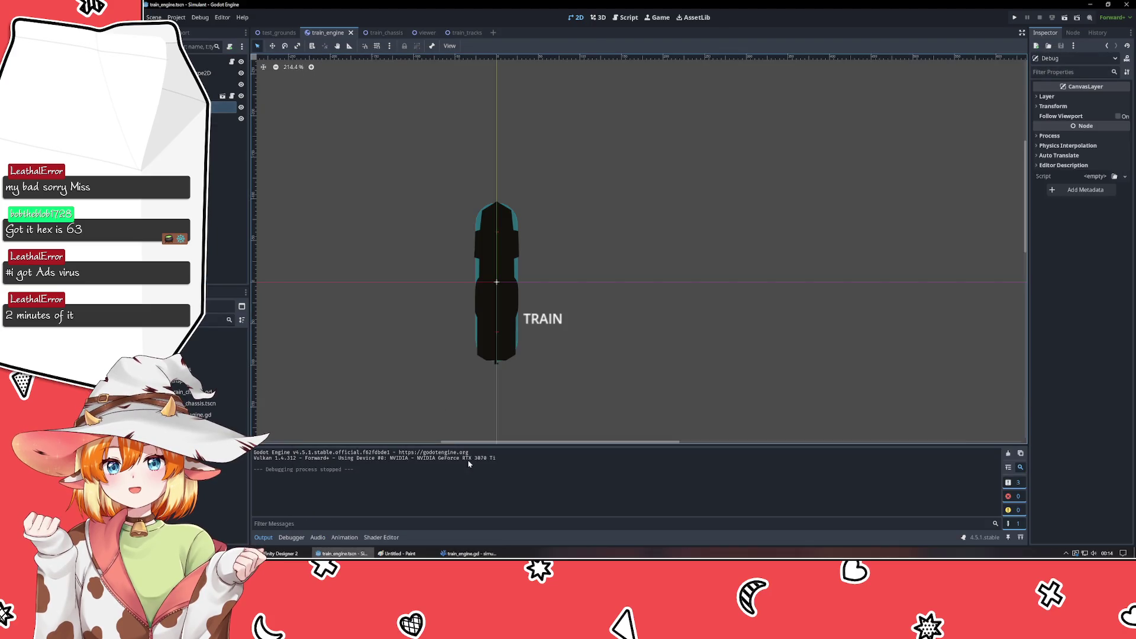
left_click(468, 554)
key("alt+Tab")
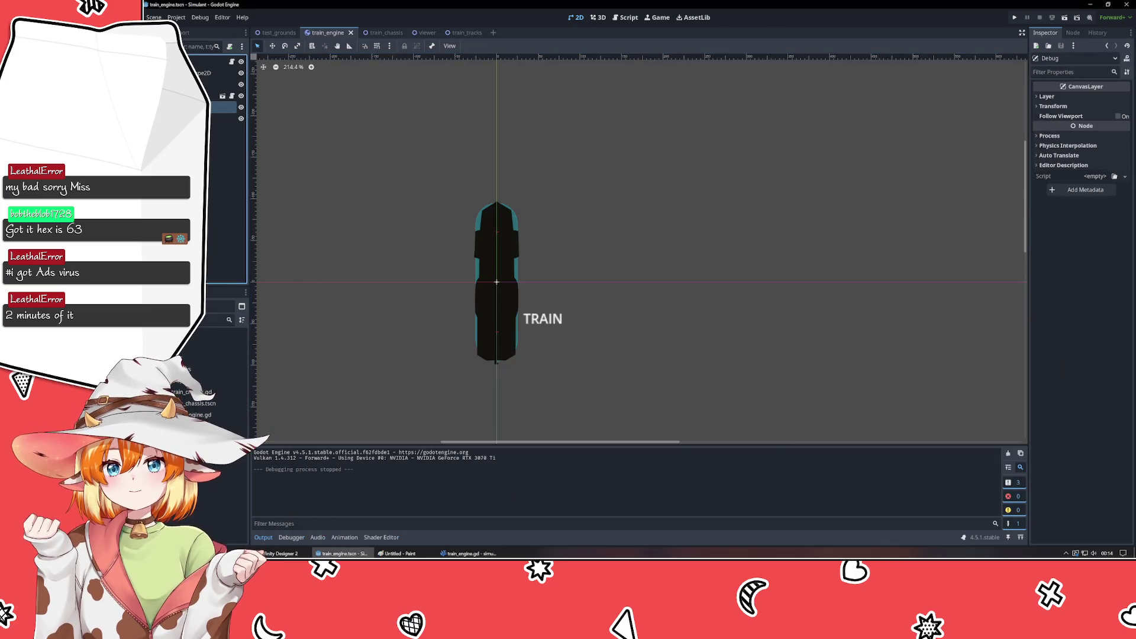
key("Delete")
key("Return")
key("F5")
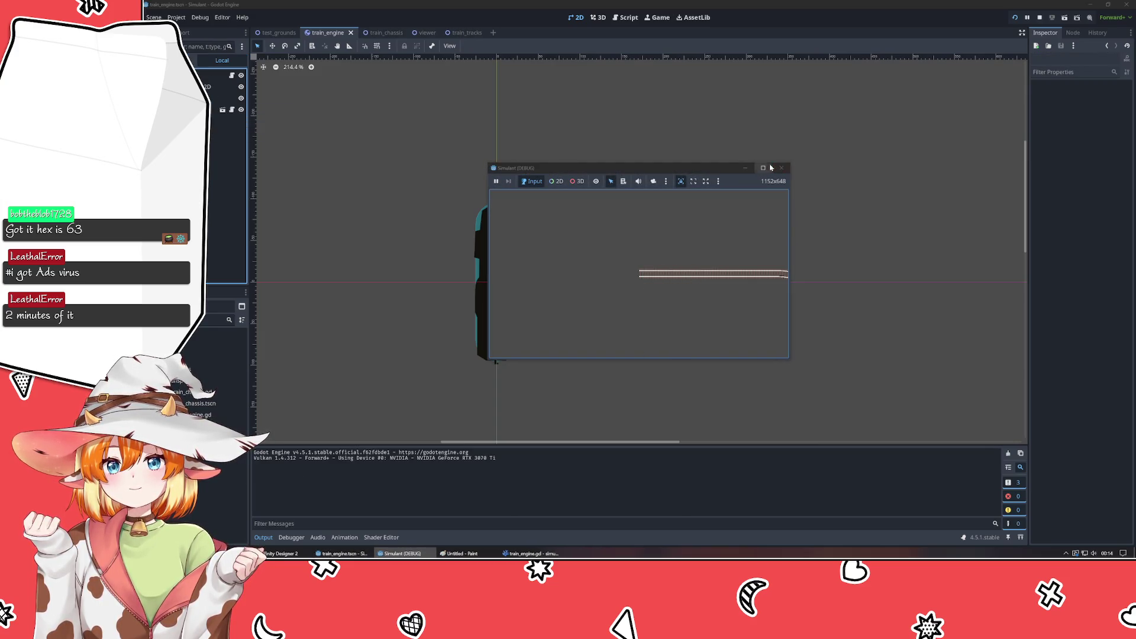
left_click(781, 168)
key("ctrl+z")
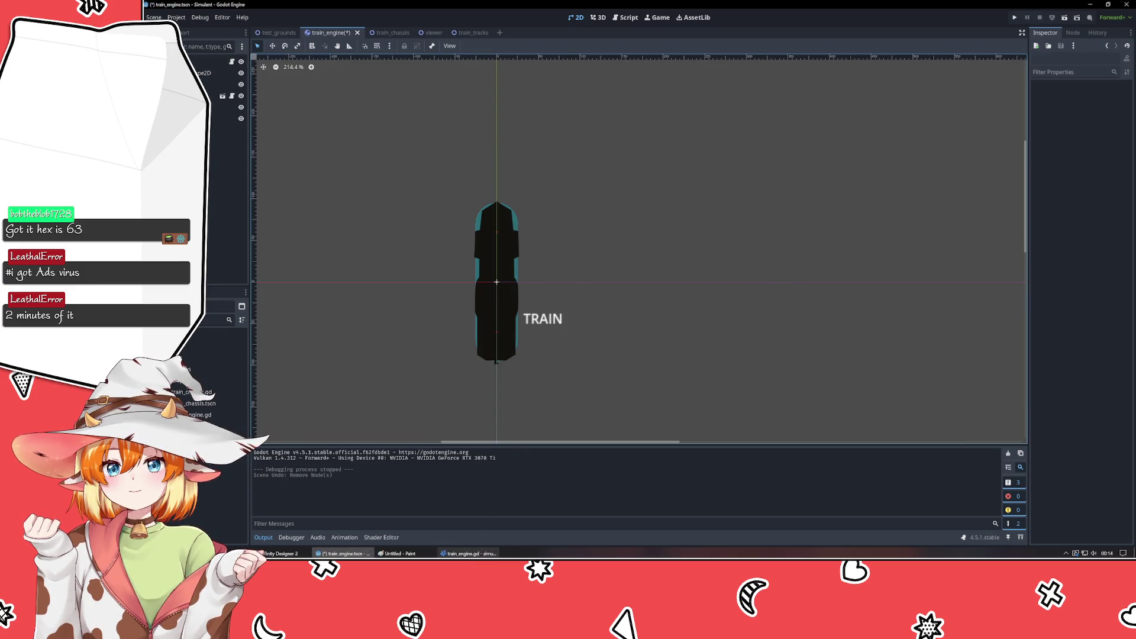
- Save train_engine.gd in VSCodium and save the train_engine scene in Godot
left_click(467, 553)
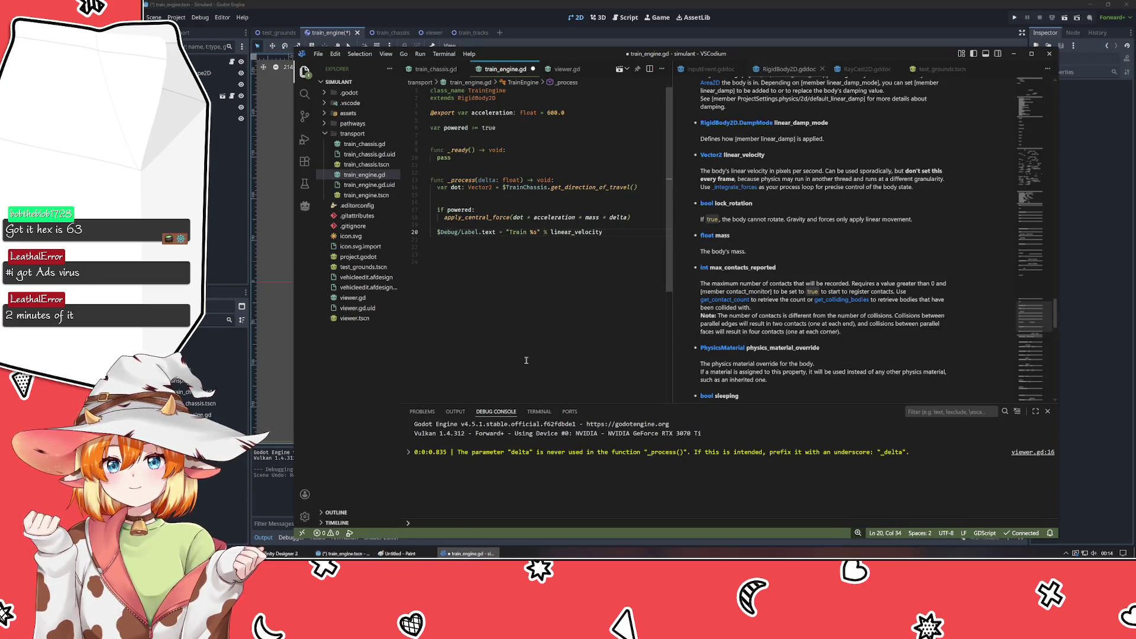
key("ctrl+s")
left_click(274, 27)
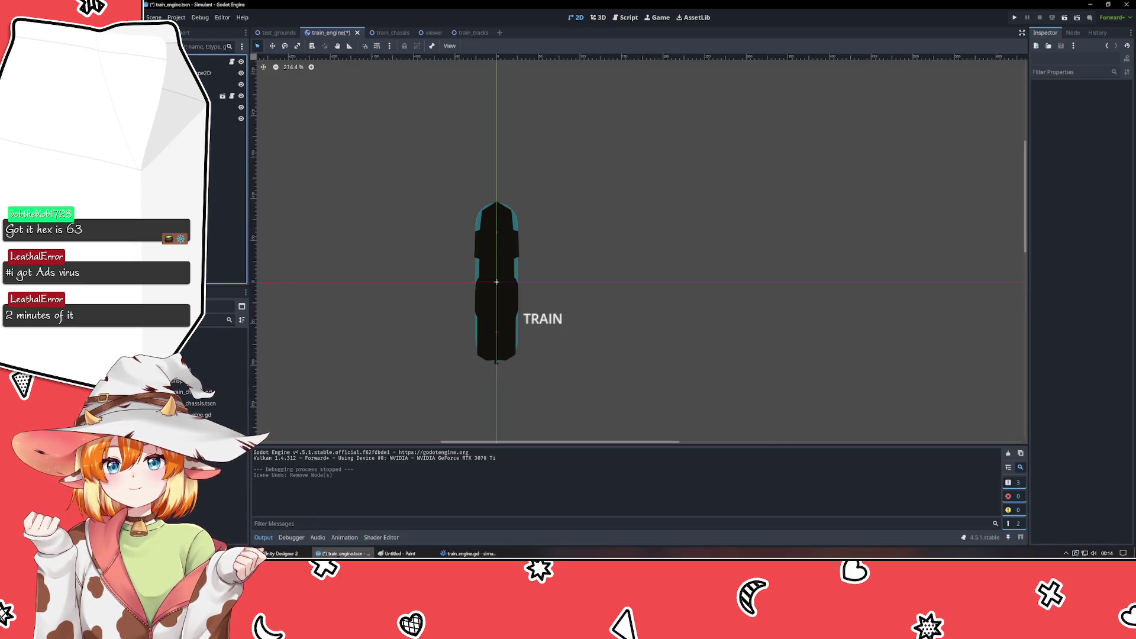
left_click(275, 32)
left_click(204, 95)
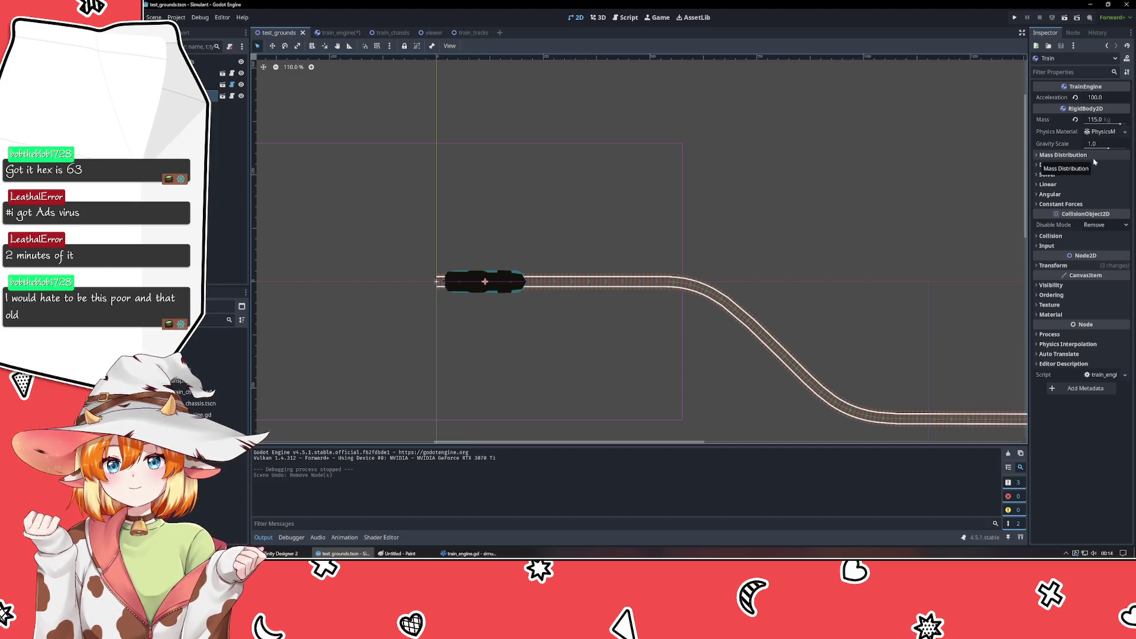
left_click(380, 33)
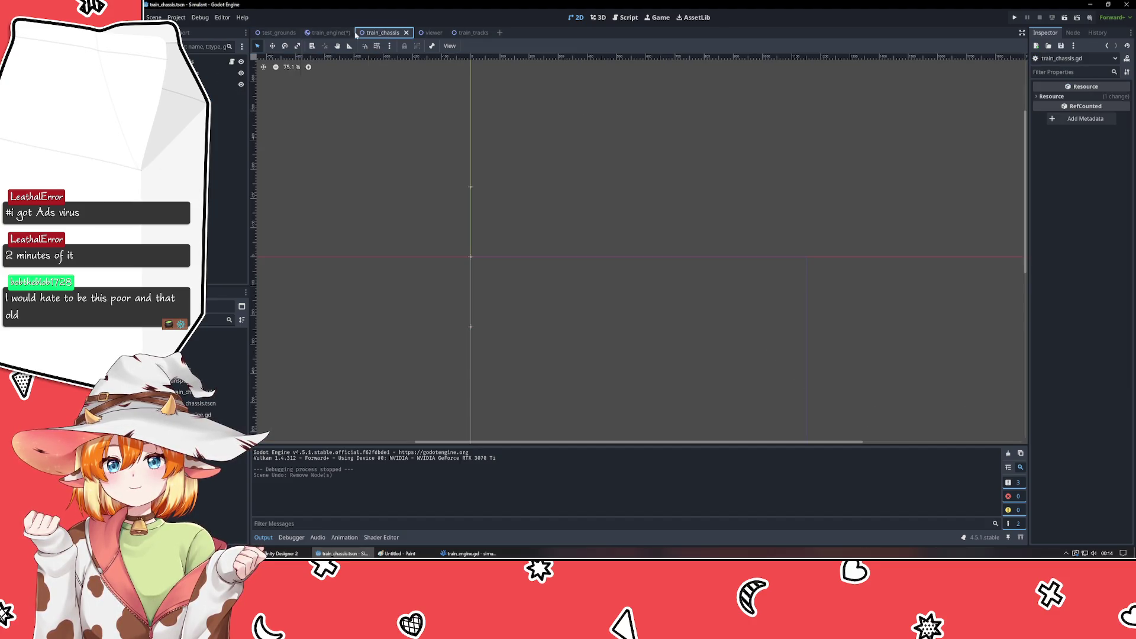
left_click(318, 33)
key("ctrl+s")
- Return to the test_grounds scene and reselect the Train node
left_click(275, 33)
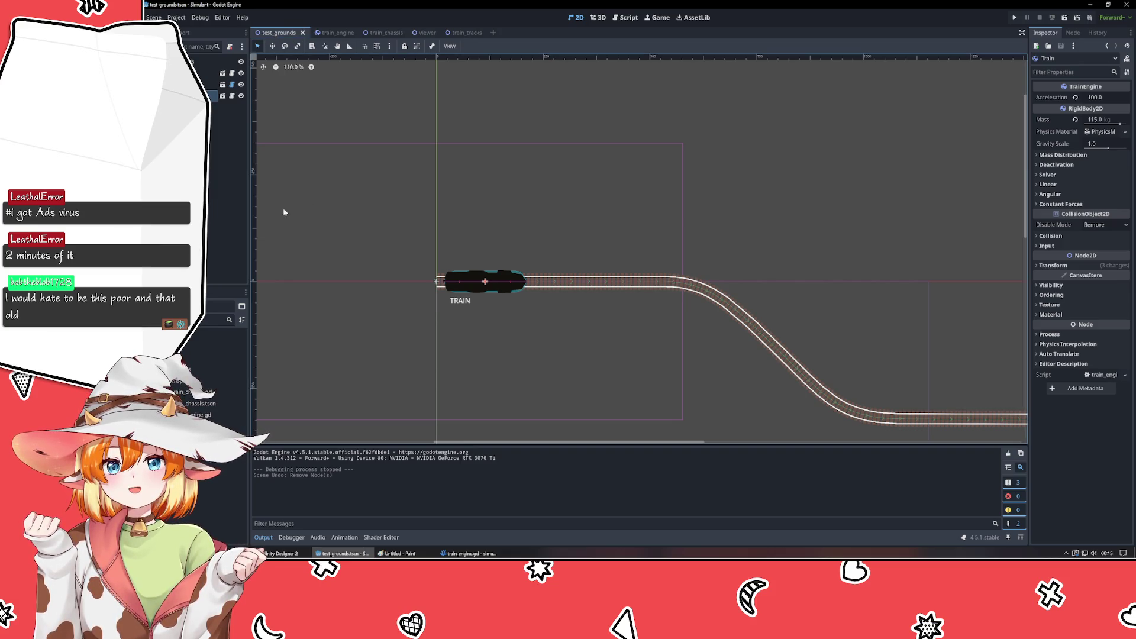
left_click(214, 73)
left_click(214, 96)
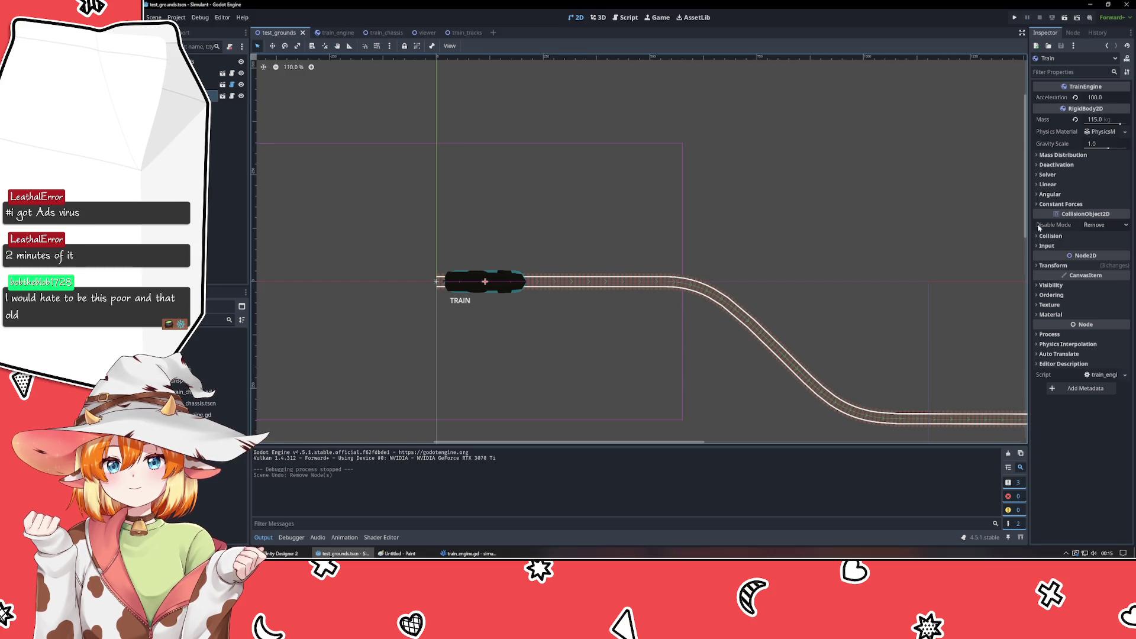
- Set the Train's Acceleration to 1.0 and test-run the game, then close it
left_click(1098, 98)
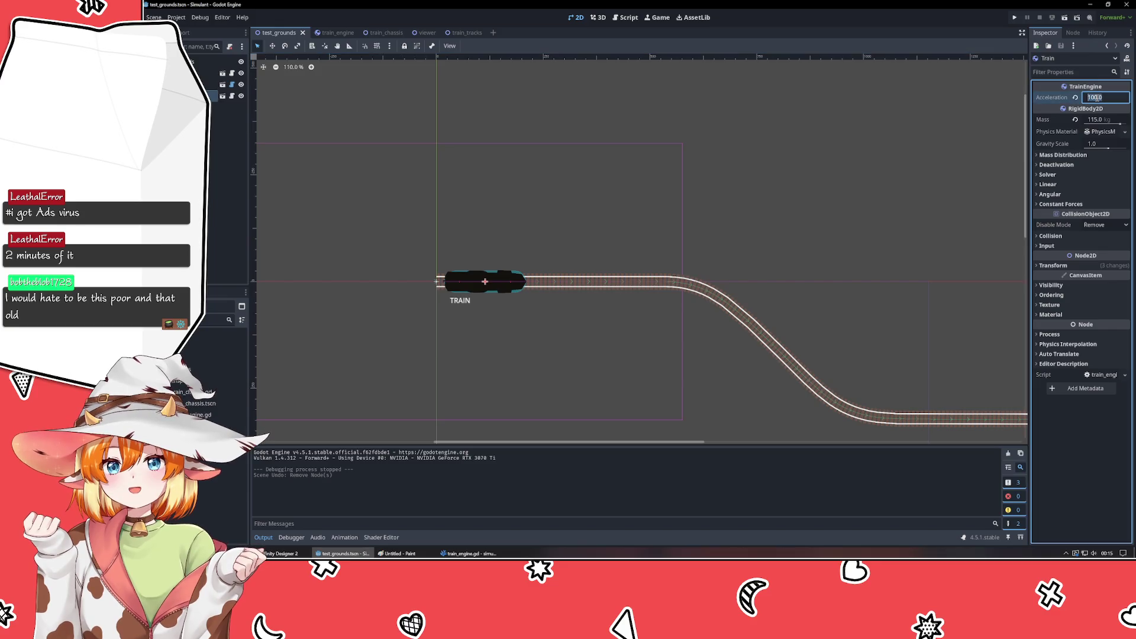
type("1.0")
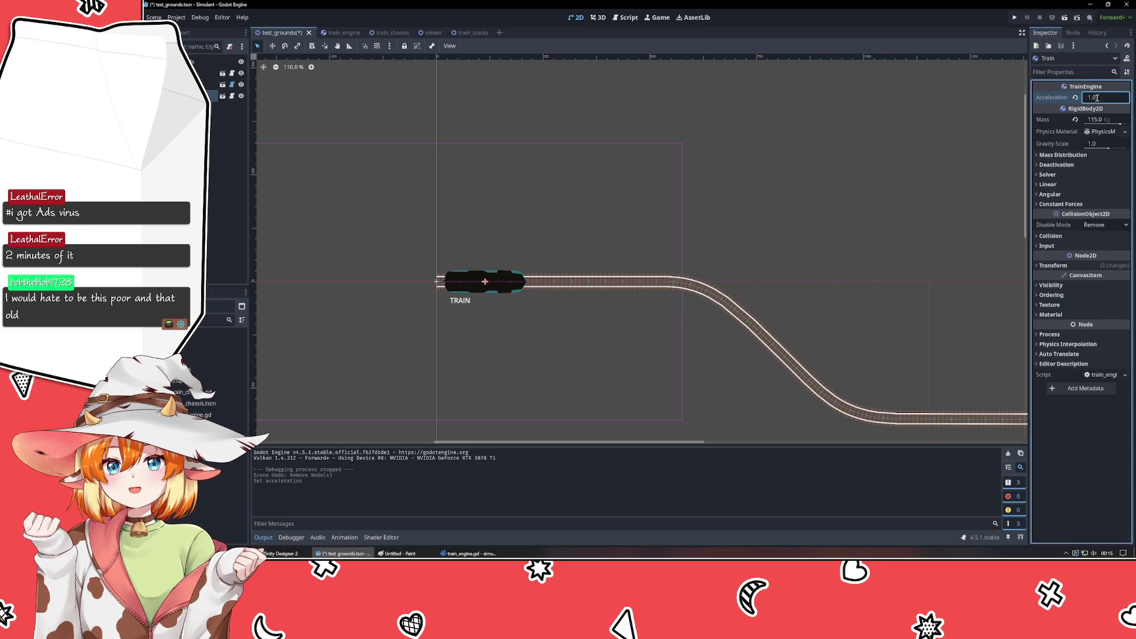
key("F5")
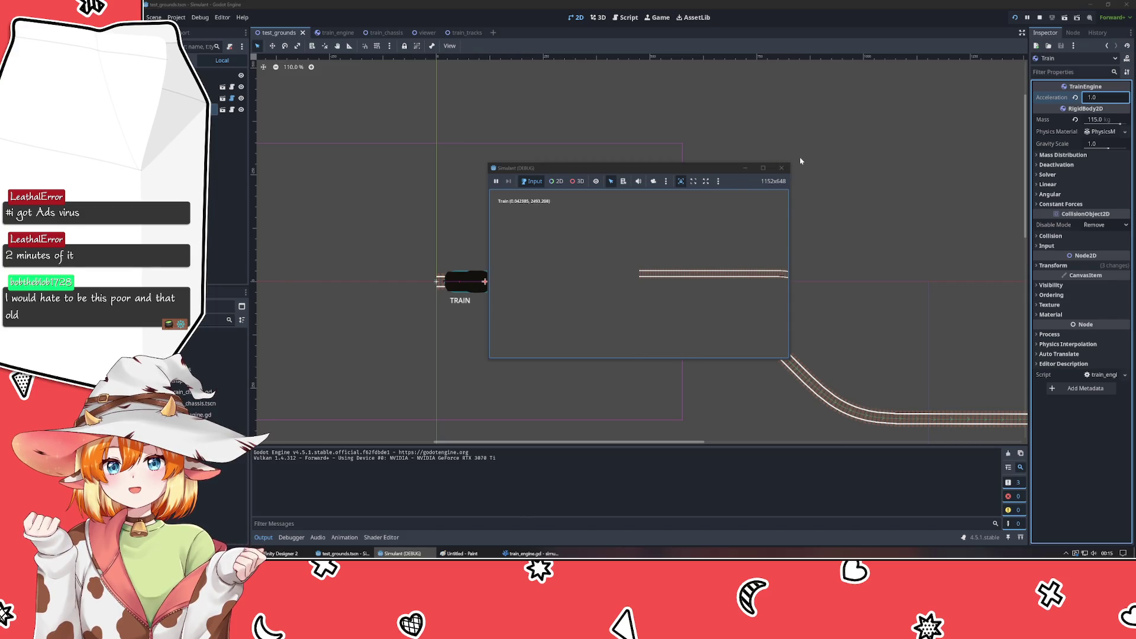
left_click(782, 167)
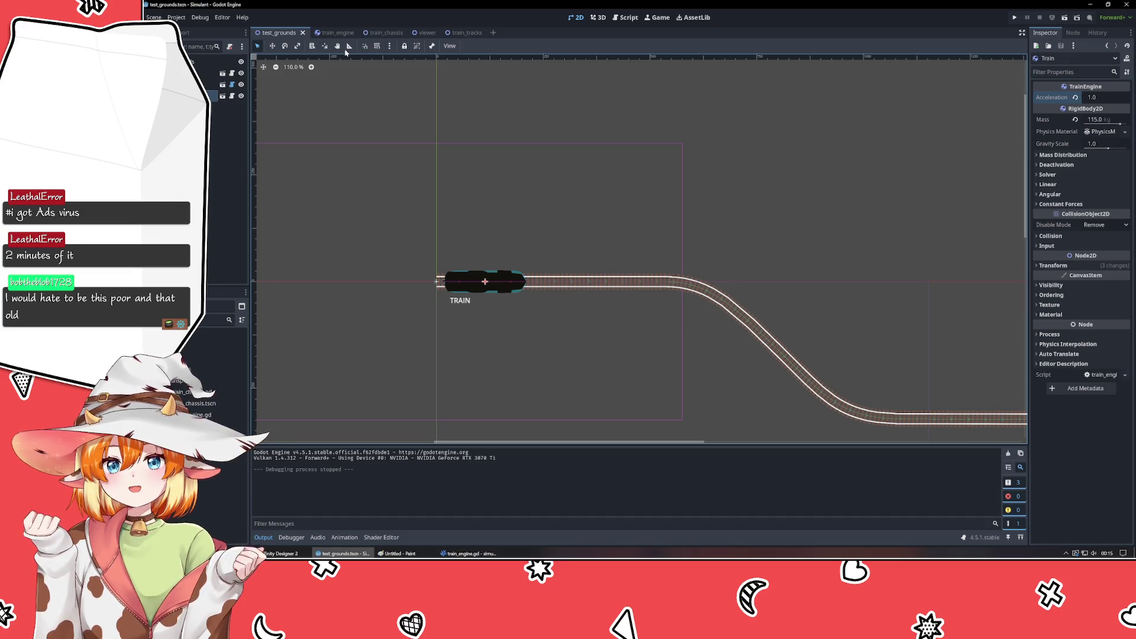
- Set the Train's Gravity Scale to 0 and test-run the game again, then close it
left_click(1099, 145)
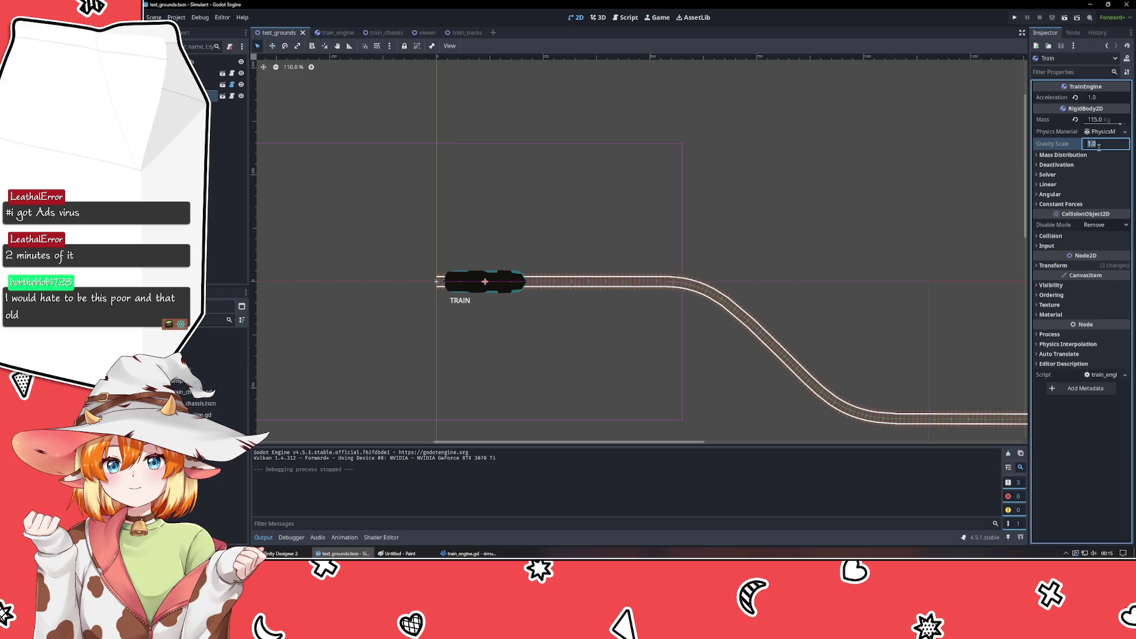
type("0")
key("Return")
key("F5")
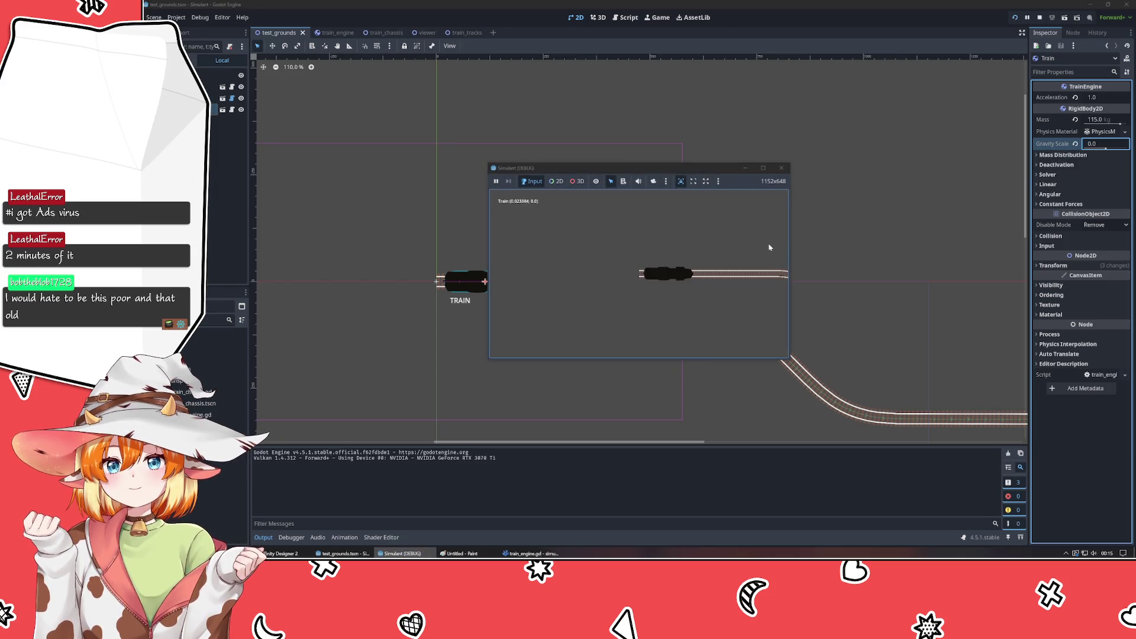
left_click(781, 167)
- Set the 2D Default Gravity Vector y to 0.0, revert Gravity Scale to 1.0, and test-run
left_click(176, 18)
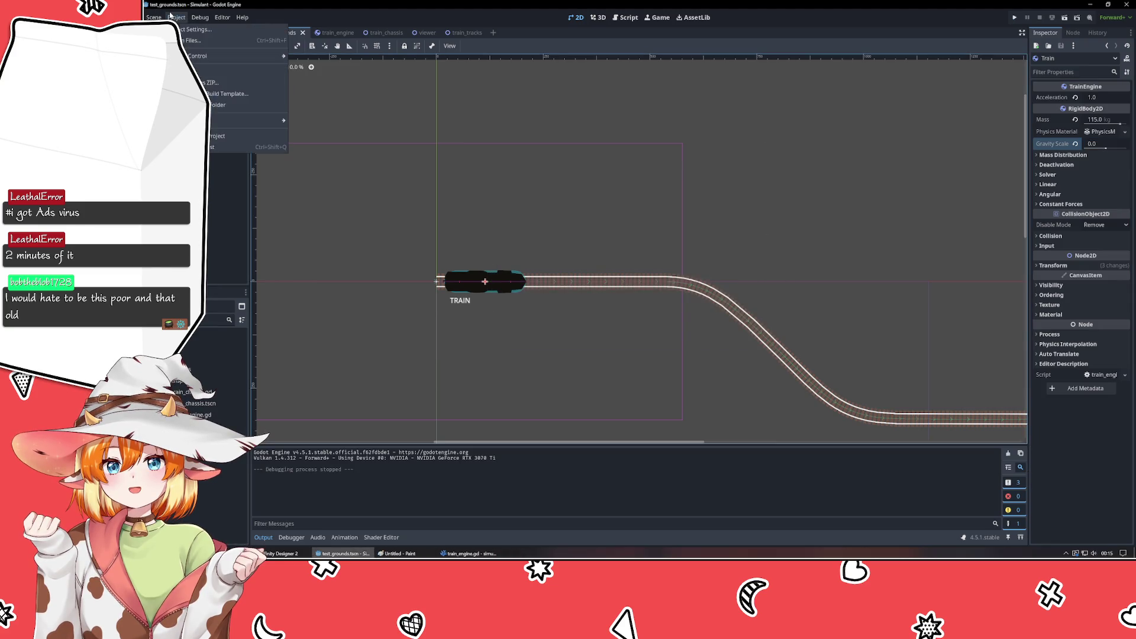
left_click(190, 29)
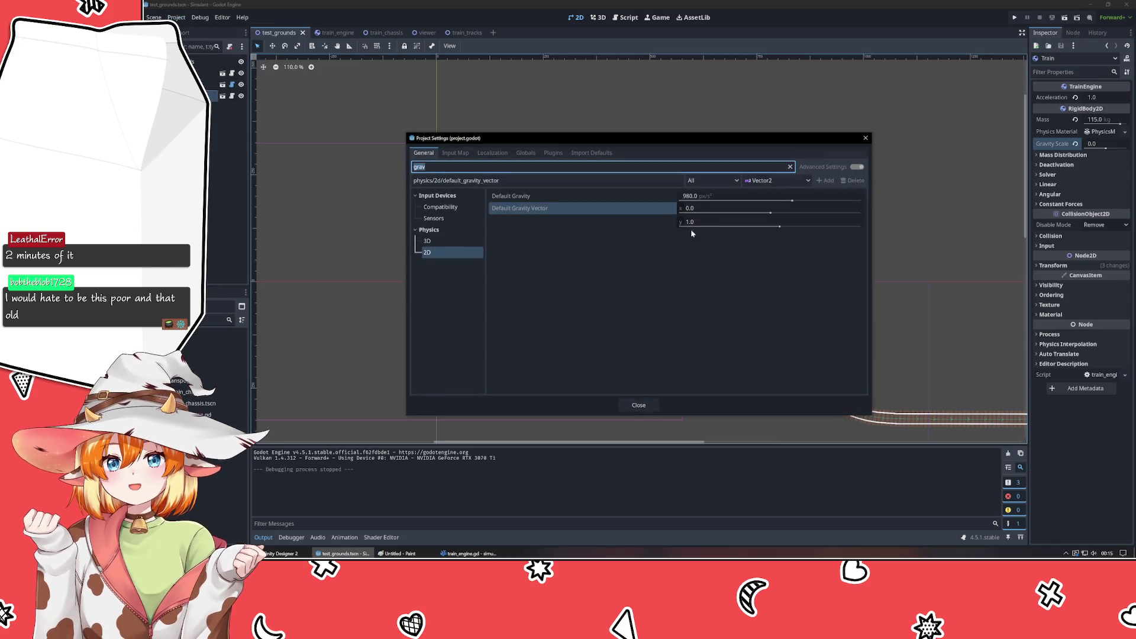
left_click(711, 222)
type("0")
key("Return")
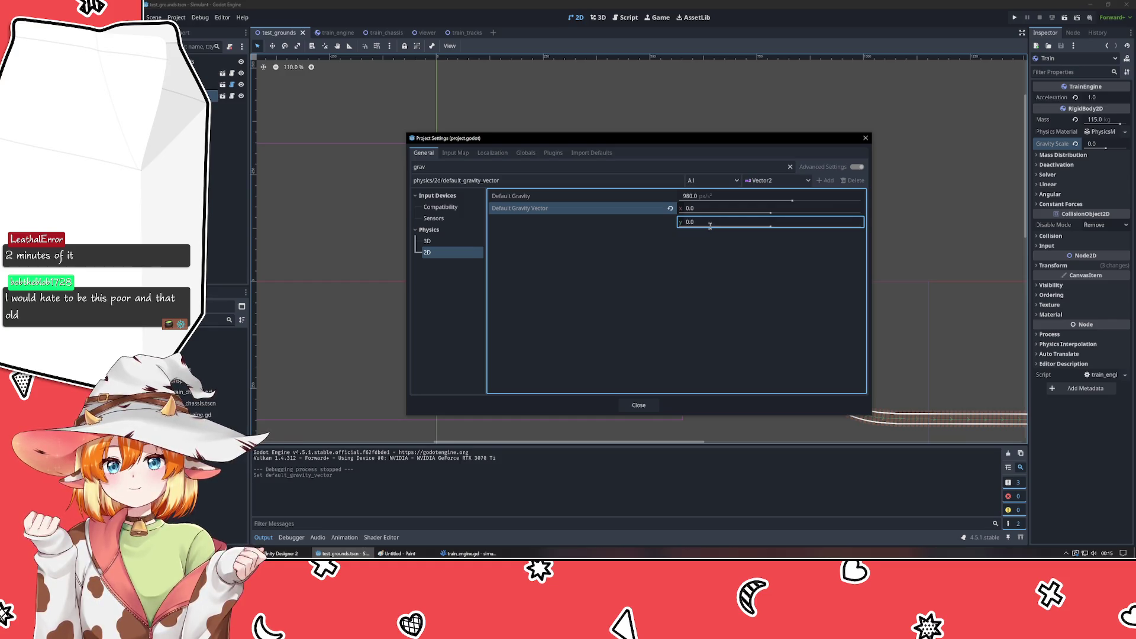
left_click(633, 408)
left_click(1075, 144)
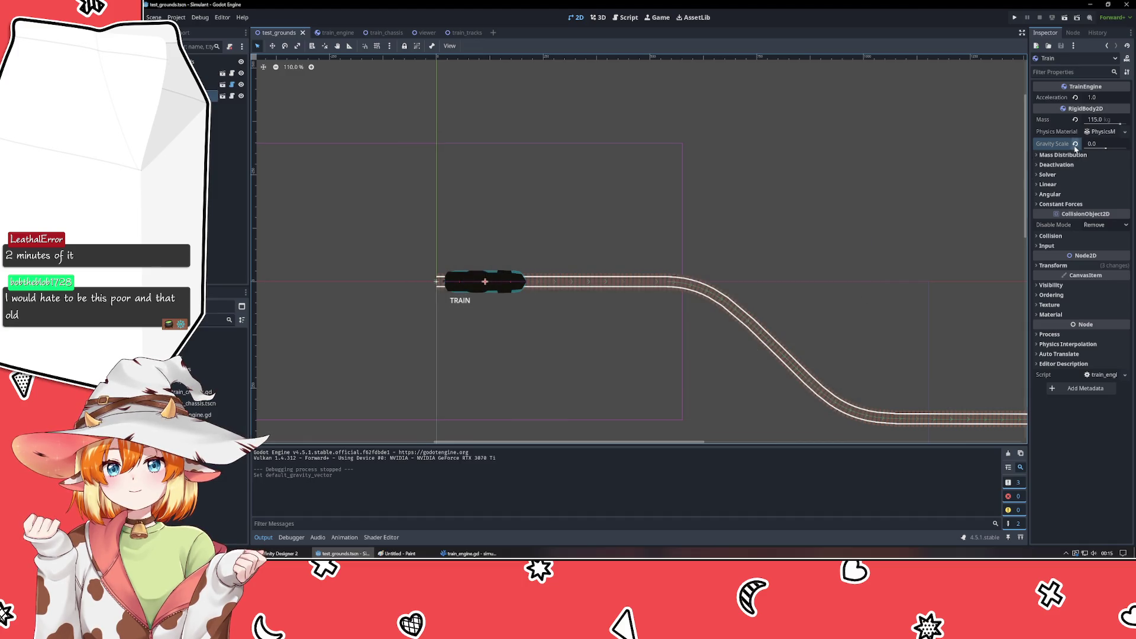
key("F5")
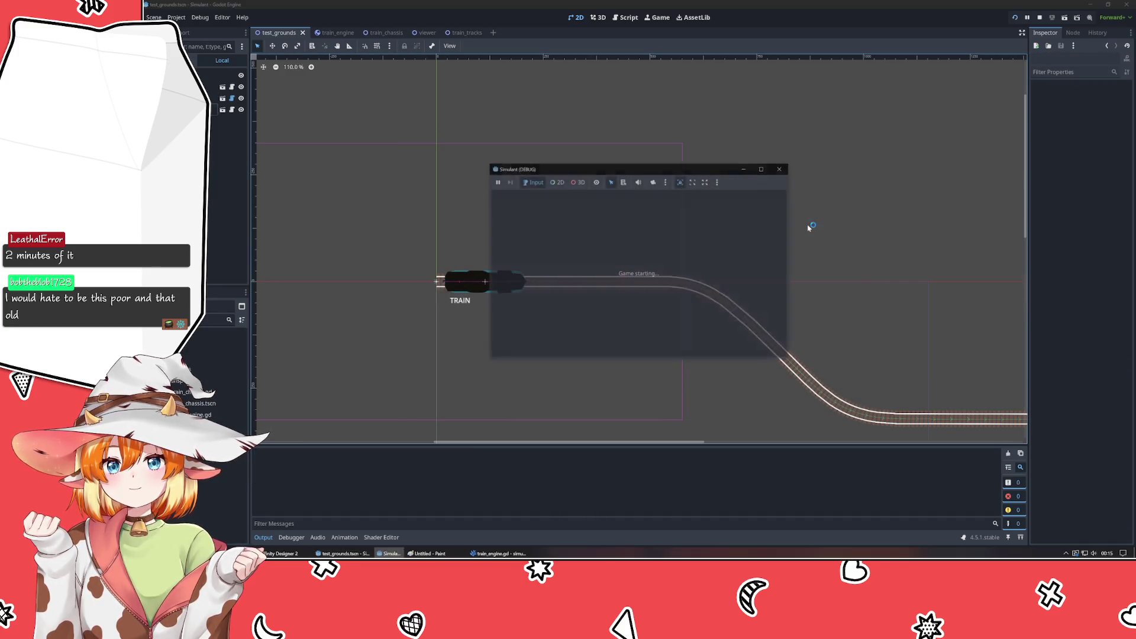
left_click(781, 168)
- Set the project's Default Gravity to 0.0, test-run with zero gravity, and reselect the Train node
left_click(176, 17)
left_click(195, 28)
left_click(703, 197)
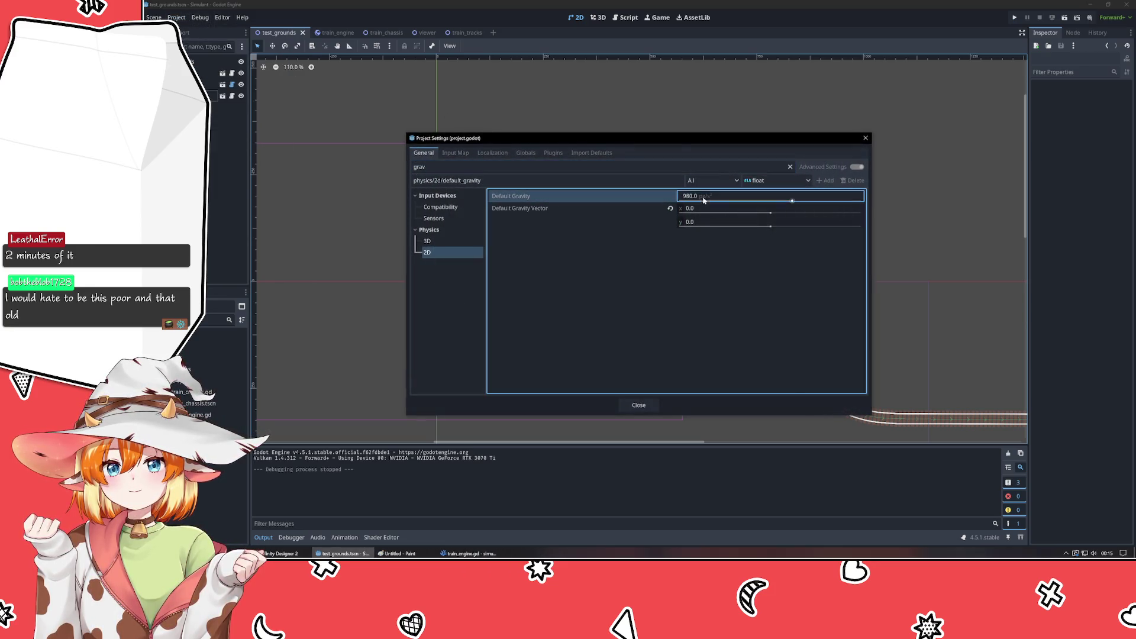
left_click(639, 405)
key("F5")
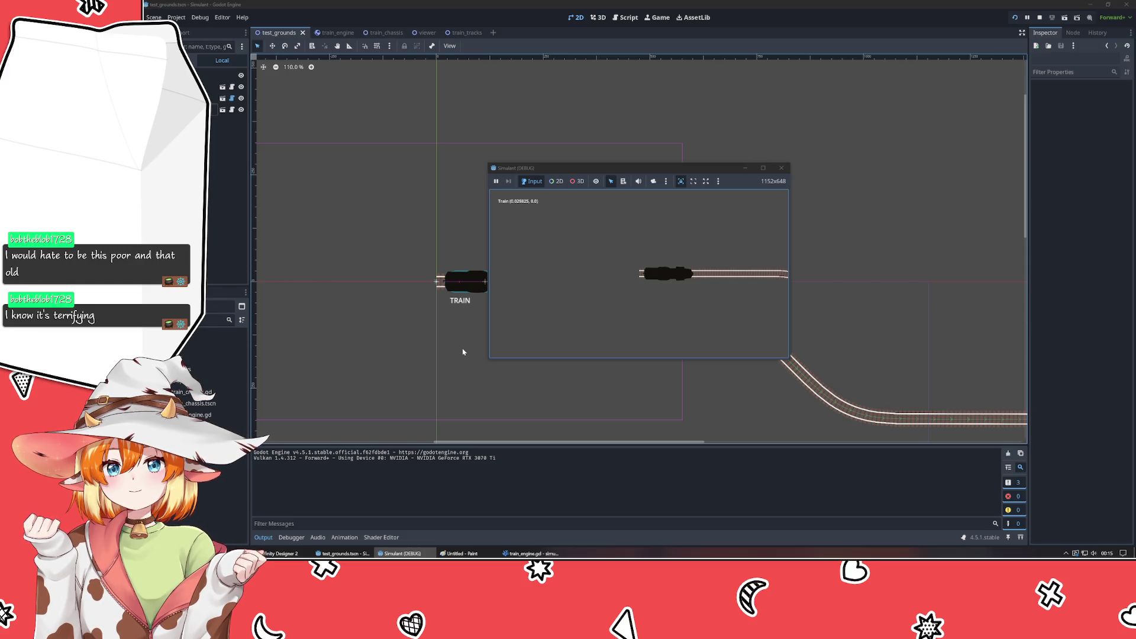
left_click(780, 168)
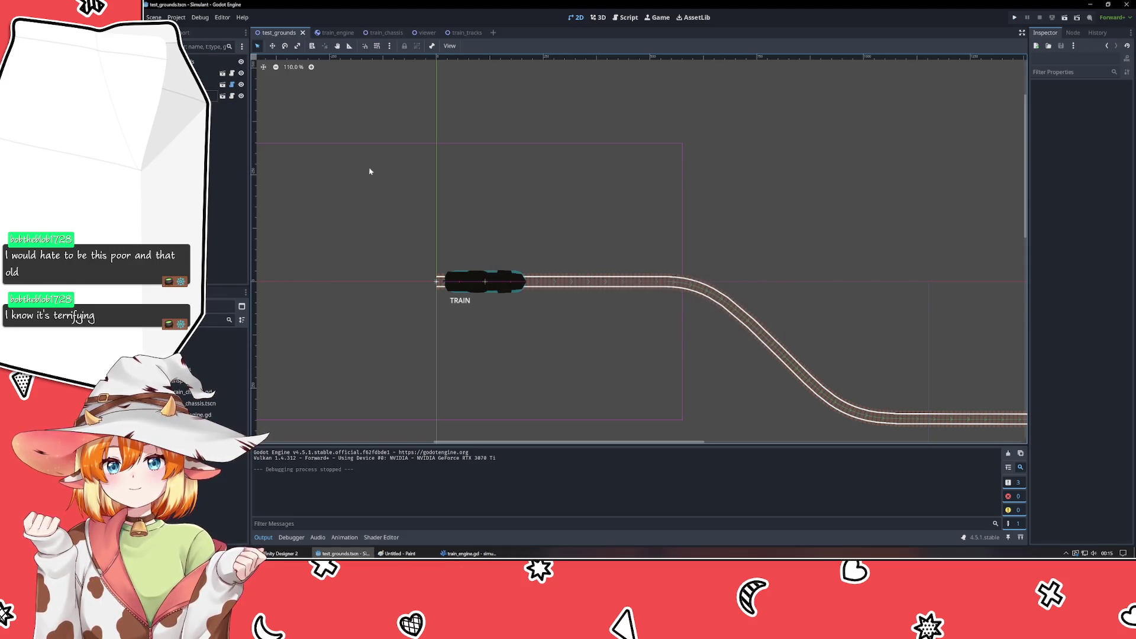
left_click(213, 95)
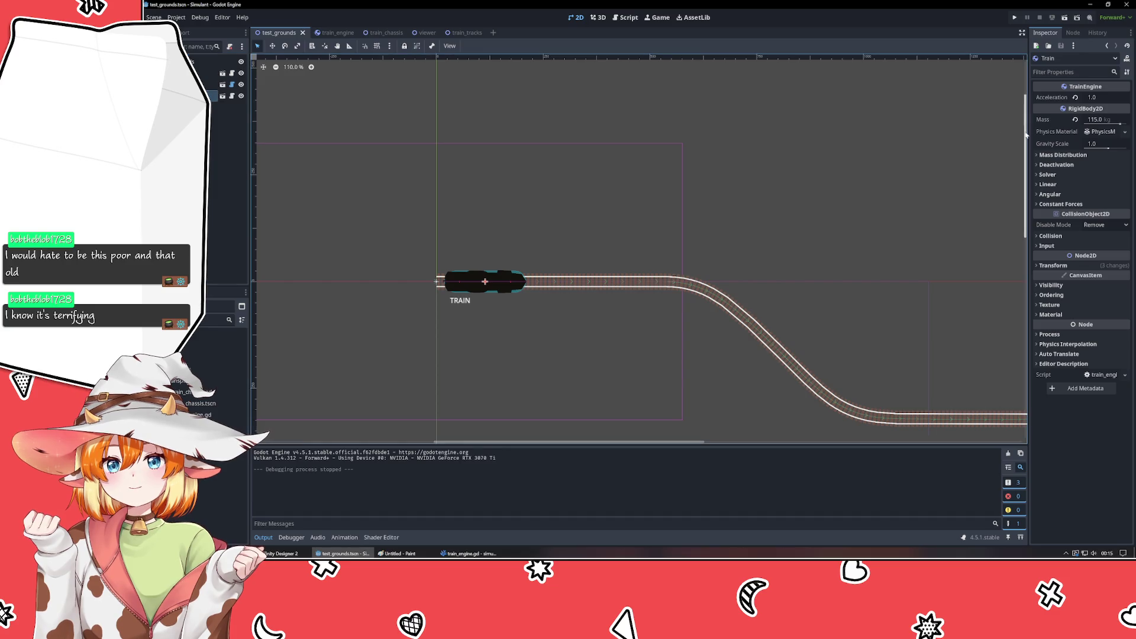
- Revert the Train's Acceleration to 600.0, then save and test-run the train along the tracks
left_click(1075, 98)
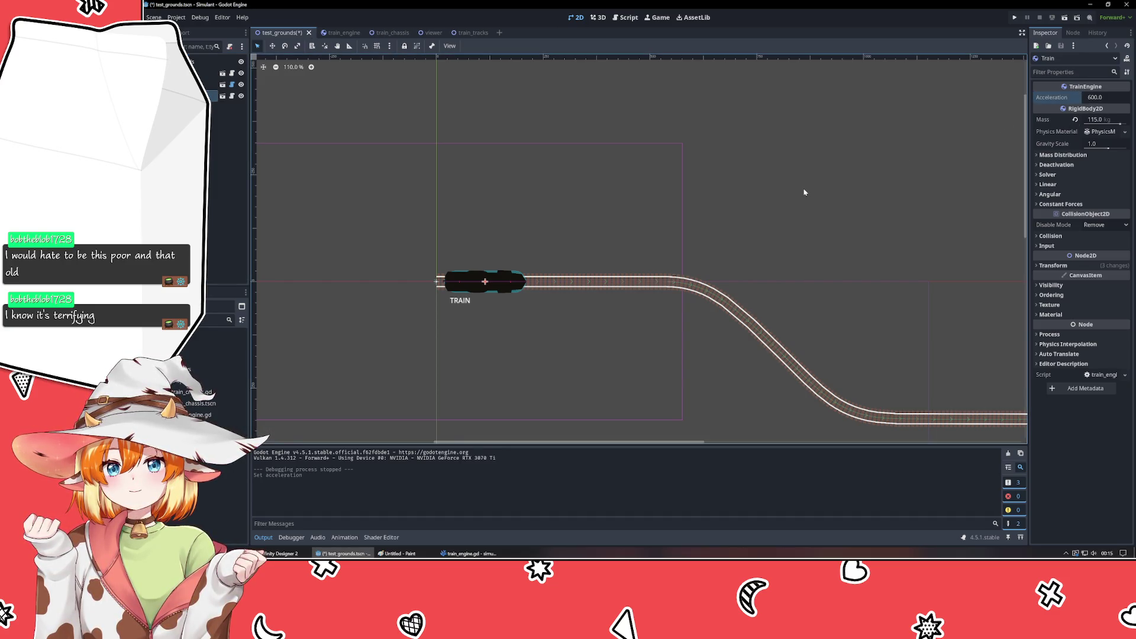
key("F5")
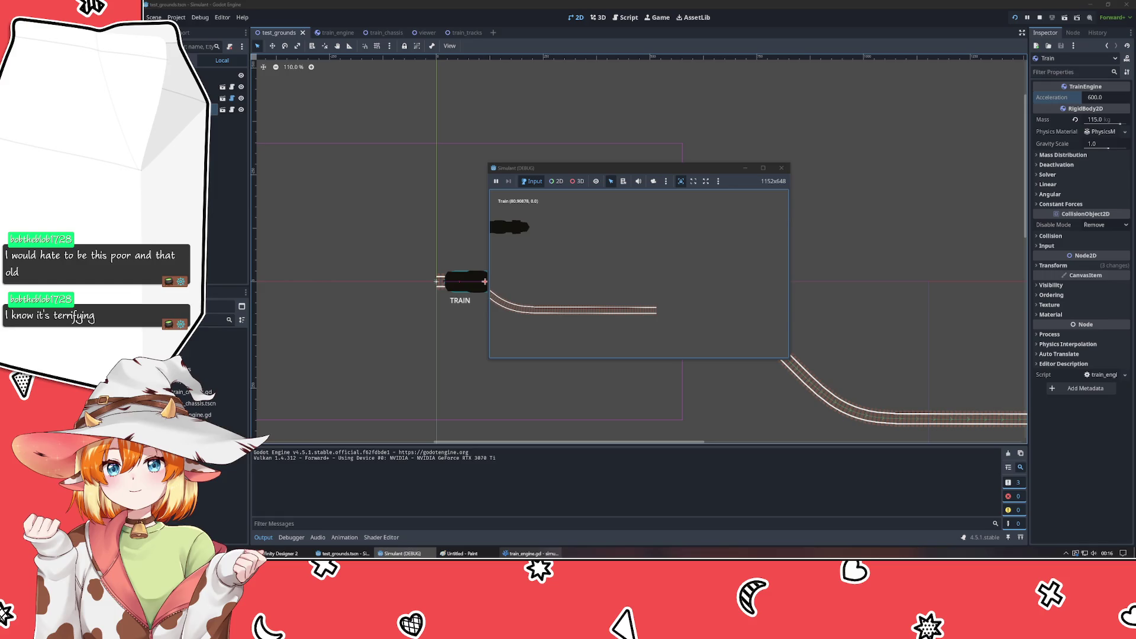
key("alt+Tab")
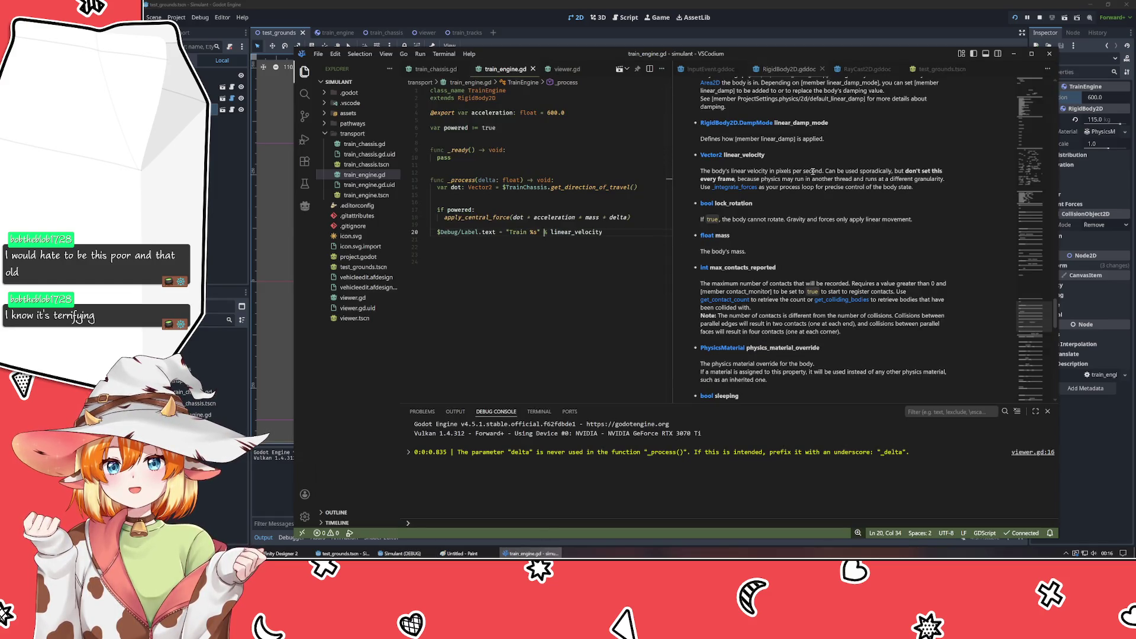
left_click(1013, 53)
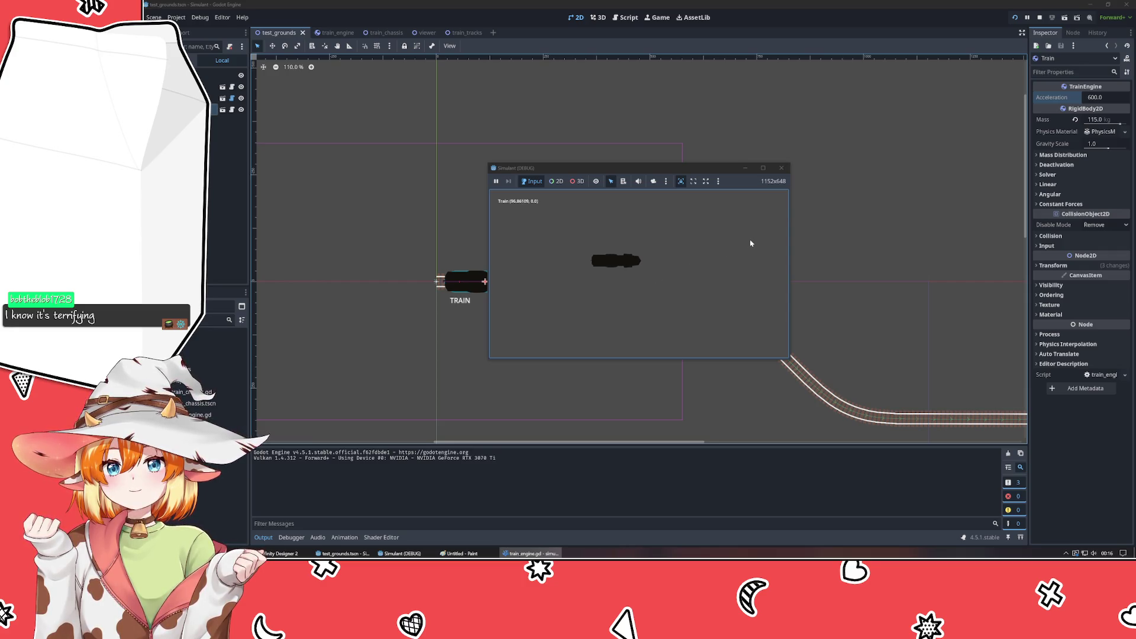
left_click(782, 170)
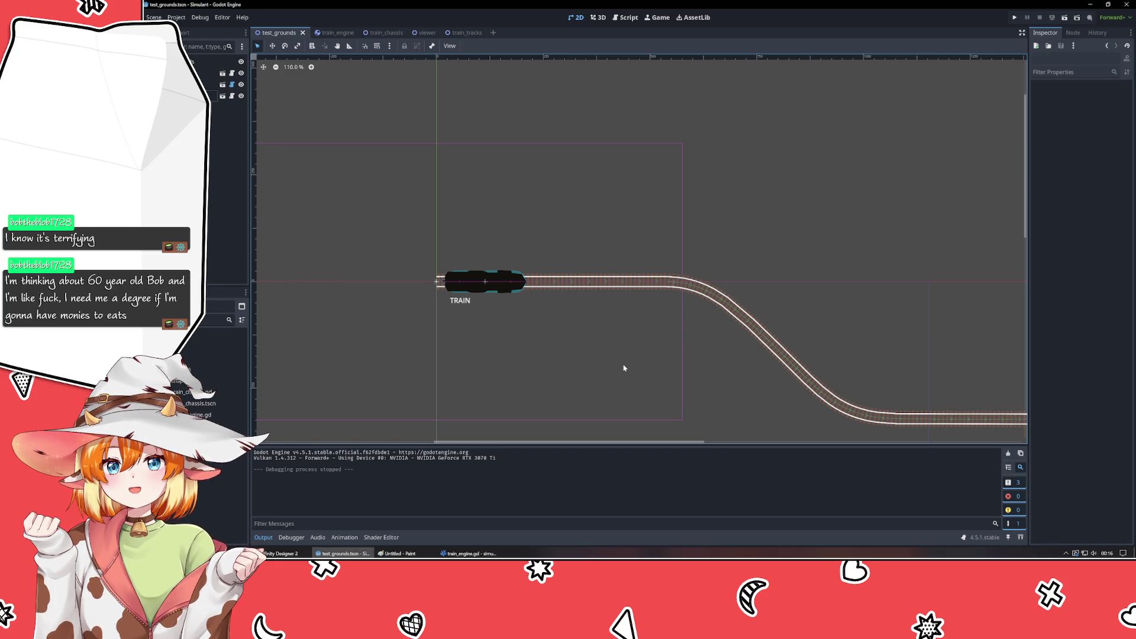
- Pan and zoom across the test_grounds tracks, then bring train_engine.gd forward in VSCodium
left_click_drag(623, 368, 594, 296)
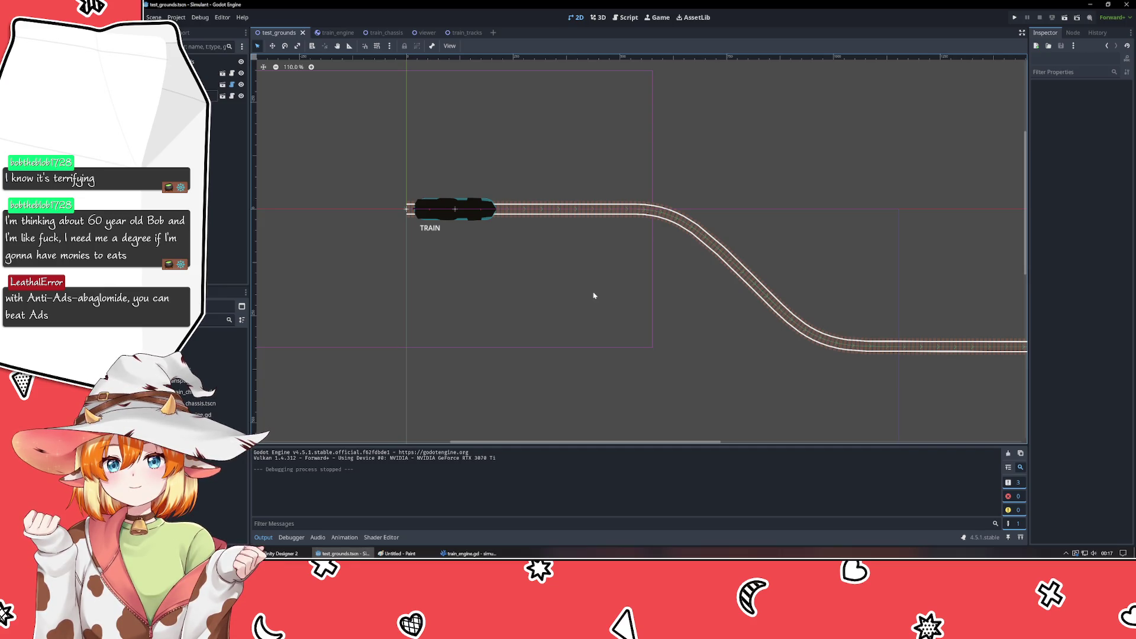
mouse_move(594, 295)
left_mouse_down()
mouse_move(537, 294)
mouse_move(462, 388)
mouse_move(979, 256)
mouse_move(1012, 264)
mouse_move(277, 264)
mouse_move(753, 304)
mouse_move(563, 328)
mouse_move(510, 304)
left_mouse_up()
scroll(510, 304, "down", 3)
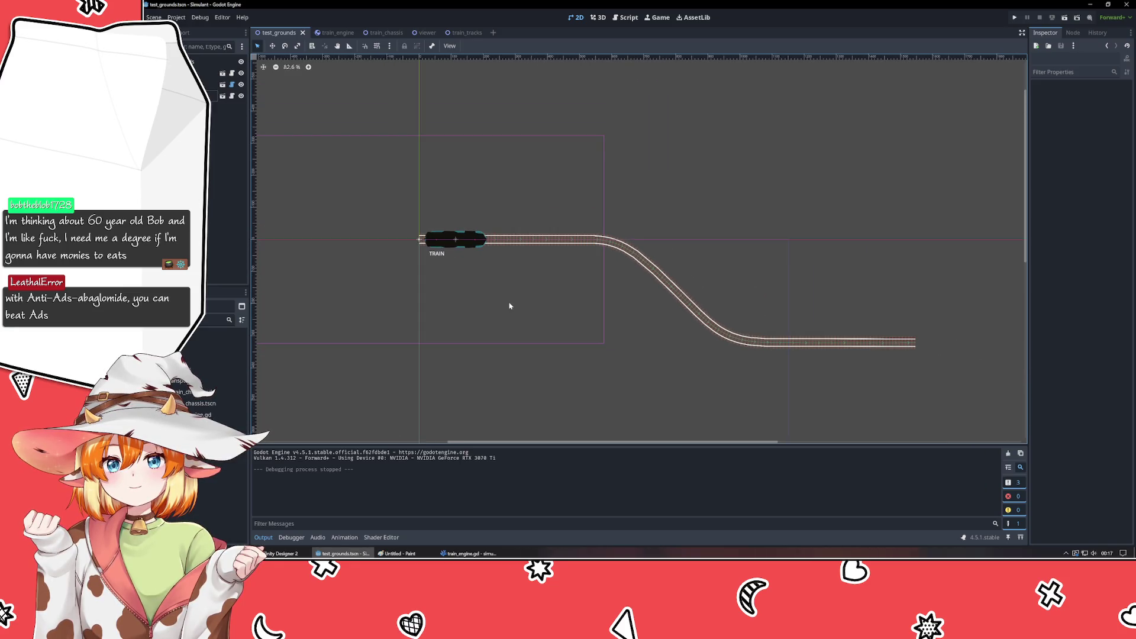
scroll(479, 282, "up", 2)
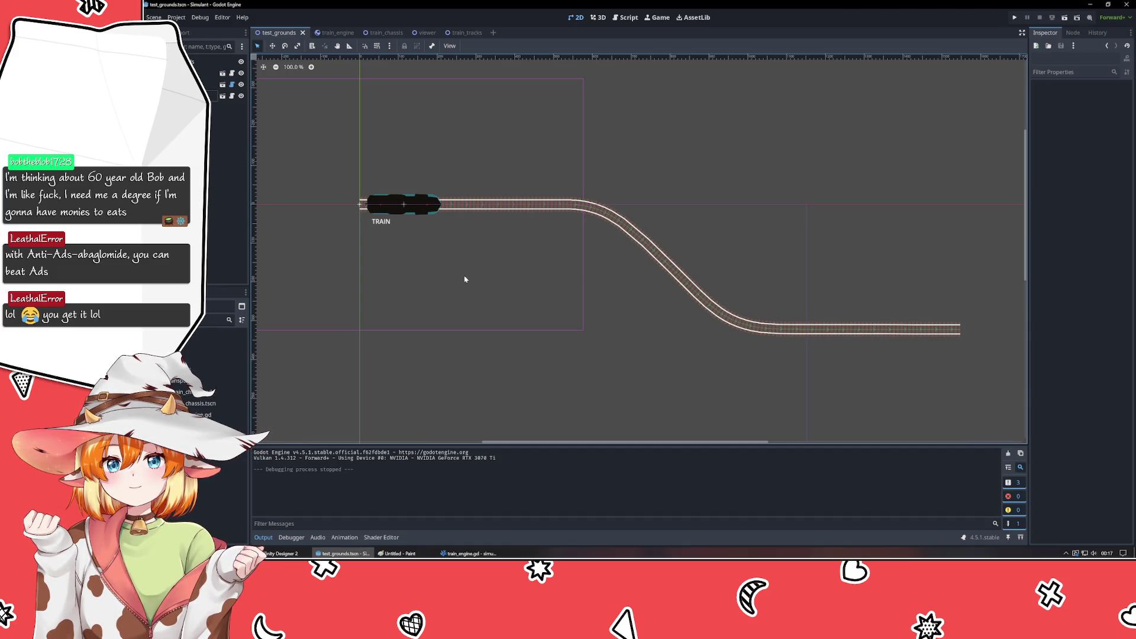
left_click(464, 554)
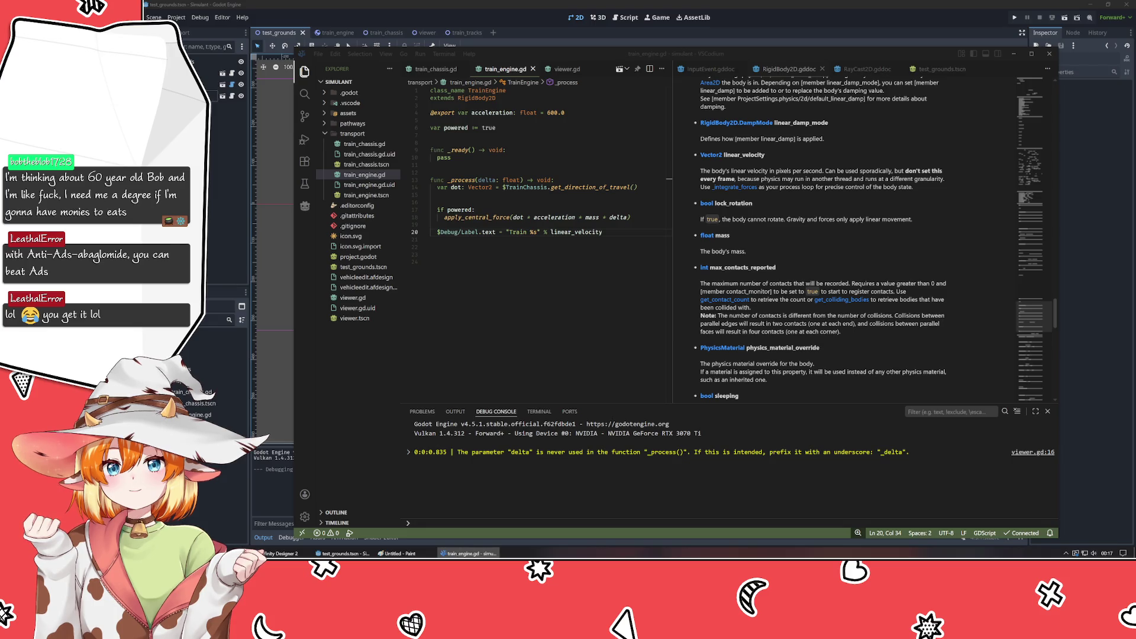
- Check train_engine.gd in VSCodium, then run the project from Godot to watch the train
key("alt+Tab")
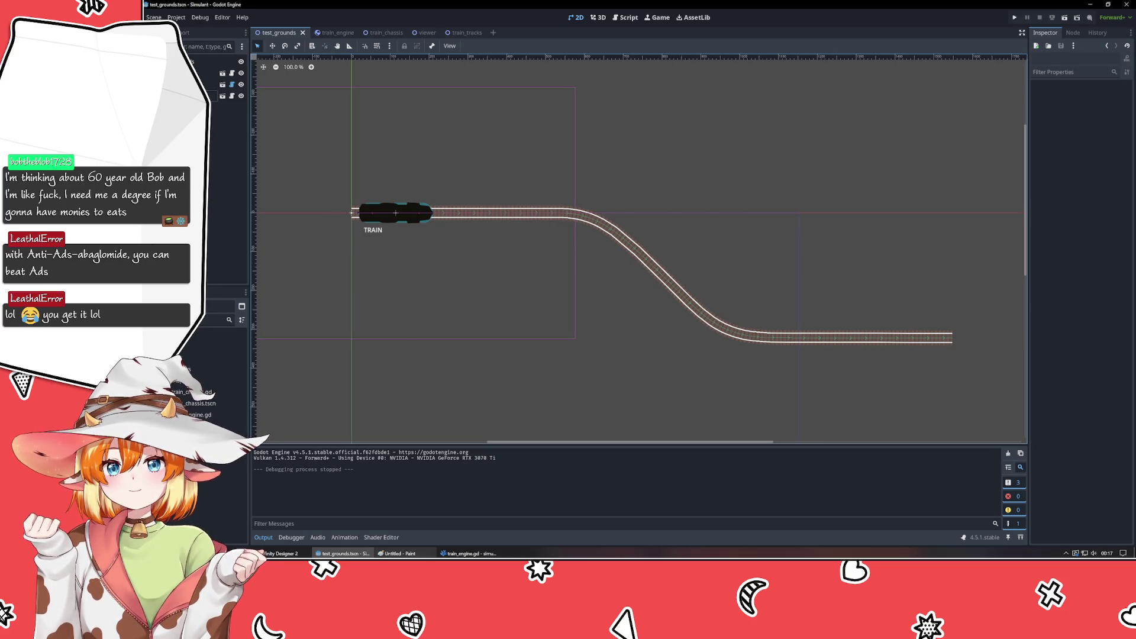
left_click(467, 554)
left_click(524, 295)
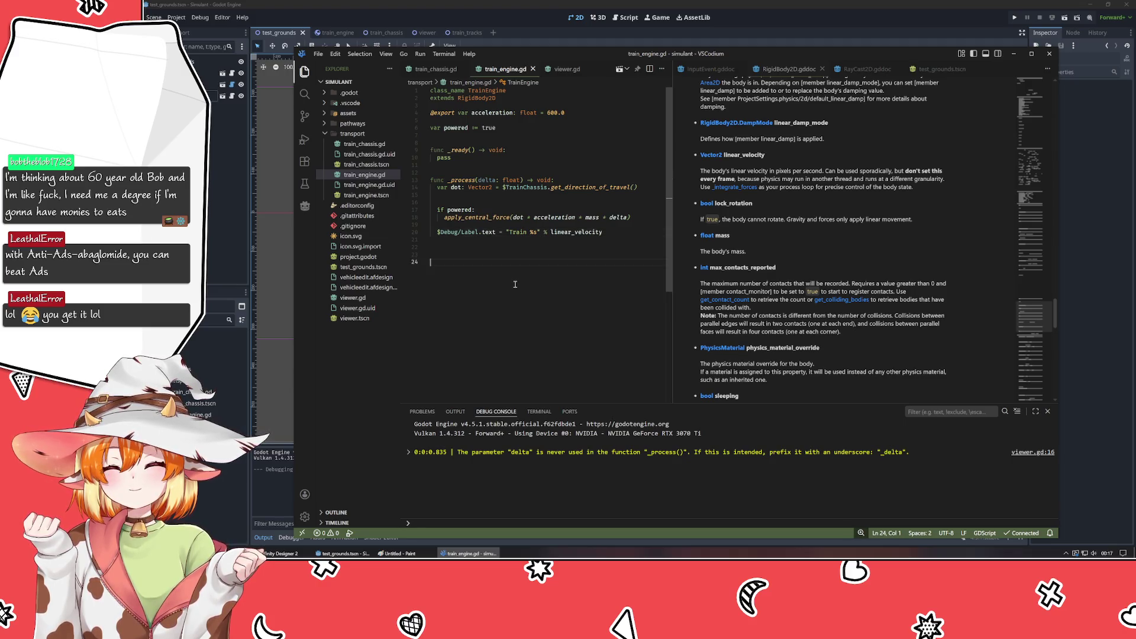
left_click(223, 245)
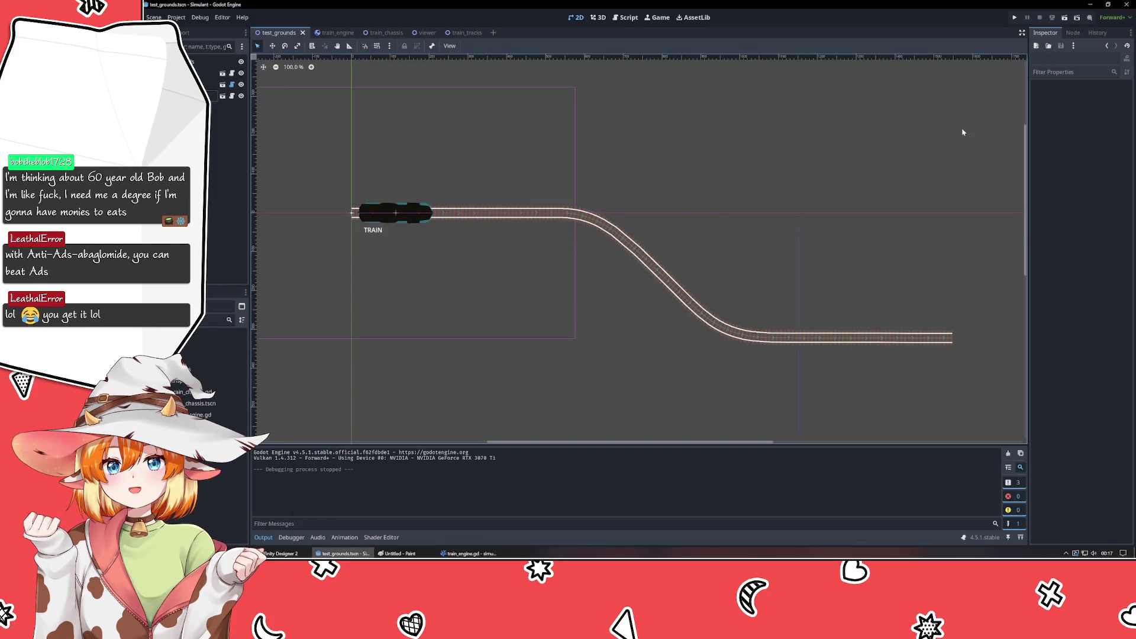
left_click(1014, 17)
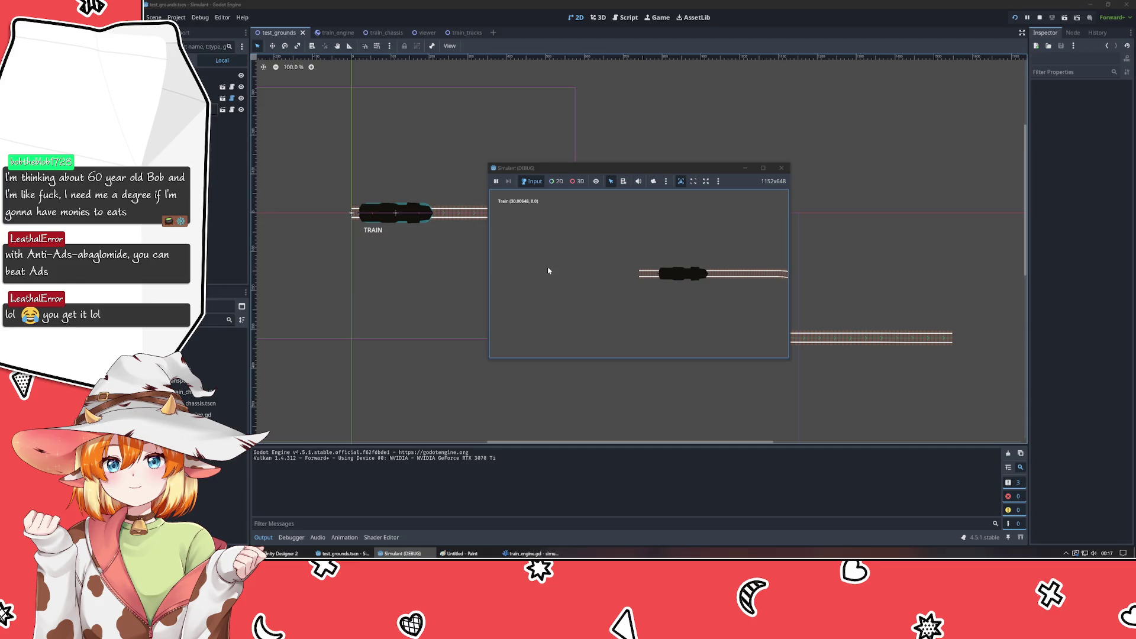
- Stop the game, move the Label out of the Debug CanvasLayer in train_engine, and delete Debug
key("F8")
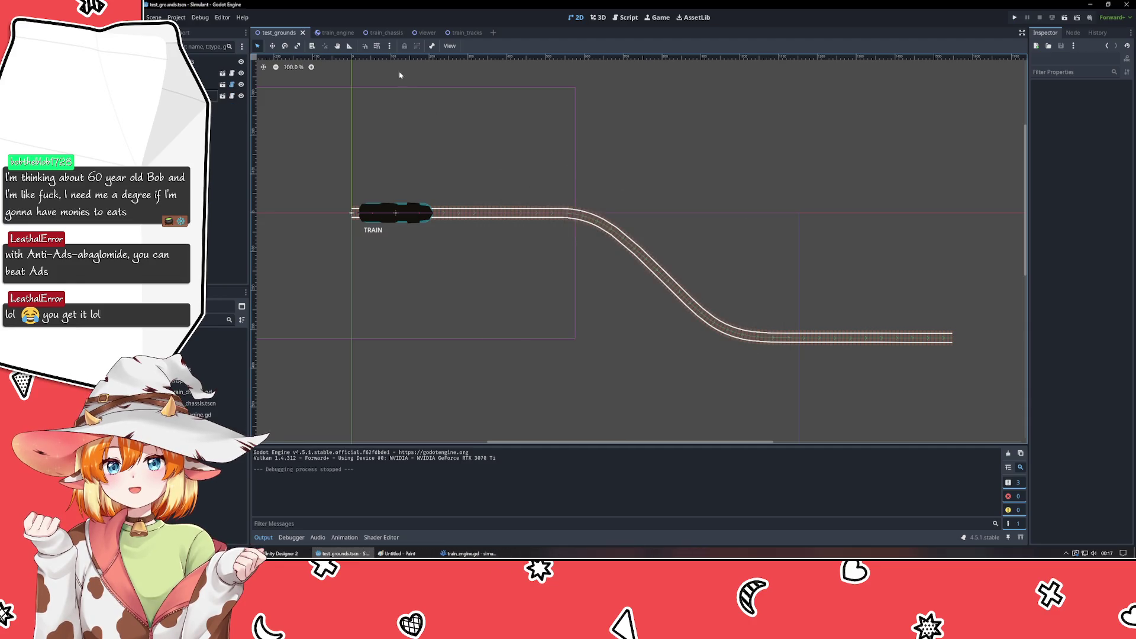
left_click(329, 33)
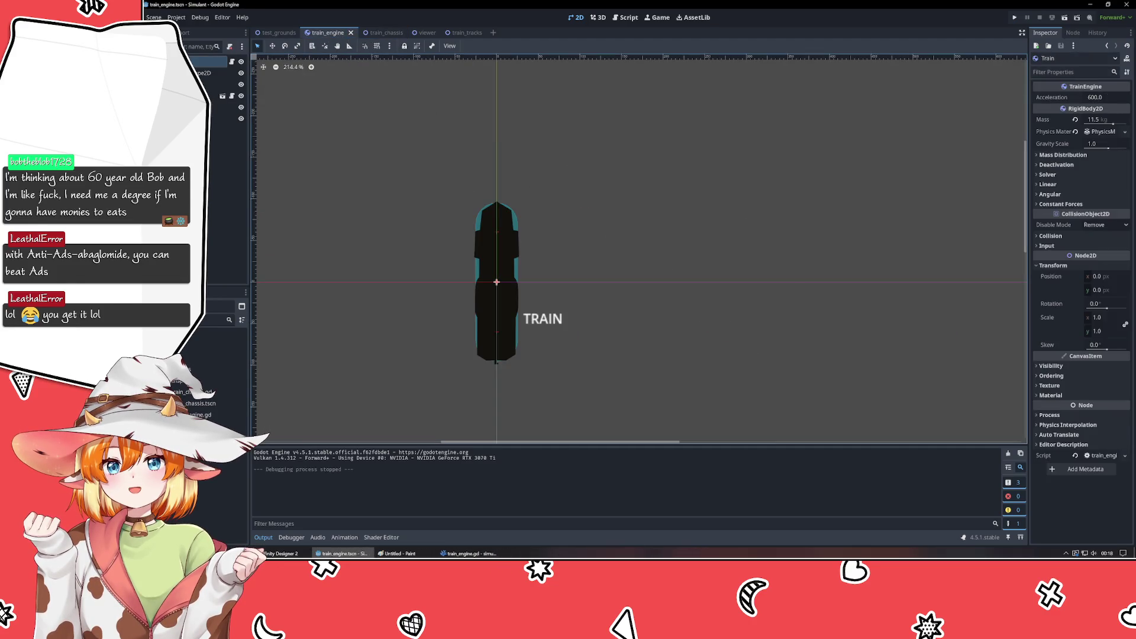
left_click(523, 309)
left_click(216, 104)
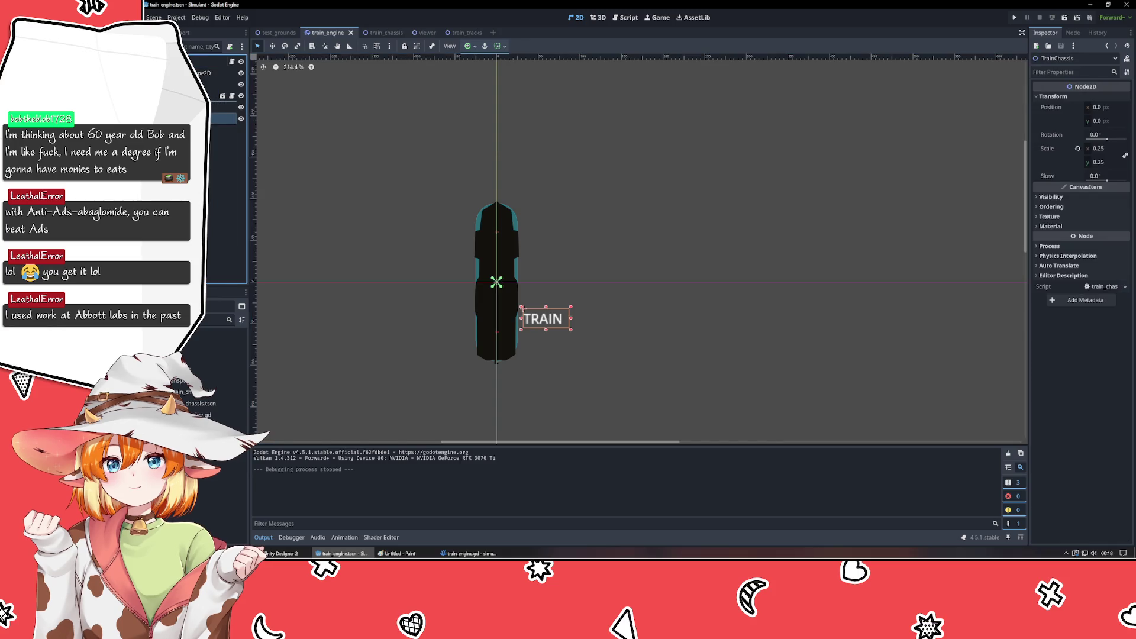
left_click_drag(216, 118, 214, 152)
left_click(216, 107)
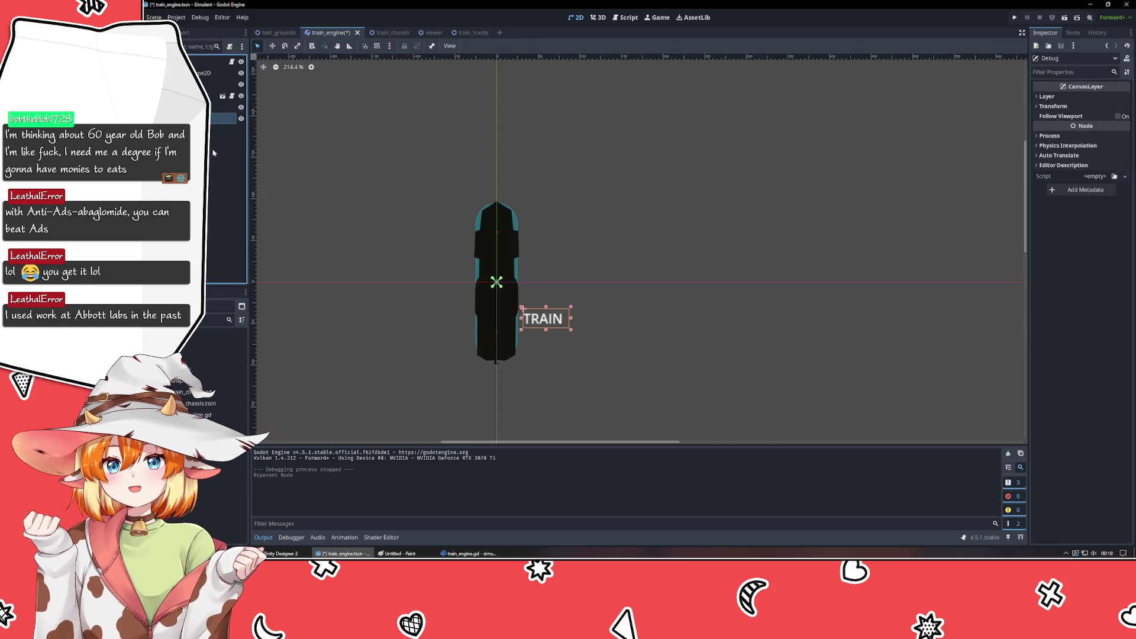
key("Delete")
key("Return")
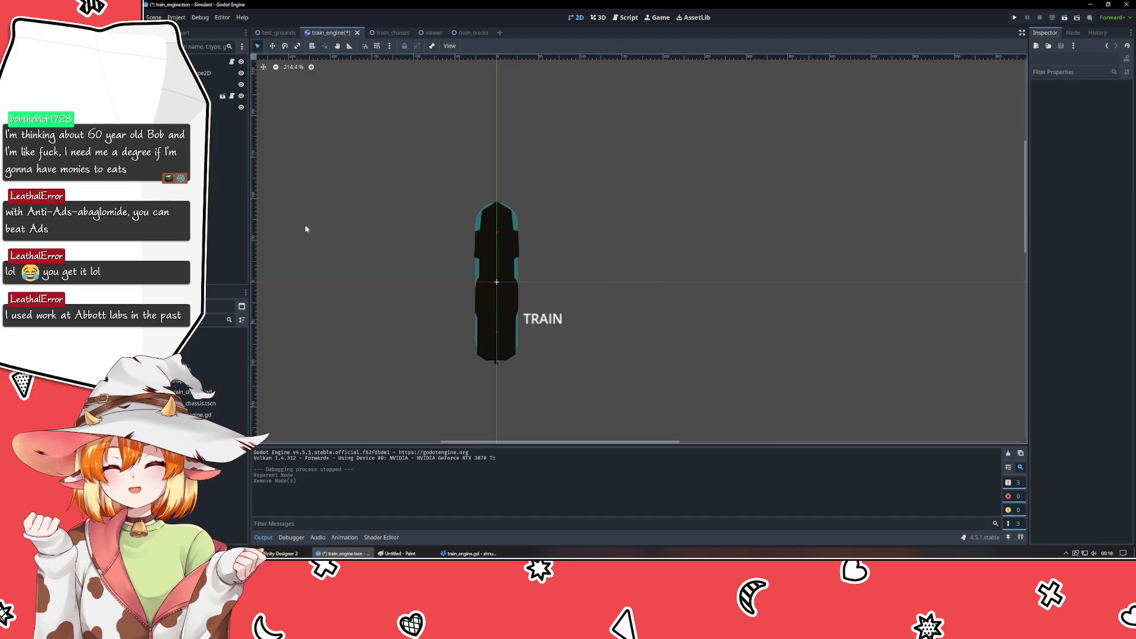
- Change $Debug/Label to $Label in train_engine.gd, save, and test-run the project
left_click(553, 325)
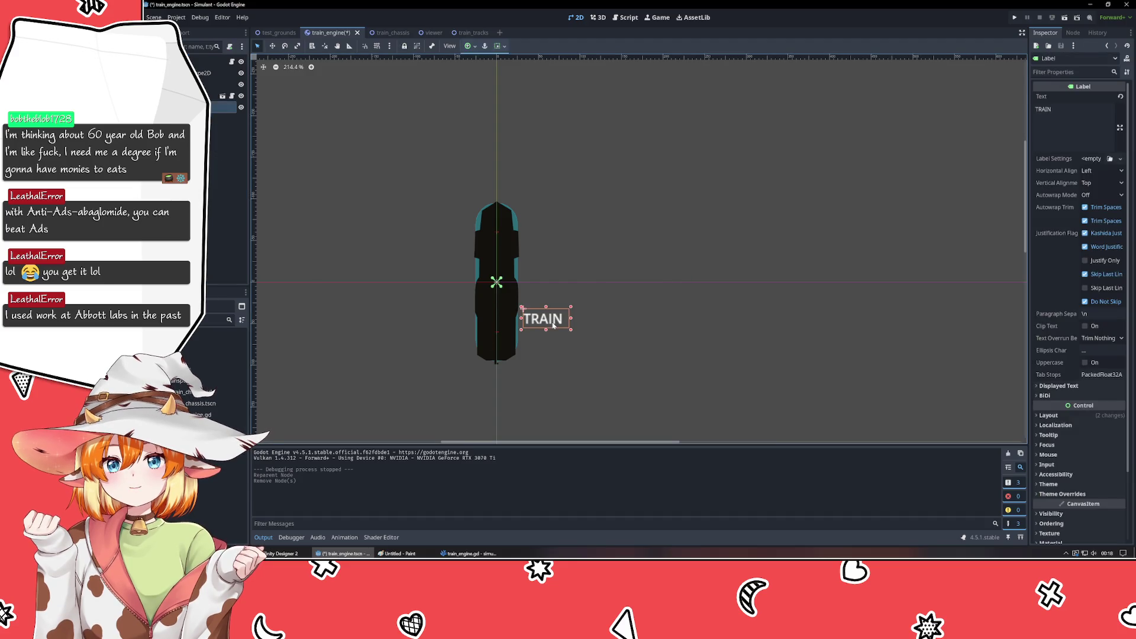
left_click(468, 554)
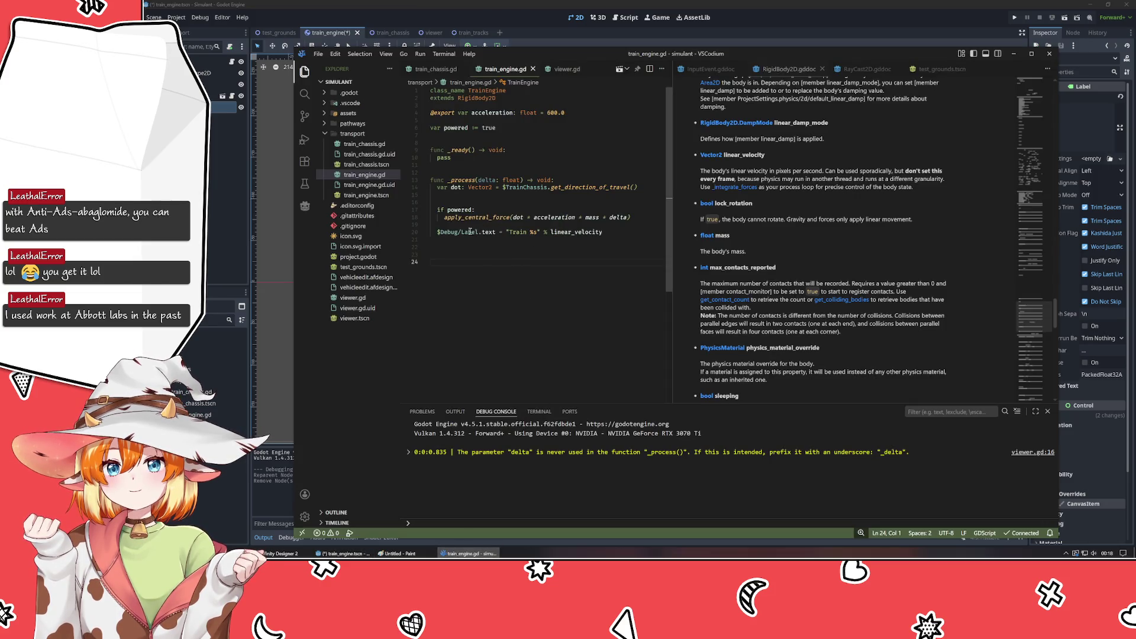
double_click(448, 233)
key("Delete")
key("Delete")
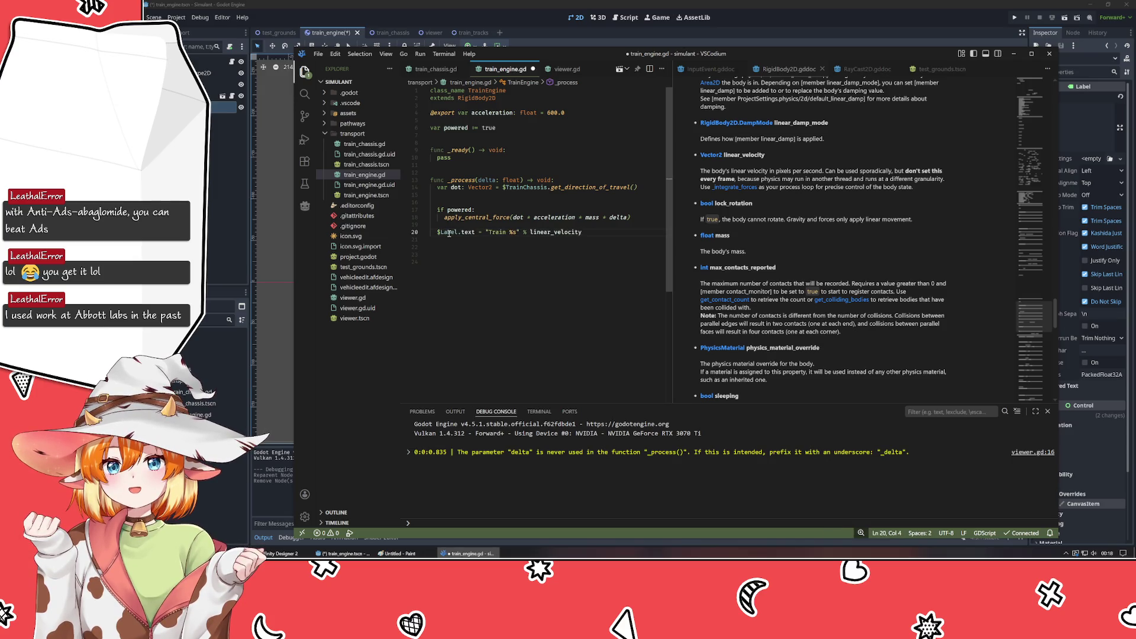
key("ctrl+s")
key("alt+Tab")
key("F5")
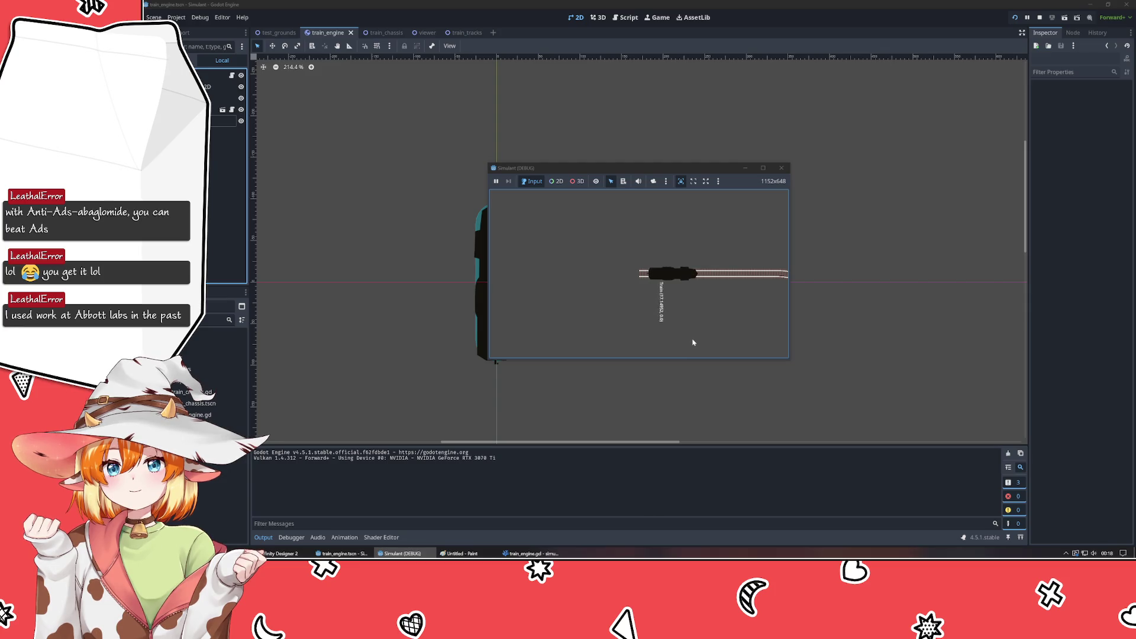
left_click(781, 167)
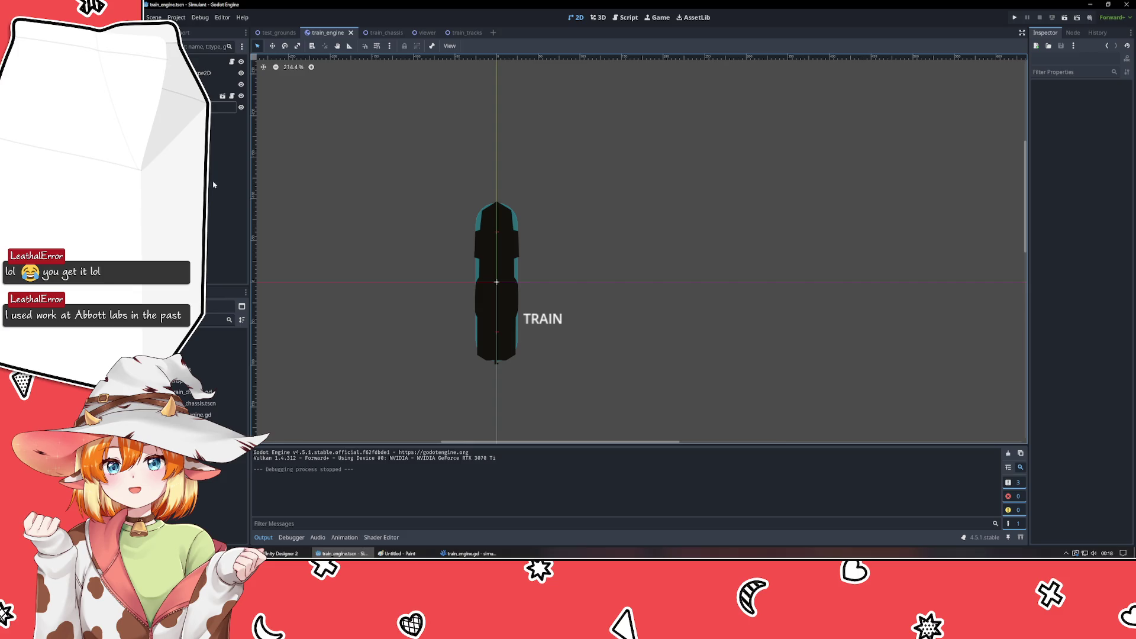
- Give the TRAIN label a new LabelSettings resource and expand its font settings
left_click(221, 107)
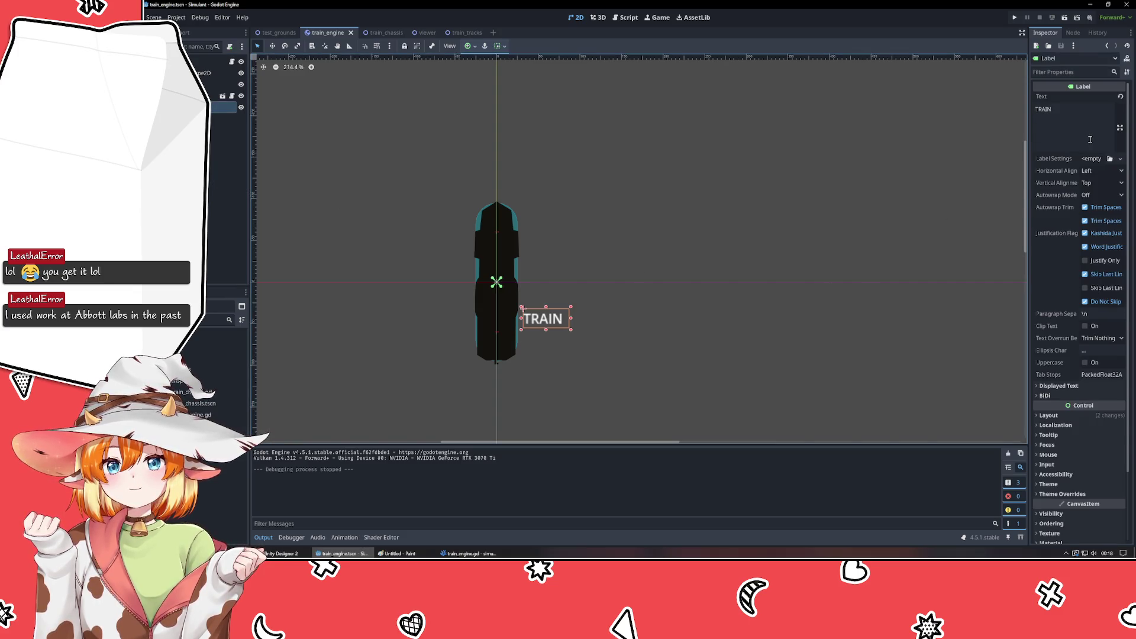
left_click(1109, 159)
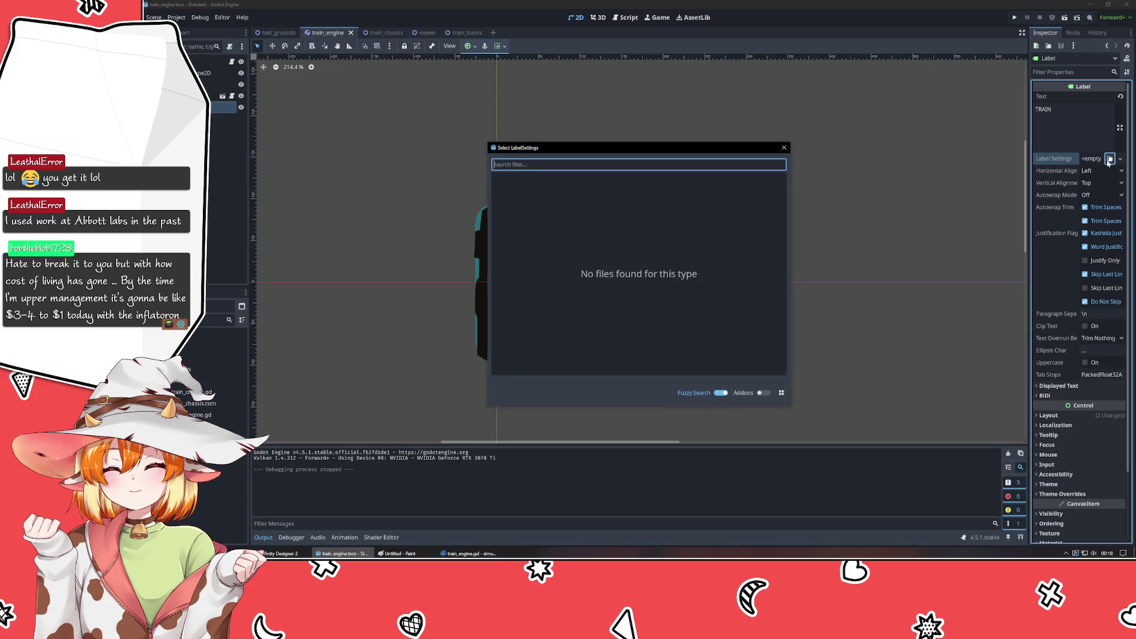
left_click(781, 147)
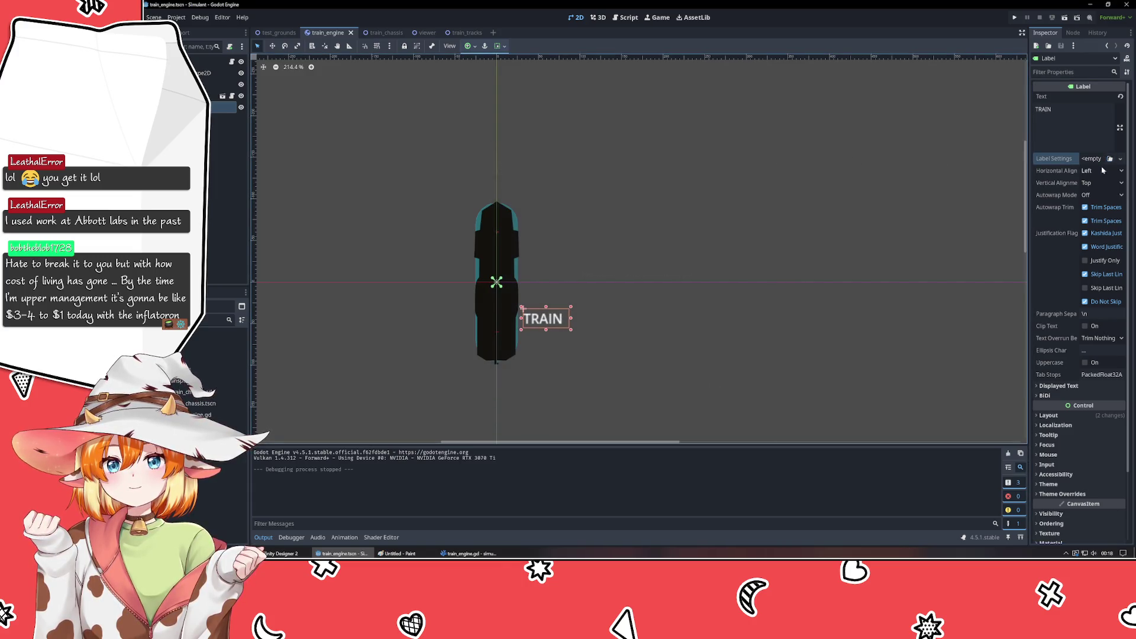
left_click(1120, 159)
left_click(1095, 184)
left_click(1100, 158)
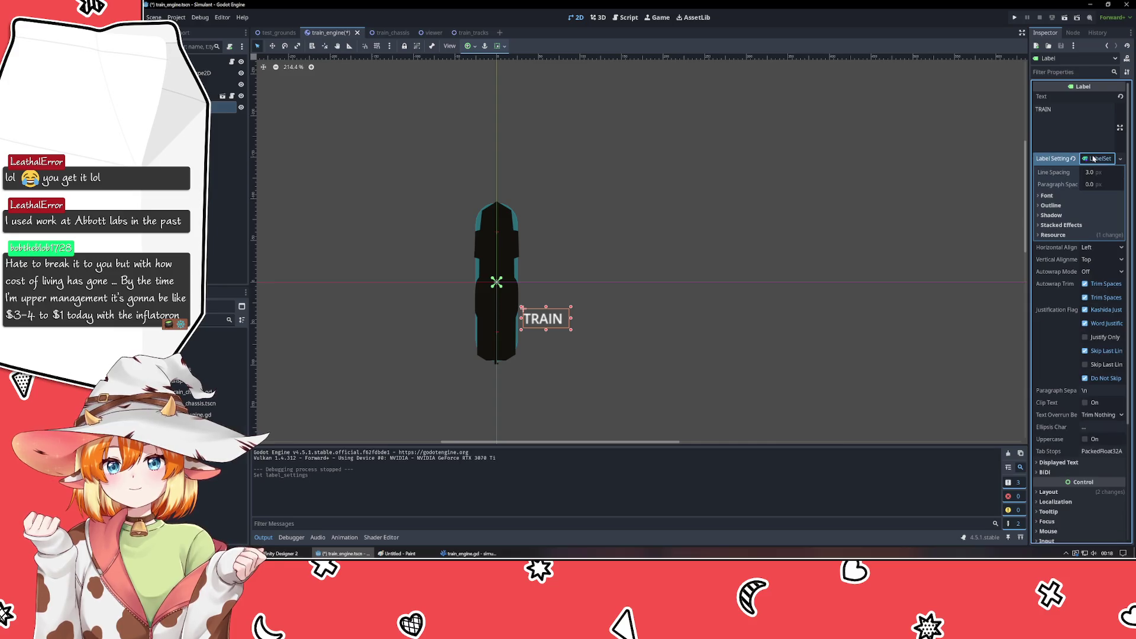
left_click(1049, 196)
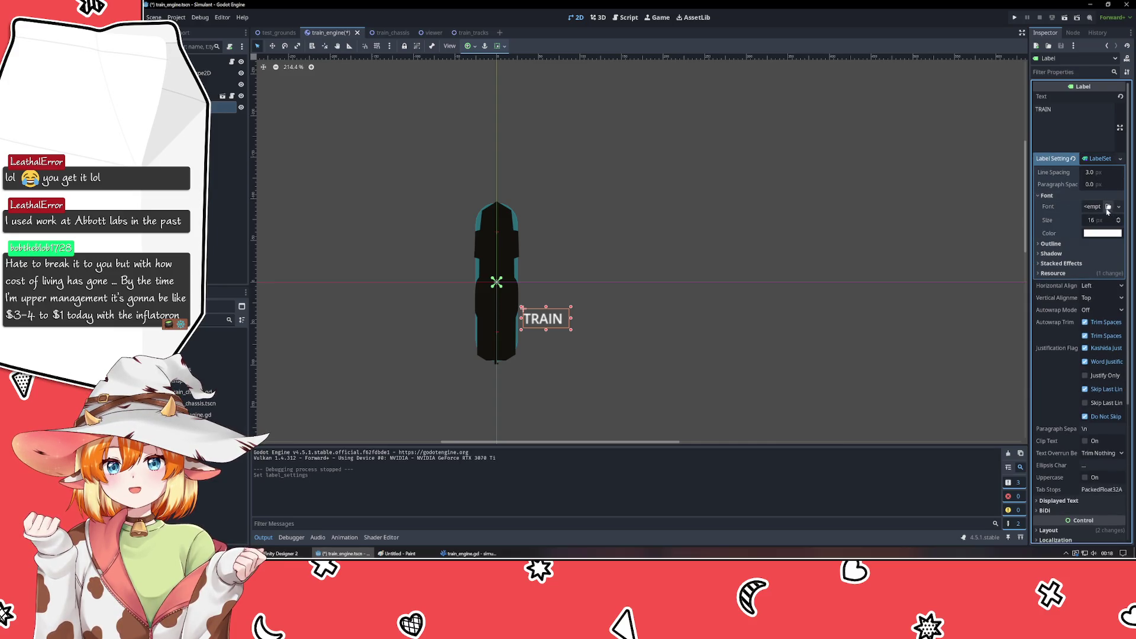
- Assign a new SystemFont as the label's font and add a Font Names element
left_click(1108, 207)
left_click(784, 147)
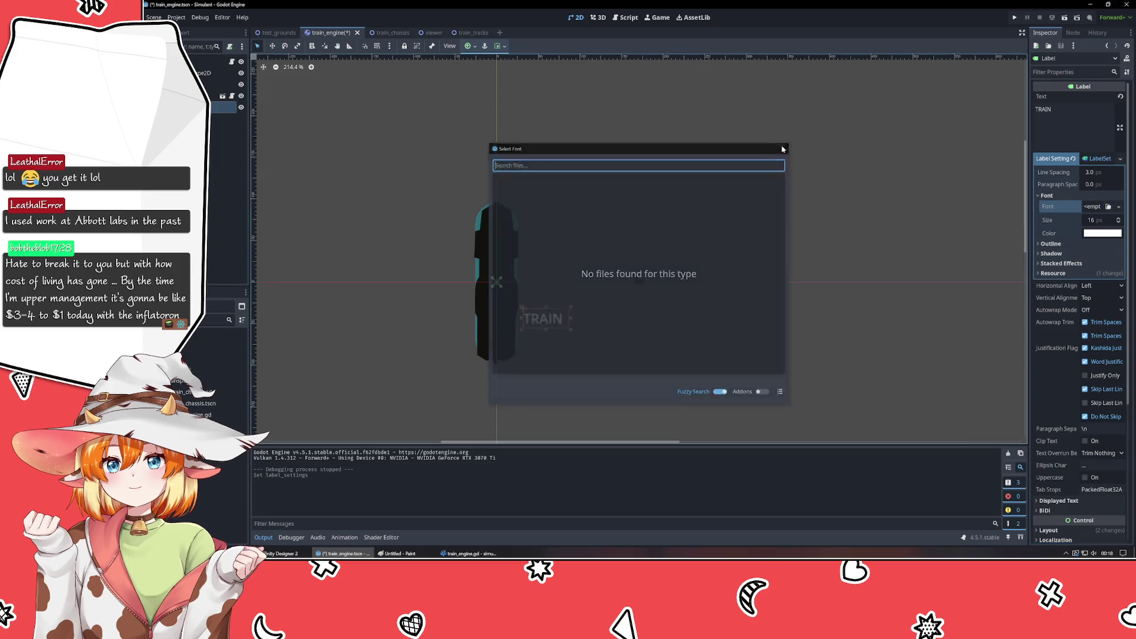
left_click(1119, 207)
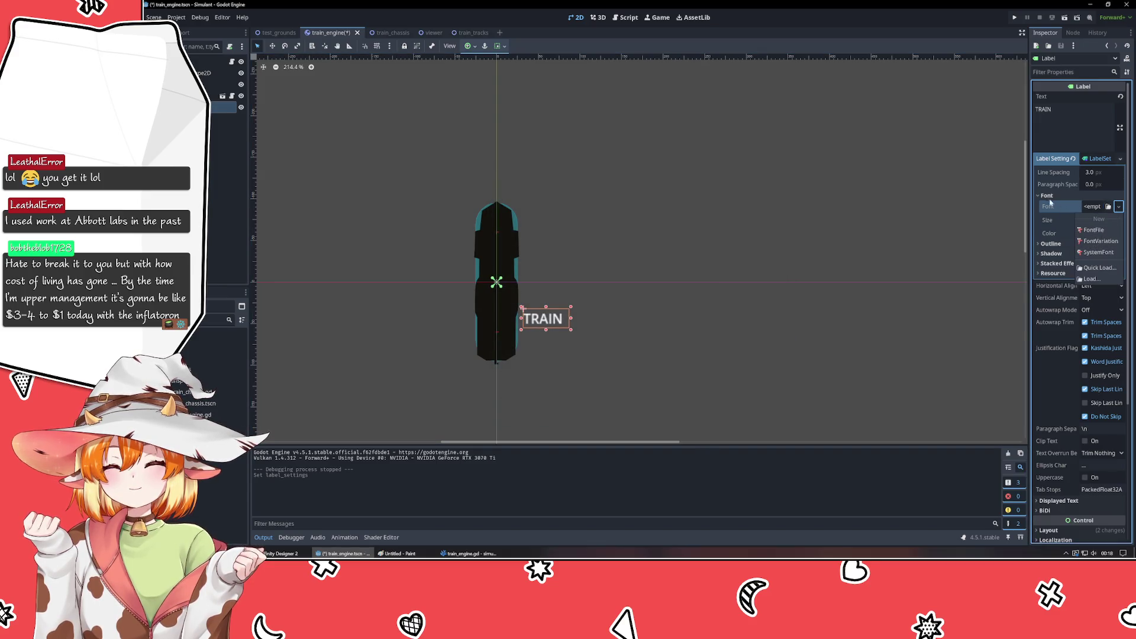
left_click(1098, 252)
left_click(1095, 206)
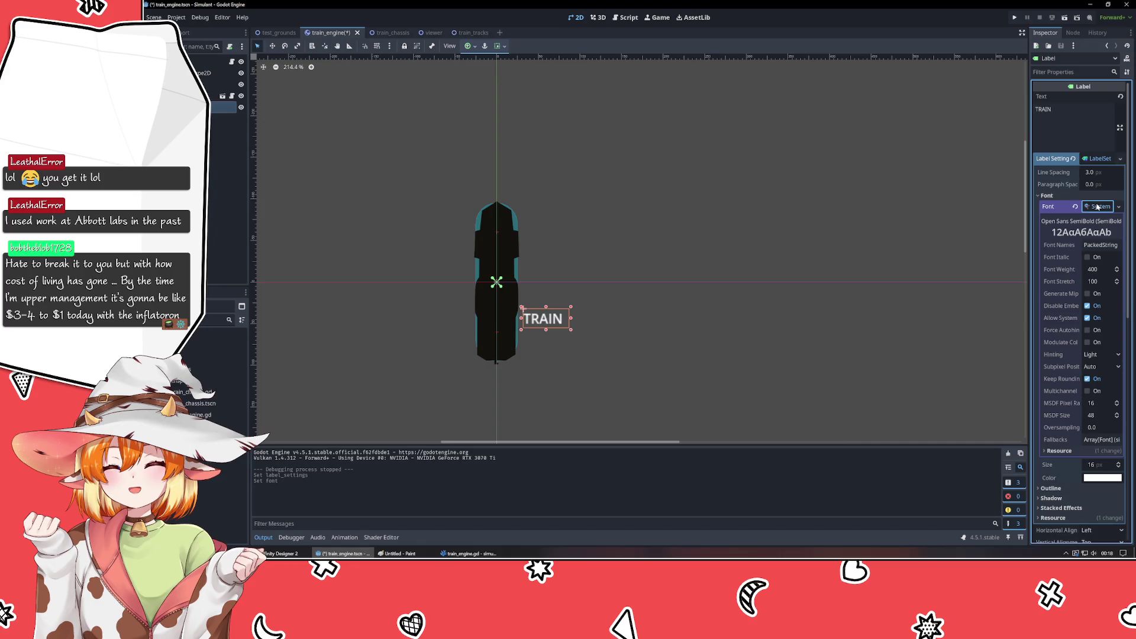
left_click(1104, 246)
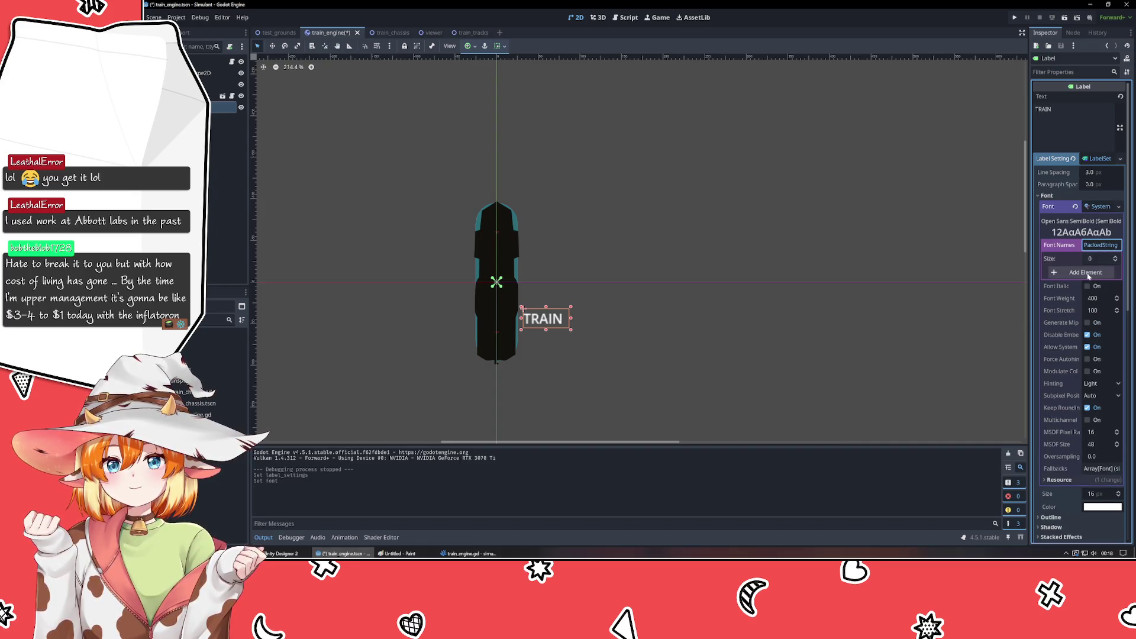
left_click(1085, 272)
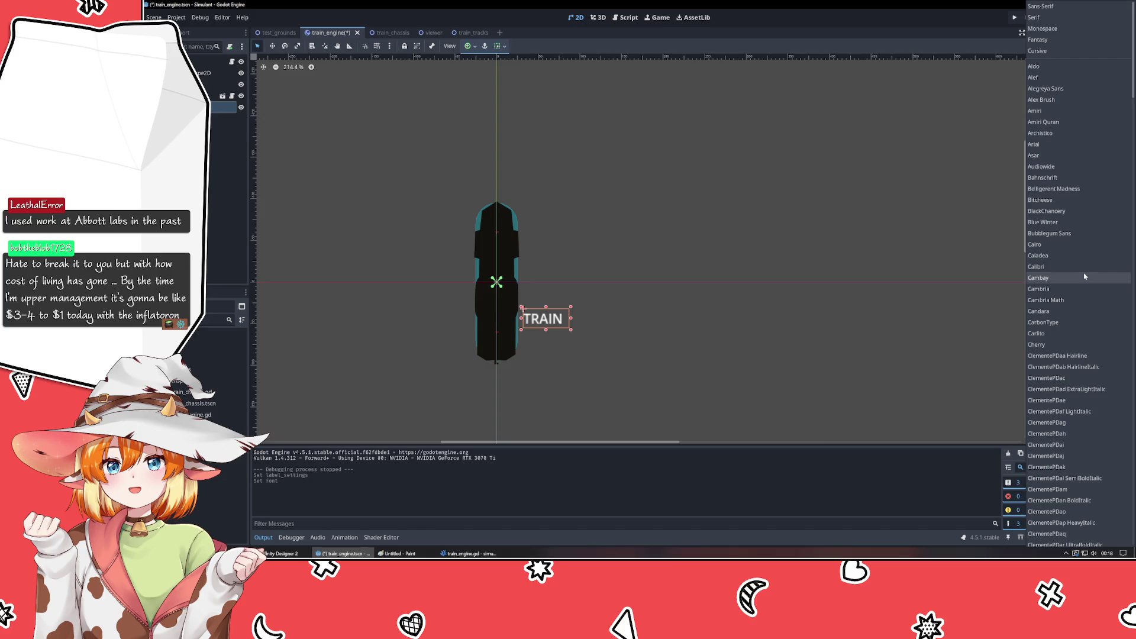
scroll(1084, 276, "down", 10)
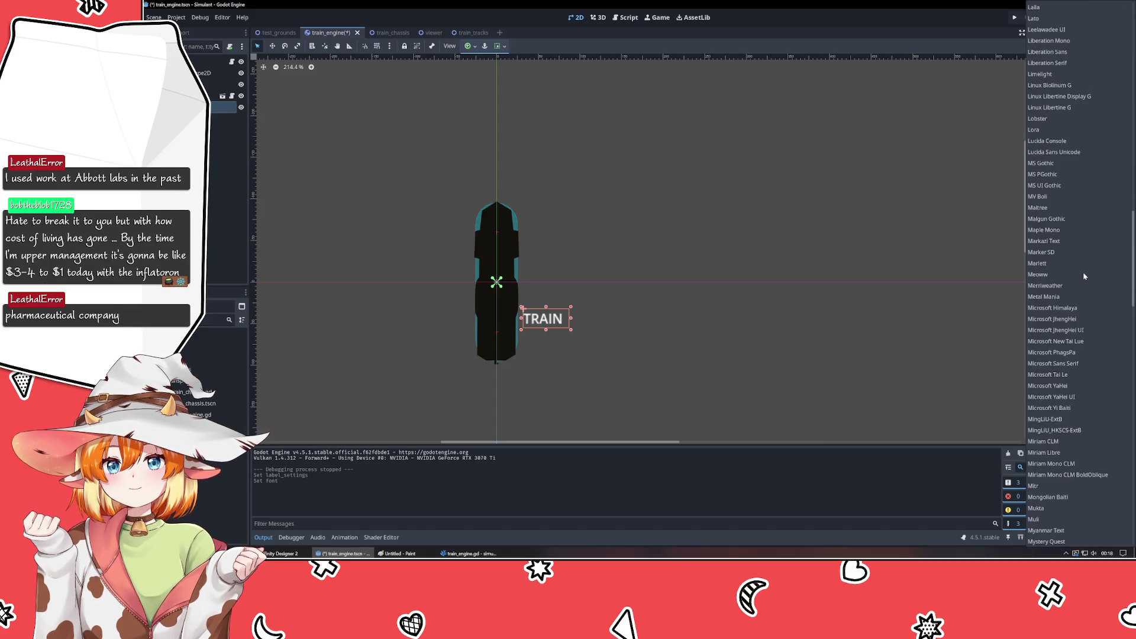
scroll(1085, 276, "down", 6)
scroll(1085, 276, "down", 6)
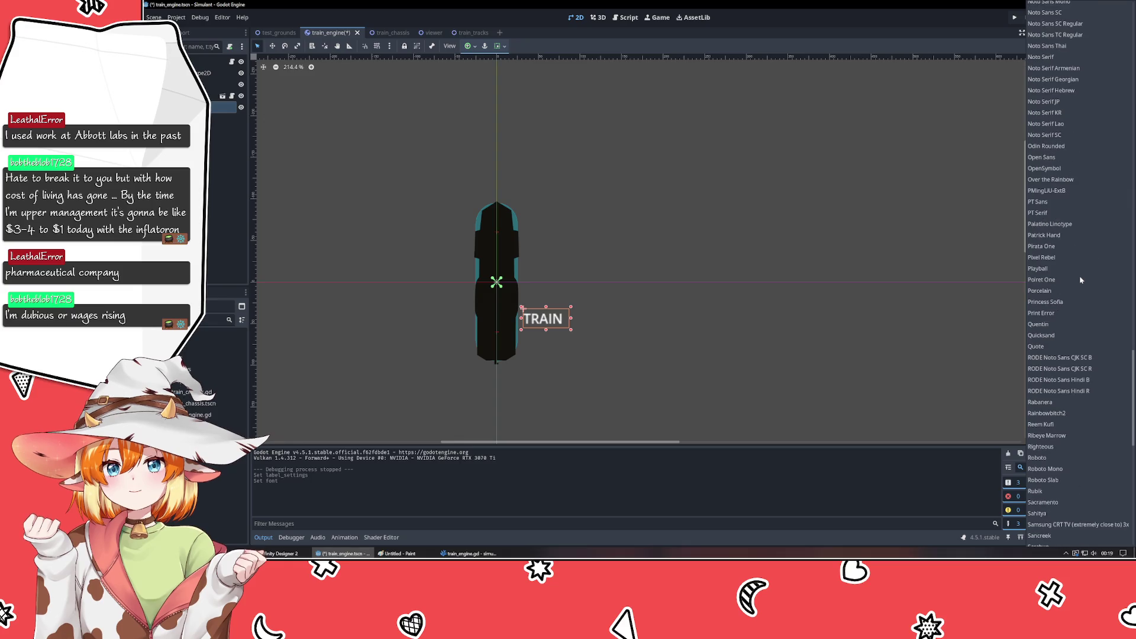
- In Affinity Designer, start a new art text frame with the Art Text tool
left_click(280, 553)
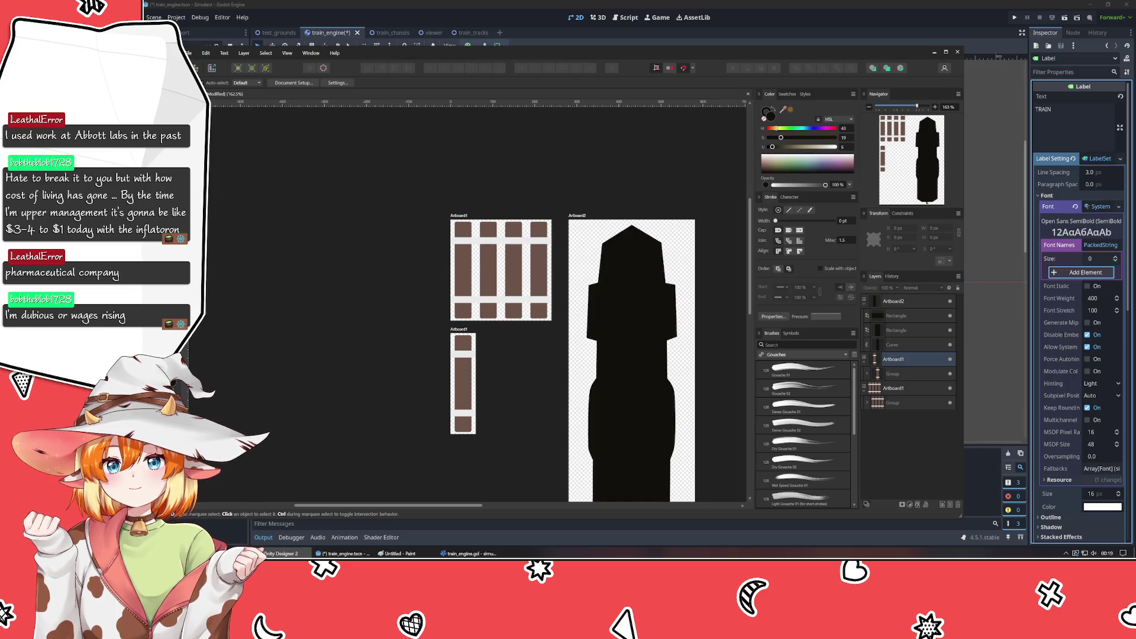
key("t")
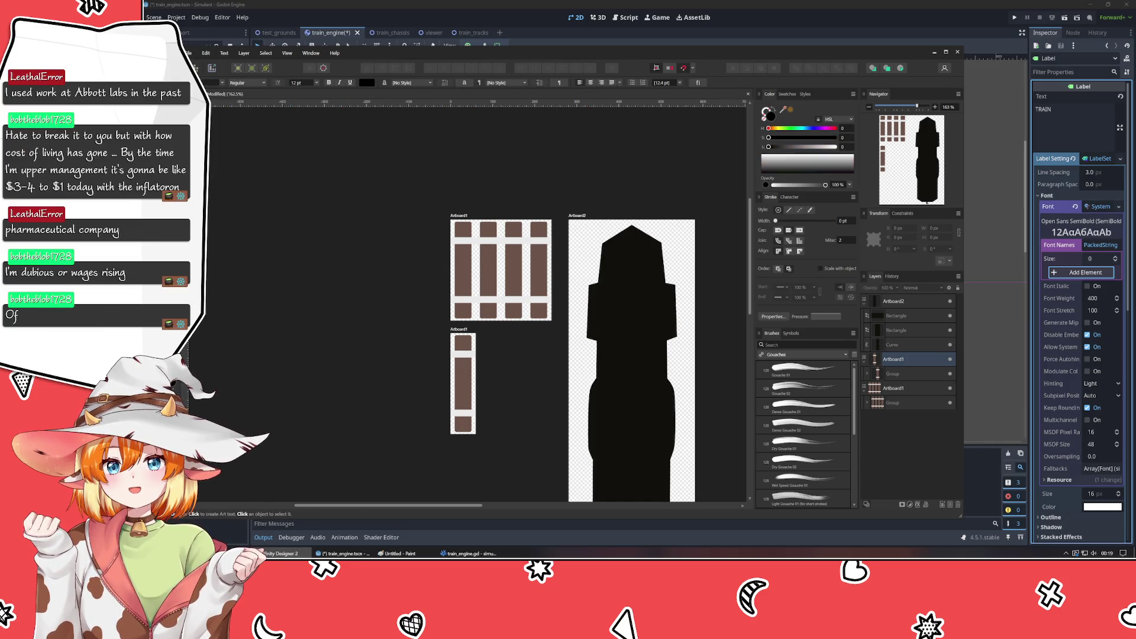
left_click(353, 246)
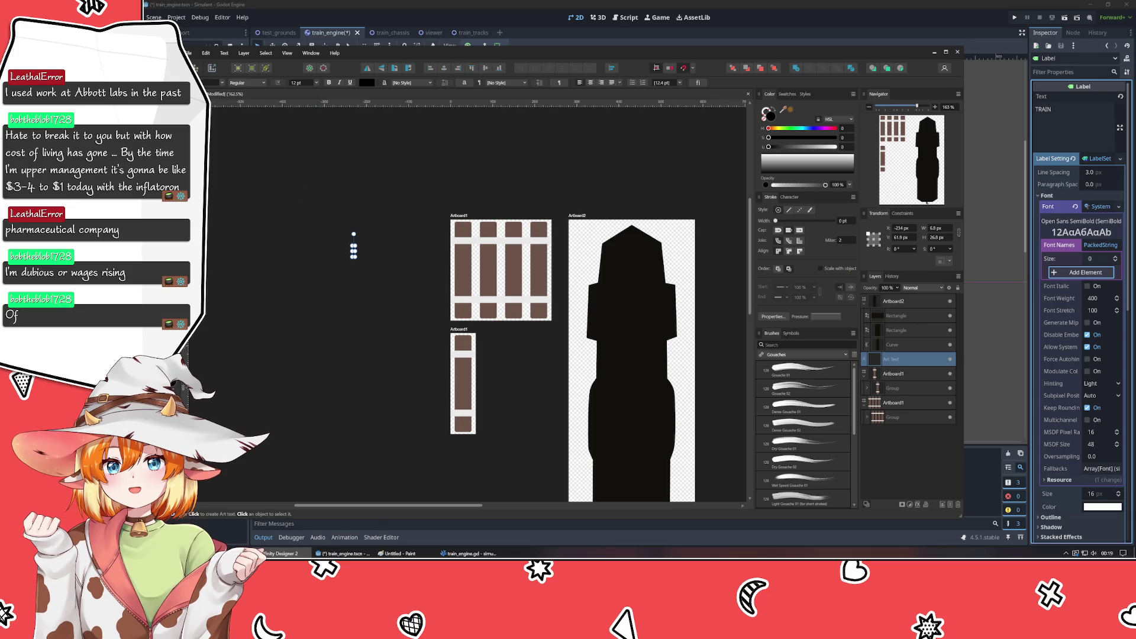
key("Escape")
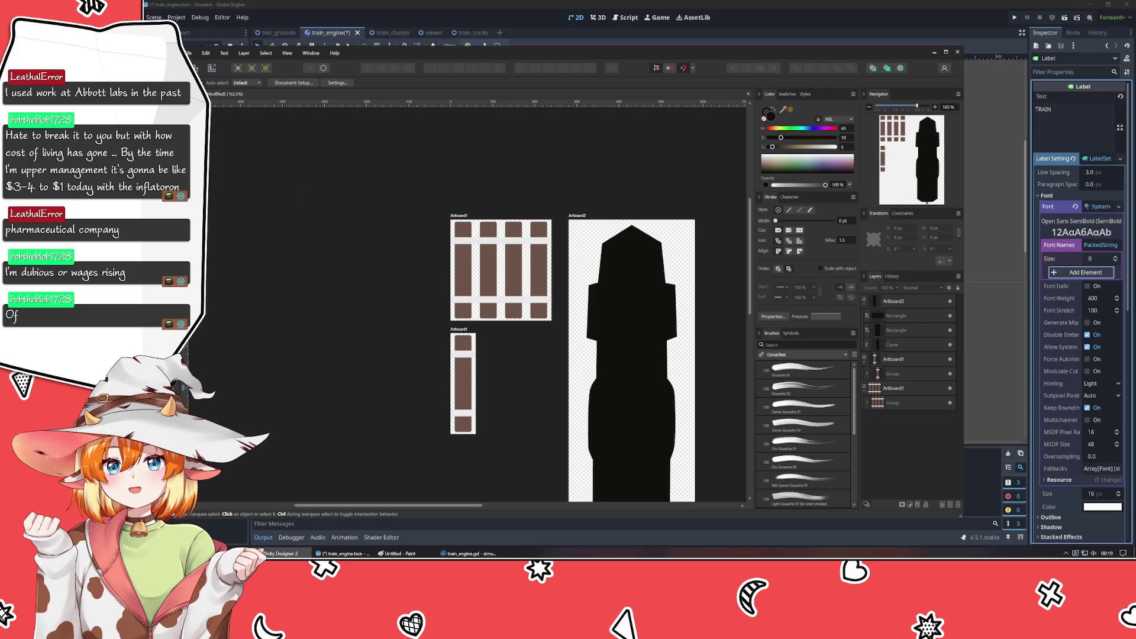
key("t")
left_click(346, 253)
- Browse the font family list, discard the empty art text, and minimize Affinity Designer
left_click(222, 84)
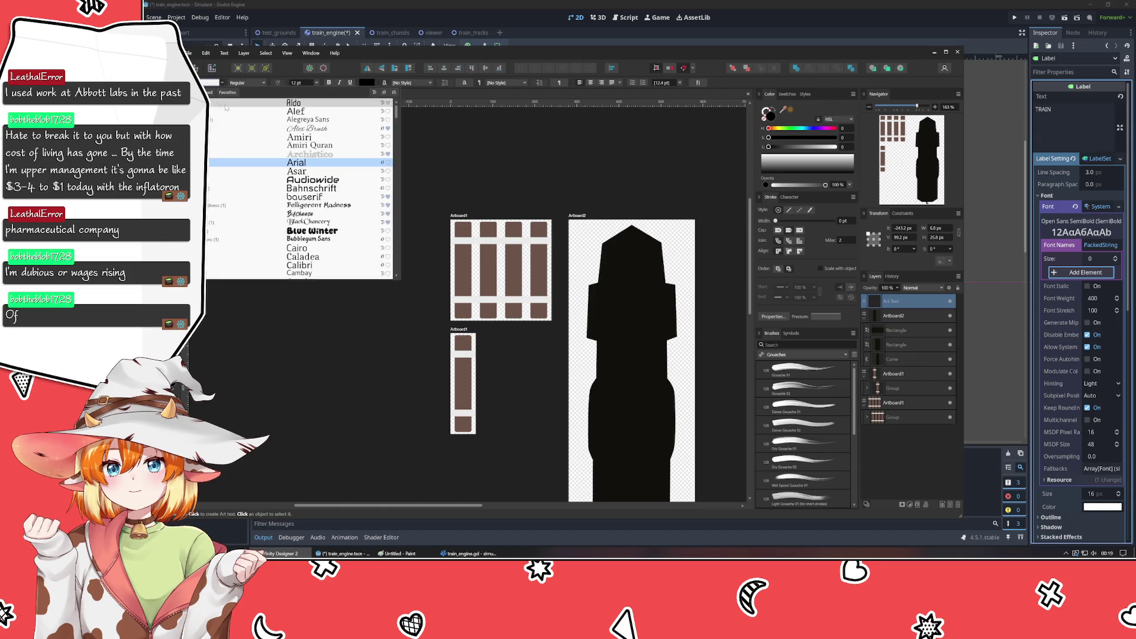
scroll(221, 203, "down", 15)
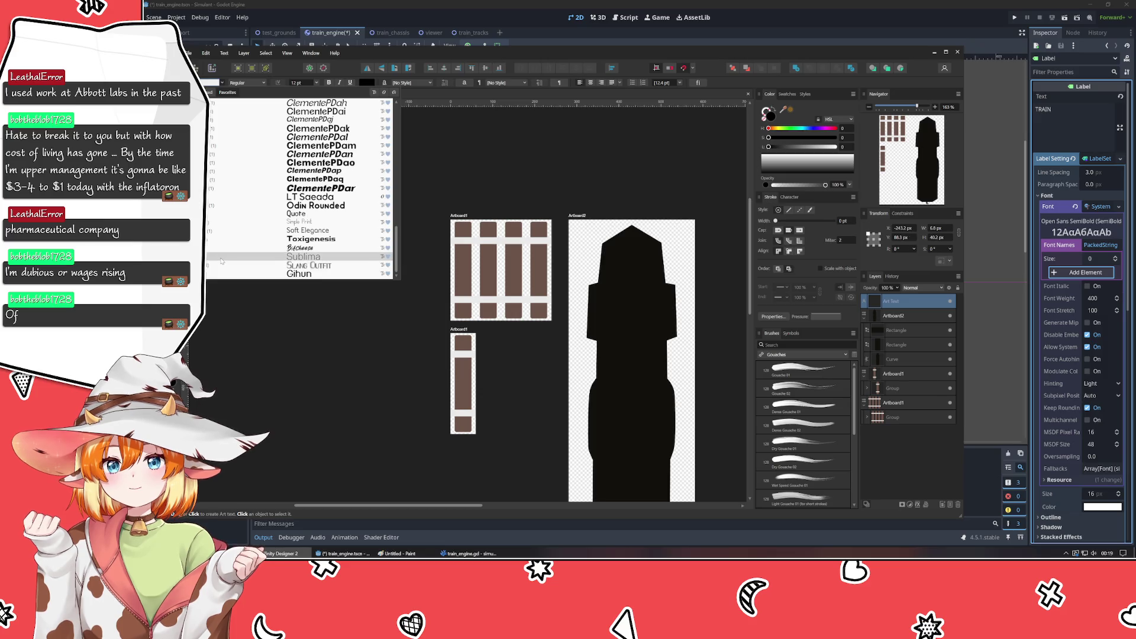
left_click(227, 325)
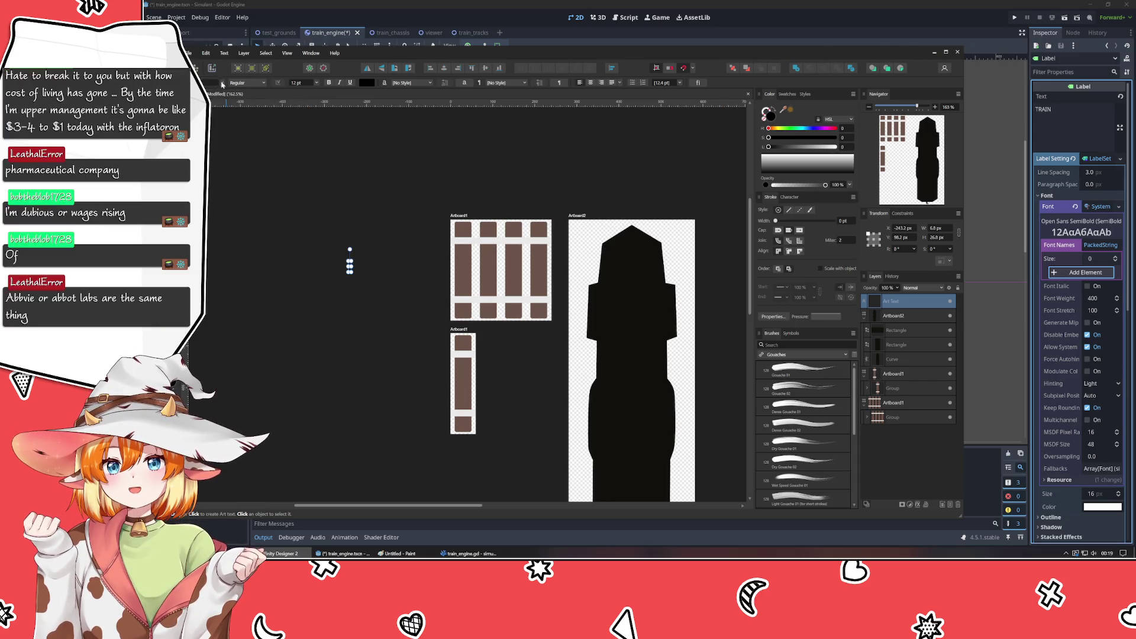
left_click(223, 82)
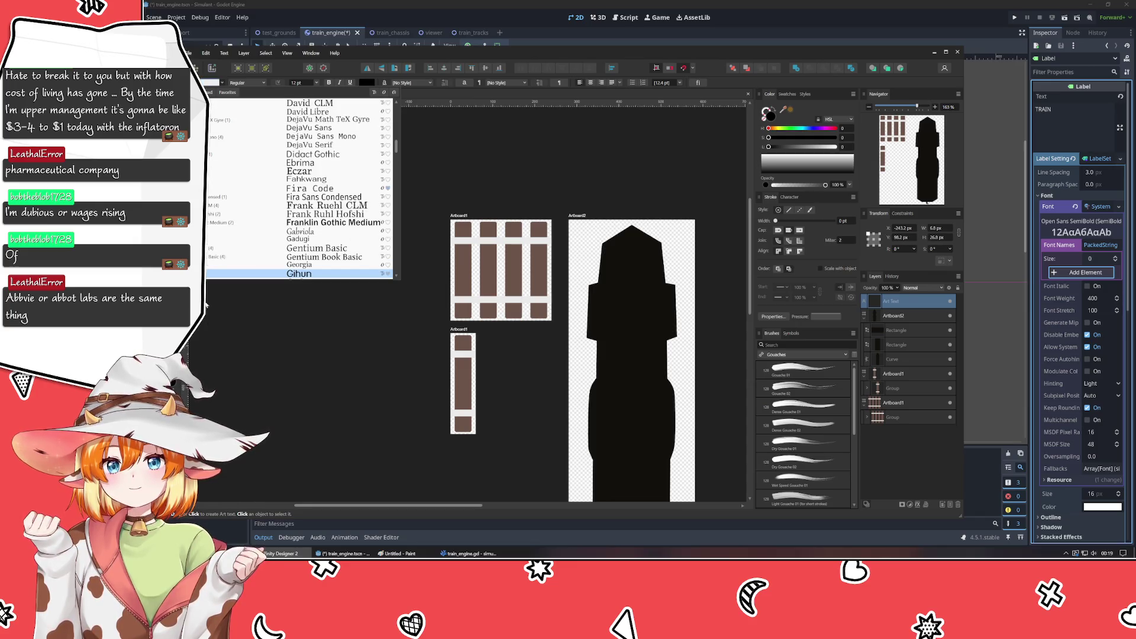
left_click(216, 341)
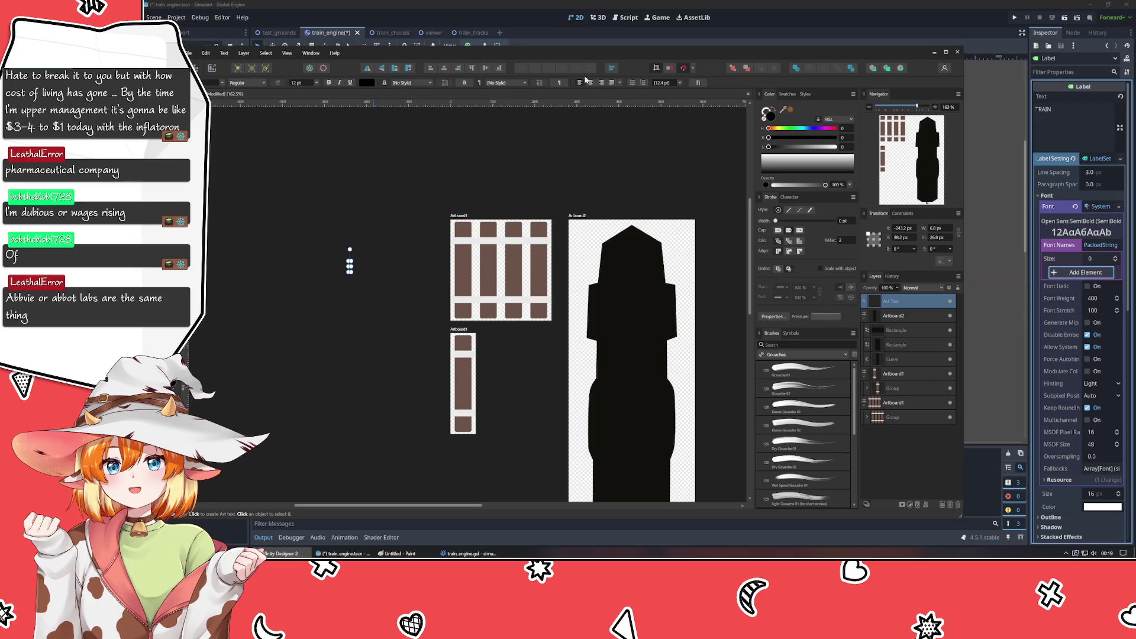
key("Escape")
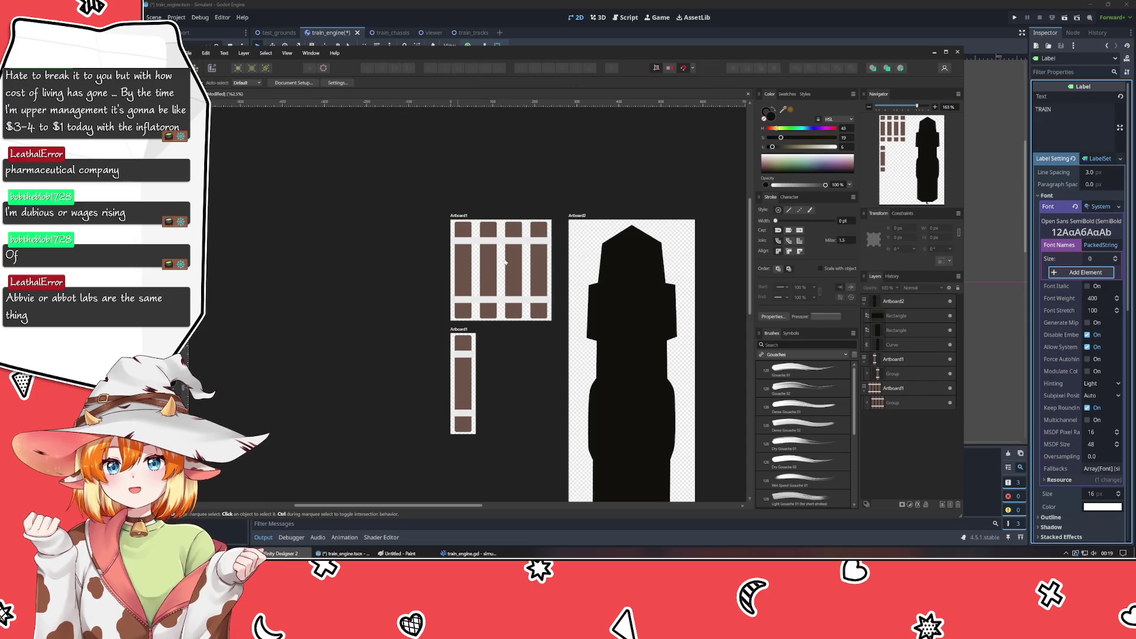
left_click(934, 52)
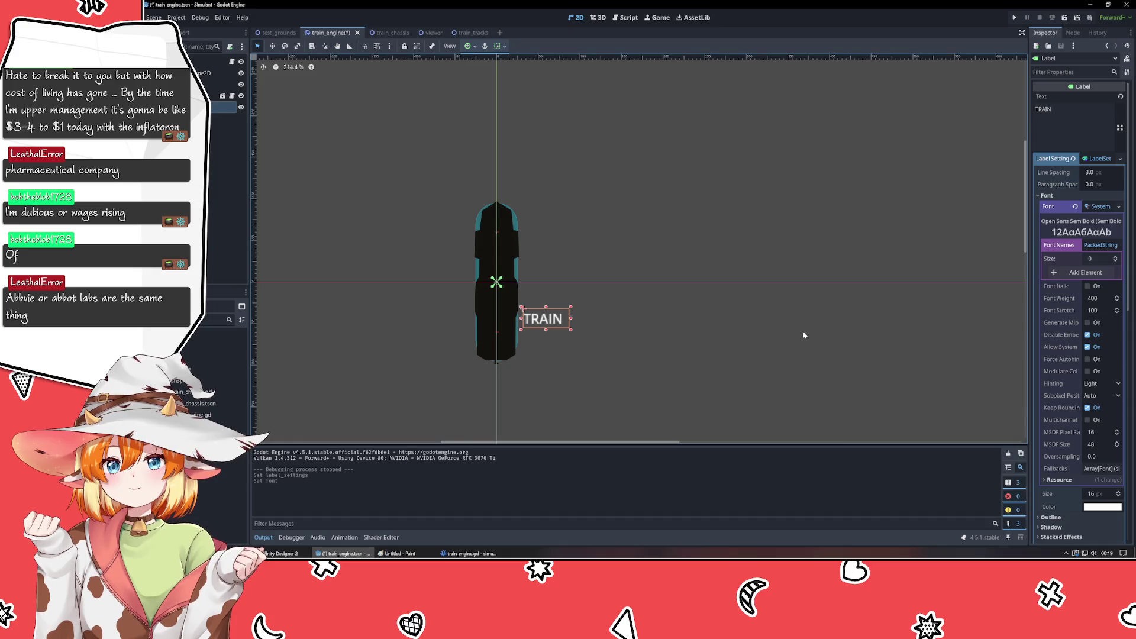
- Add a Font Names entry to the SystemFont and choose Pixel Rebel from the system fonts
left_click(1095, 272)
scroll(1068, 164, "up", 20)
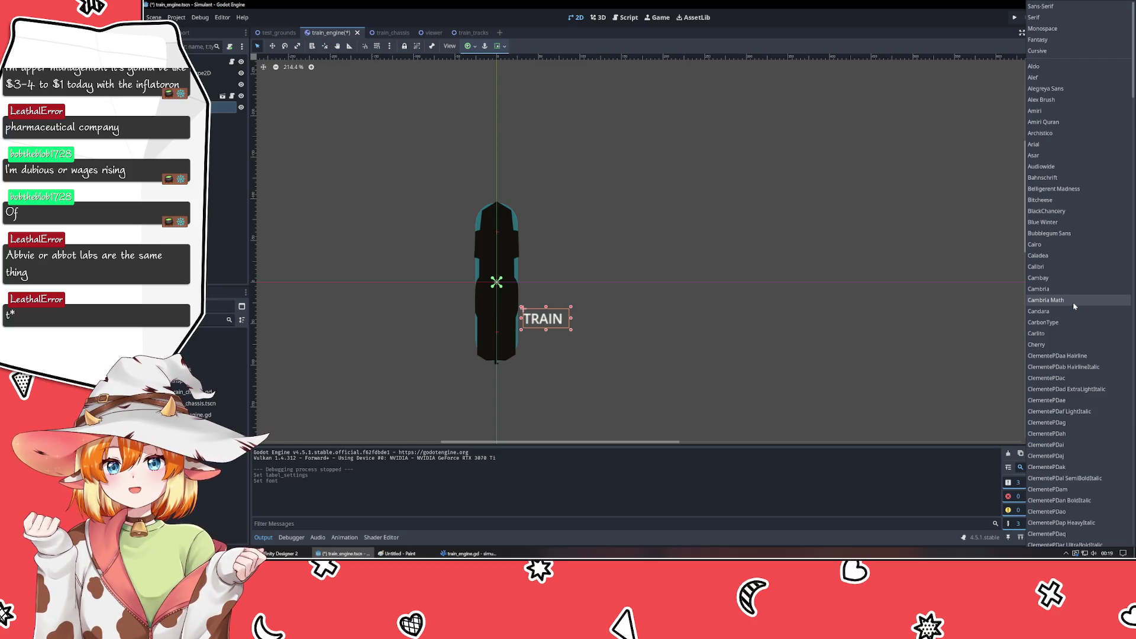
scroll(1074, 302, "down", 10)
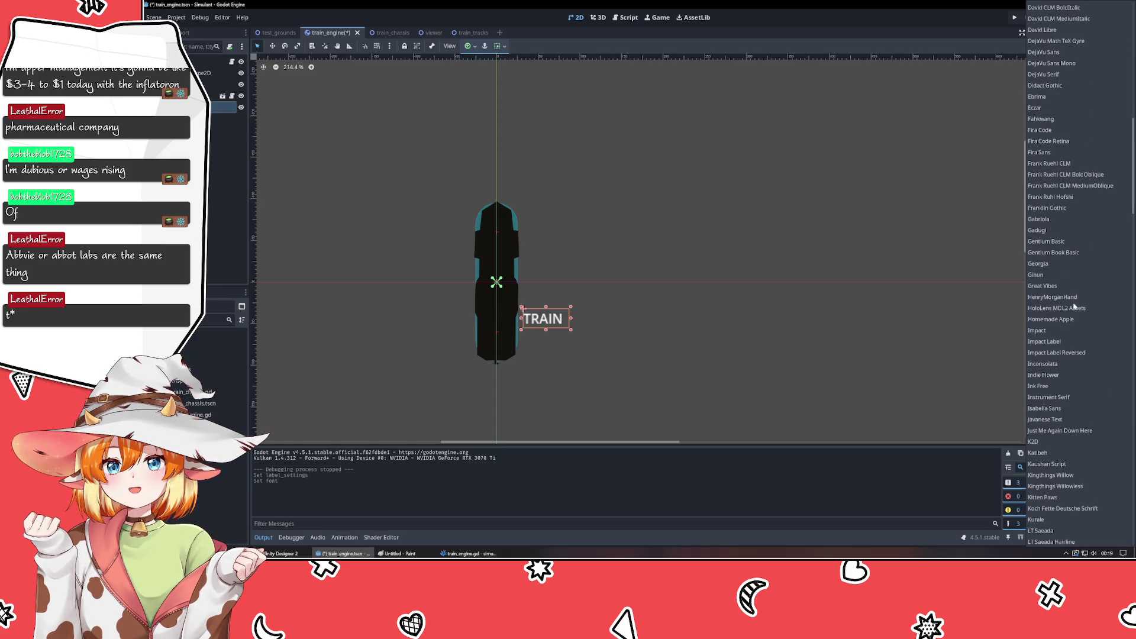
scroll(1074, 306, "down", 10)
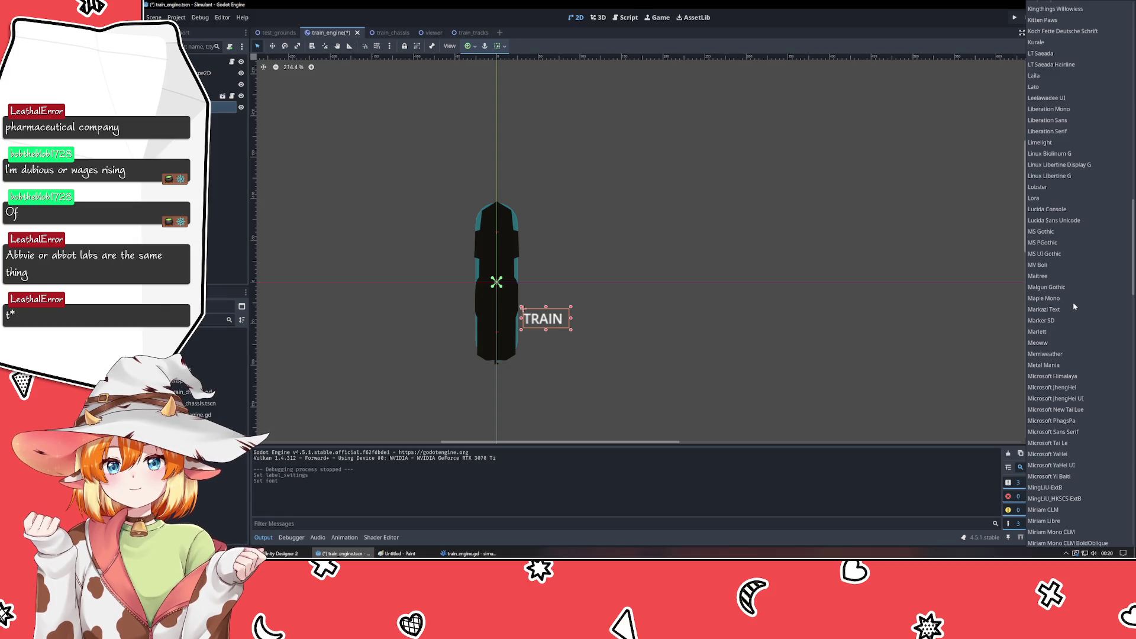
scroll(1073, 305, "down", 8)
scroll(1074, 306, "down", 6)
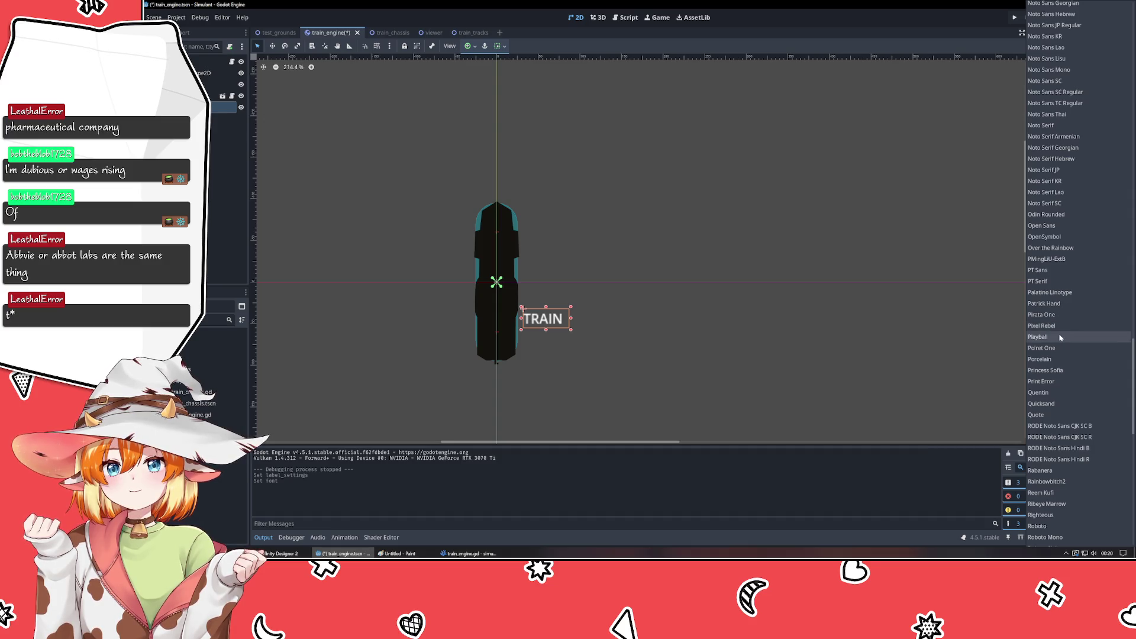
left_click(1063, 326)
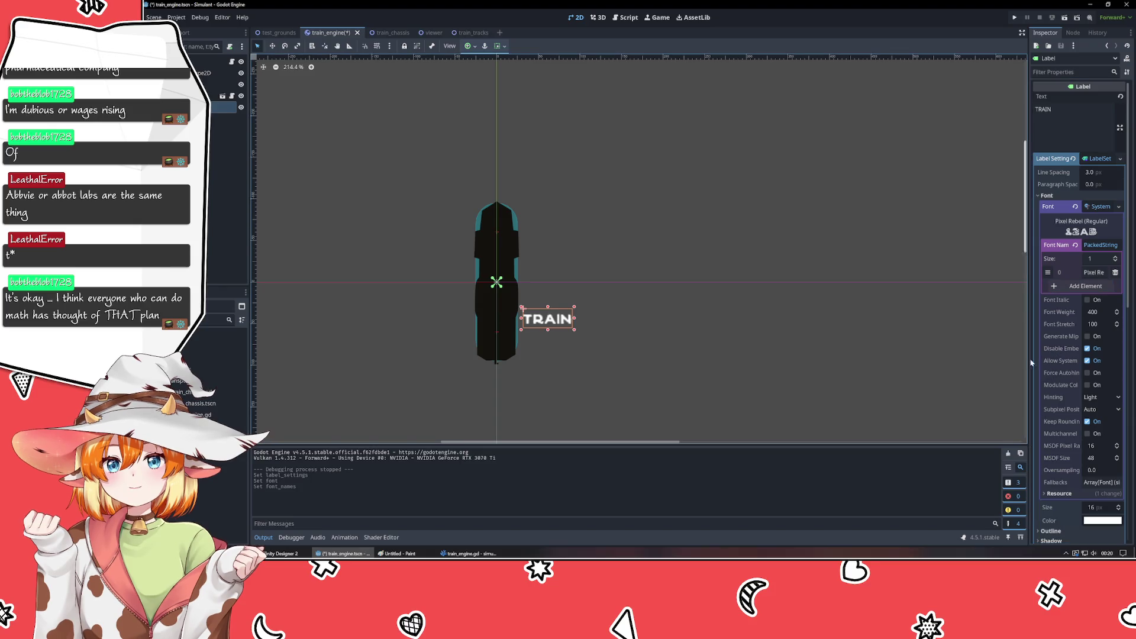
- Collapse the Font Names list and SystemFont properties after reselecting the TRAIN label
left_click(1101, 244)
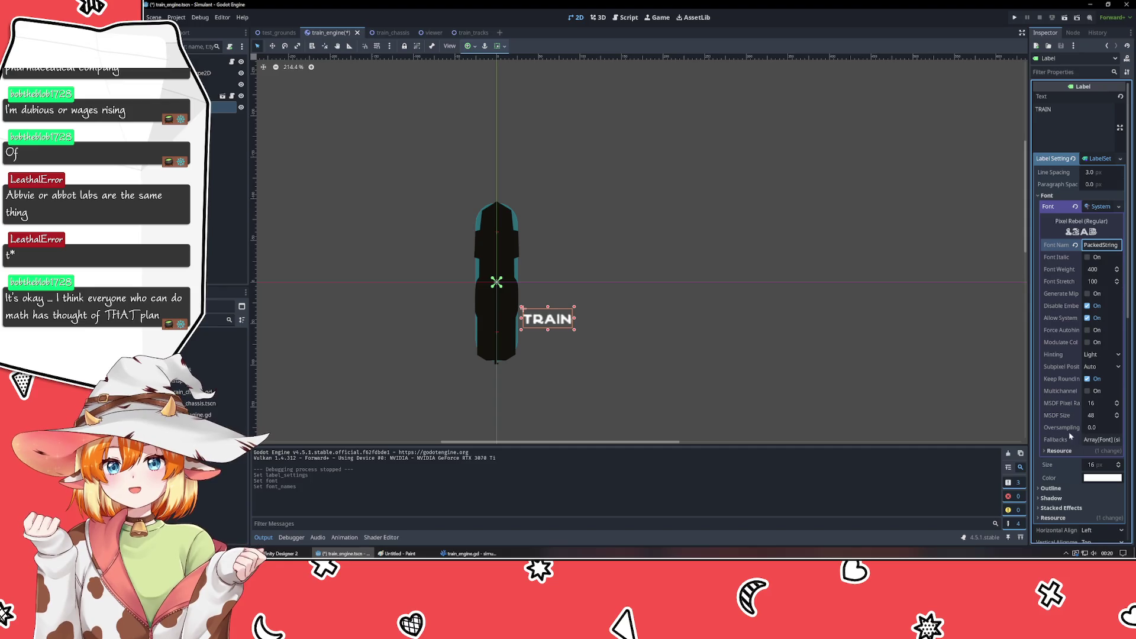
scroll(1070, 436, "down", 4)
scroll(1073, 414, "down", 10)
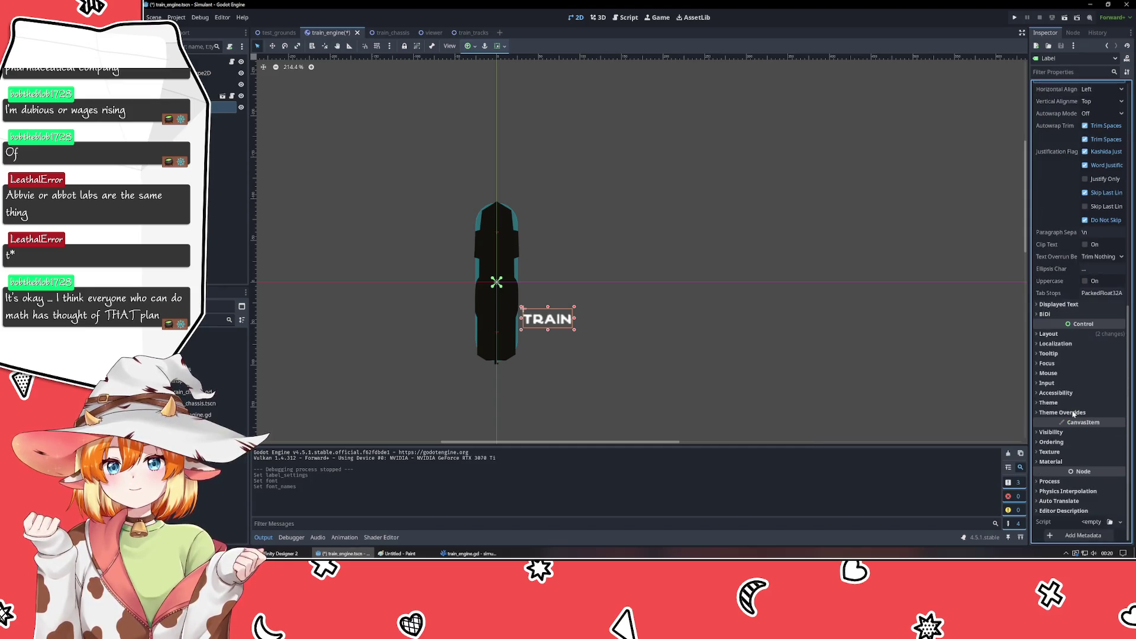
left_click(669, 343)
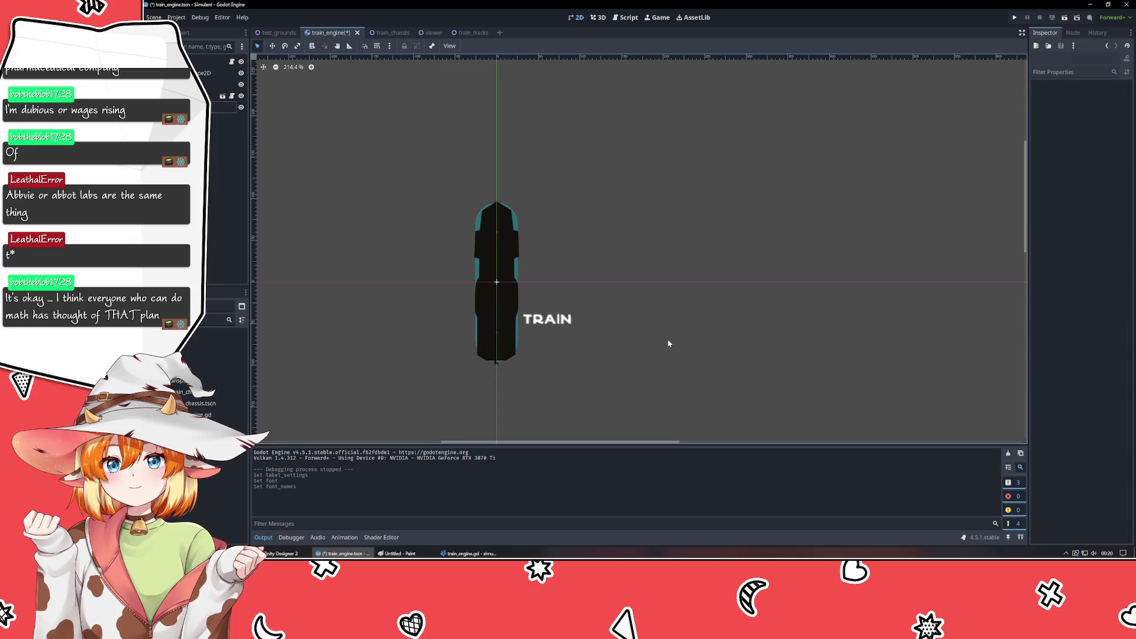
left_click(531, 319)
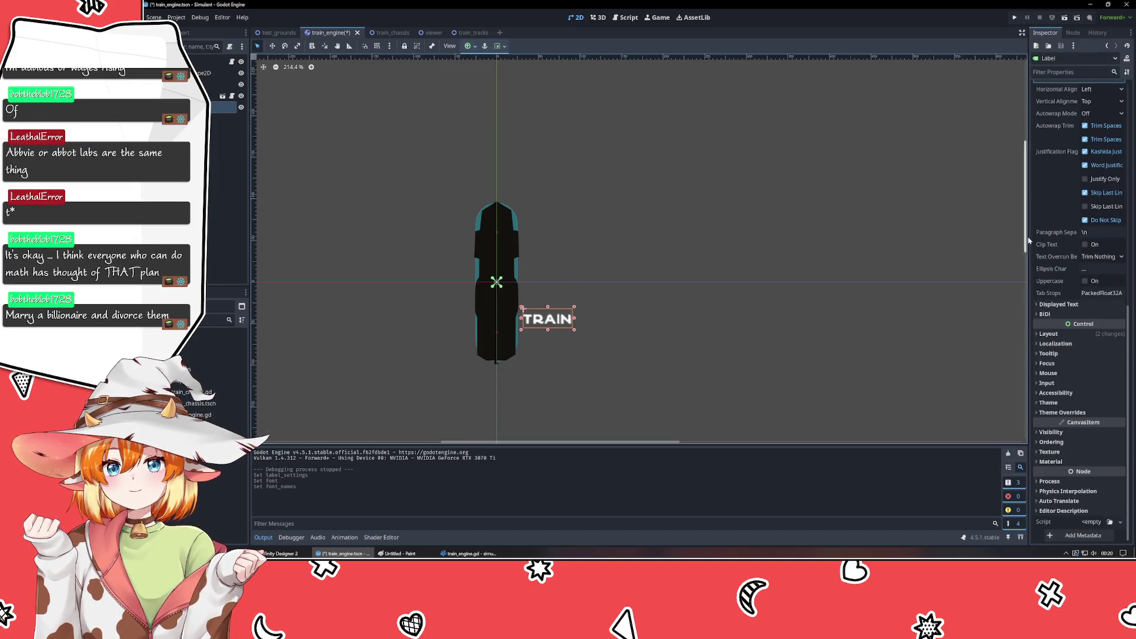
scroll(1049, 310, "up", 13)
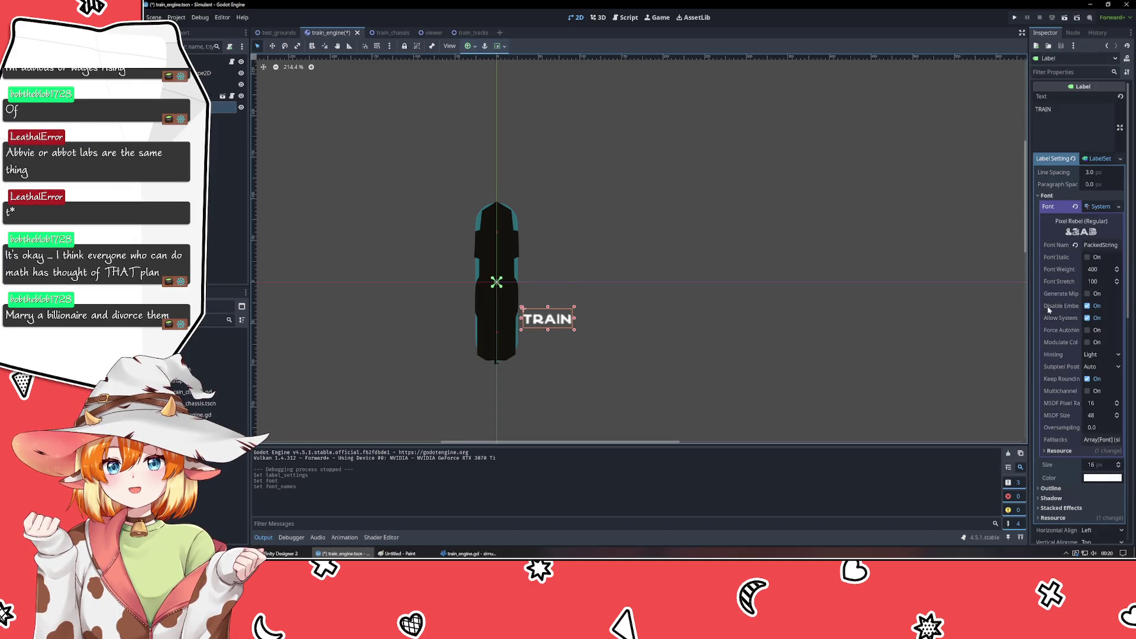
left_click(1095, 208)
- Save the TRAIN label's LabelSettings as a debug font resource file in res://transport
left_click(1119, 207)
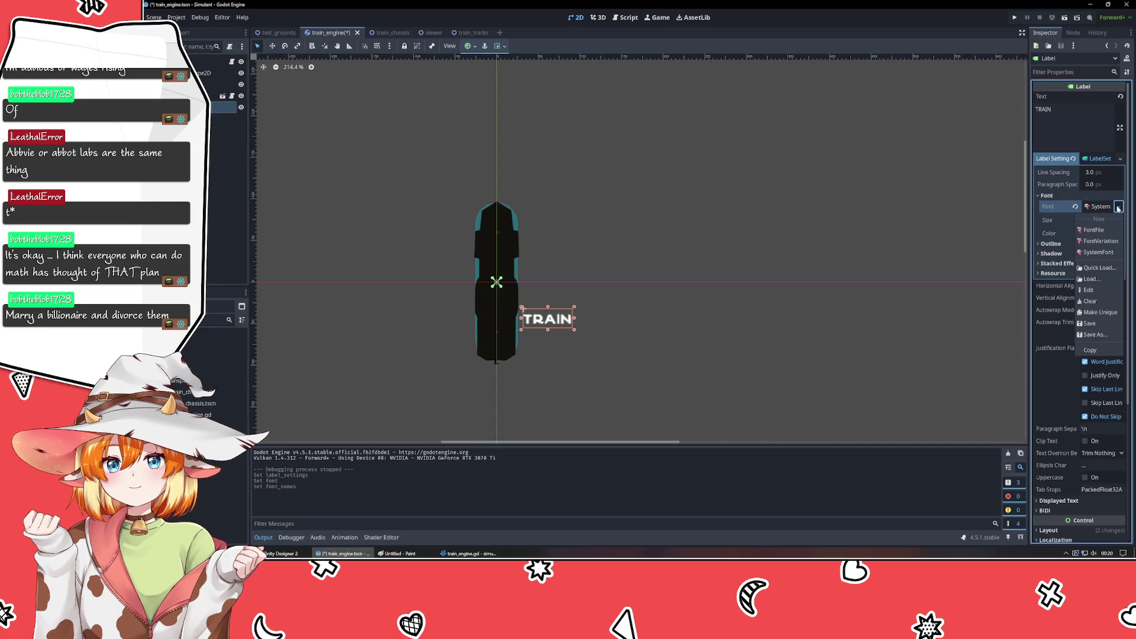
left_click(1118, 207)
left_click(1101, 158)
left_click(1121, 159)
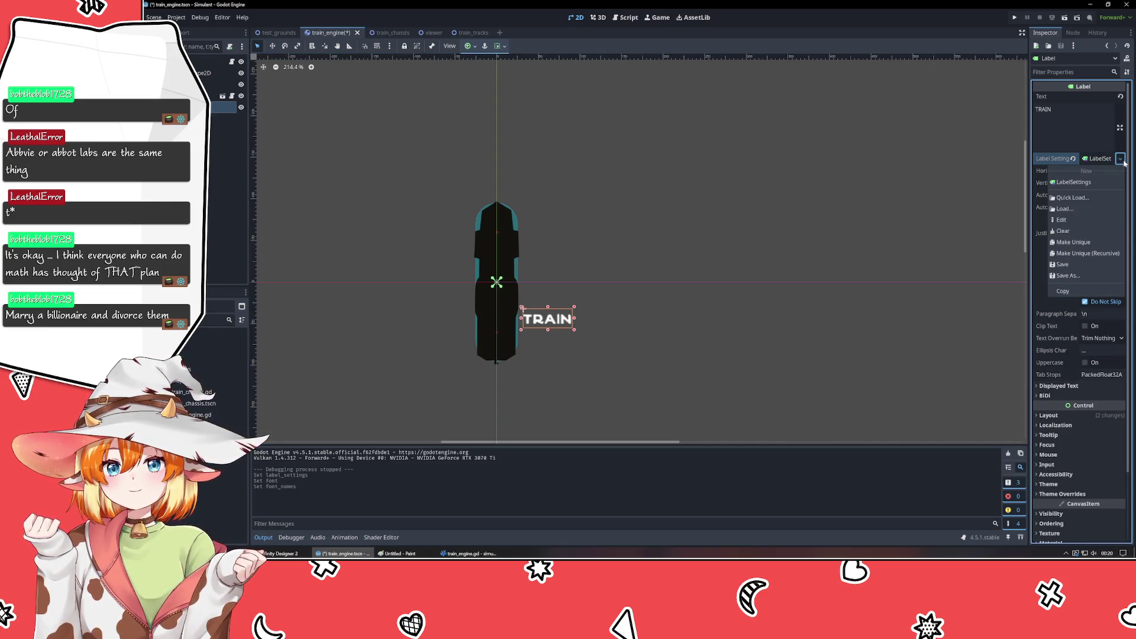
left_click(1069, 266)
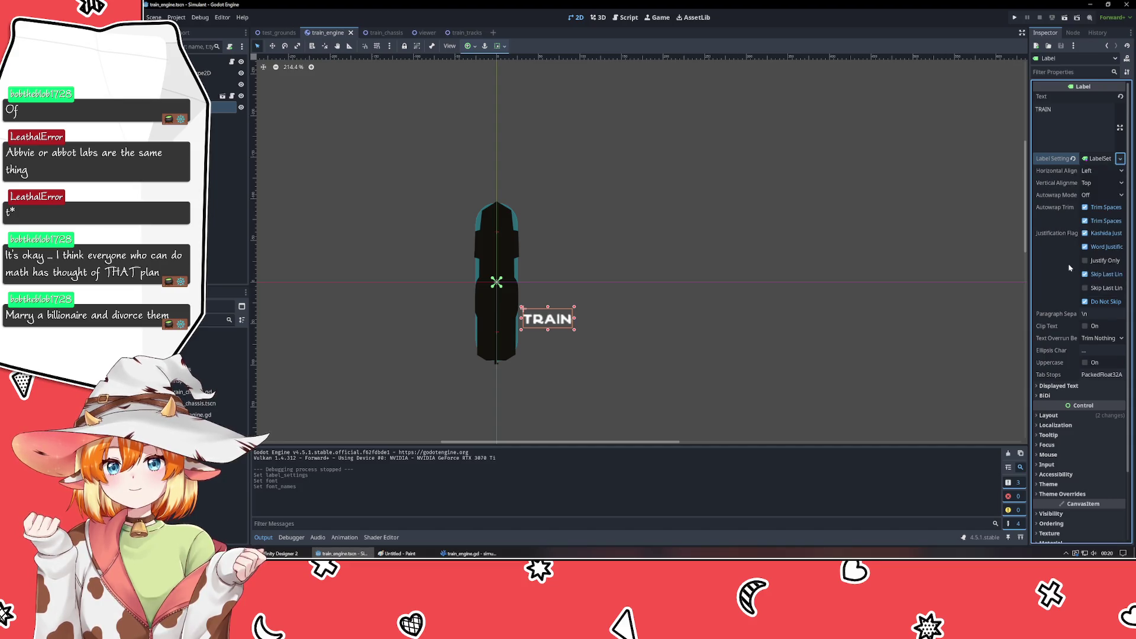
left_click(1095, 159)
right_click(1093, 161)
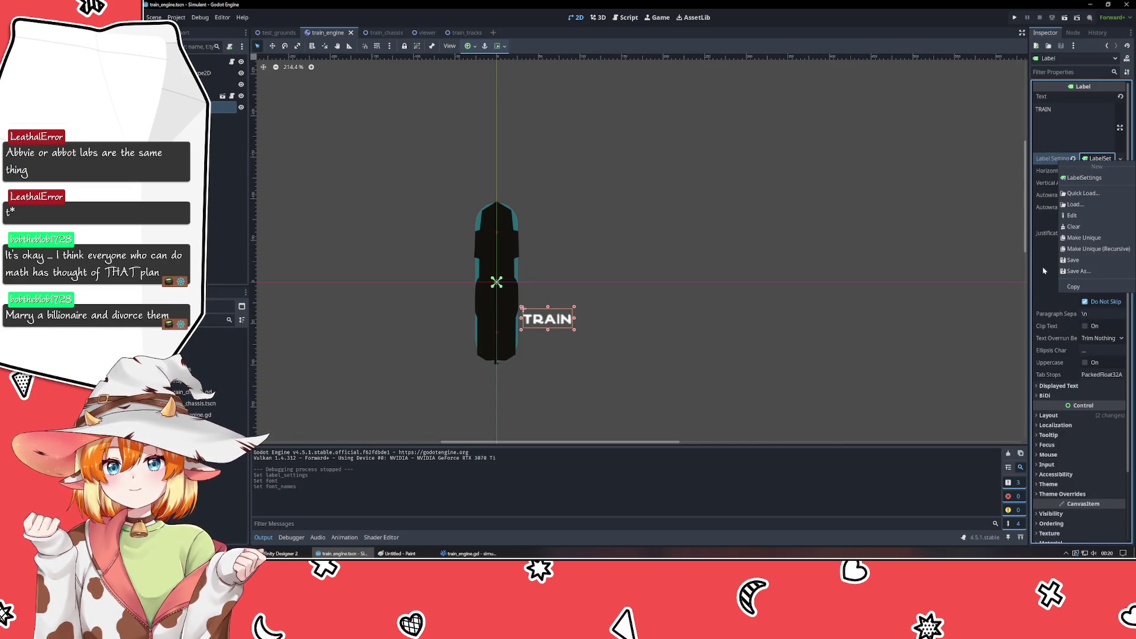
left_click(1087, 271)
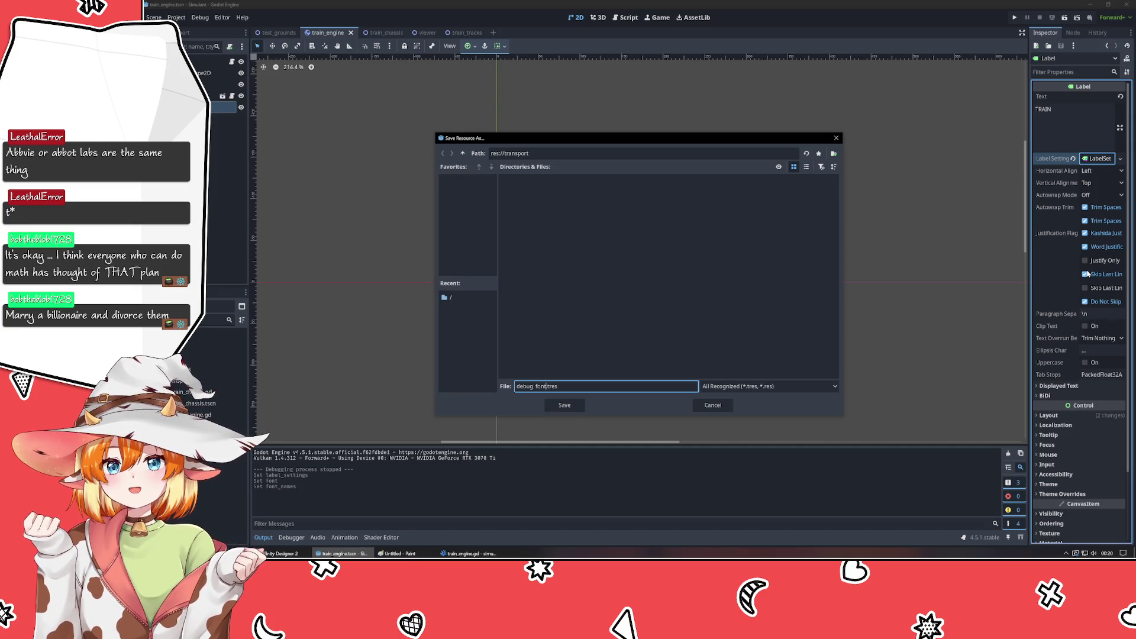
key("Return")
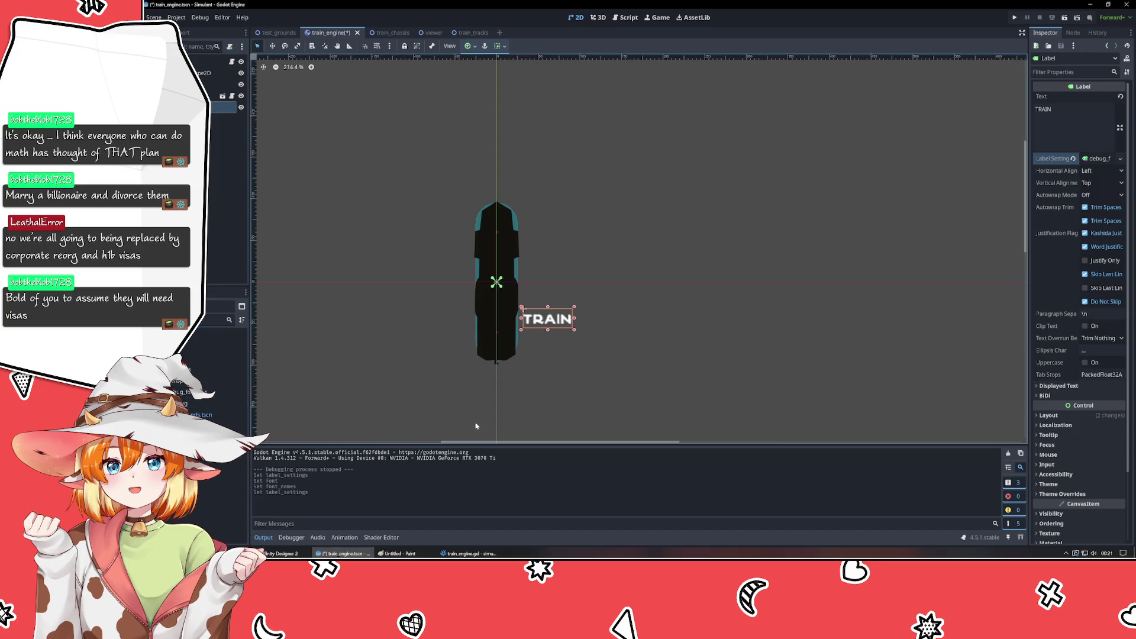
- Reselect the TRAIN label and expand its layout properties to reach Rotation
left_click(647, 372)
left_click(527, 329)
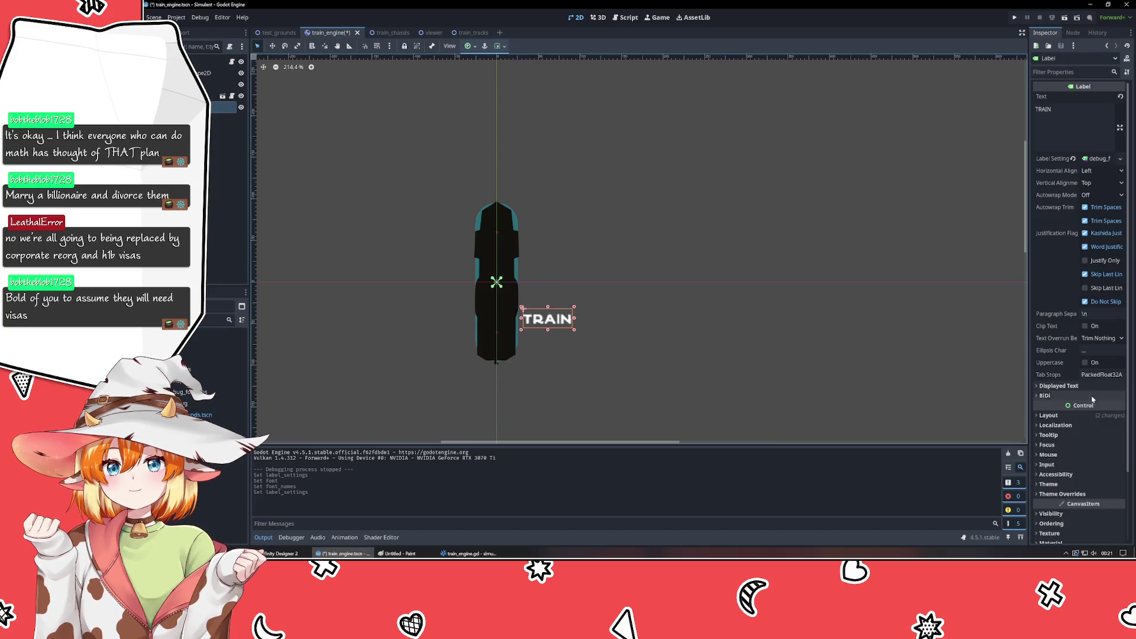
left_click(1047, 416)
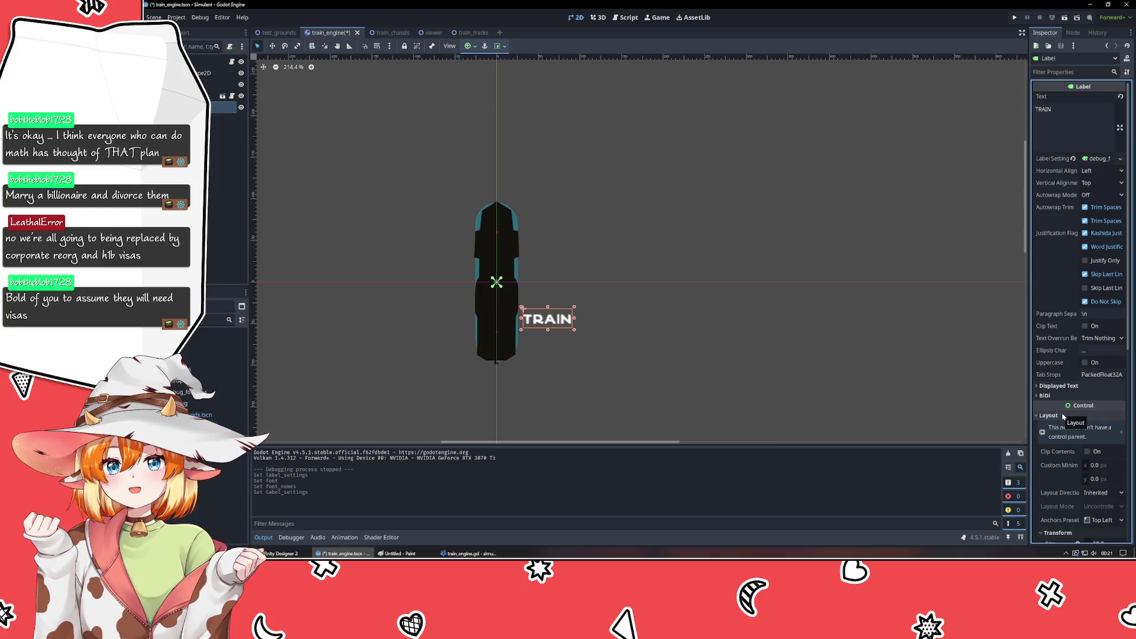
left_click(1064, 417)
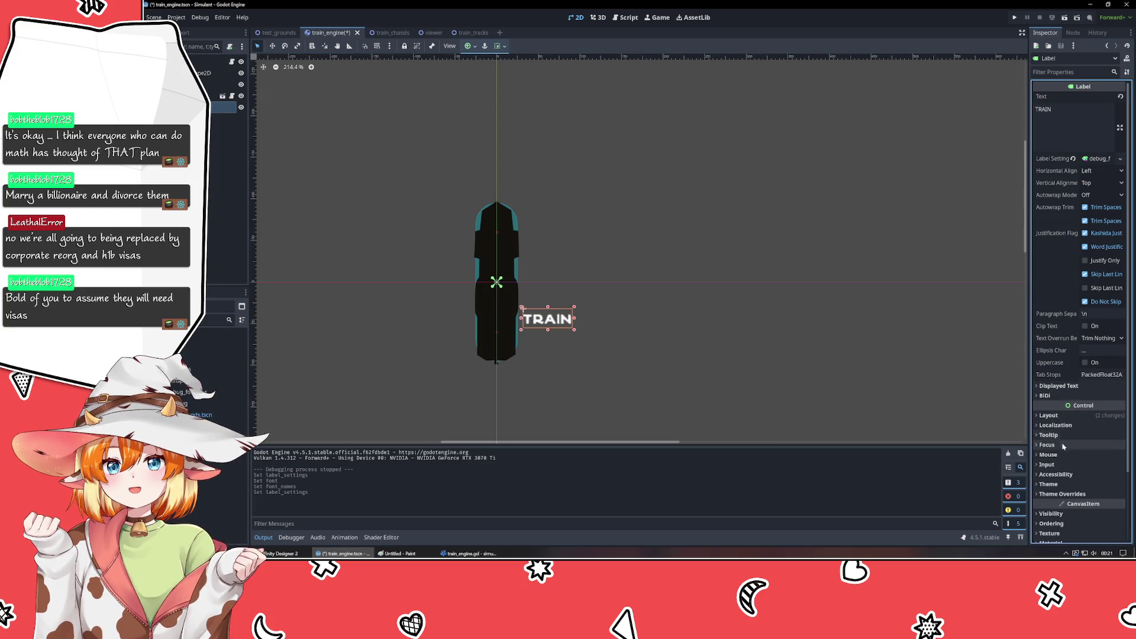
scroll(1059, 450, "down", 3)
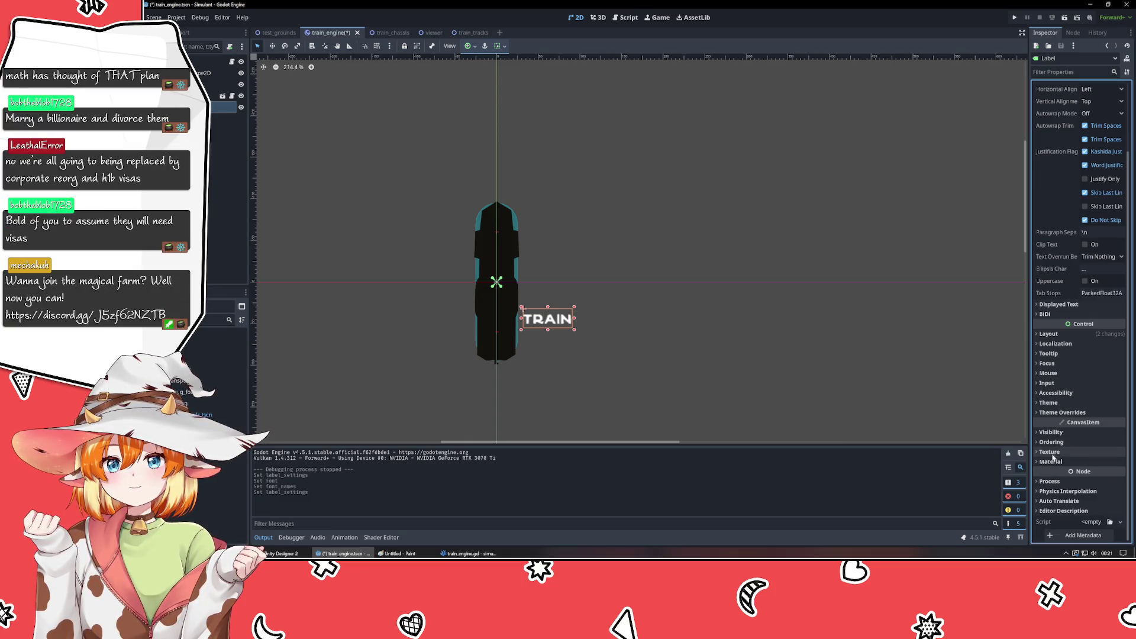
left_click(1050, 334)
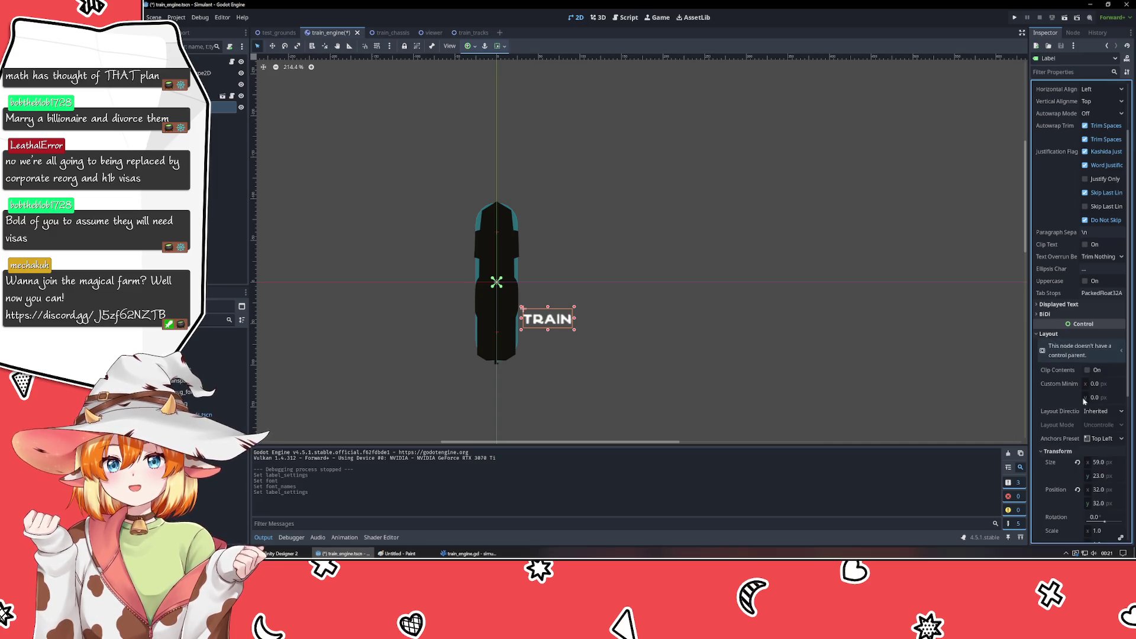
scroll(1074, 445, "down", 3)
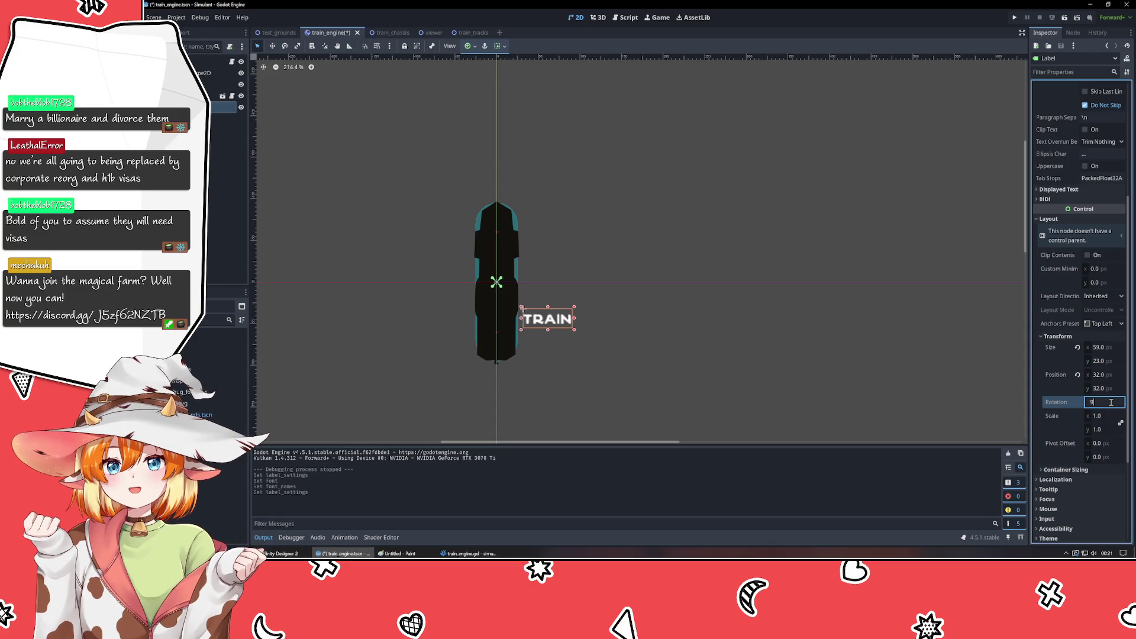
- Set the TRAIN label's rotation to -90° so it runs vertically along the engine
type("0.0")
key("Return")
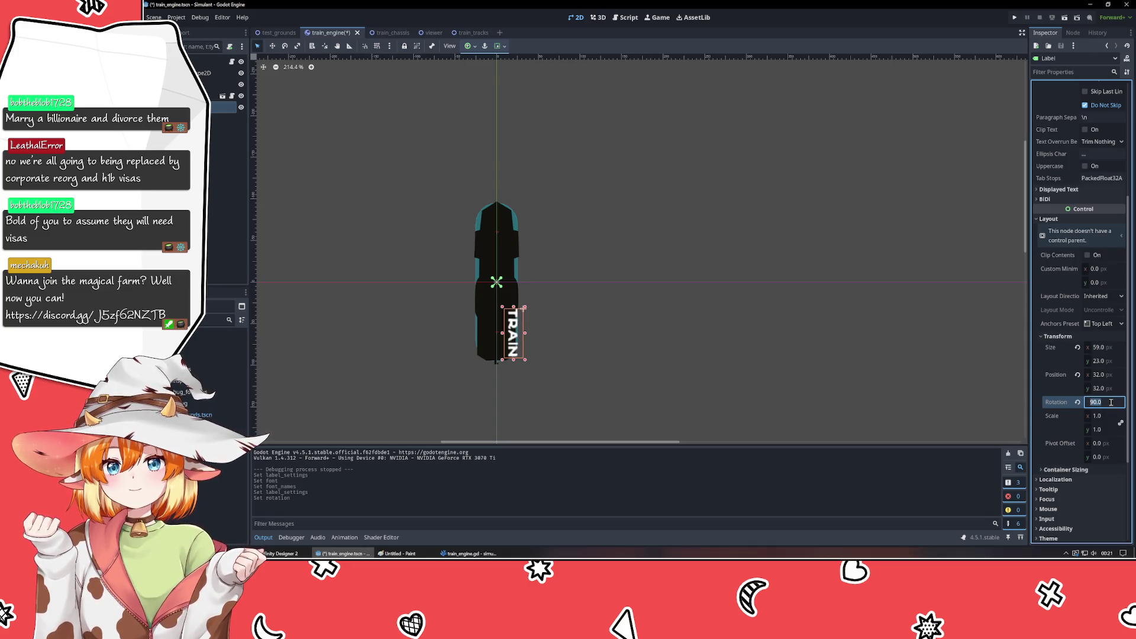
type("80")
key("Return")
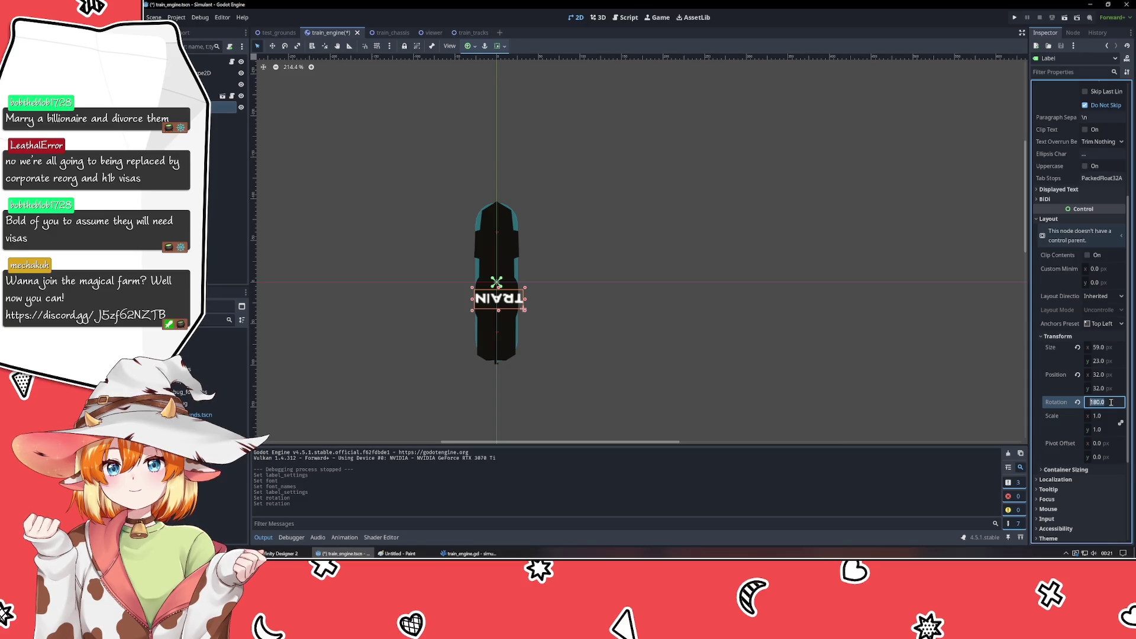
type("70")
key("Return")
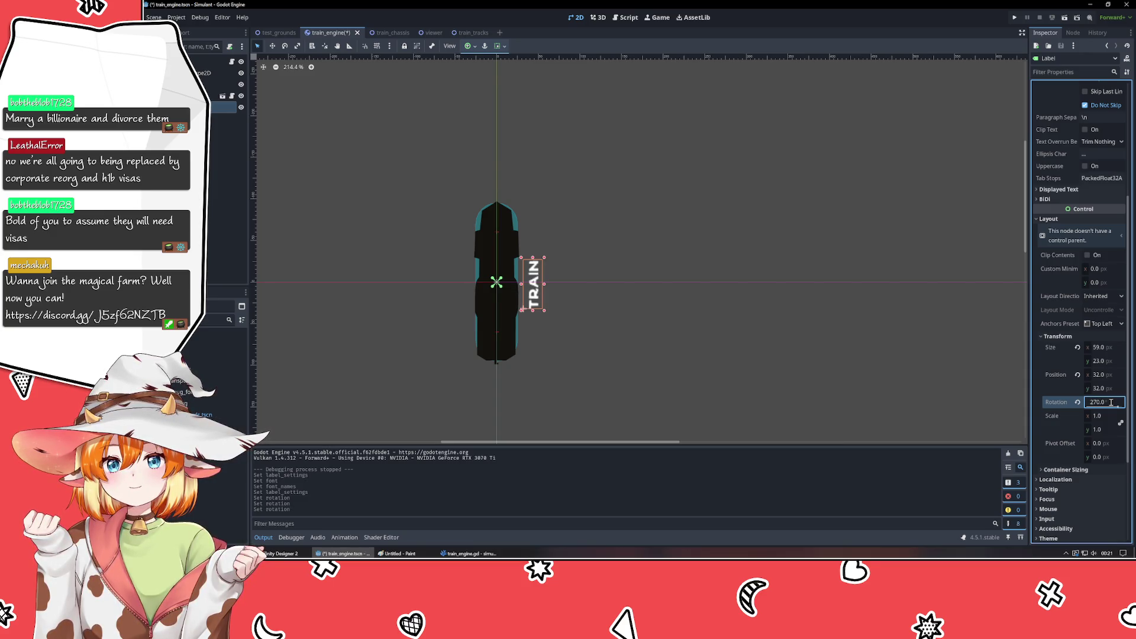
key("Return")
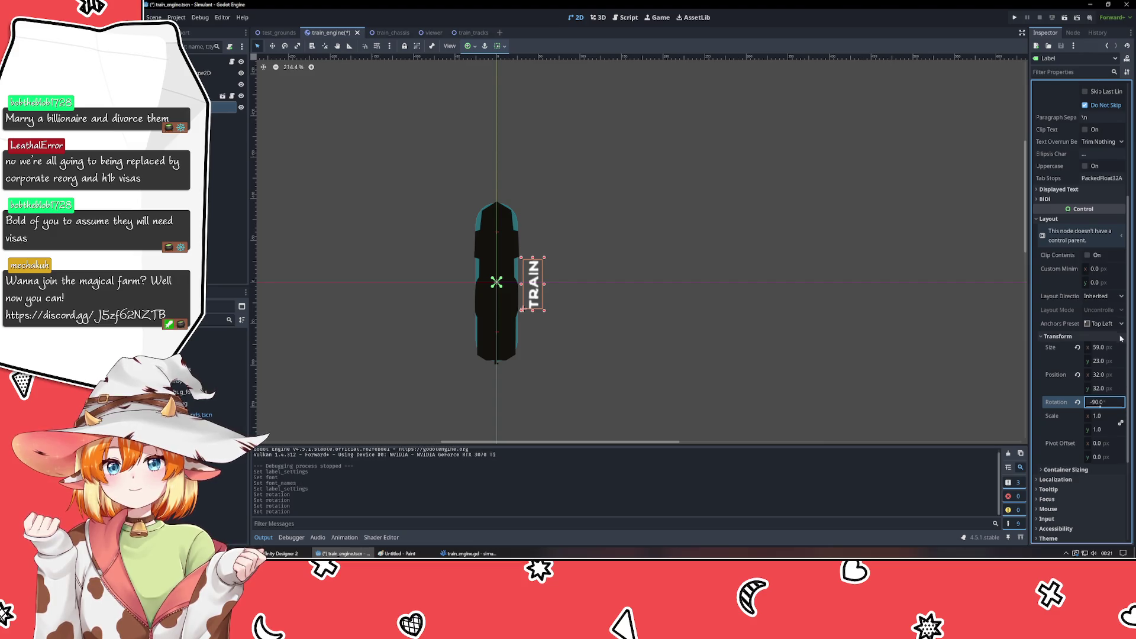
- Reselect the TRAIN label and expand its saved Label Settings resource, showing System font 16 px
left_click(616, 373)
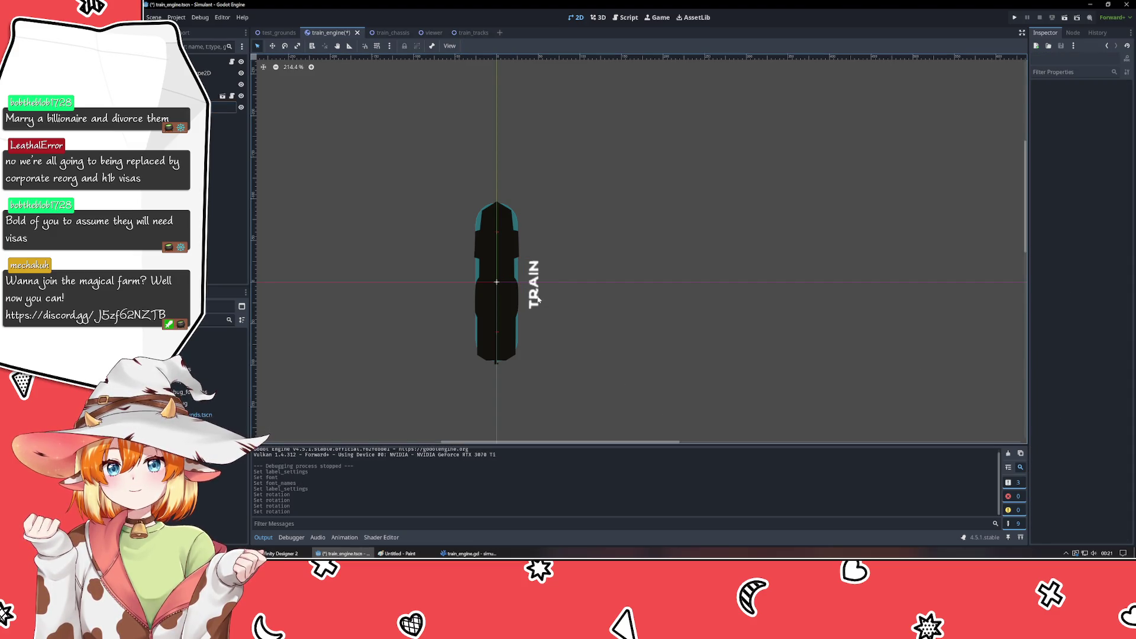
left_click(537, 298)
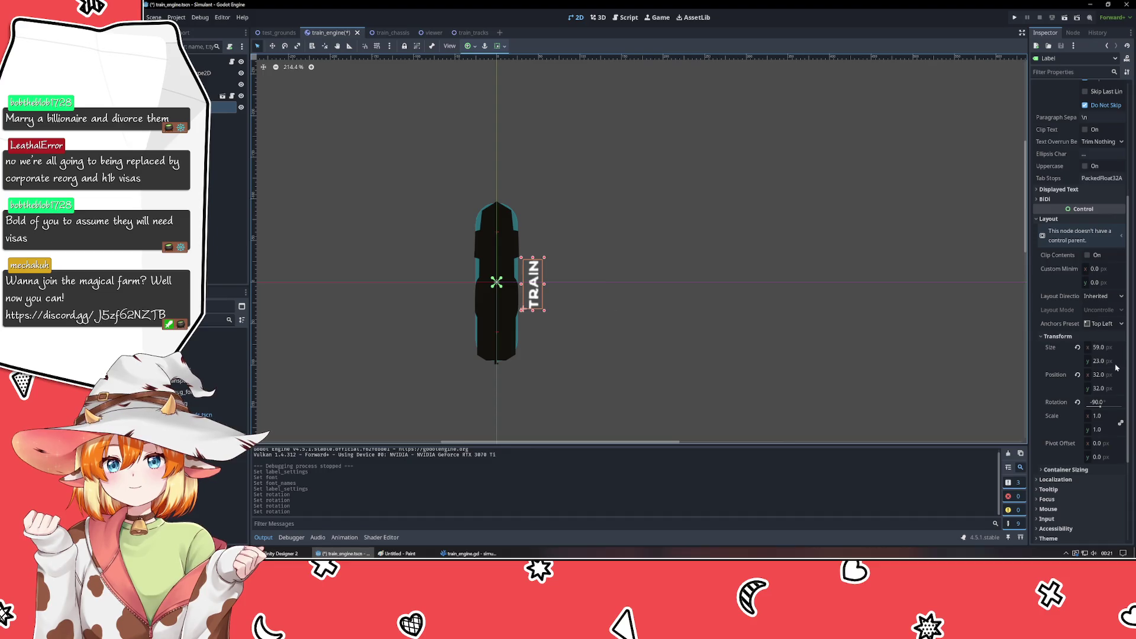
scroll(1065, 371, "up", 5)
left_click(1102, 159)
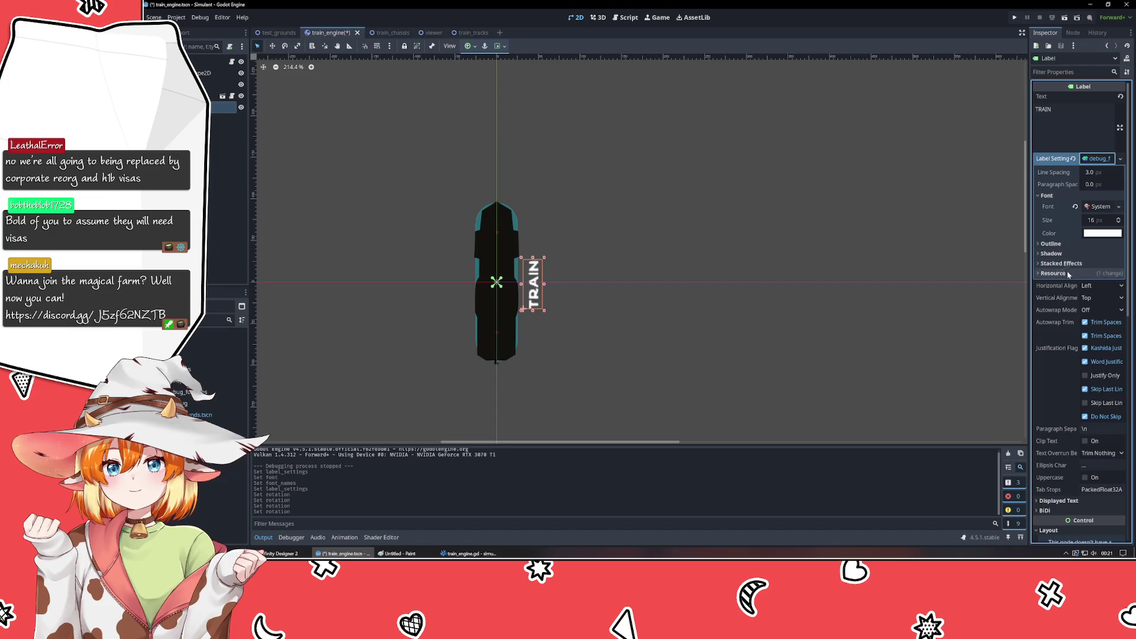
- Set the TRAIN label's Horizontal Alignment to Center and deselect it
left_click(1102, 286)
left_click(1100, 309)
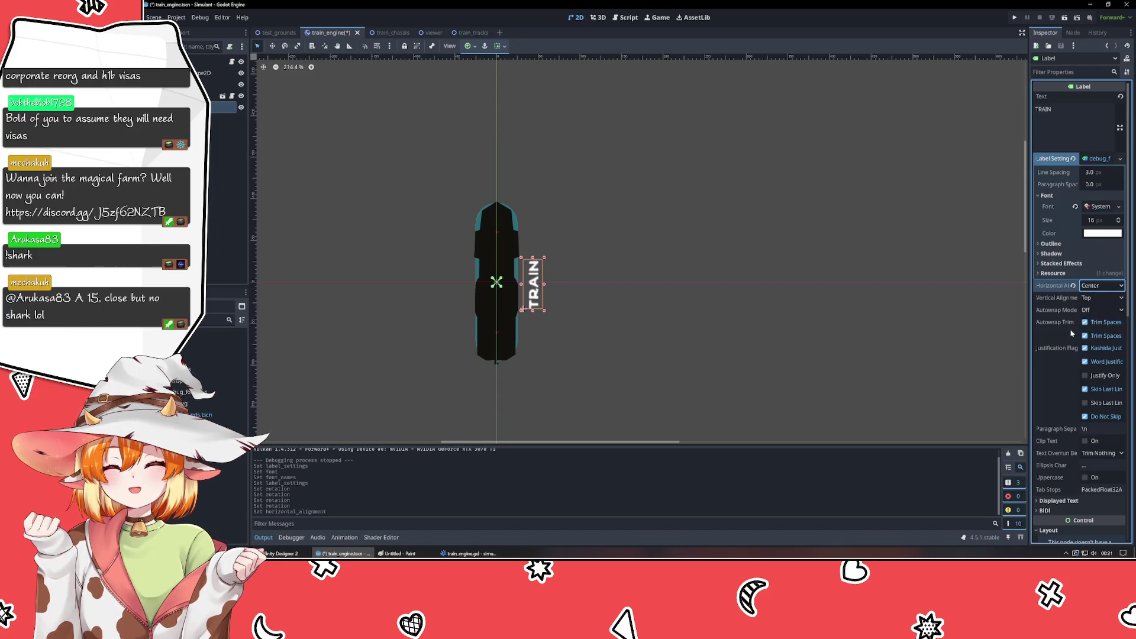
left_click(615, 324)
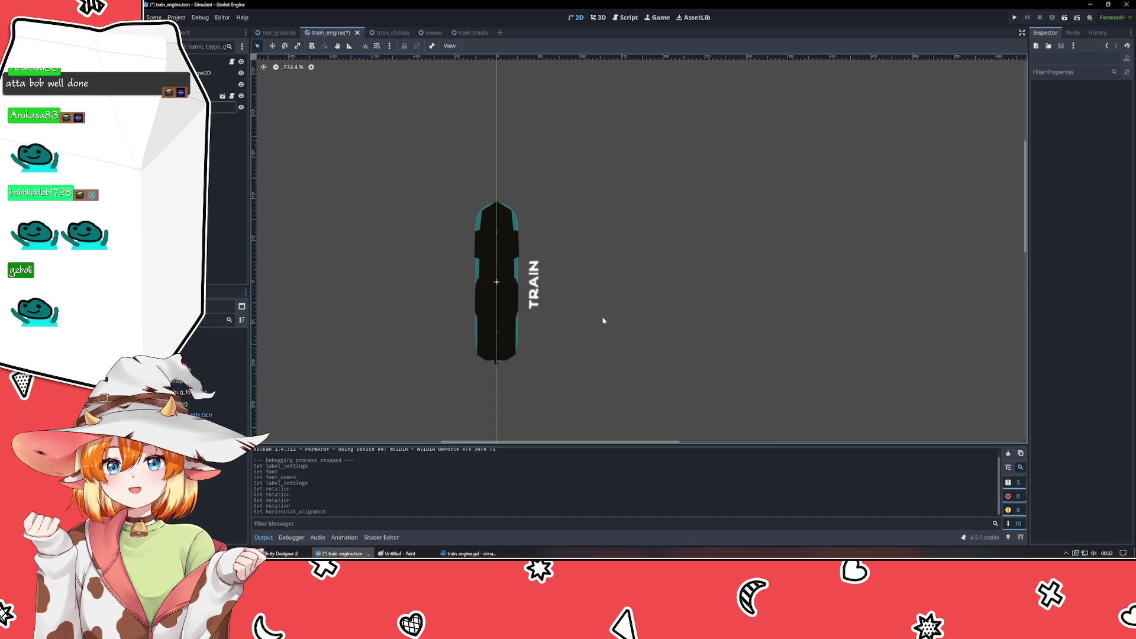
- Save the train_engine scene and test-run the game with F5, then close the game window
key("super")
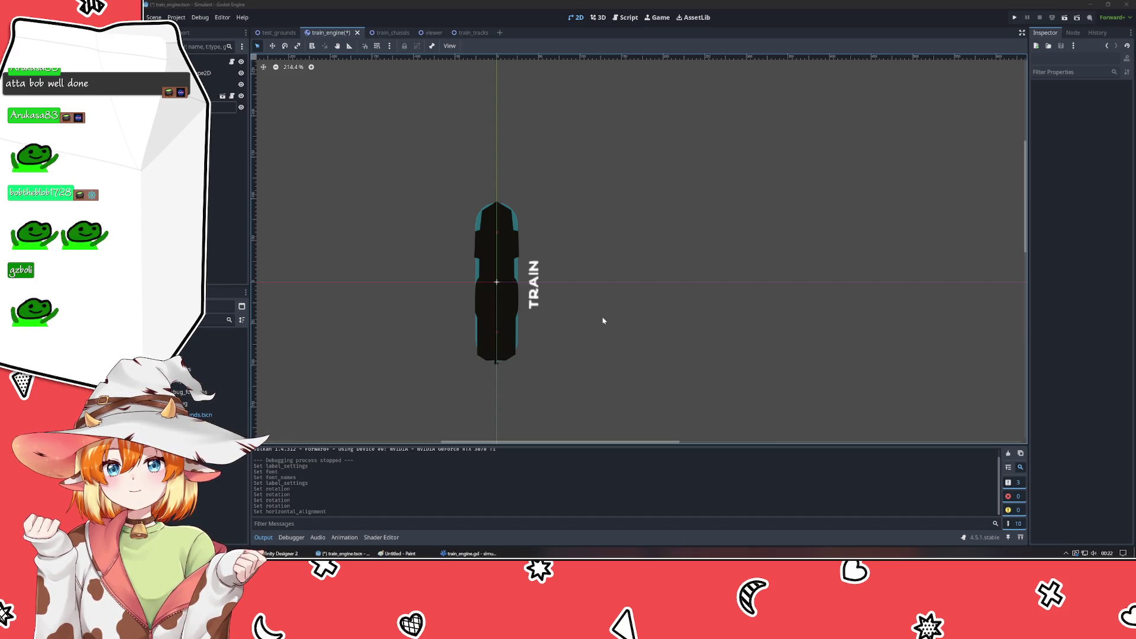
key("super")
key("F5")
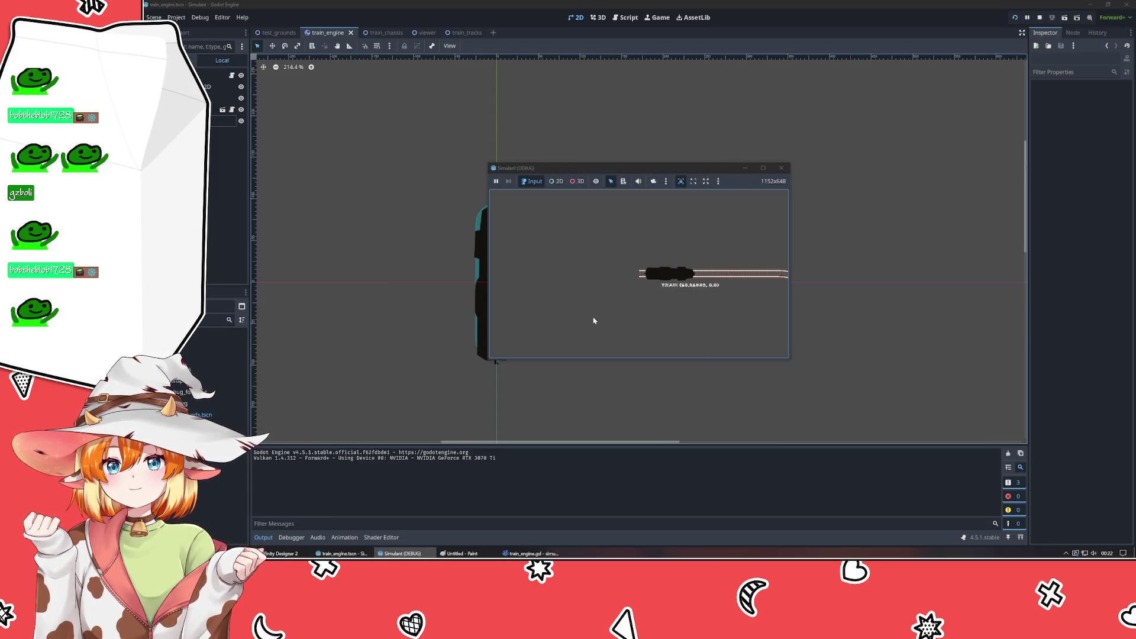
left_click(780, 169)
left_click(523, 308)
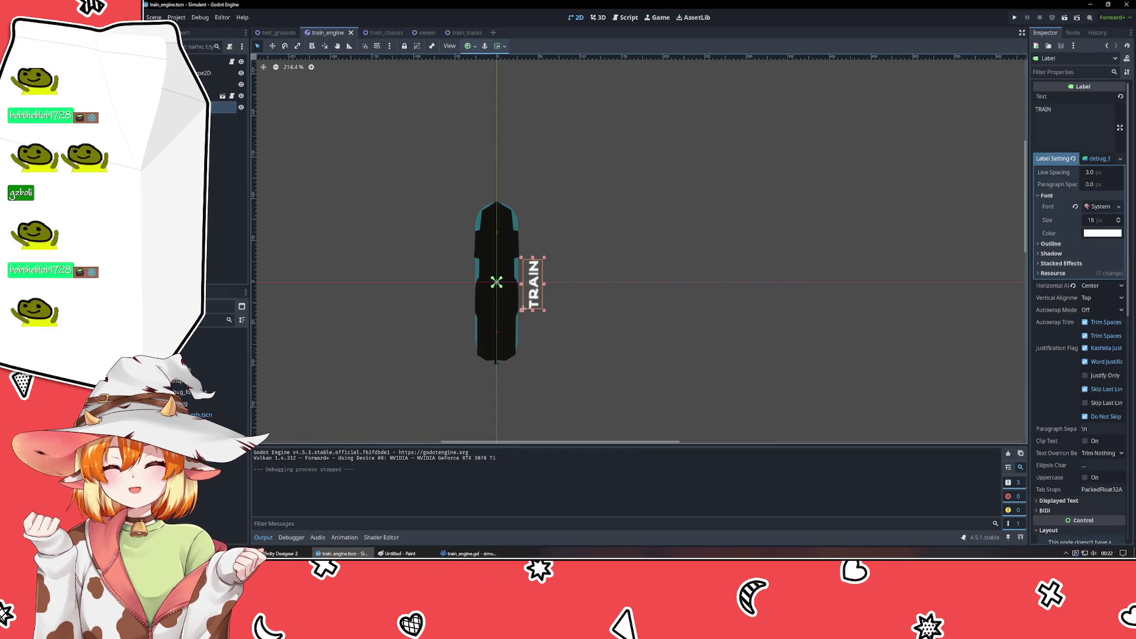
- Set the Label Settings SystemFont's first font name to pixelmix
left_click(1099, 207)
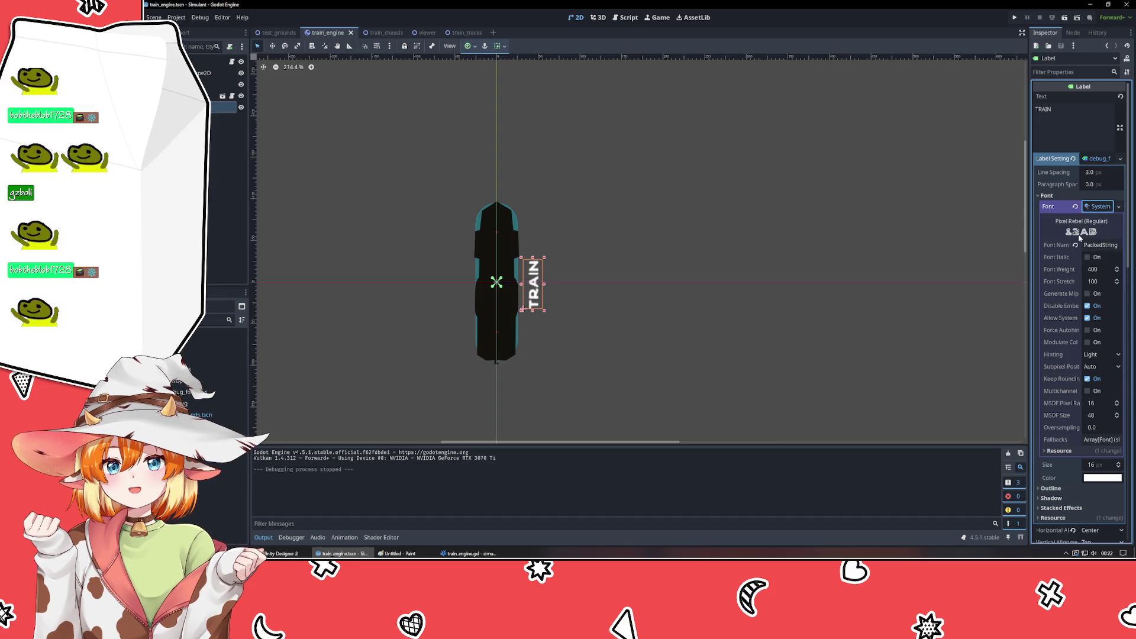
left_click(1097, 246)
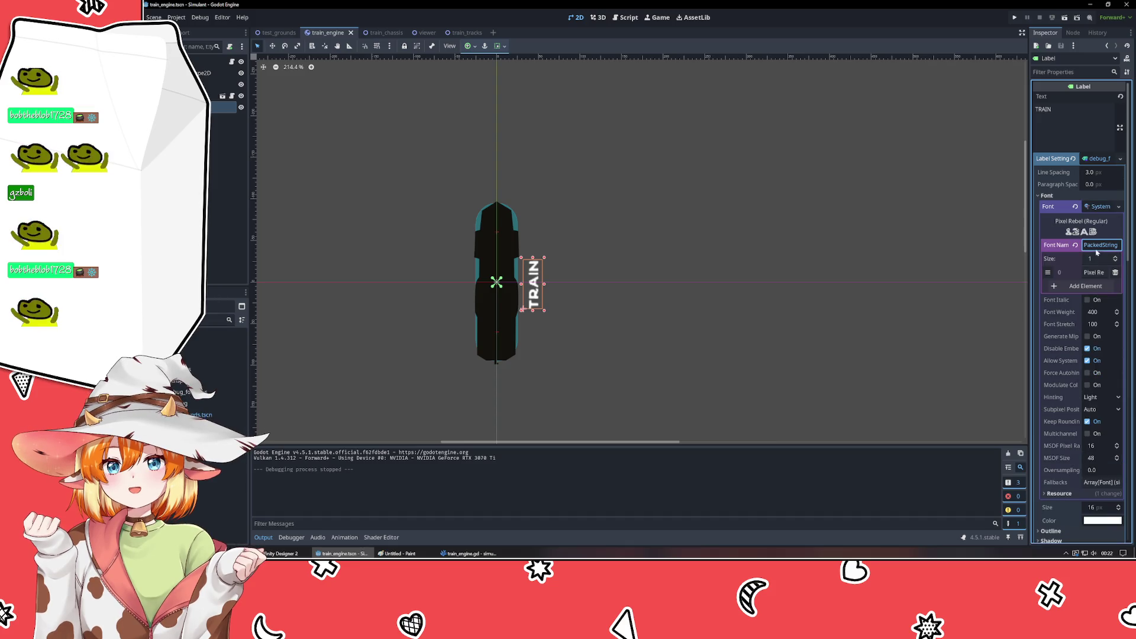
left_click(1083, 287)
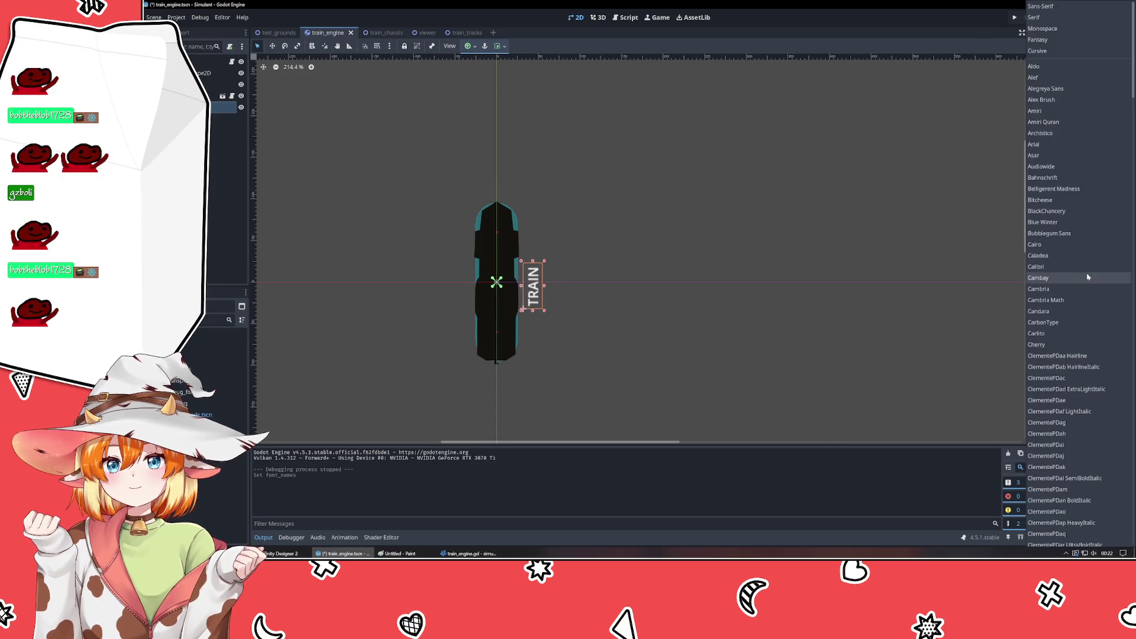
scroll(1087, 277, "down", 15)
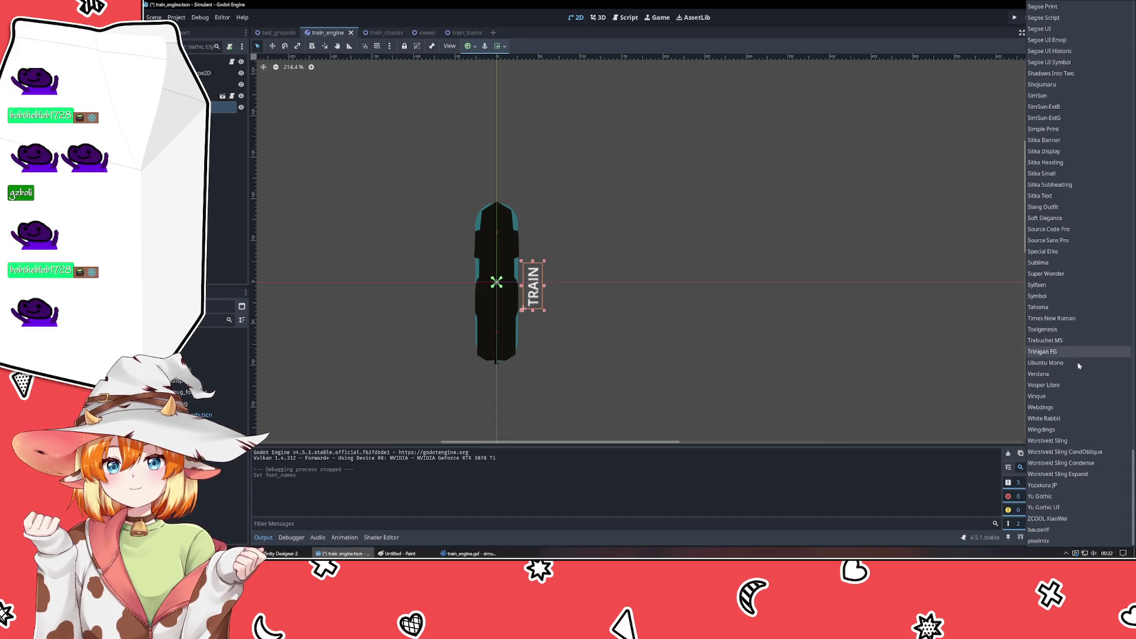
left_click(1071, 541)
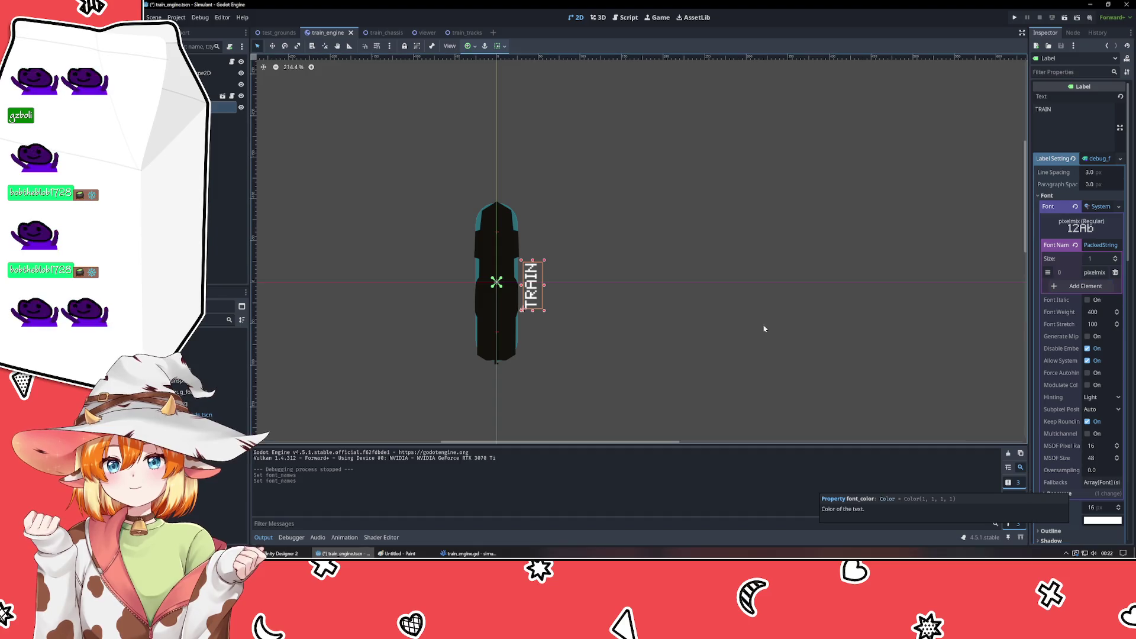
- Collapse the font settings, deselect the label, and save and run the game with F5
left_click(1101, 244)
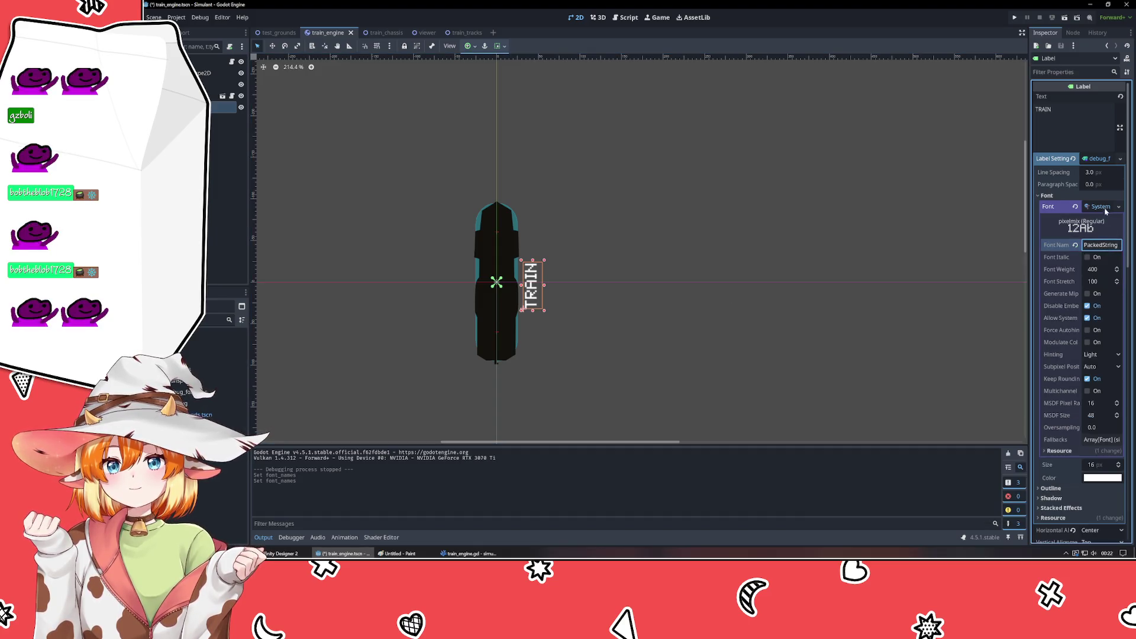
left_click(1098, 206)
left_click(1118, 206)
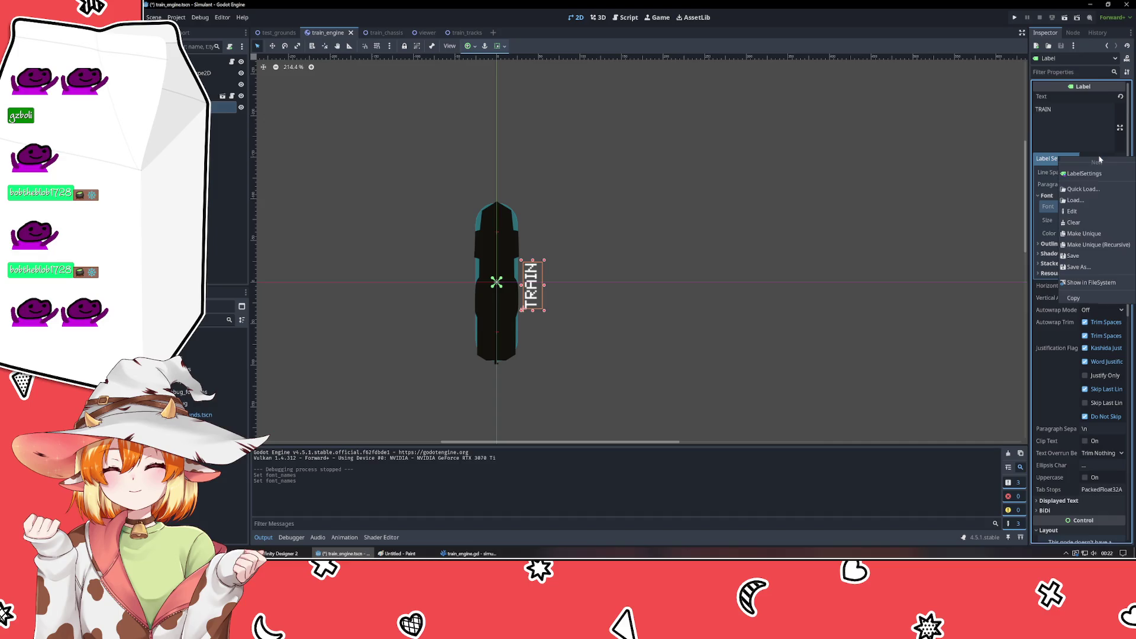
left_click(699, 235)
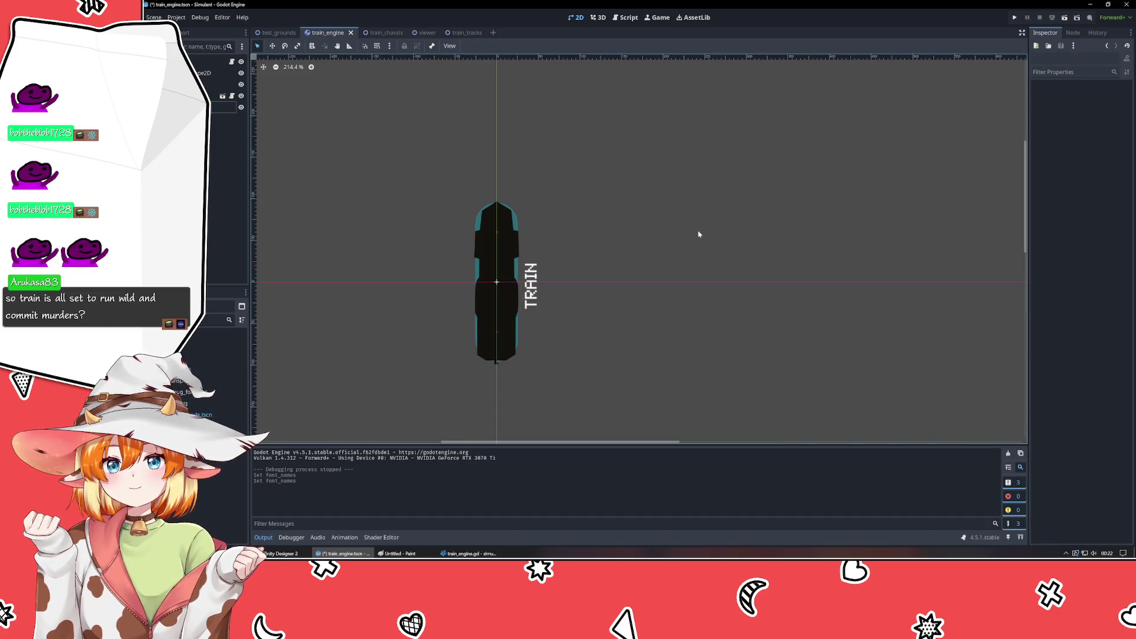
key("F5")
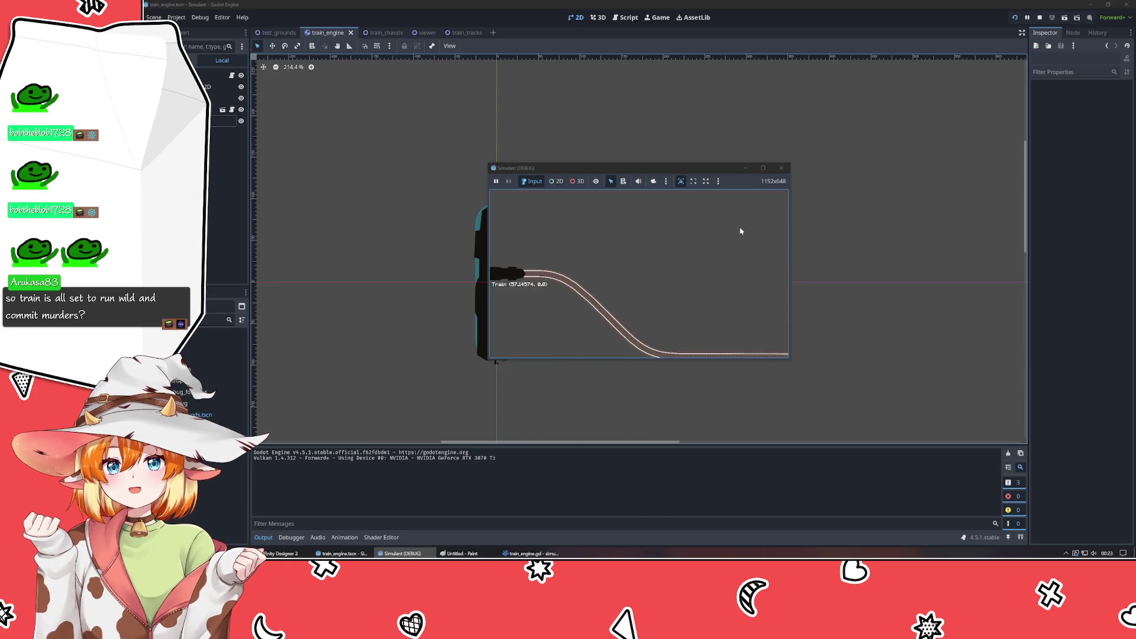
- Close the game window, switch to test_grounds, drag the Train along the track, then undo
left_click(780, 169)
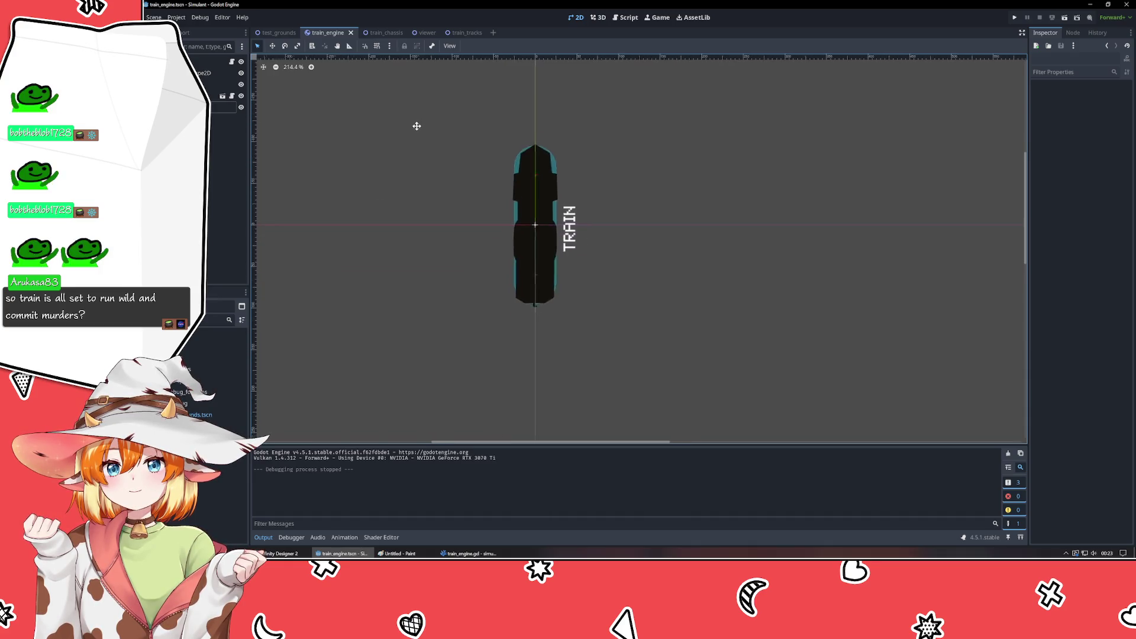
left_click(277, 33)
mouse_move(388, 213)
left_mouse_down()
mouse_move(906, 215)
mouse_move(388, 228)
left_mouse_up()
key("ctrl+z")
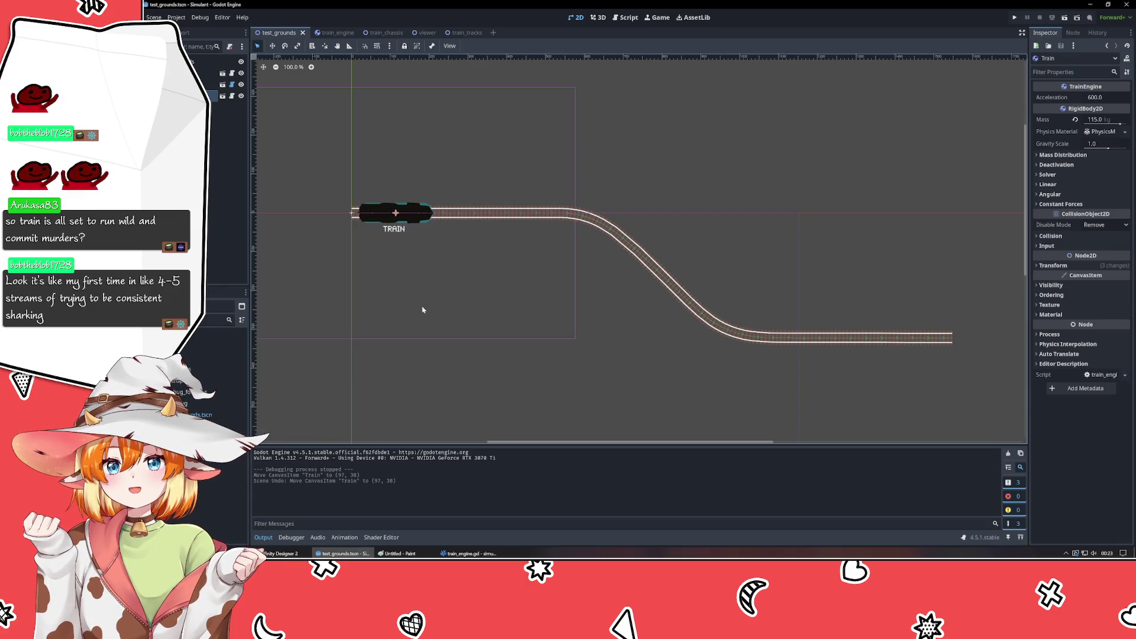
- Deselect the train, zoom in on it, and return to the train_engine scene
left_click(418, 300)
scroll(424, 187, "up", 4)
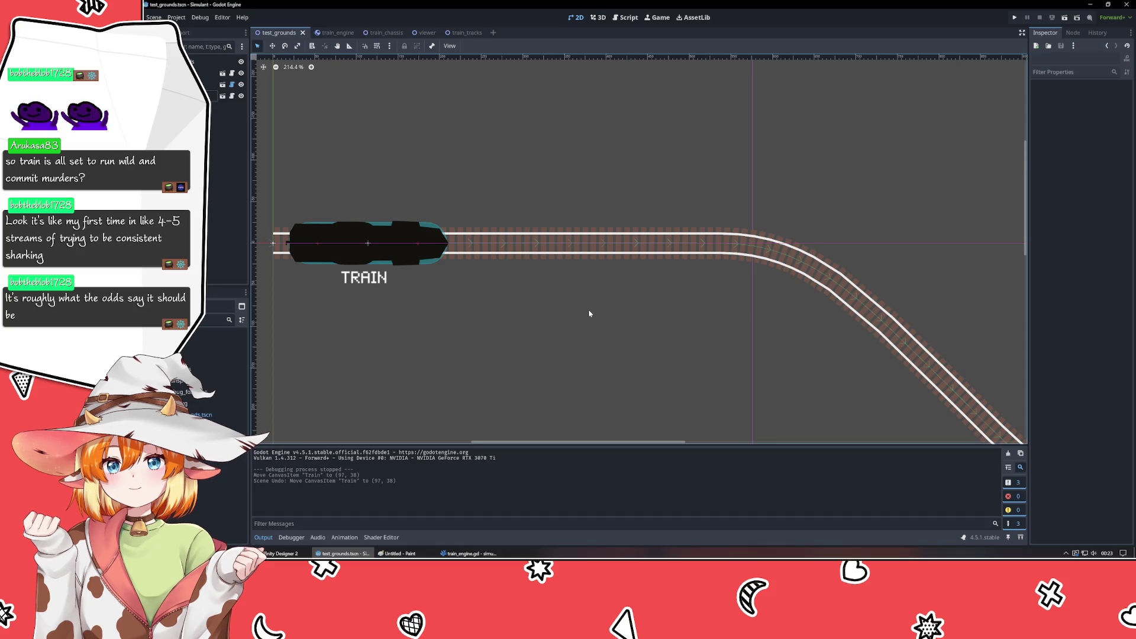
left_click(328, 33)
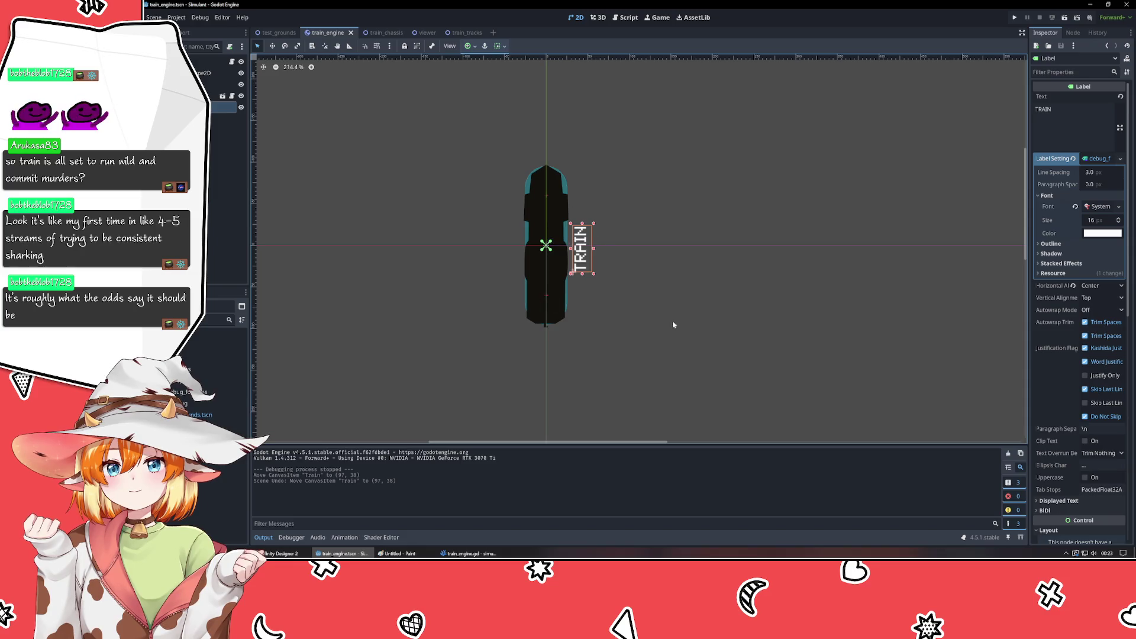
- Nudge the TRAIN label right to (38, 32) and save the train_engine scene
key("Right")
key("Right")
key("Right")
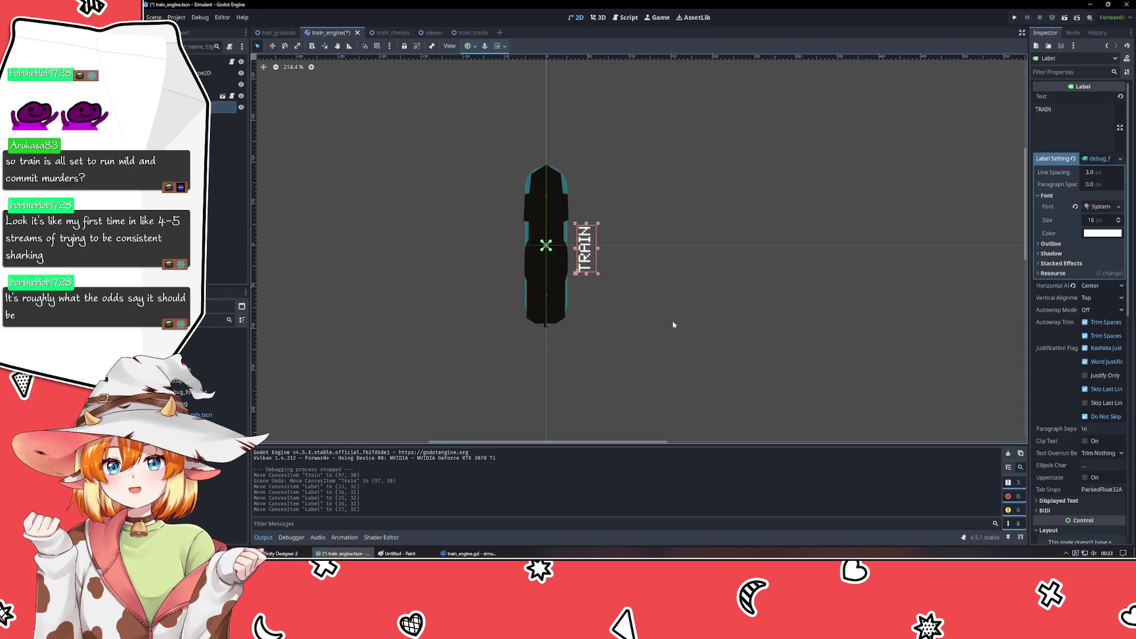
key("Right")
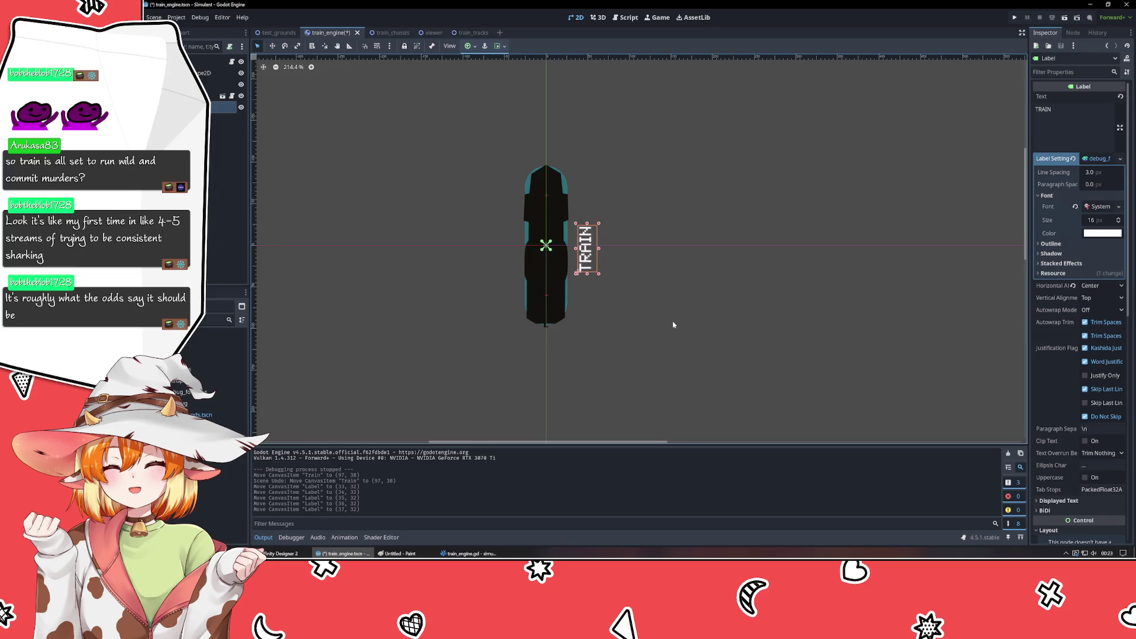
left_click(672, 324)
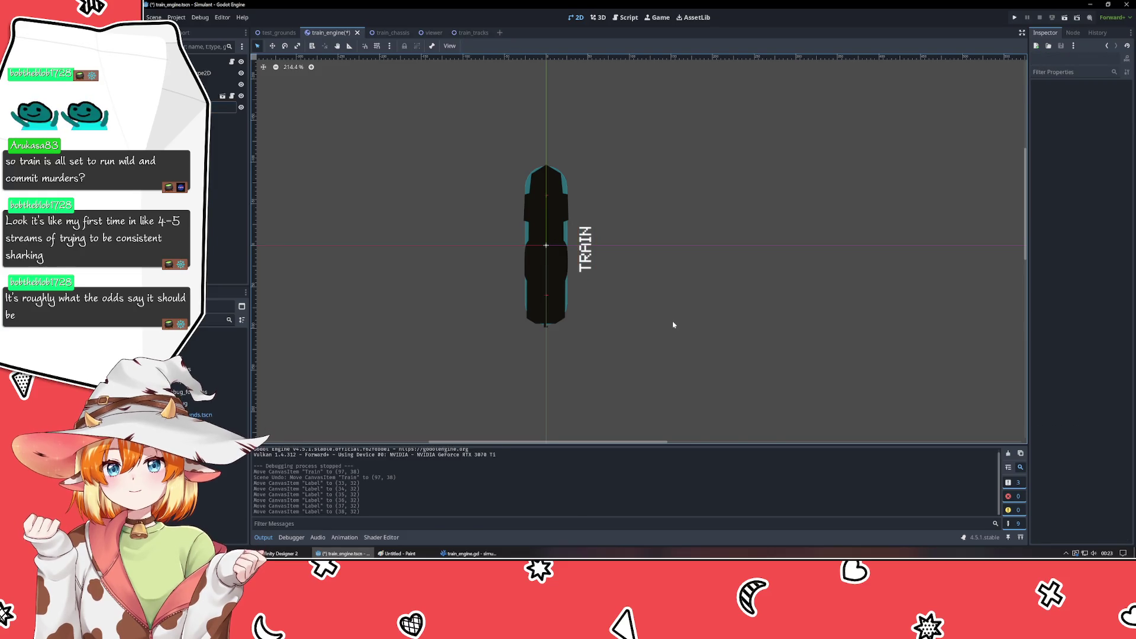
key("ctrl+s")
- Inspect the train's nodes by selecting and box-selecting parts, then open the train_chassis scene
left_click(213, 95)
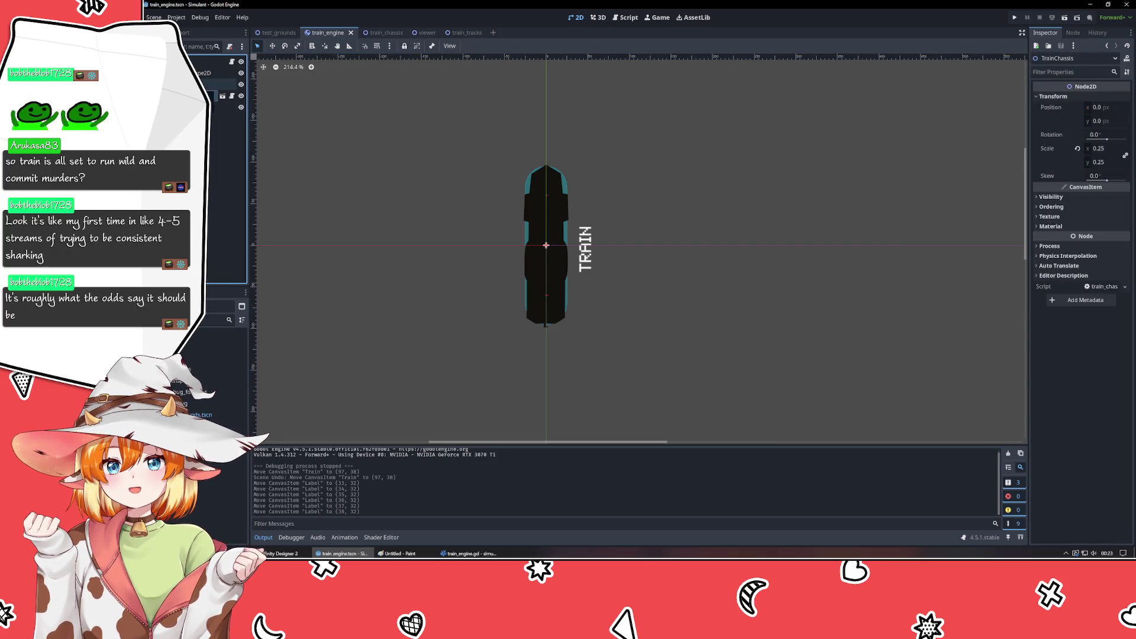
left_click(304, 221)
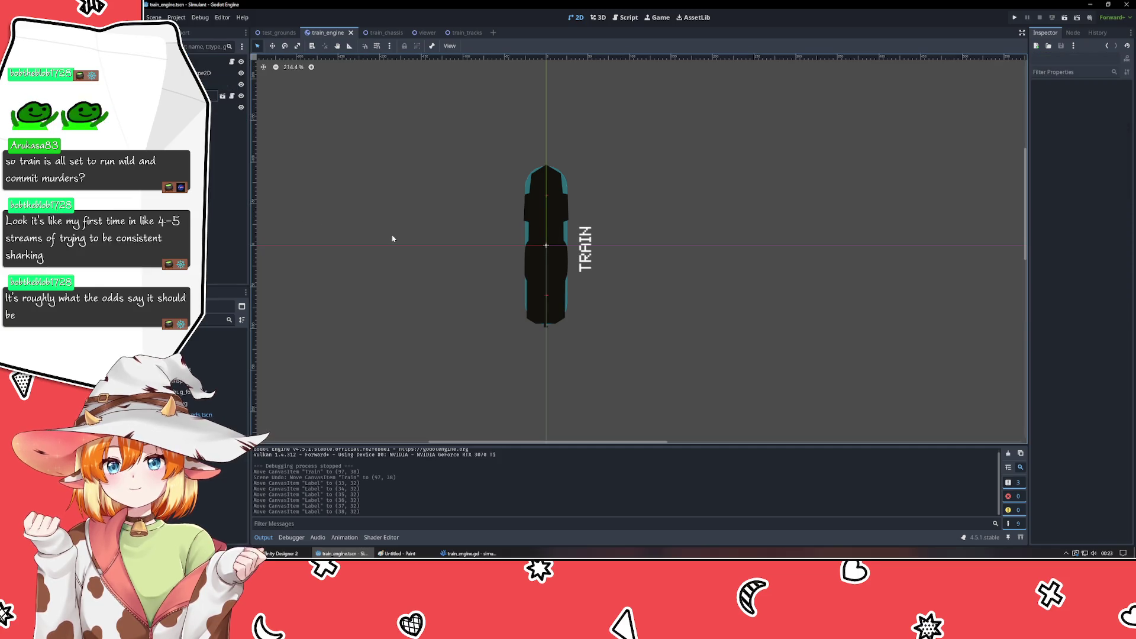
mouse_move(363, 169)
left_mouse_down()
mouse_move(551, 438)
mouse_move(692, 381)
mouse_move(690, 390)
mouse_move(506, 101)
left_mouse_up()
left_click(441, 135)
left_click_drag(426, 128, 675, 407)
left_click(419, 247)
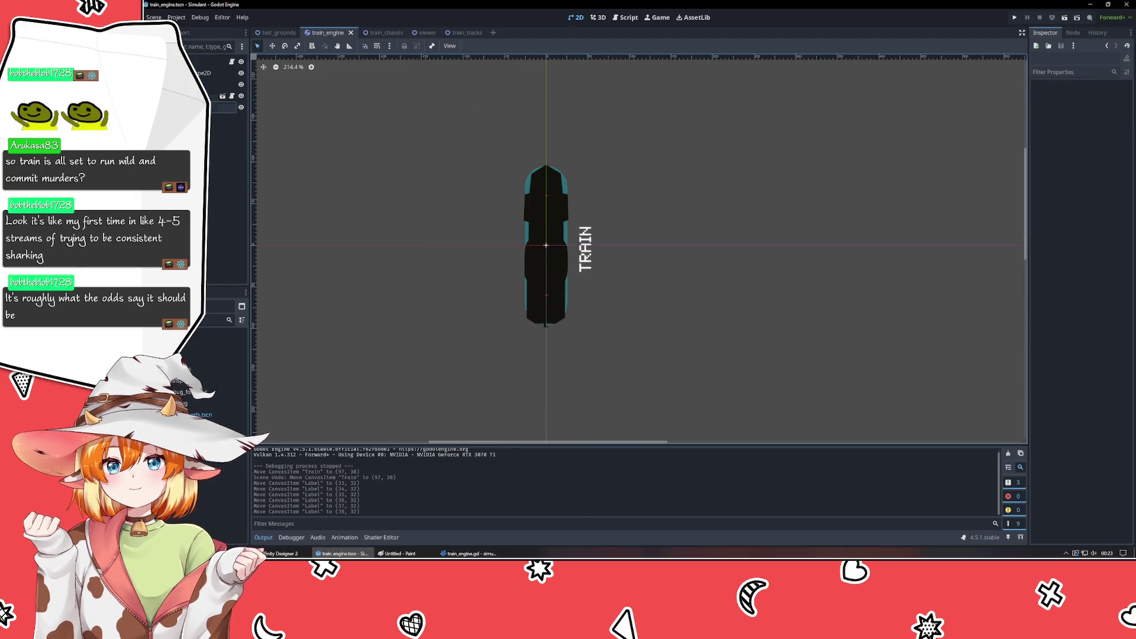
left_click(228, 84)
left_click(585, 248)
left_click(367, 200)
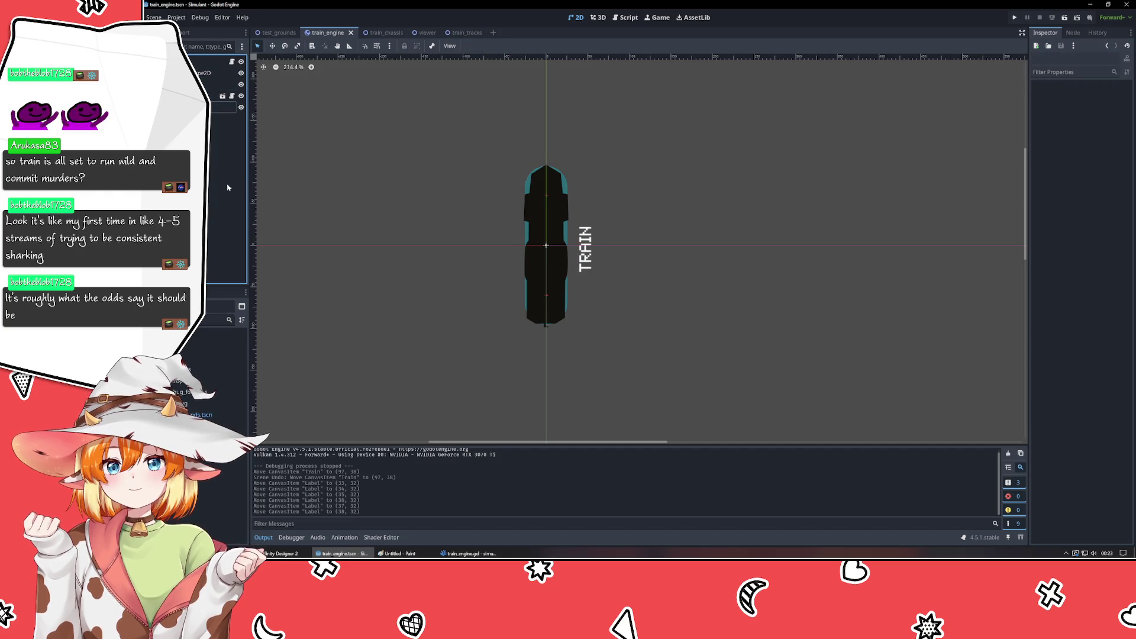
left_click(378, 34)
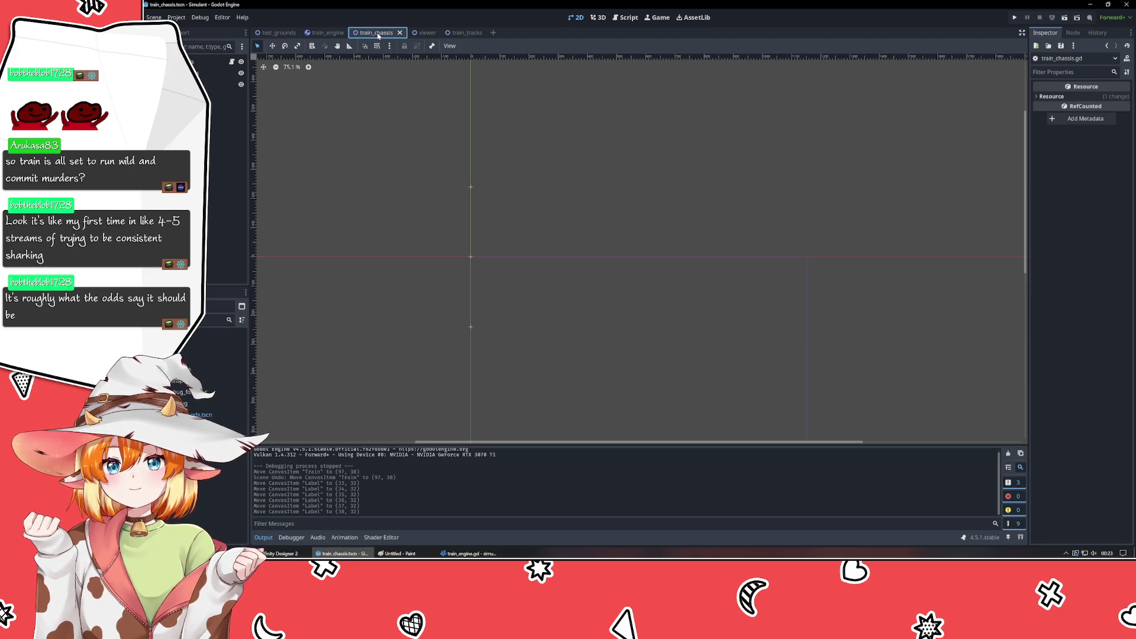
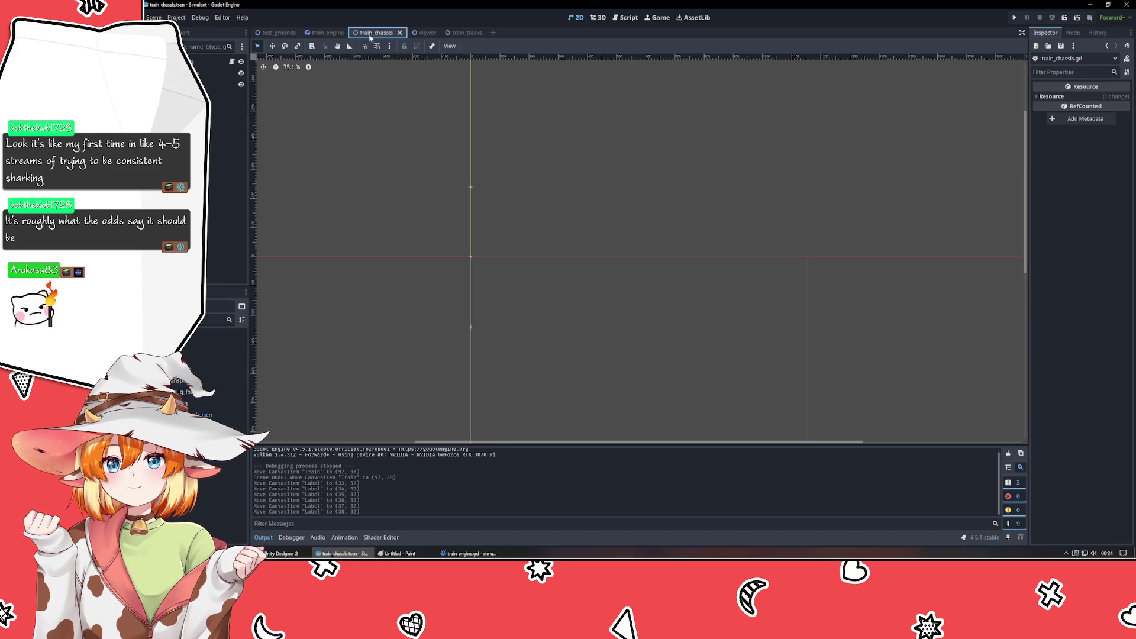
- Select the BackWheels marker, then move through the test_grounds and viewer scenes to train_tracks
left_click(219, 72)
left_click(219, 84)
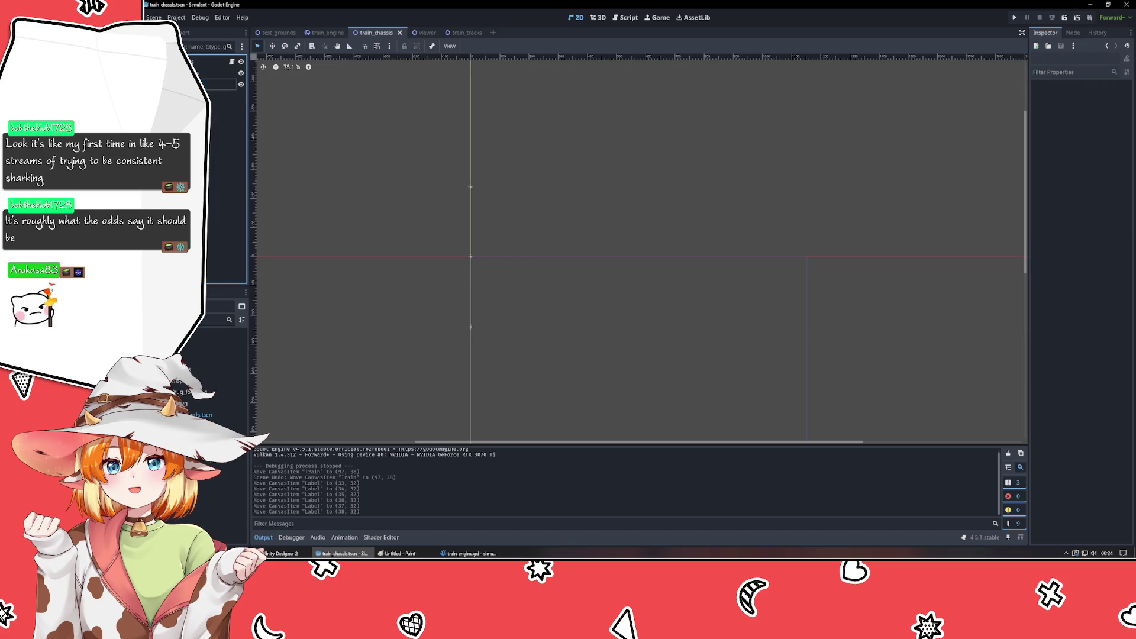
left_click(273, 33)
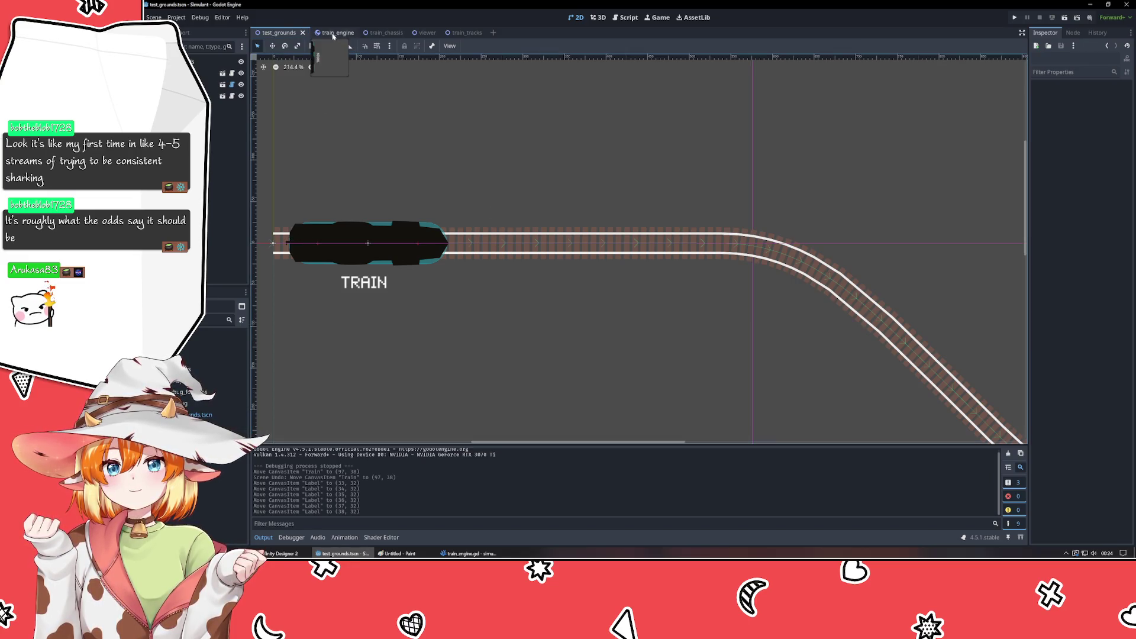
left_click(414, 33)
left_click(460, 34)
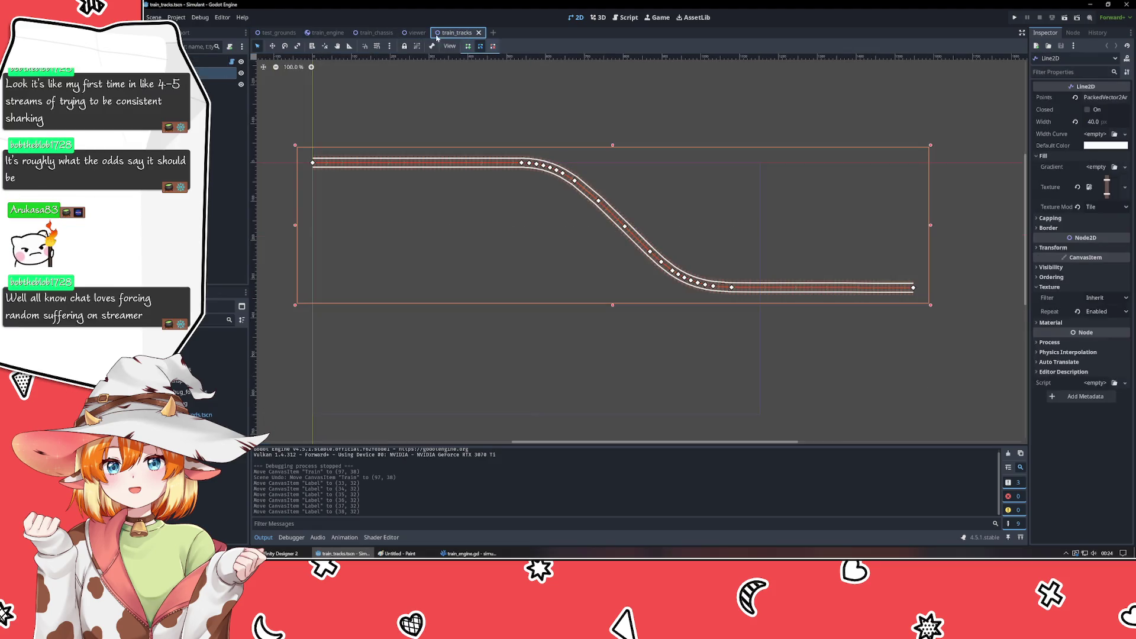
- Select the Path2D, review its Curve2D, Transform and signals, then deselect it
left_click(219, 84)
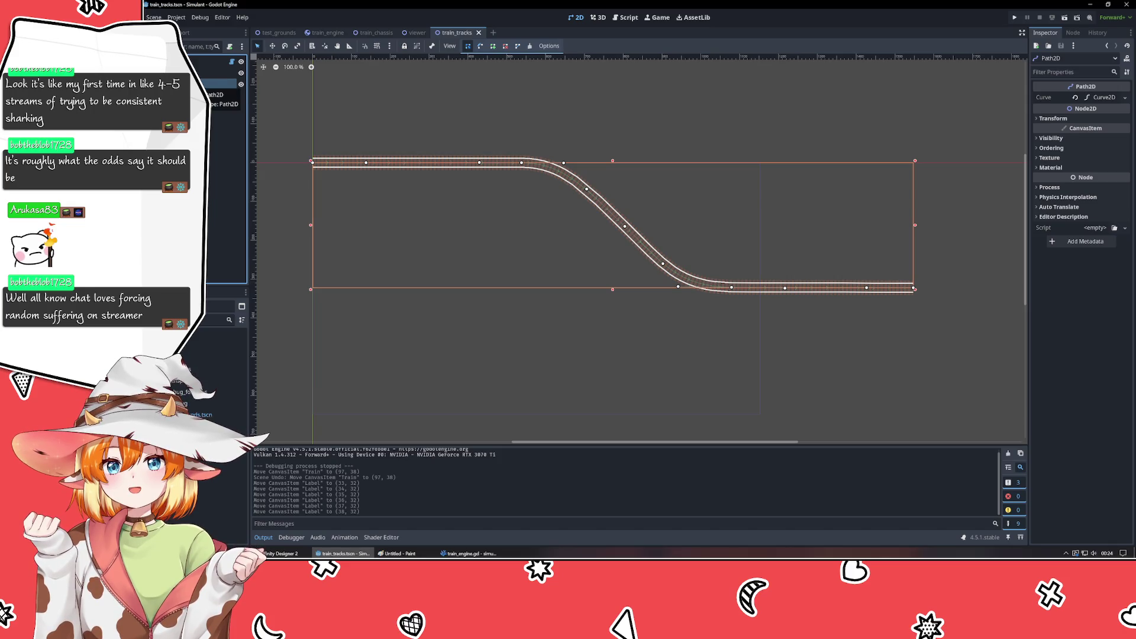
left_click(219, 73)
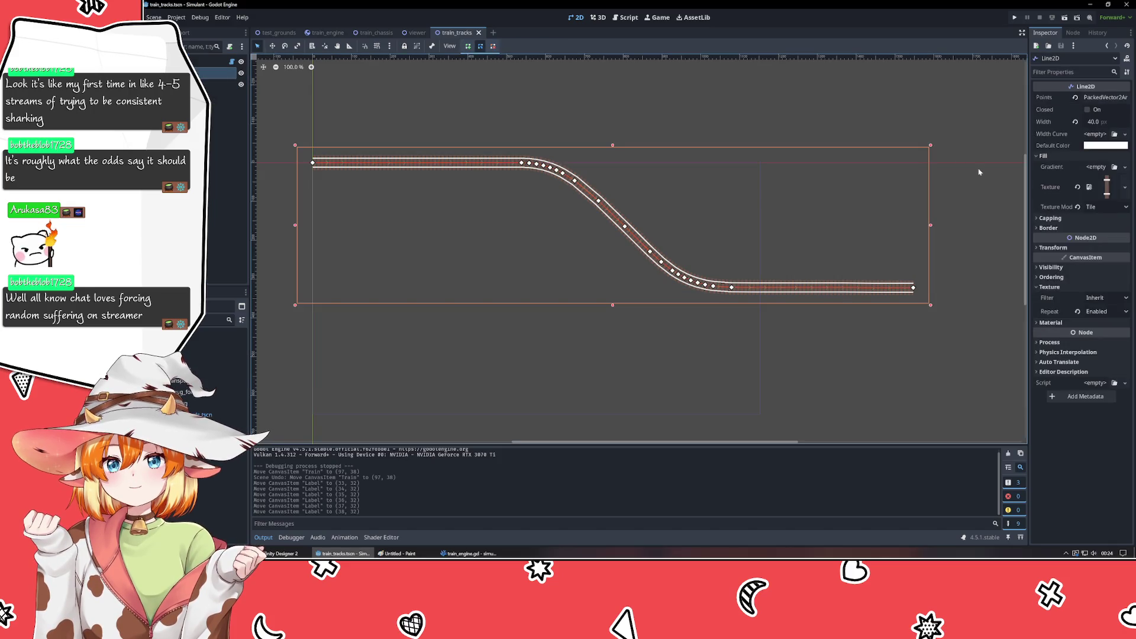
key("Down")
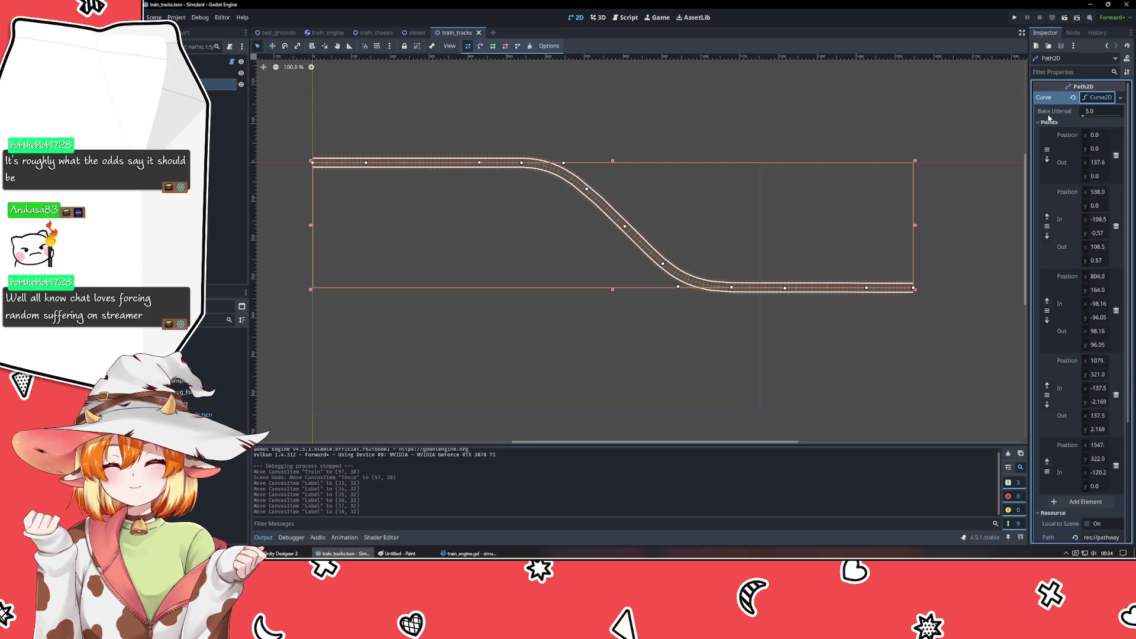
left_click(1099, 98)
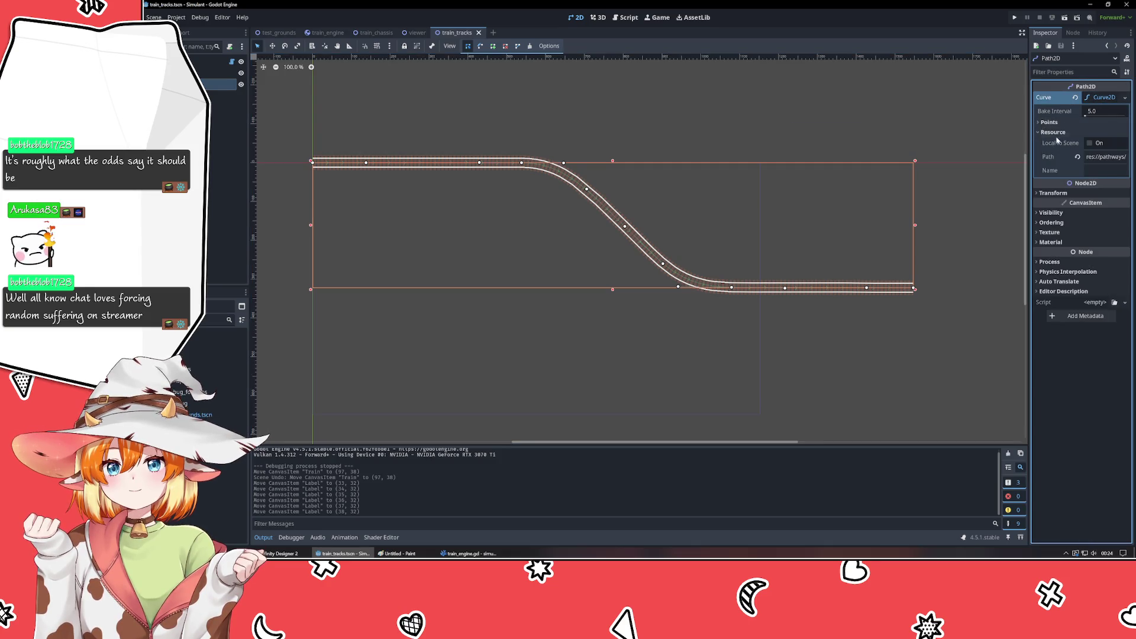
left_click(1056, 134)
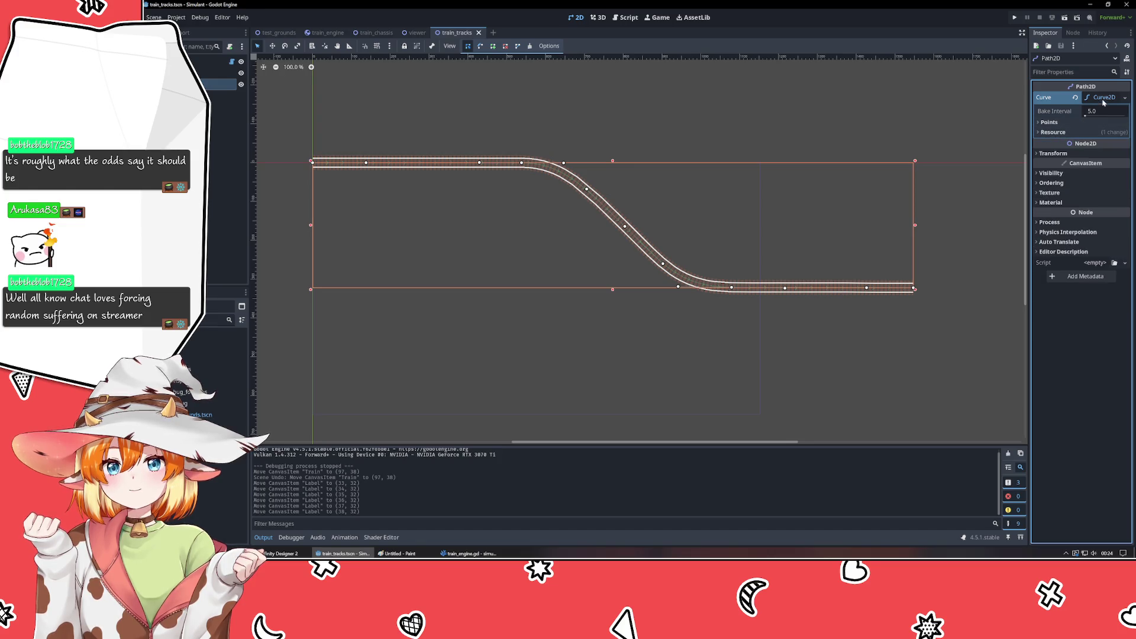
left_click(1104, 98)
left_click(1053, 119)
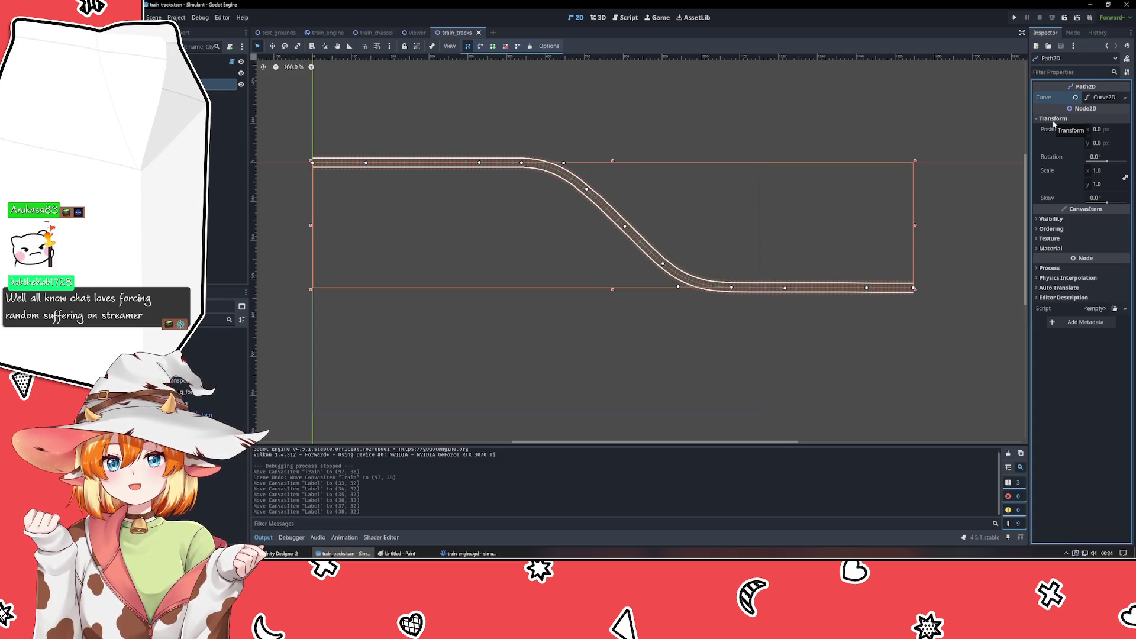
left_click(1054, 120)
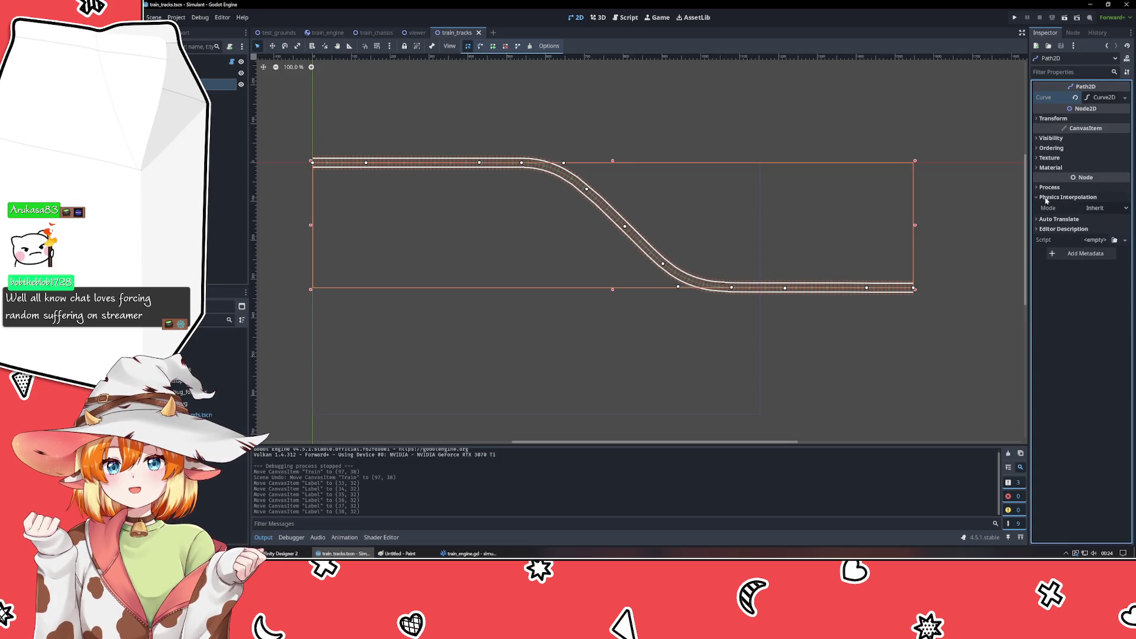
left_click(1073, 32)
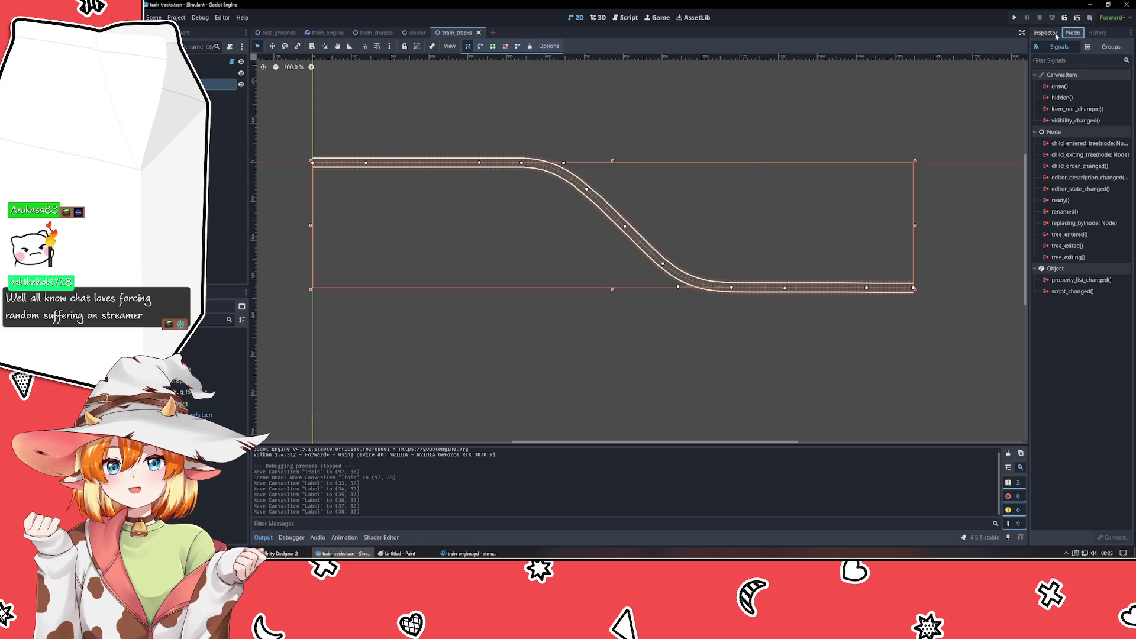
left_click(1043, 33)
left_click(476, 327)
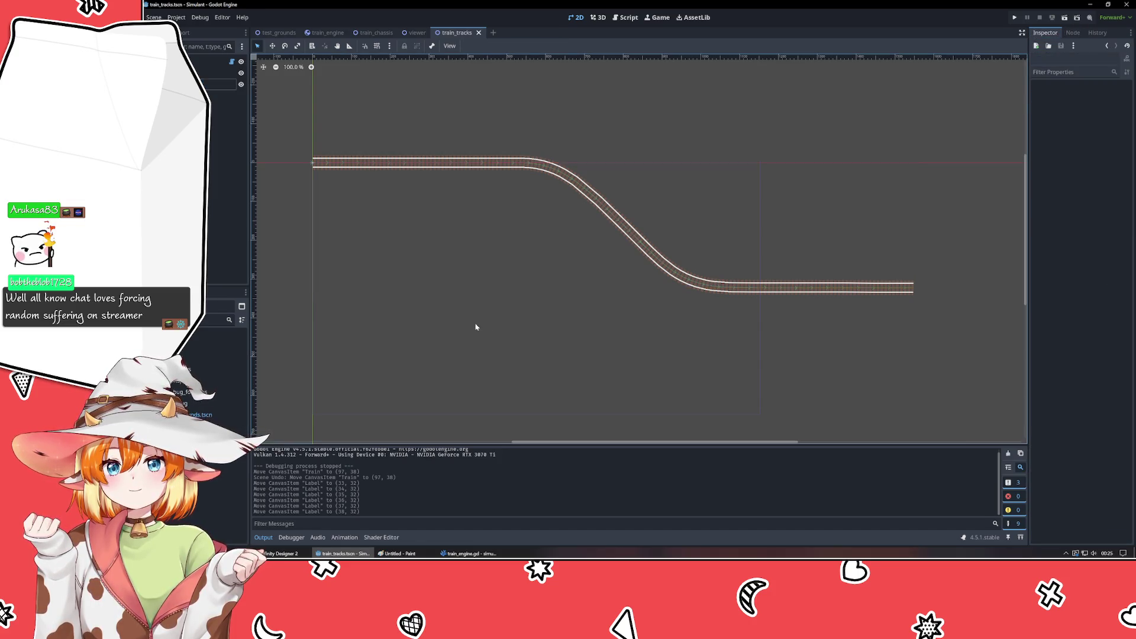
- Start adding a child node and pick PathFollow2D from the Node2D types
right_click(178, 141)
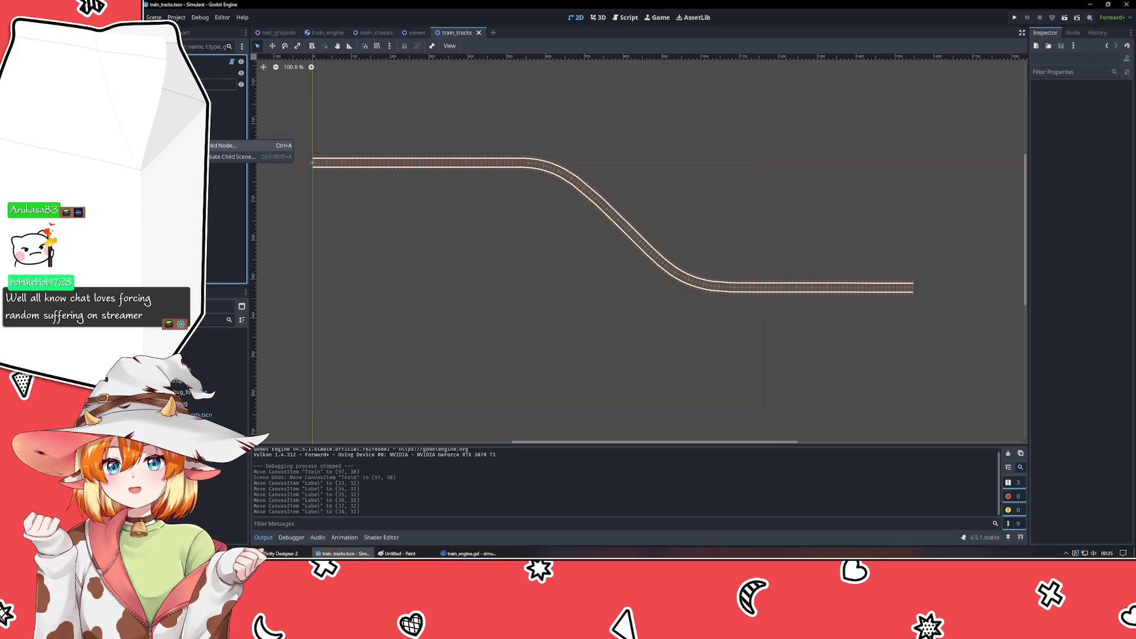
left_click(201, 145)
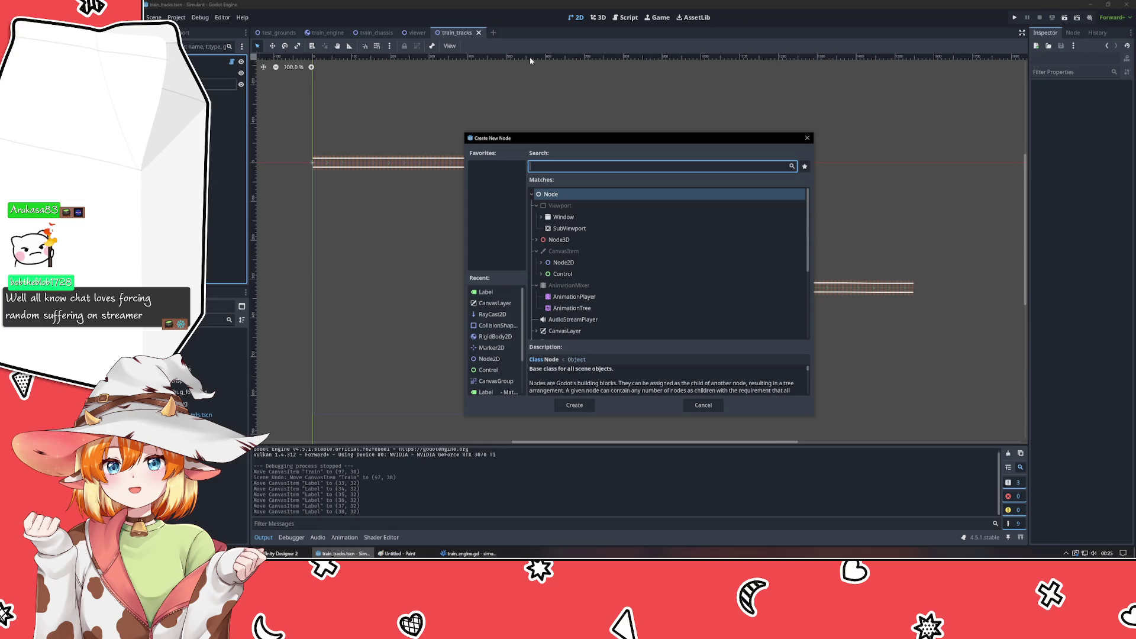
left_click(580, 194)
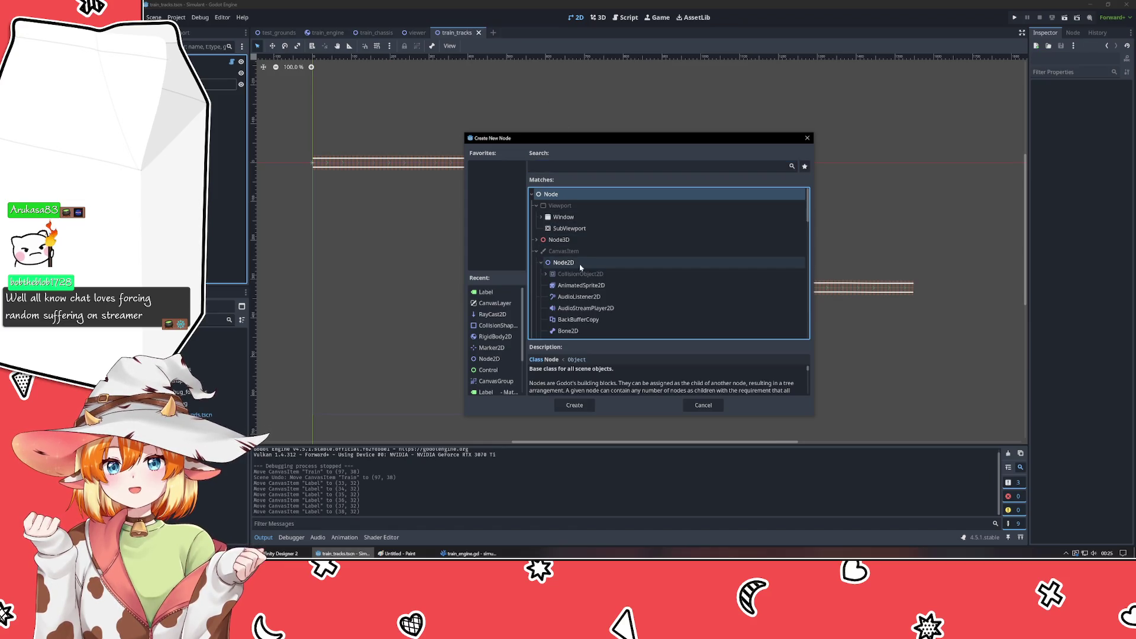
scroll(598, 254, "down", 5)
scroll(609, 276, "down", 2)
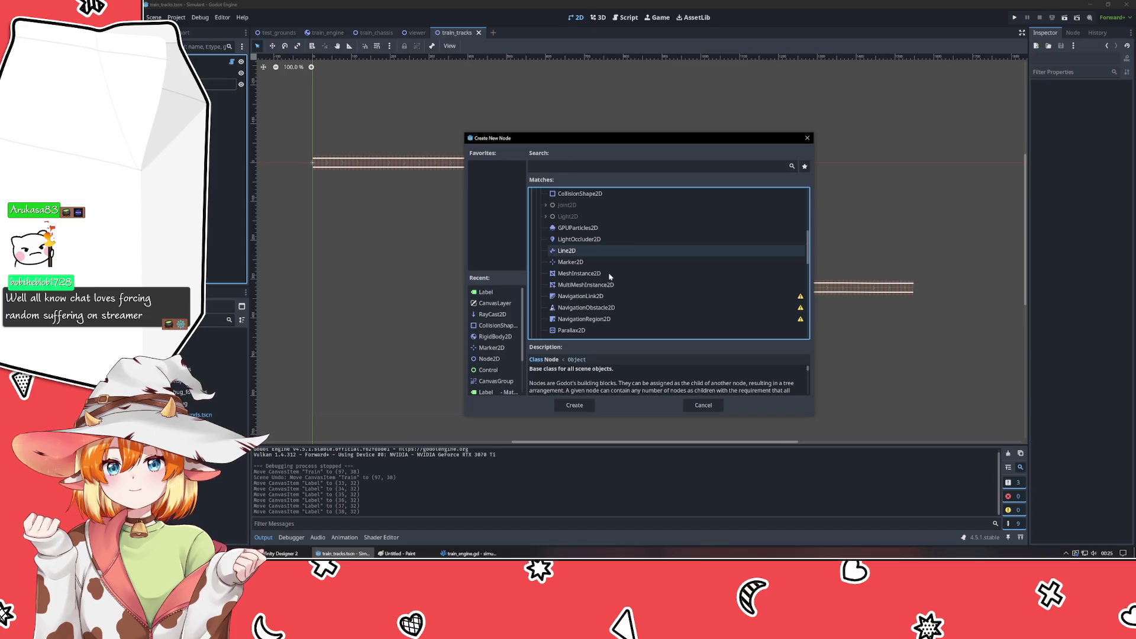
scroll(610, 276, "down", 3)
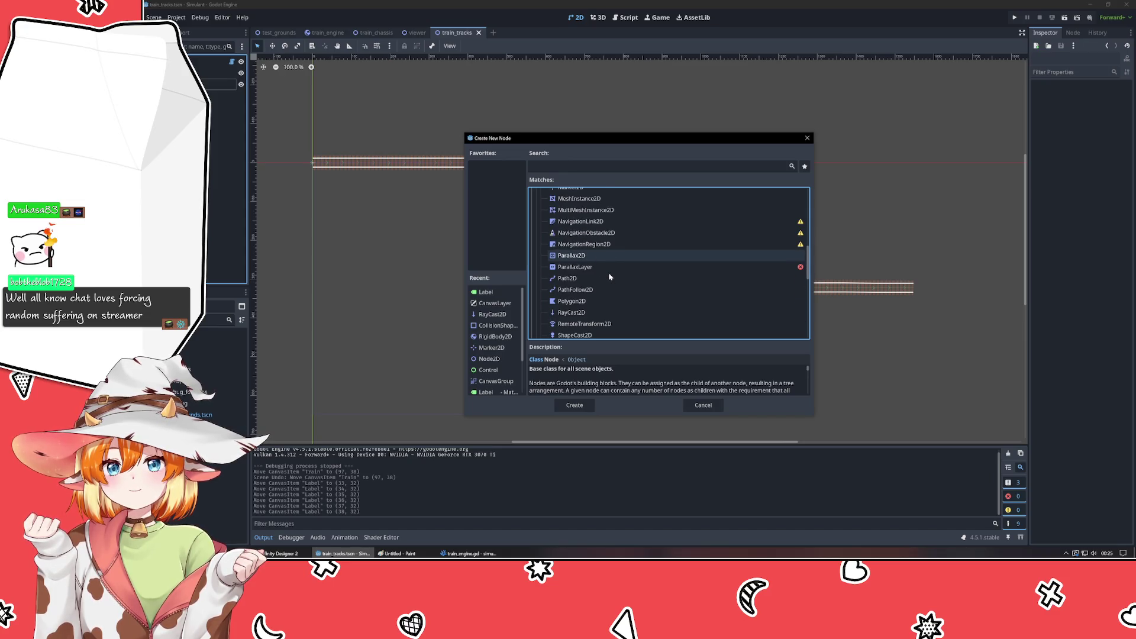
left_click(591, 291)
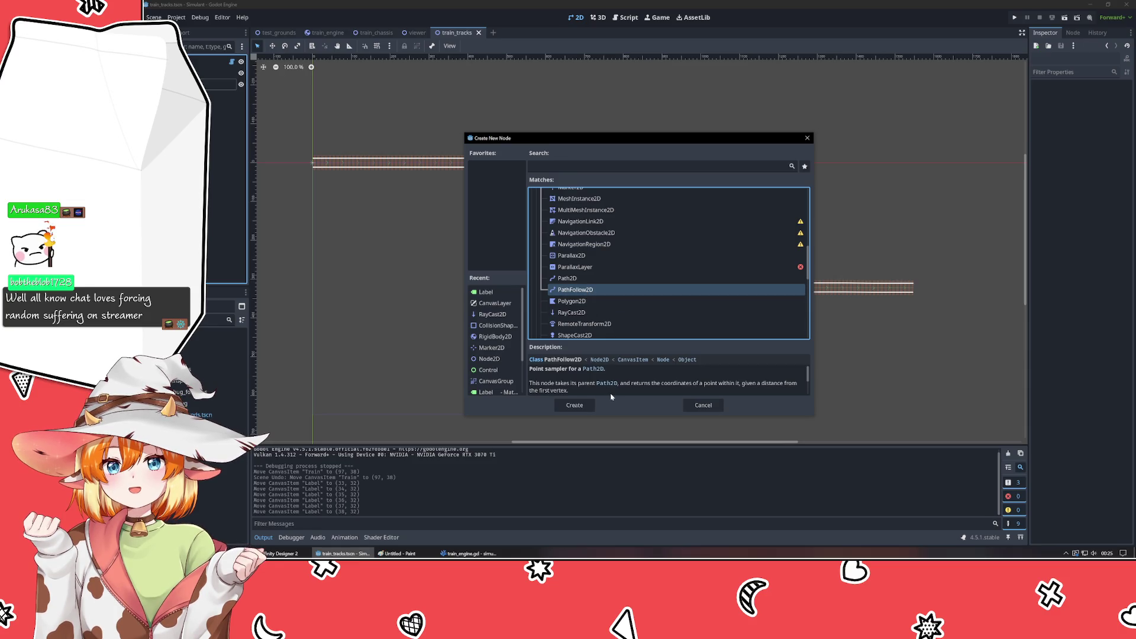
- Create the PathFollow2D node and nest it under the Path2D, then switch to Firefox
scroll(611, 397, "down", 2)
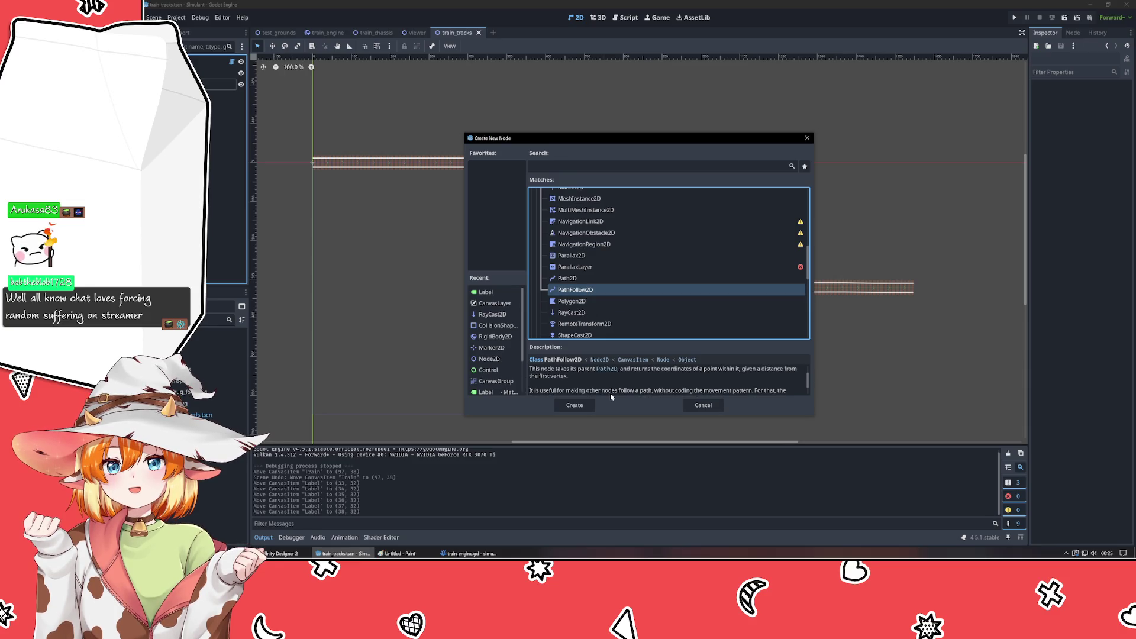
scroll(612, 397, "down", 2)
scroll(612, 396, "up", 2)
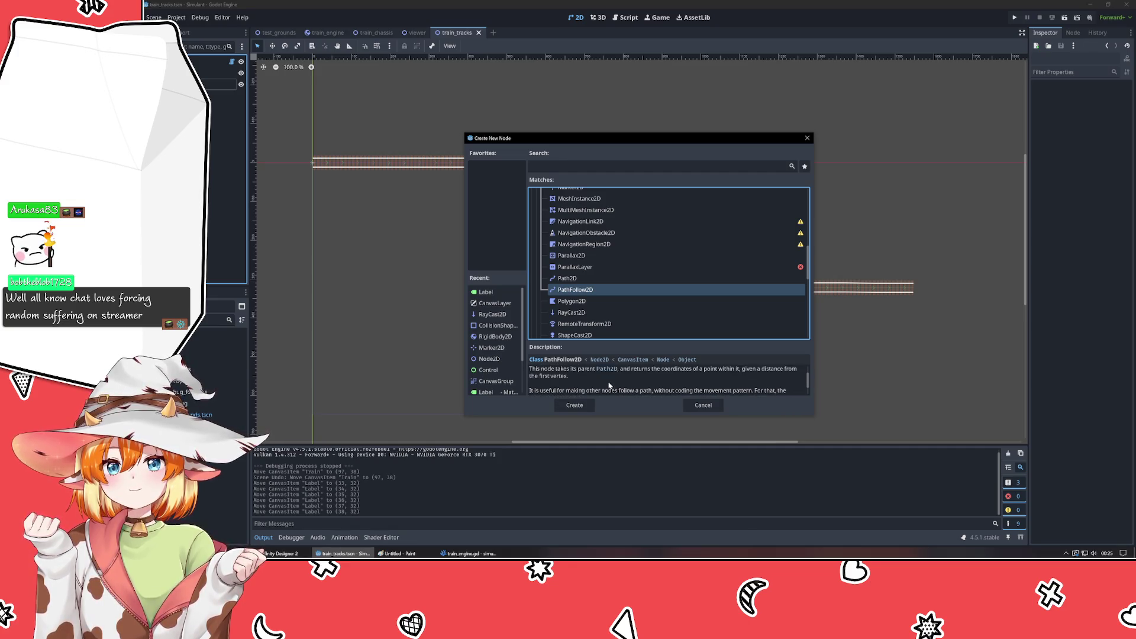
scroll(609, 385, "down", 3)
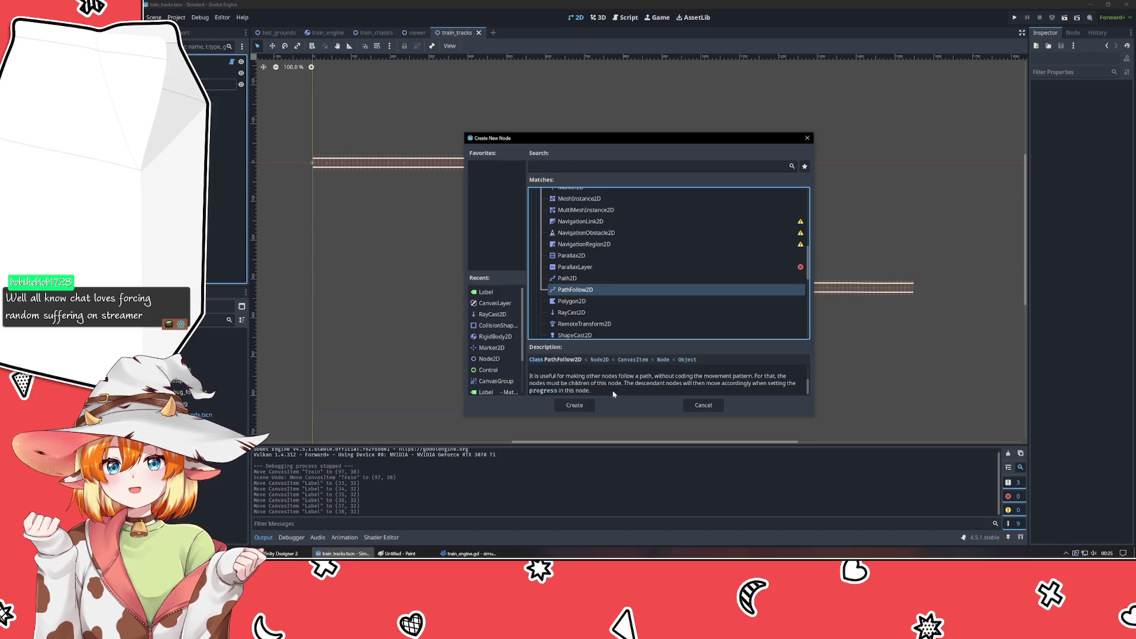
left_click(580, 411)
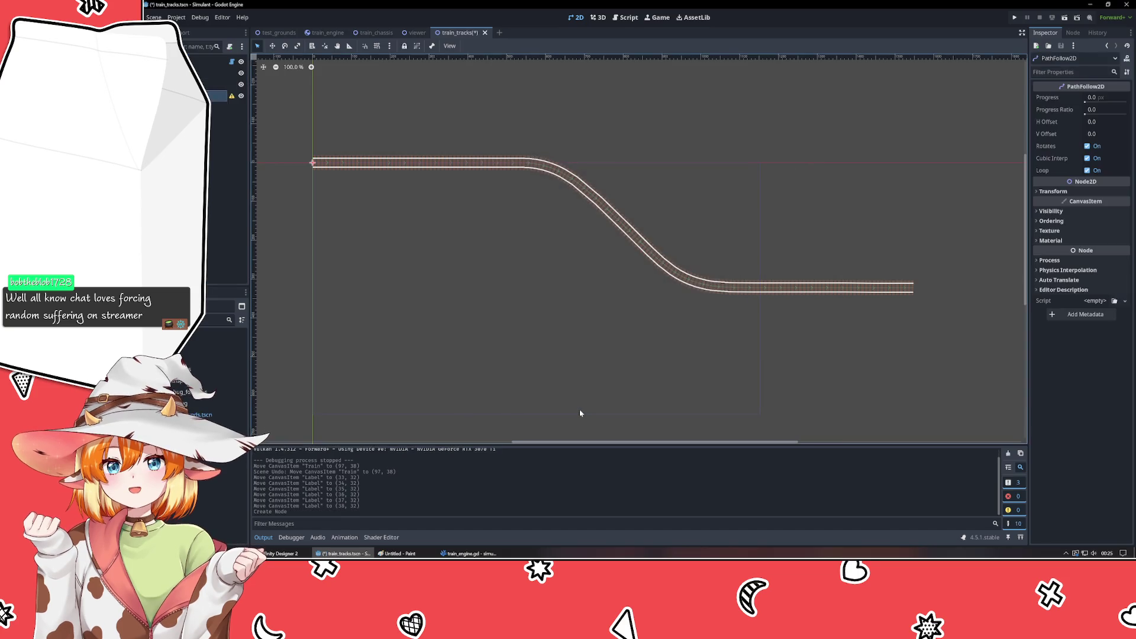
left_click_drag(219, 95, 219, 84)
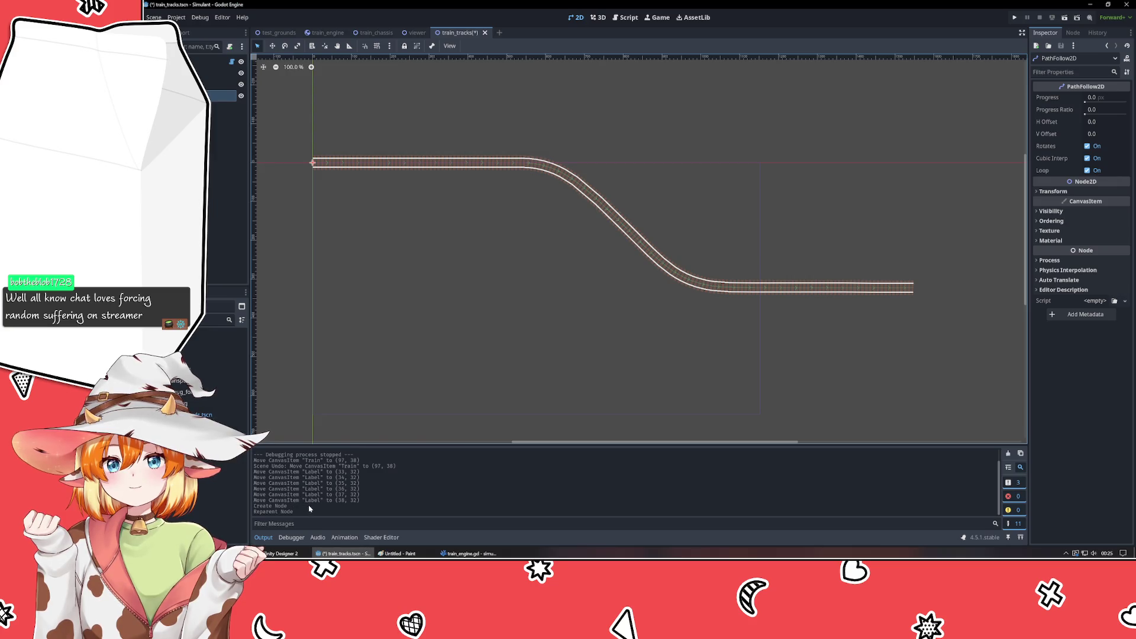
key("alt+Tab")
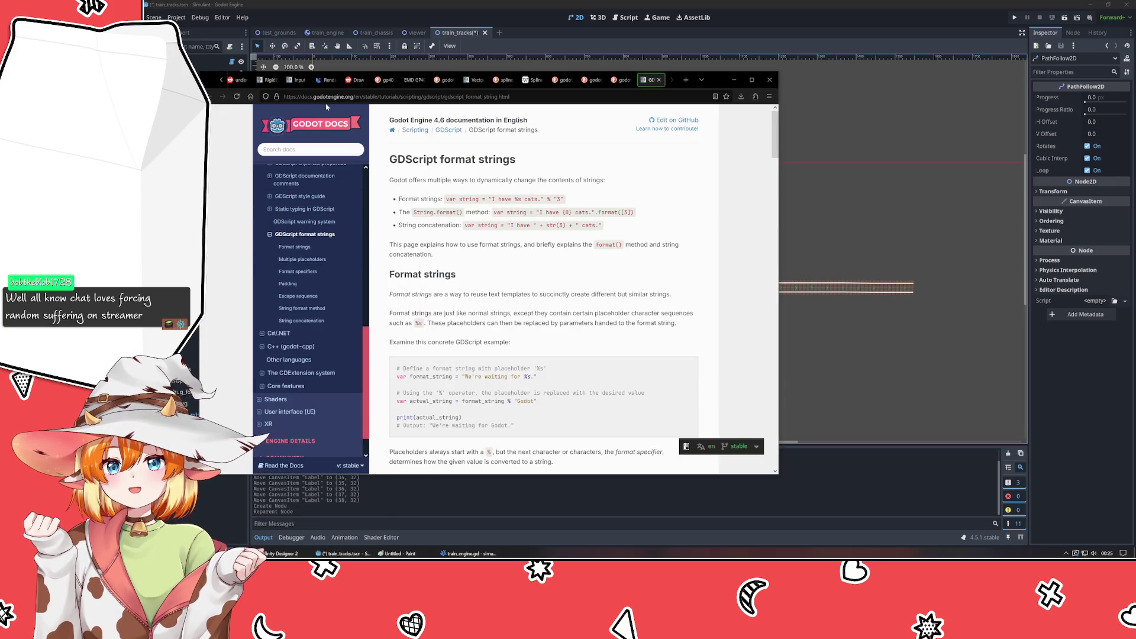
- Close the leftover spline, locomotive, Path2D, Input and RigidBody2D reference tabs
middle_click(570, 81)
middle_click(570, 81)
middle_click(570, 81)
middle_click(570, 81)
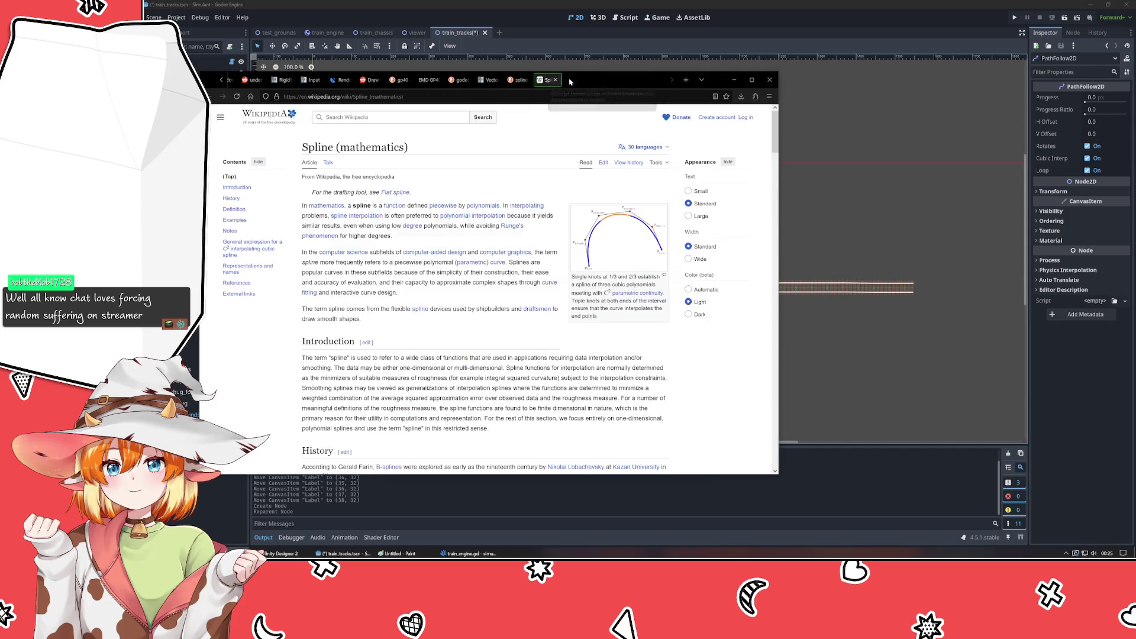
middle_click(570, 81)
middle_click(570, 81)
middle_click(514, 81)
middle_click(514, 81)
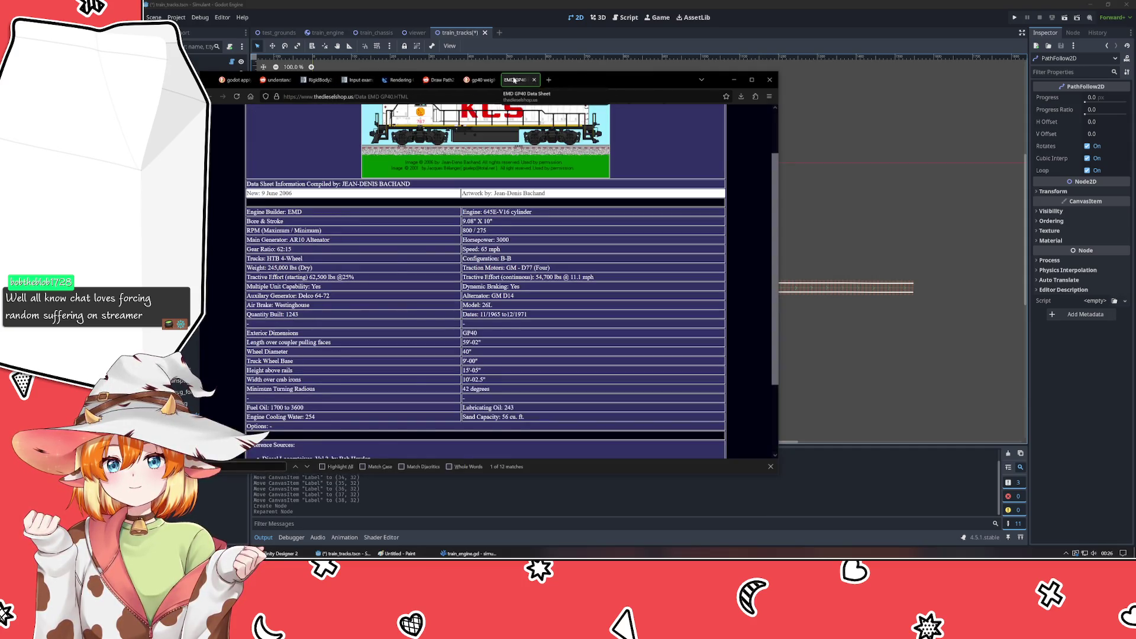
middle_click(515, 80)
middle_click(514, 80)
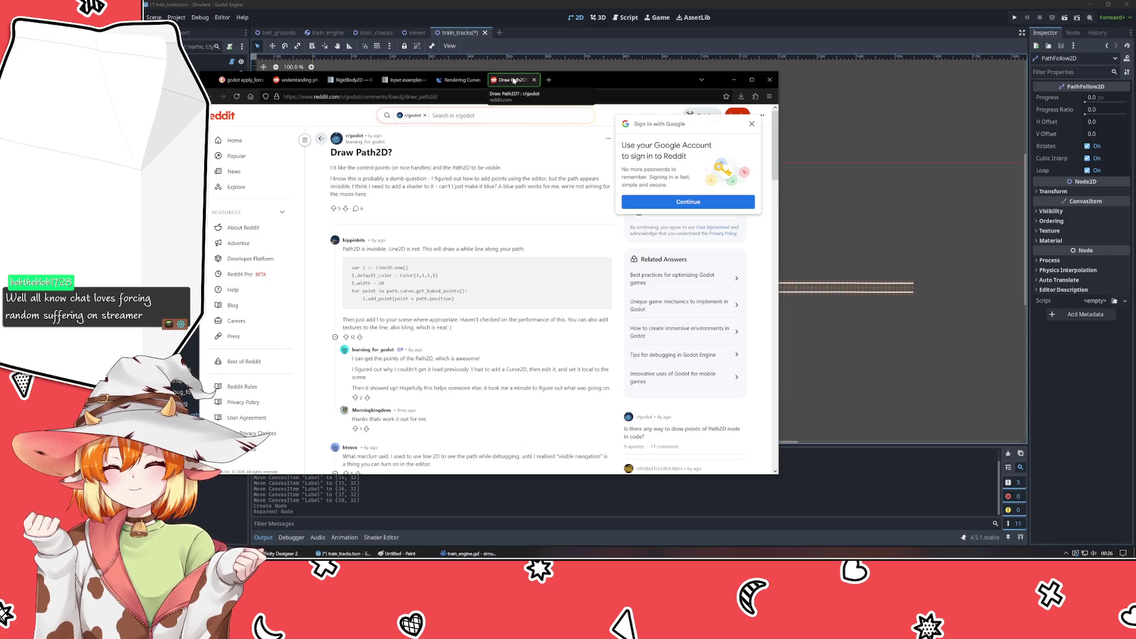
middle_click(514, 80)
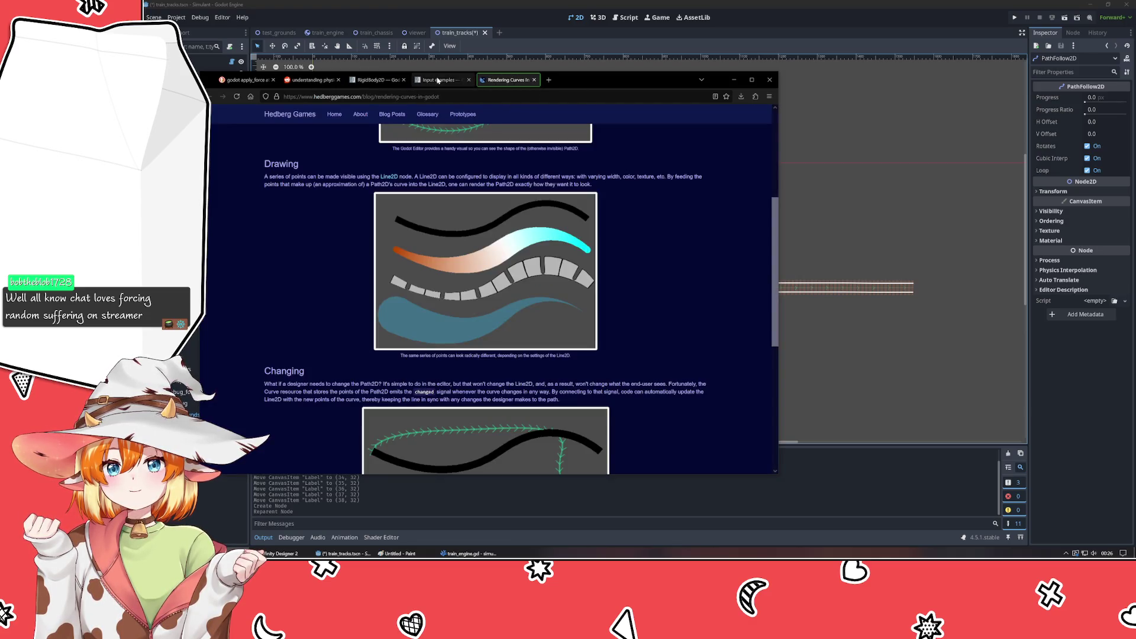
middle_click(461, 80)
middle_click(438, 80)
middle_click(438, 80)
- Search the web for 'godot pathfollow2d' in a new tab
middle_click(438, 80)
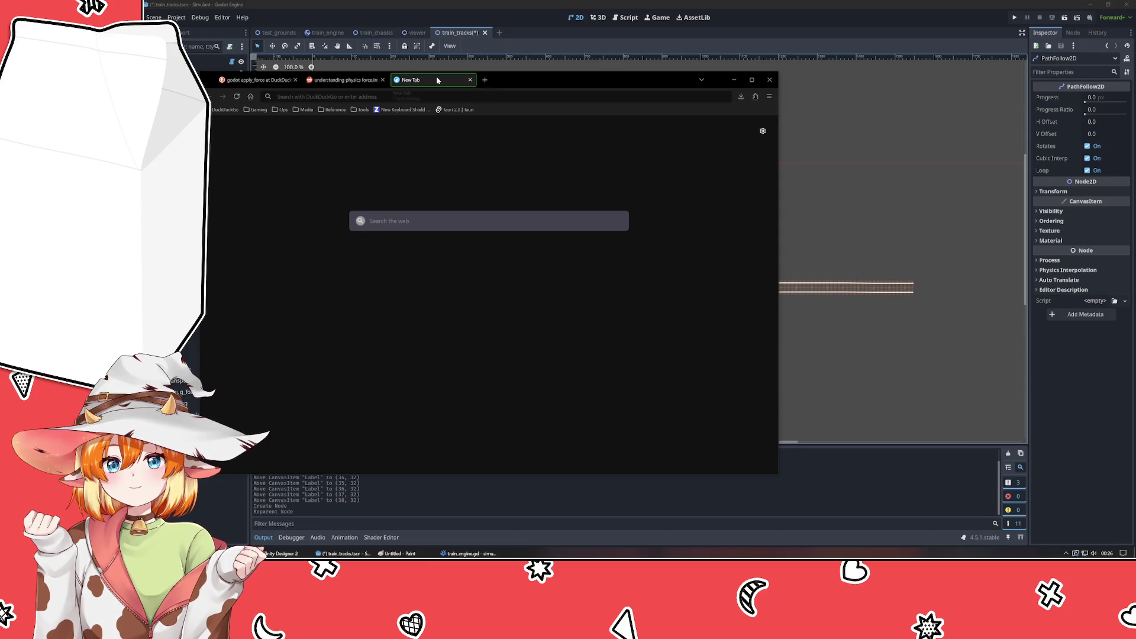
type("godo")
key("BackSpace")
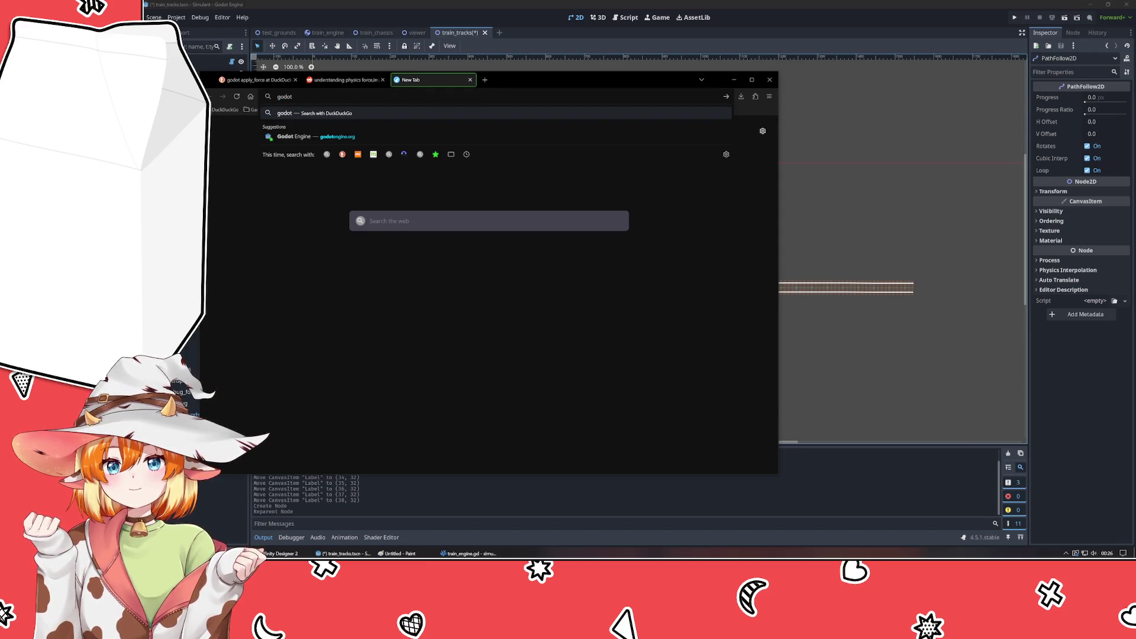
type("ath")
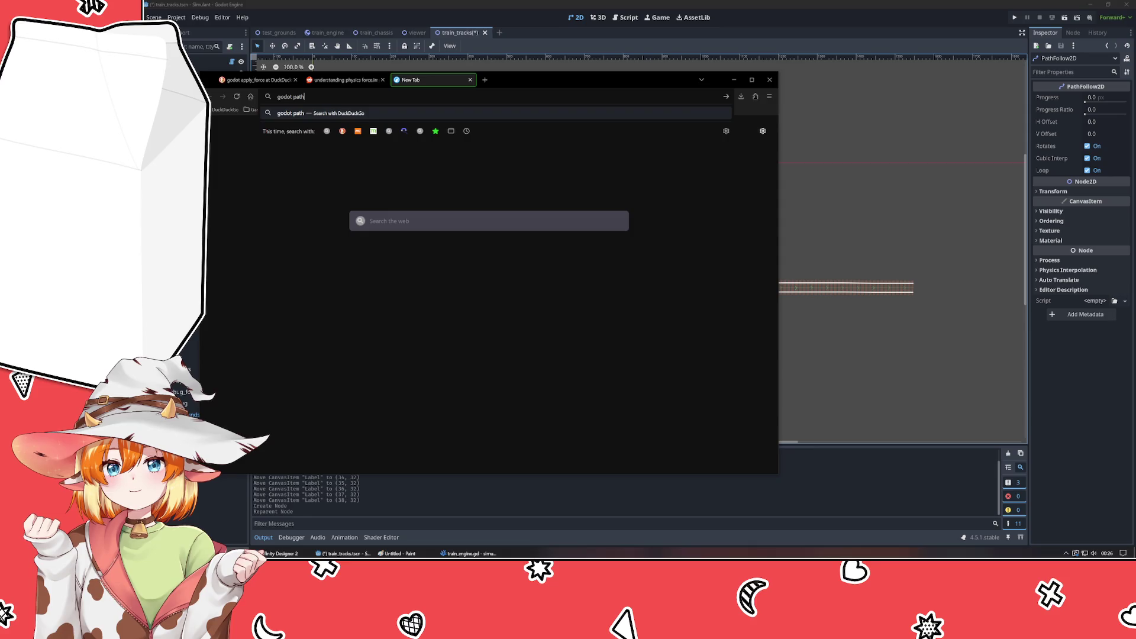
type("follow2d")
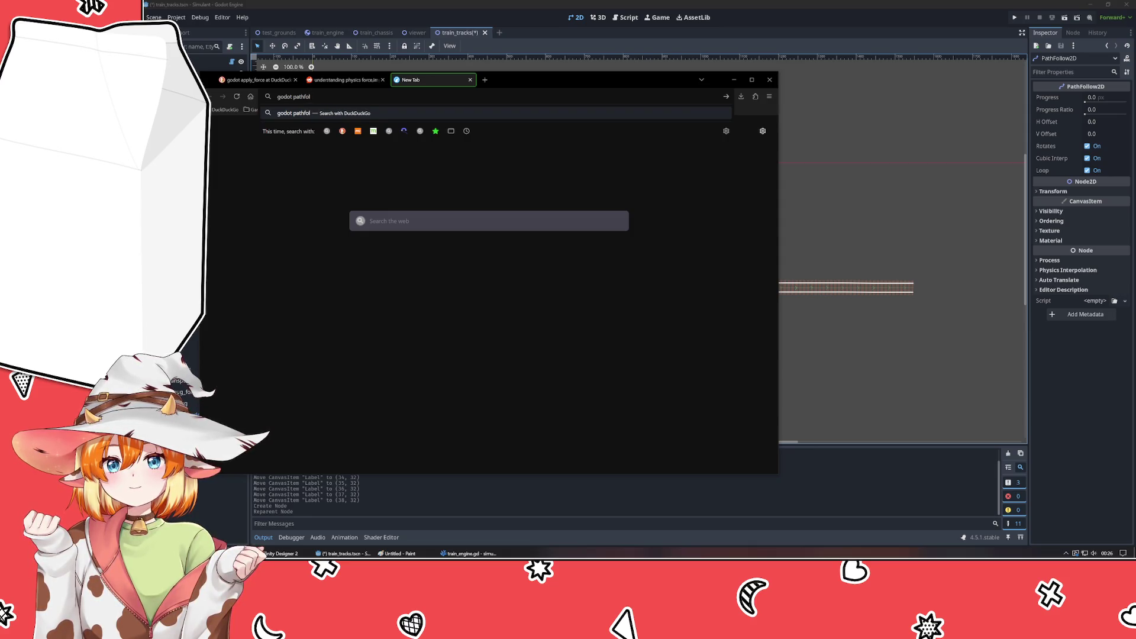
key("Return")
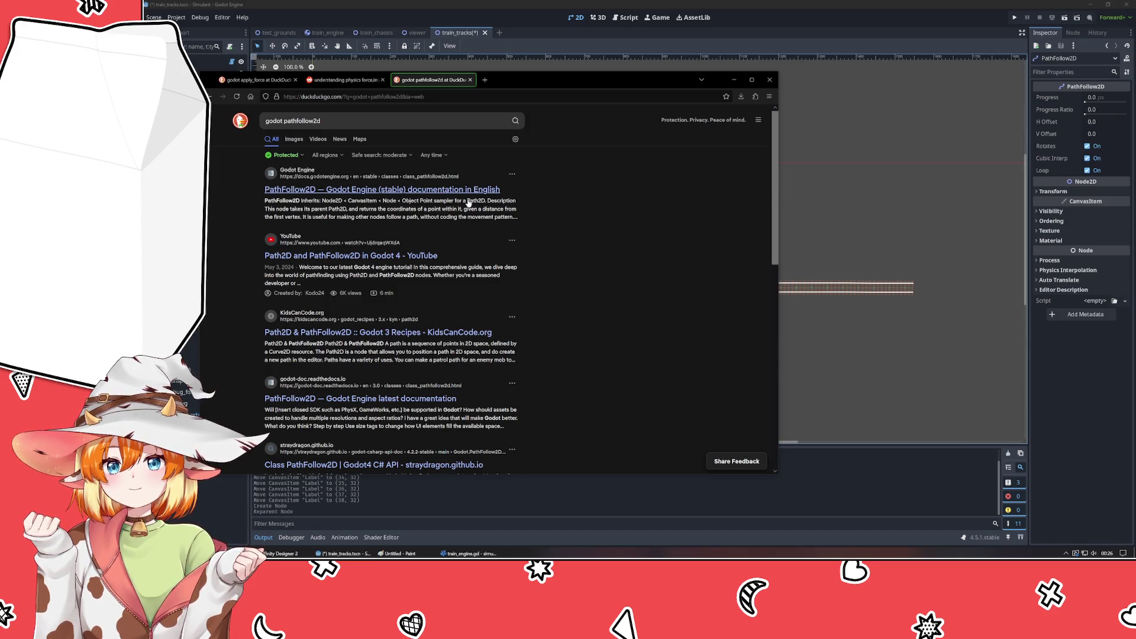
- Read the official PathFollow2D class reference properties, then return to the search results
left_click(468, 202)
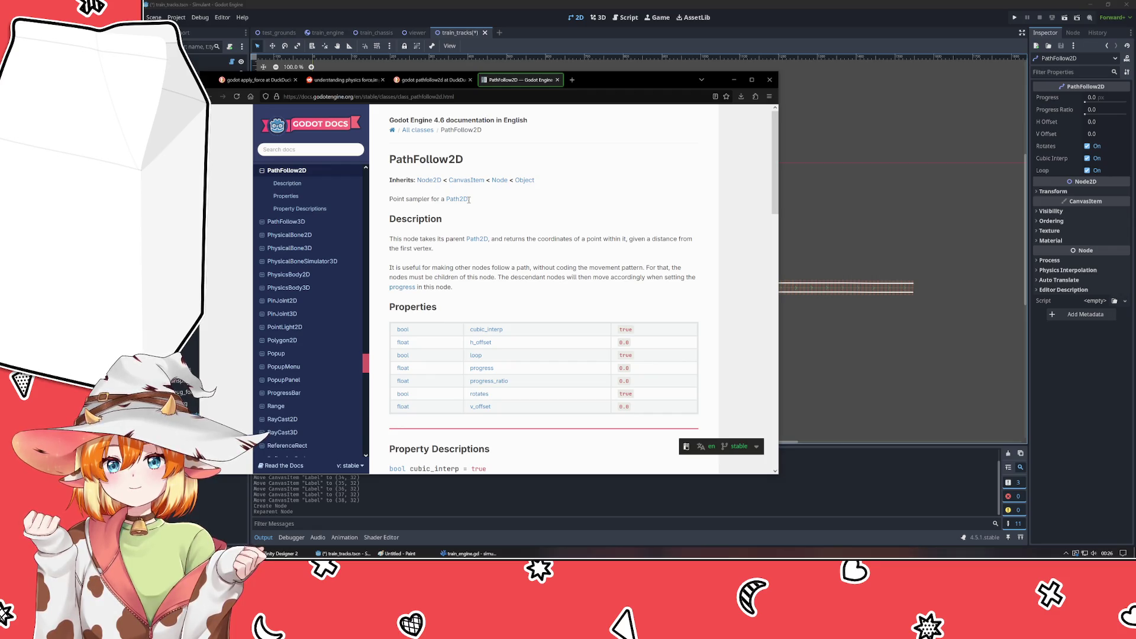
scroll(520, 263, "down", 3)
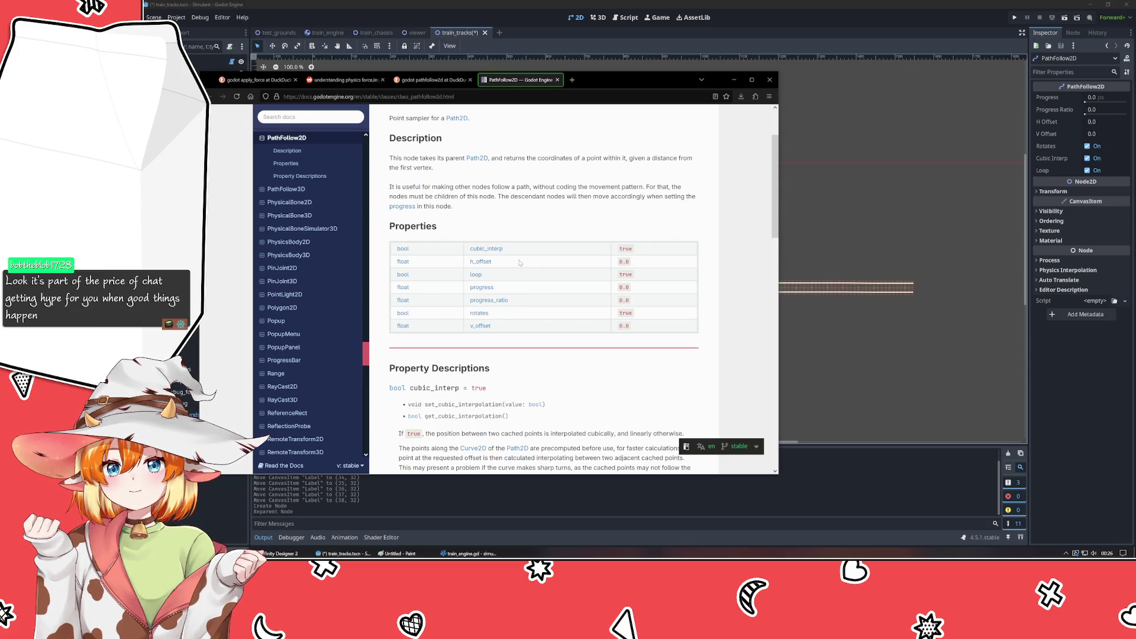
scroll(520, 262, "down", 4)
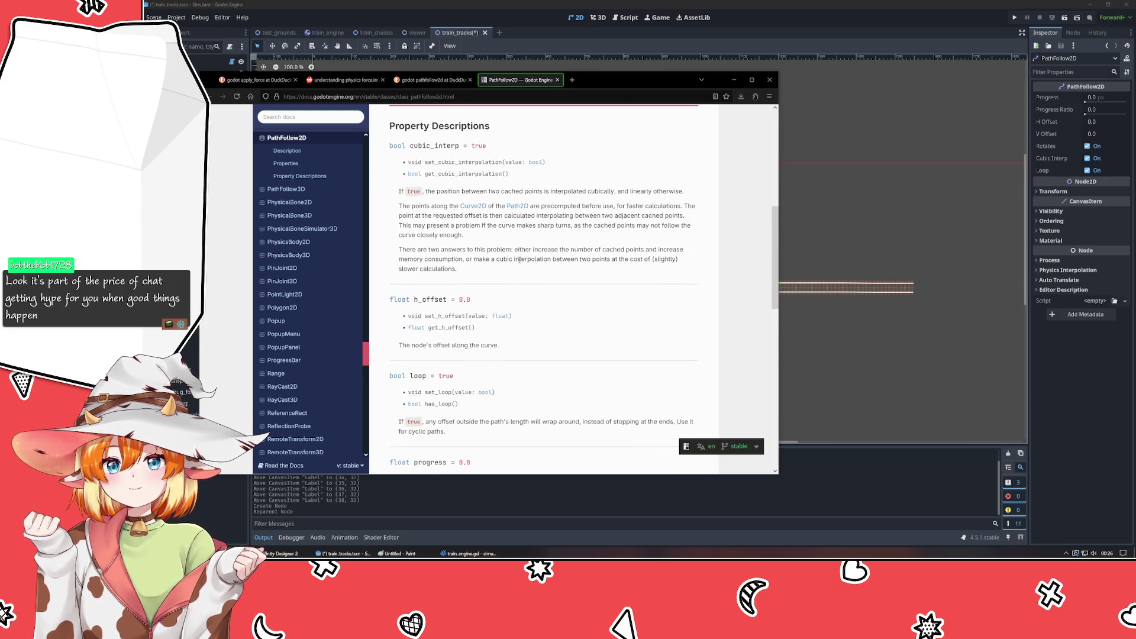
scroll(519, 261, "down", 8)
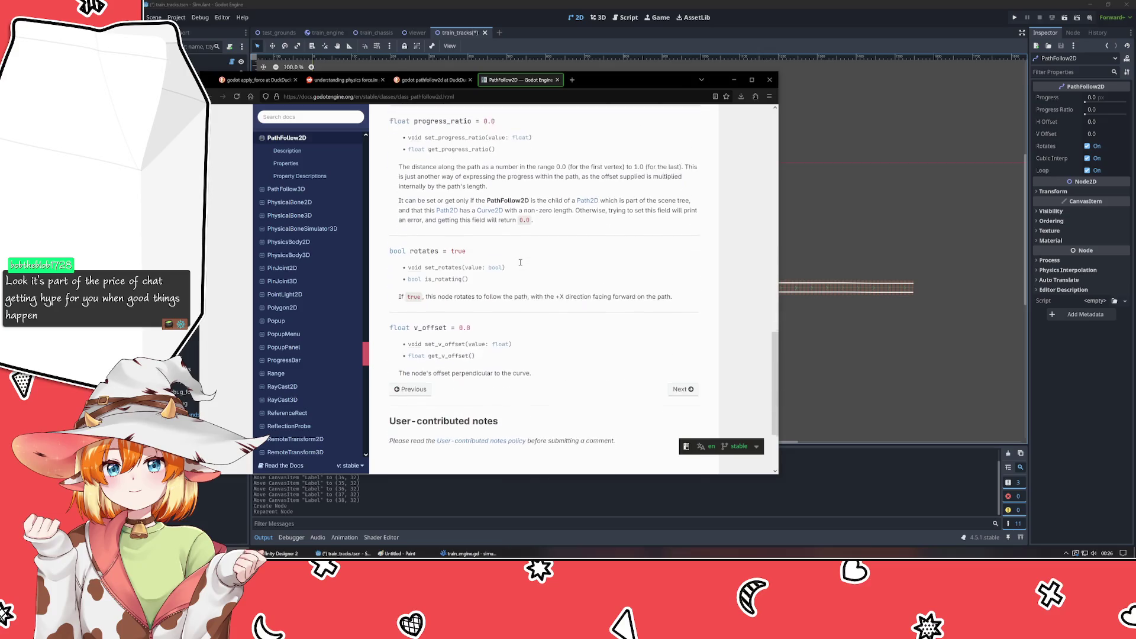
scroll(521, 265, "up", 3)
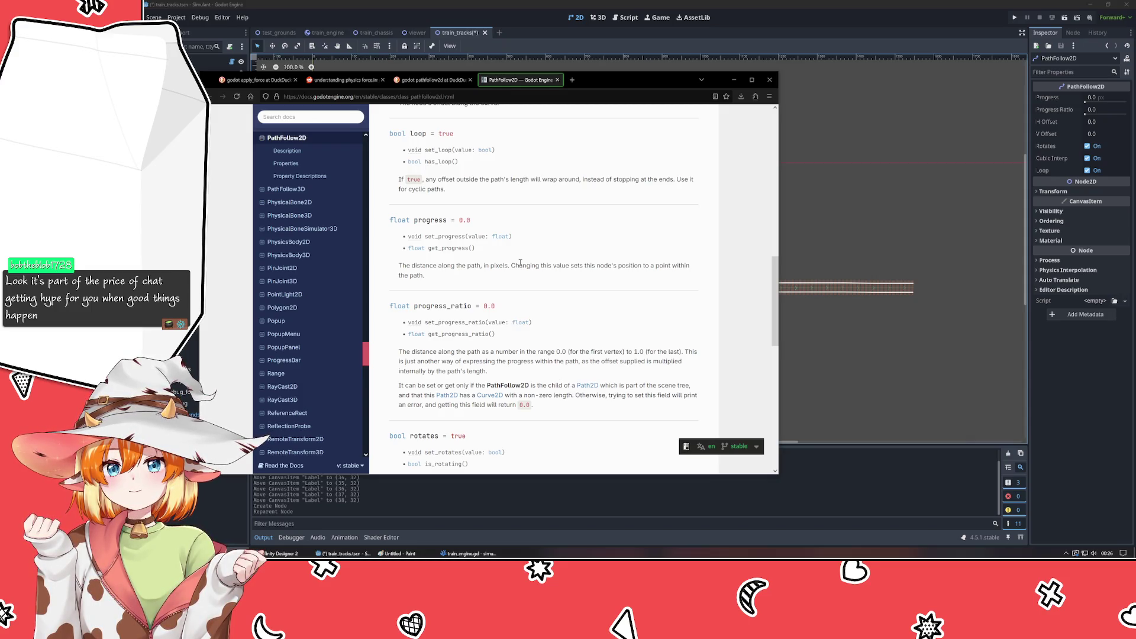
left_click(432, 80)
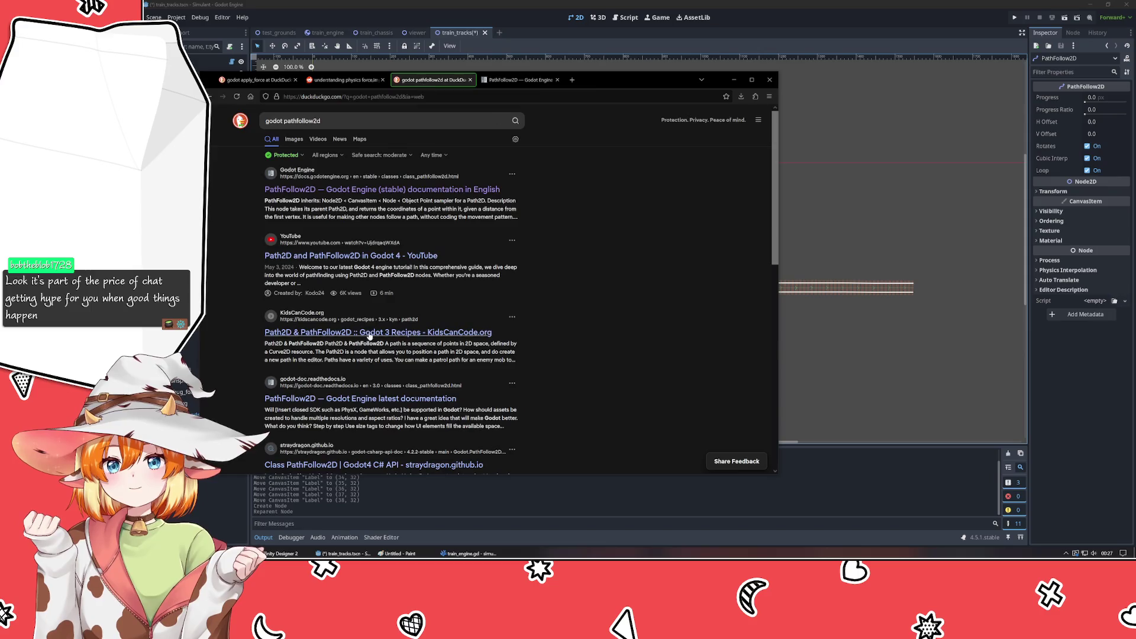
- Open the KidsCanCode 'Path2D & PathFollow2D' Godot 3 recipe and read its opening sections
left_click(328, 344)
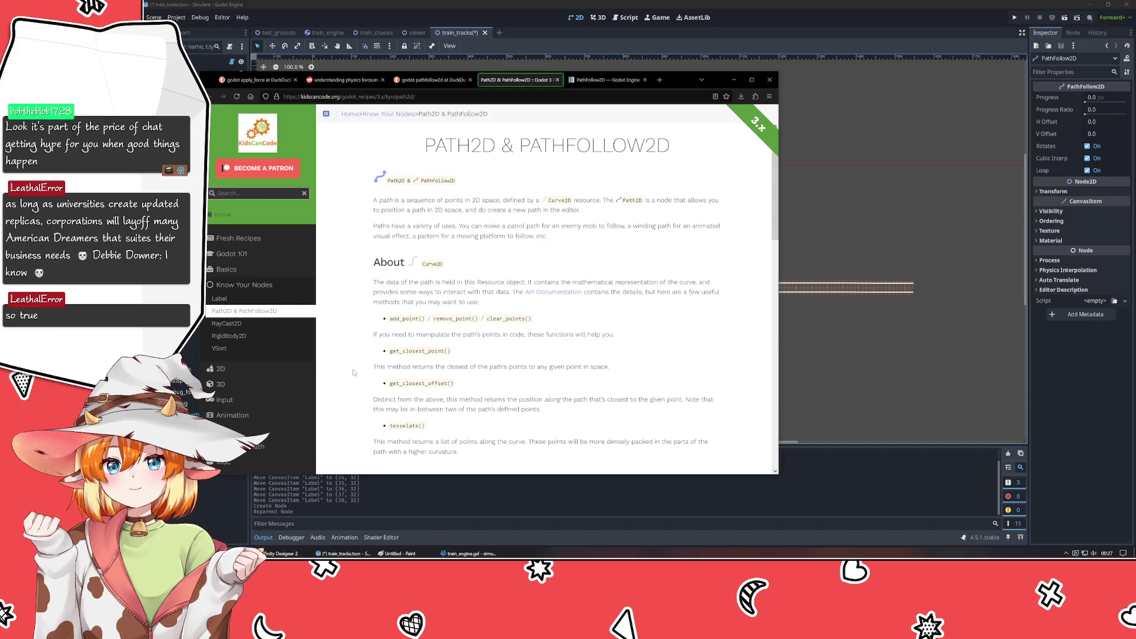
scroll(358, 338, "down", 2)
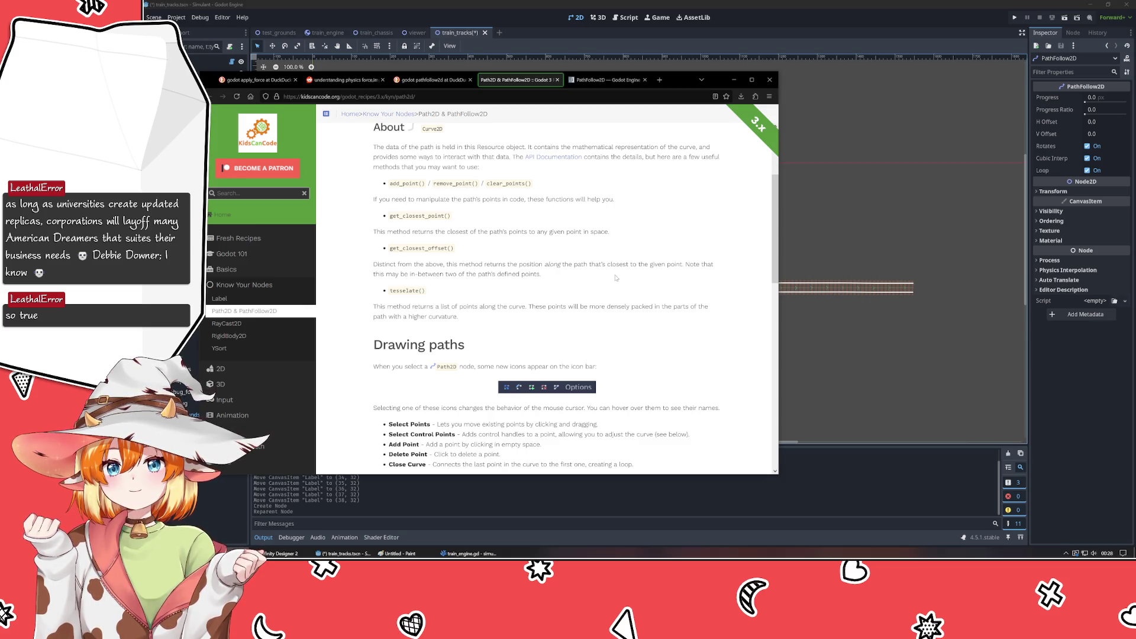
scroll(616, 278, "up", 3)
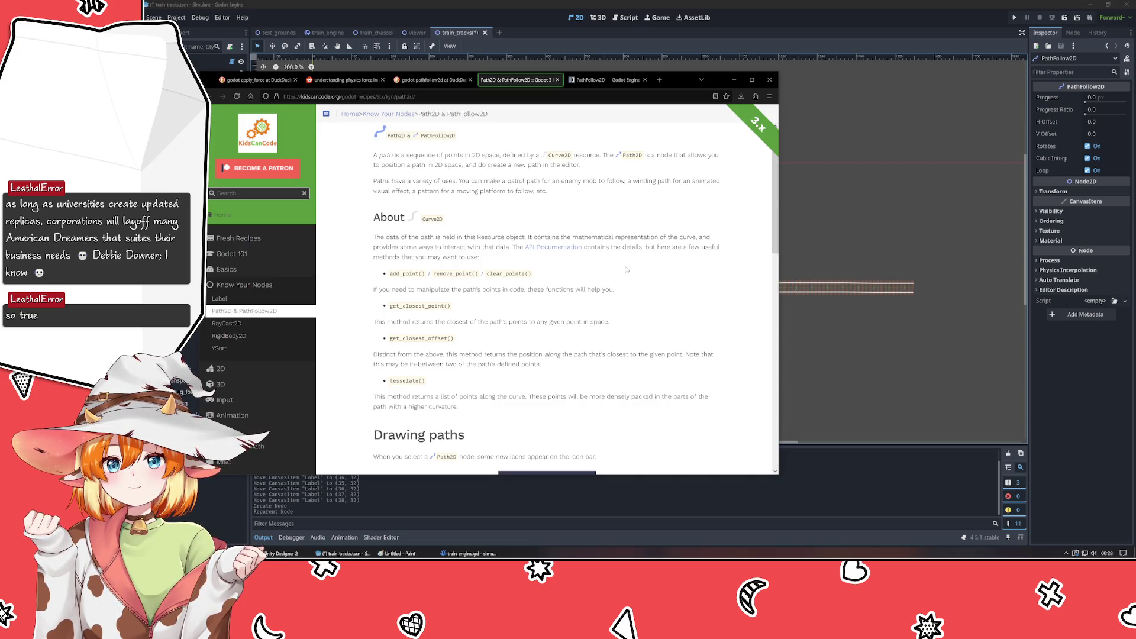
scroll(626, 270, "down", 3)
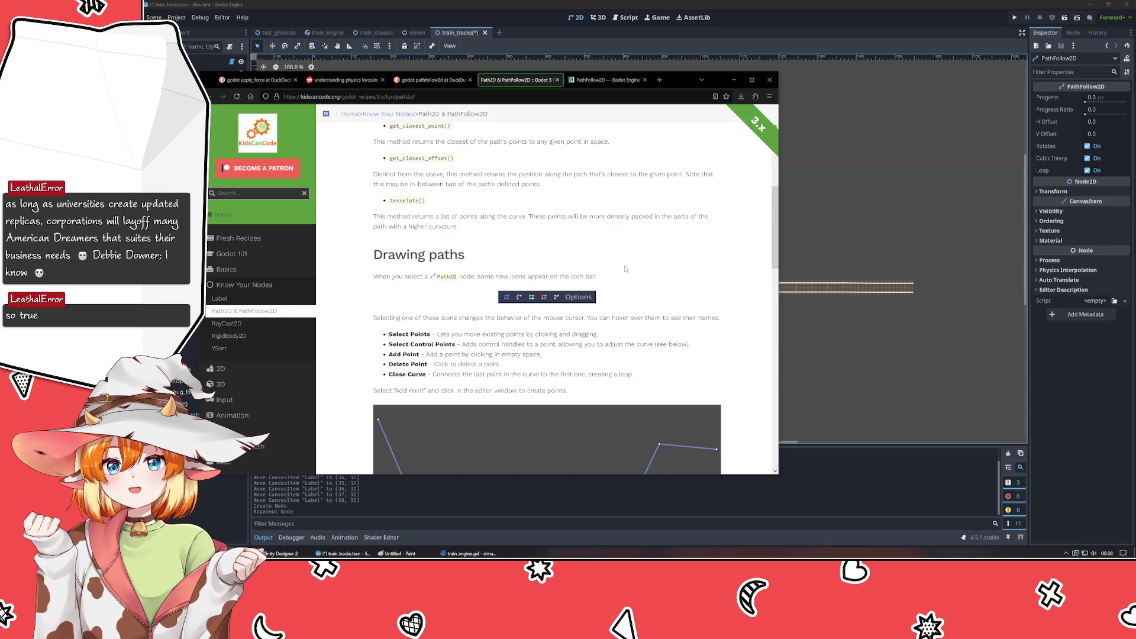
- Scroll past the Drawing paths images to the recipe's 'Following a path' section
scroll(625, 269, "down", 7)
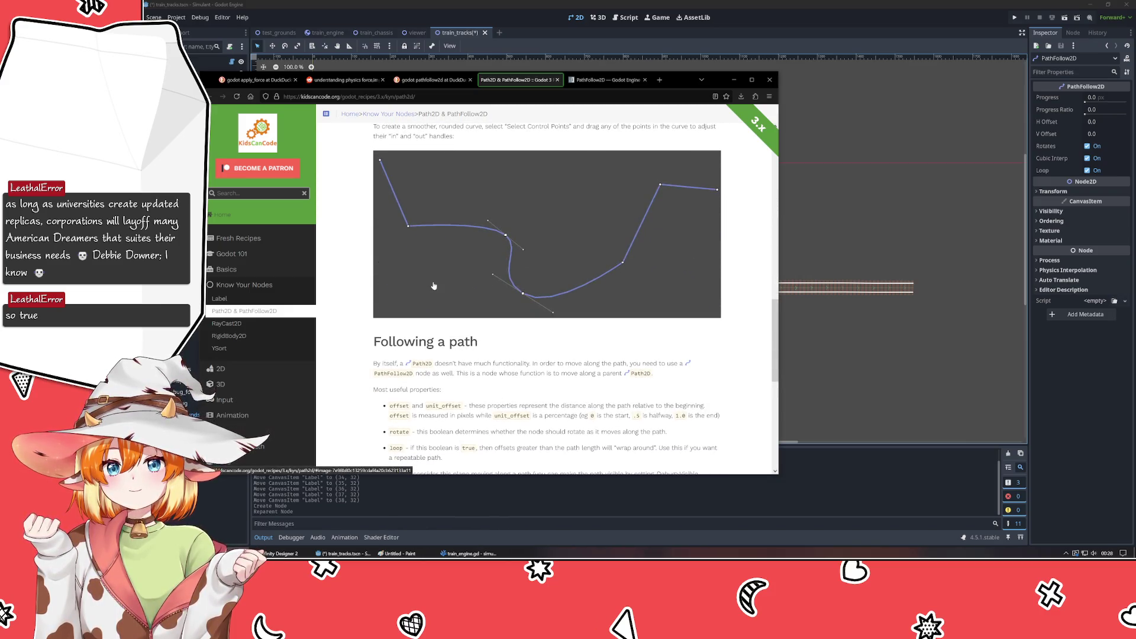
scroll(434, 286, "up", 2)
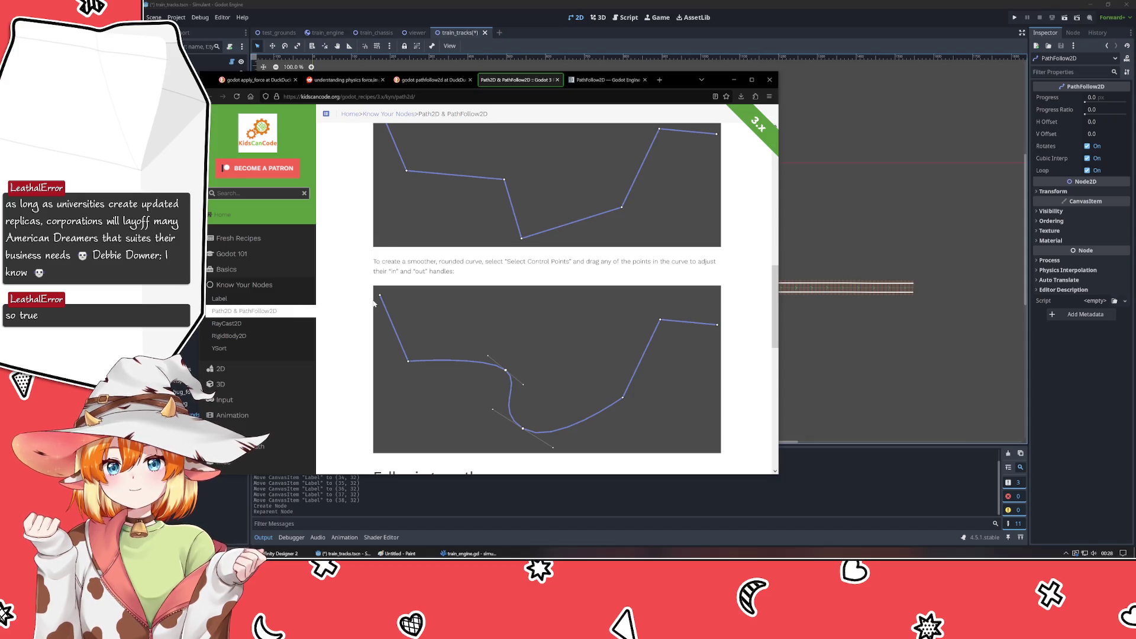
scroll(374, 303, "down", 4)
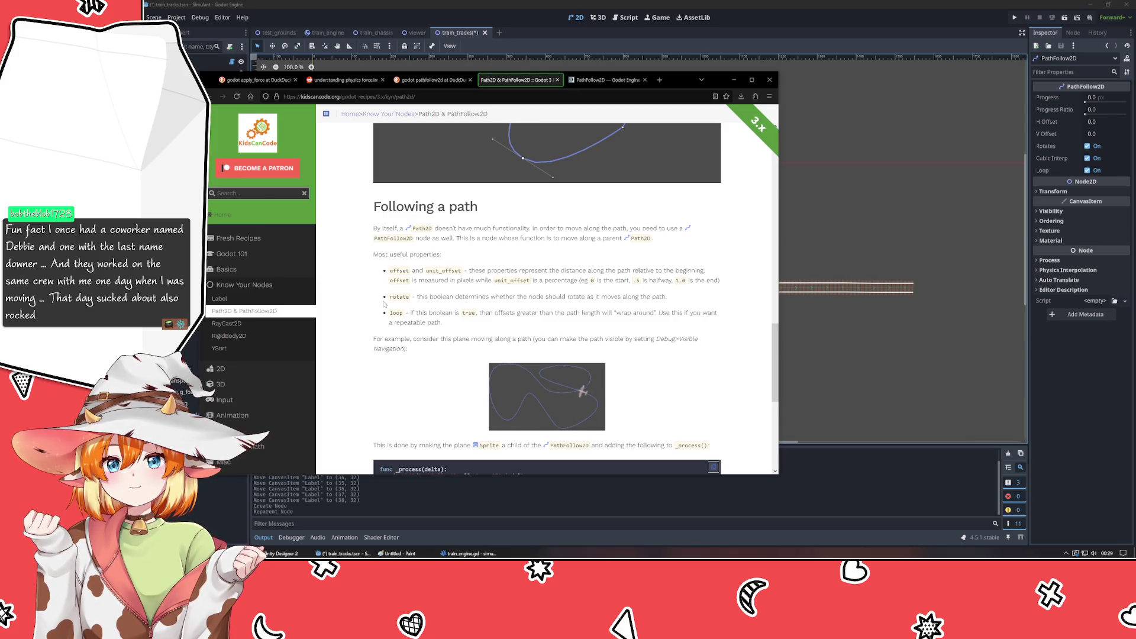
- Read the Find path direction example and open 'AI: Context-based Steering' in a new tab
scroll(349, 308, "down", 3)
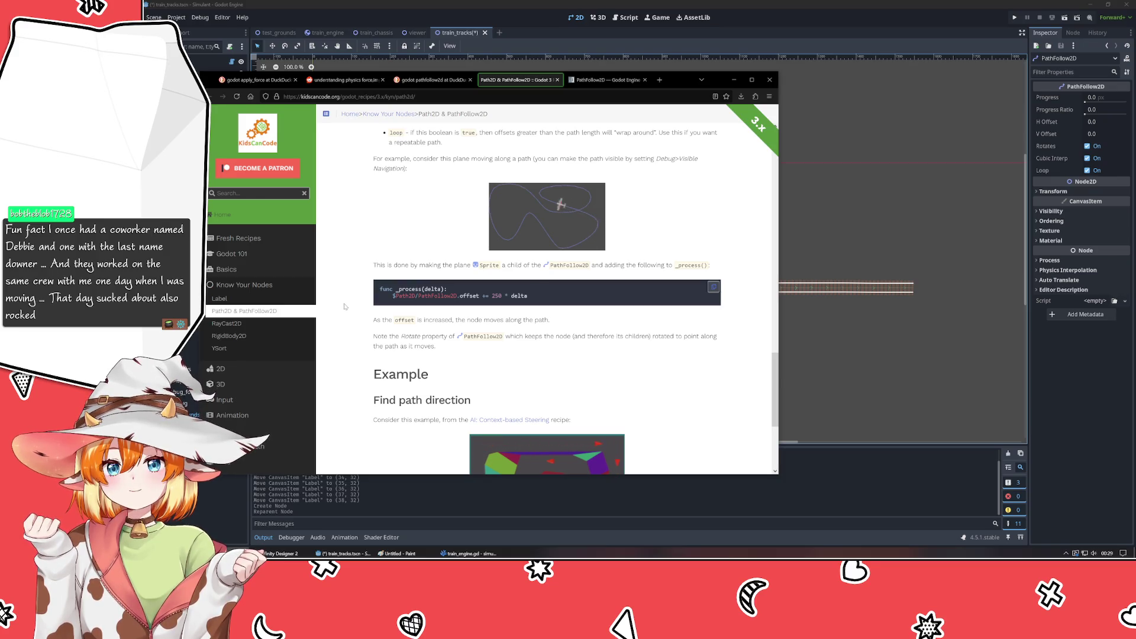
scroll(345, 306, "down", 2)
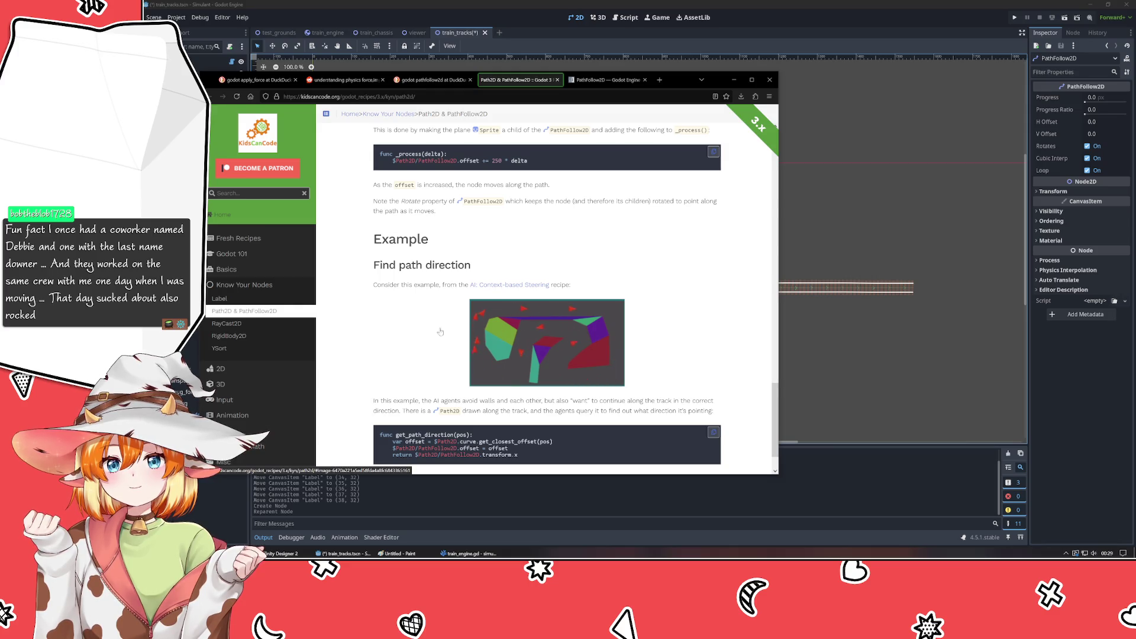
scroll(381, 343, "down", 1)
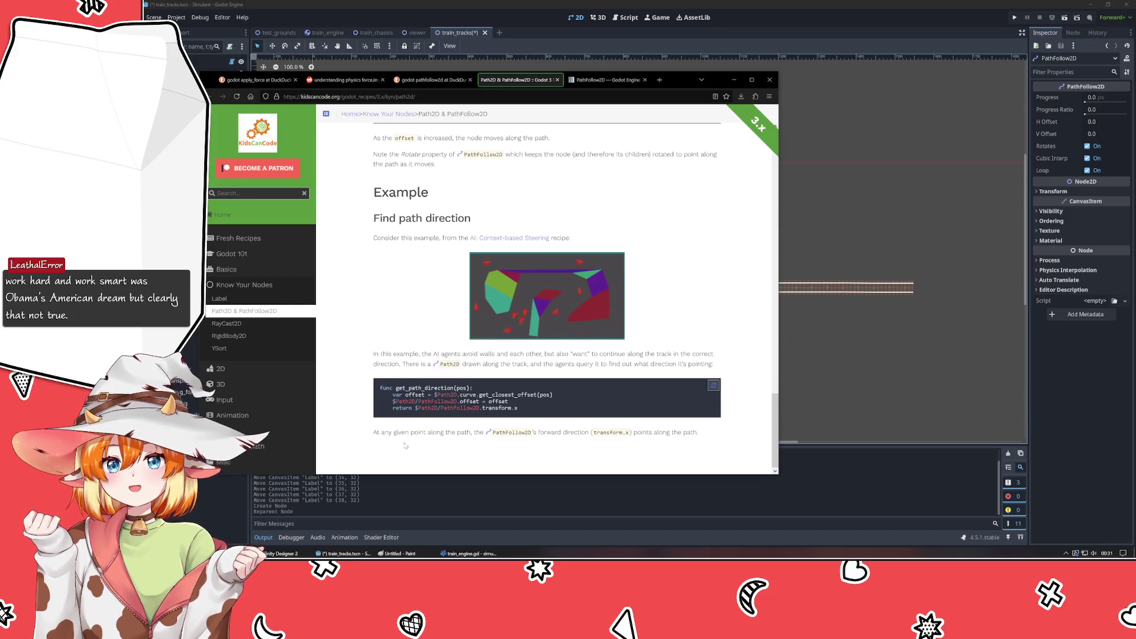
middle_click(501, 243)
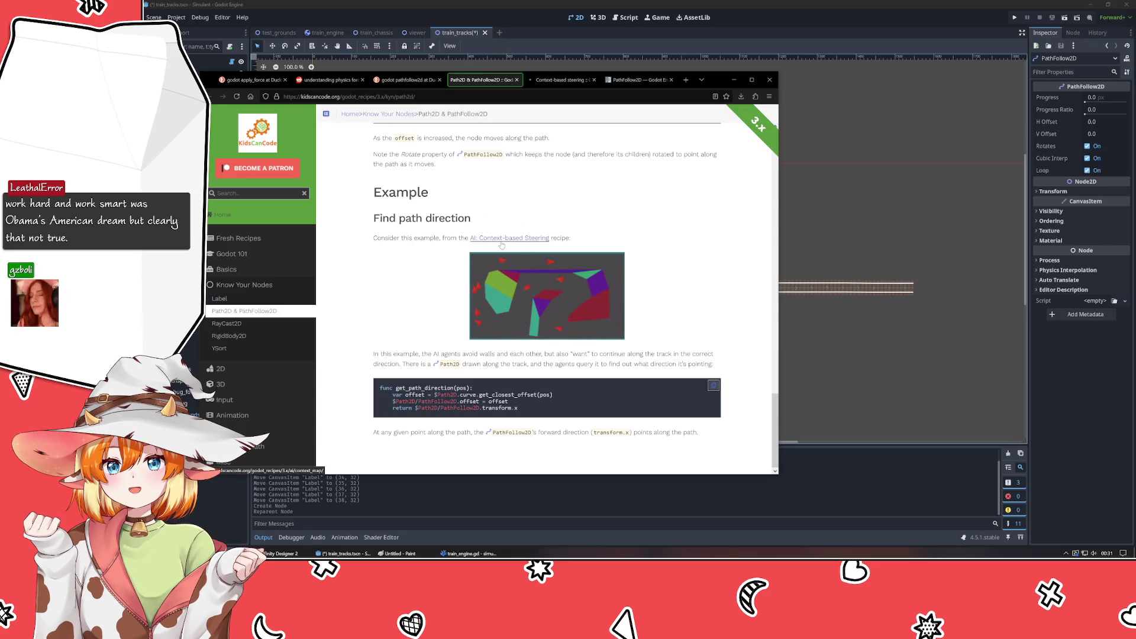
- Read the Context-based steering recipe down to Example in Practice and get_path_direction()
left_click(553, 81)
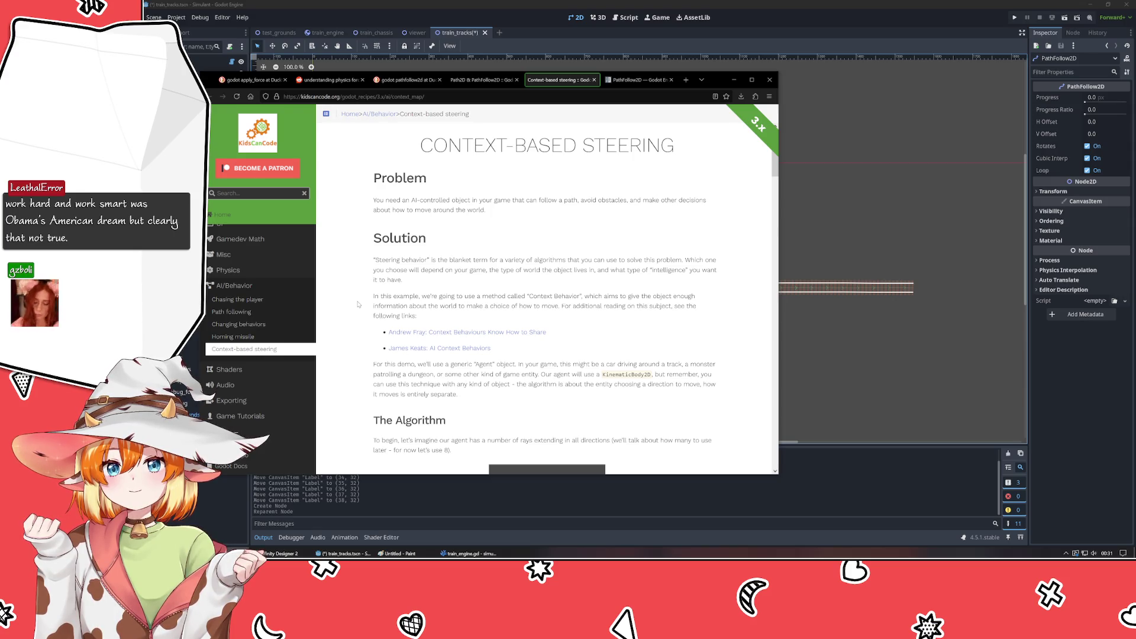
scroll(357, 302, "down", 3)
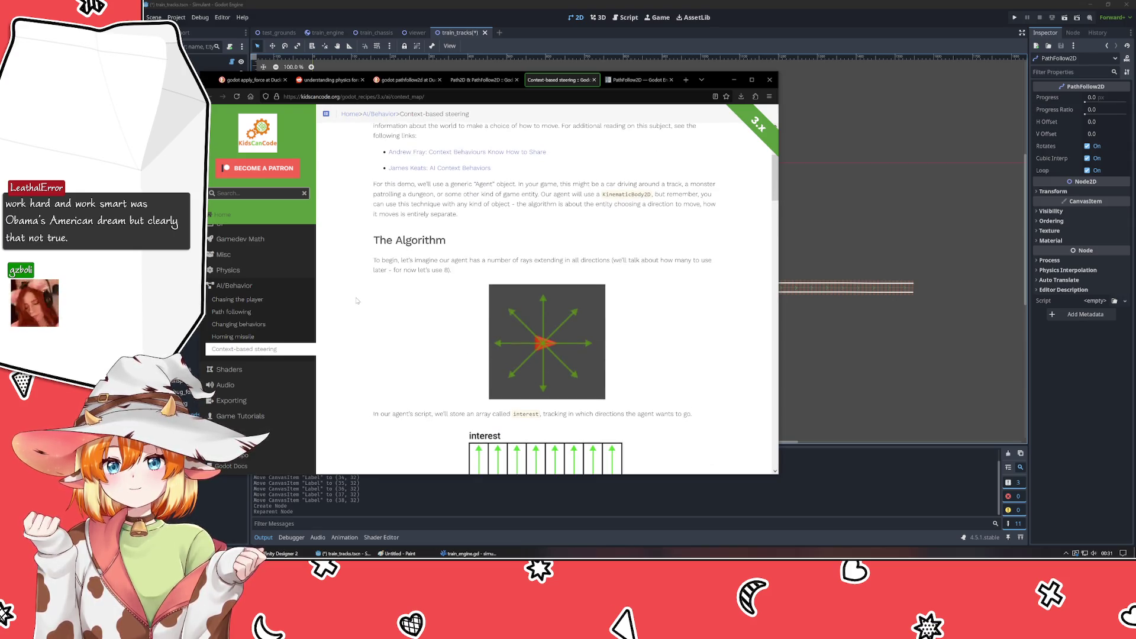
scroll(357, 301, "down", 3)
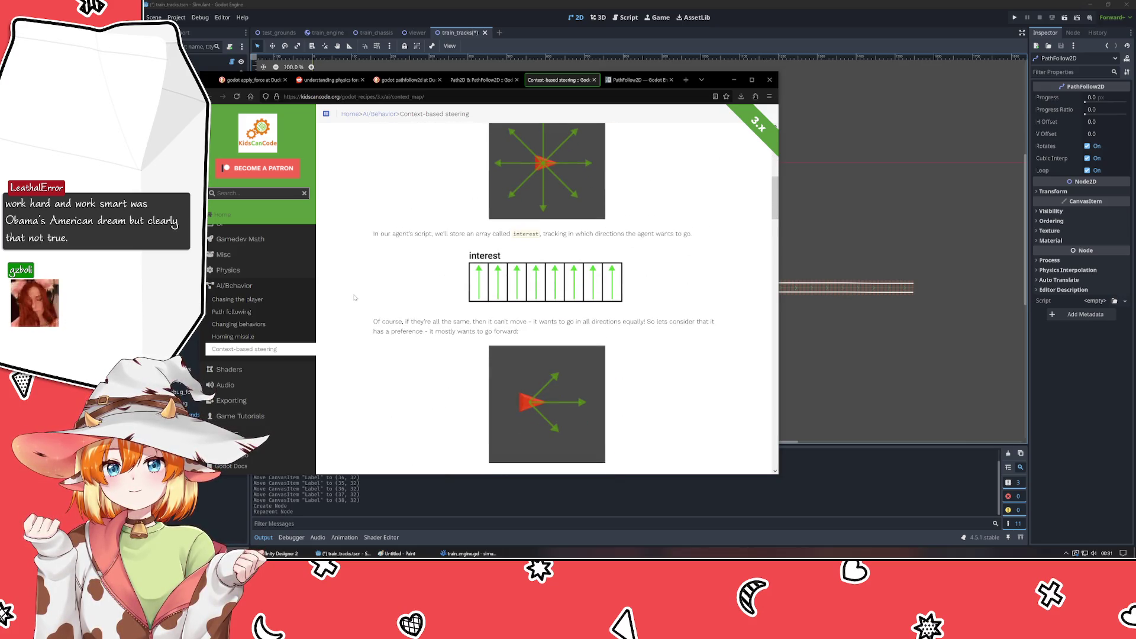
scroll(354, 298, "down", 4)
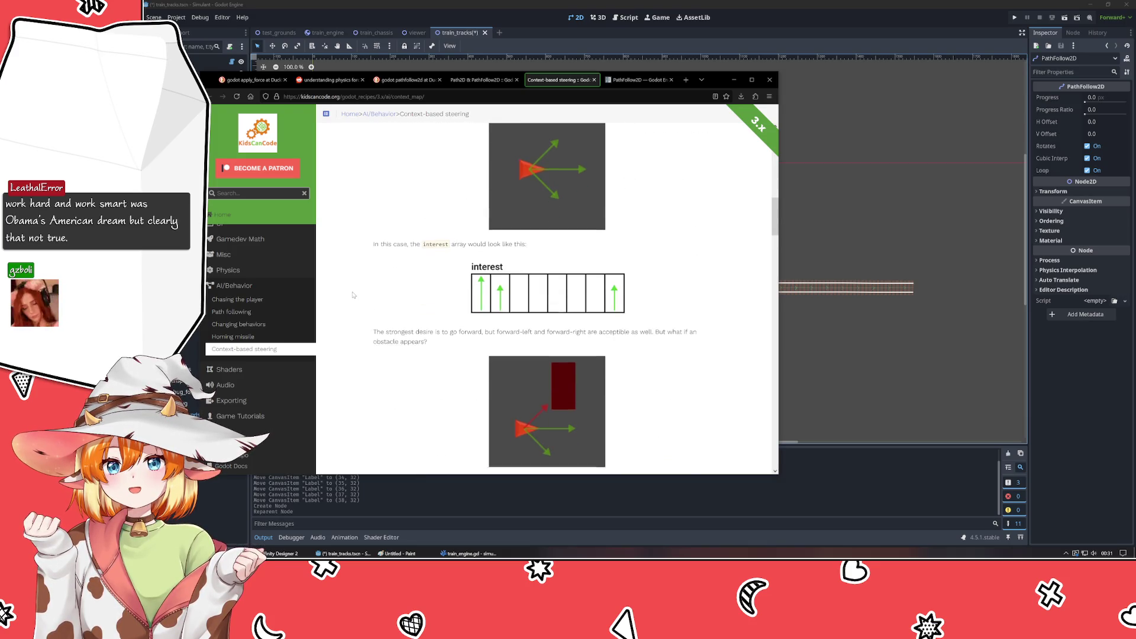
scroll(352, 295, "down", 3)
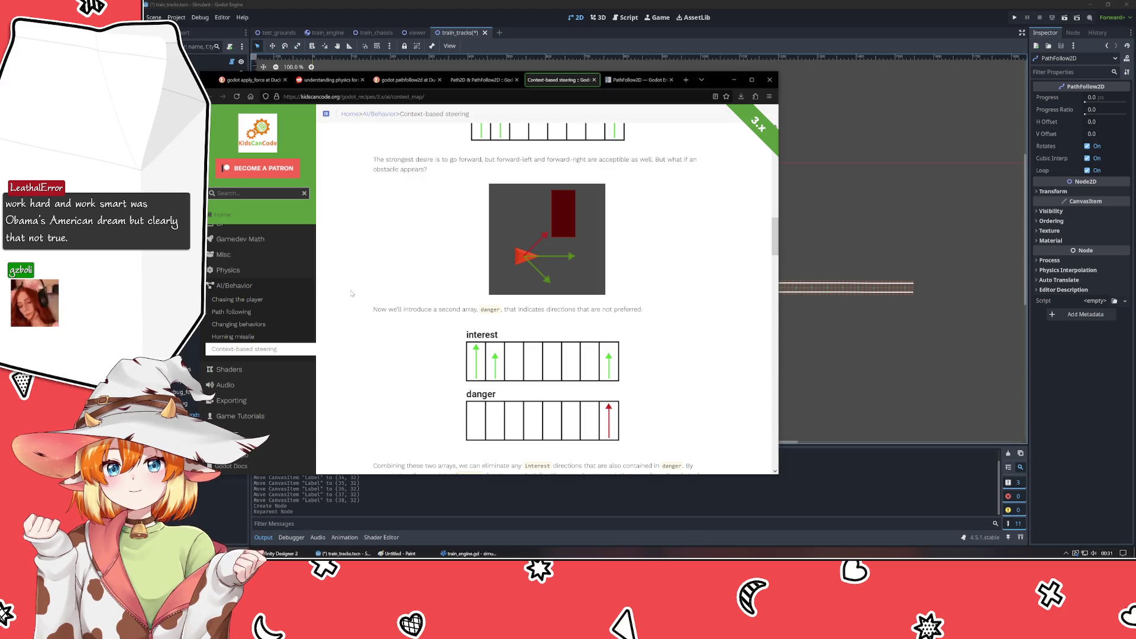
scroll(351, 293, "down", 3)
scroll(351, 291, "down", 3)
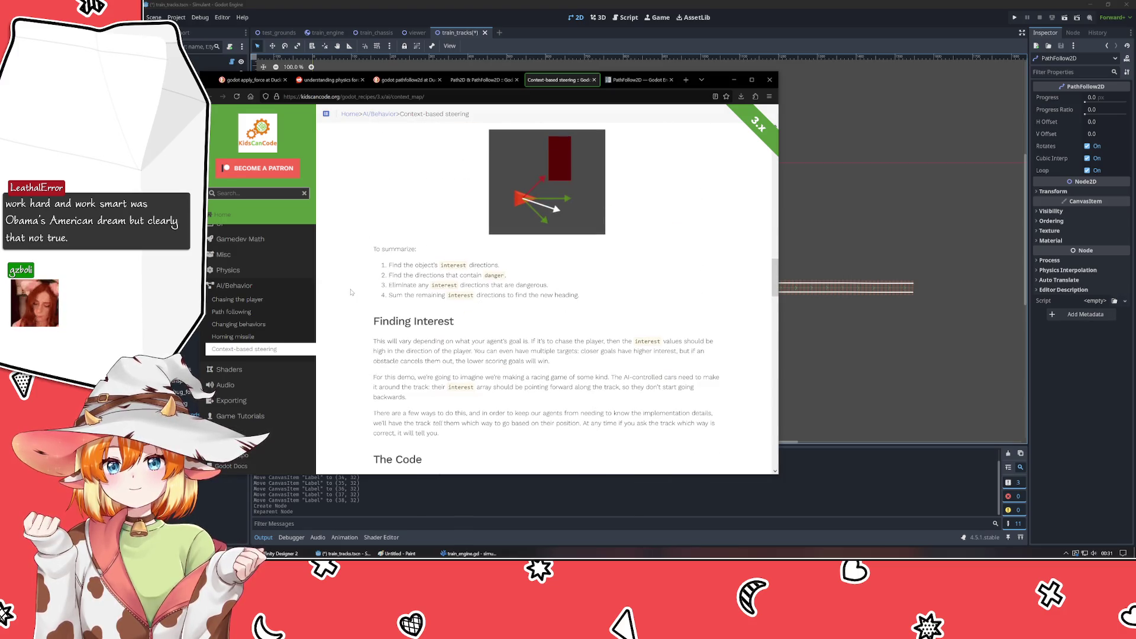
scroll(351, 292, "down", 3)
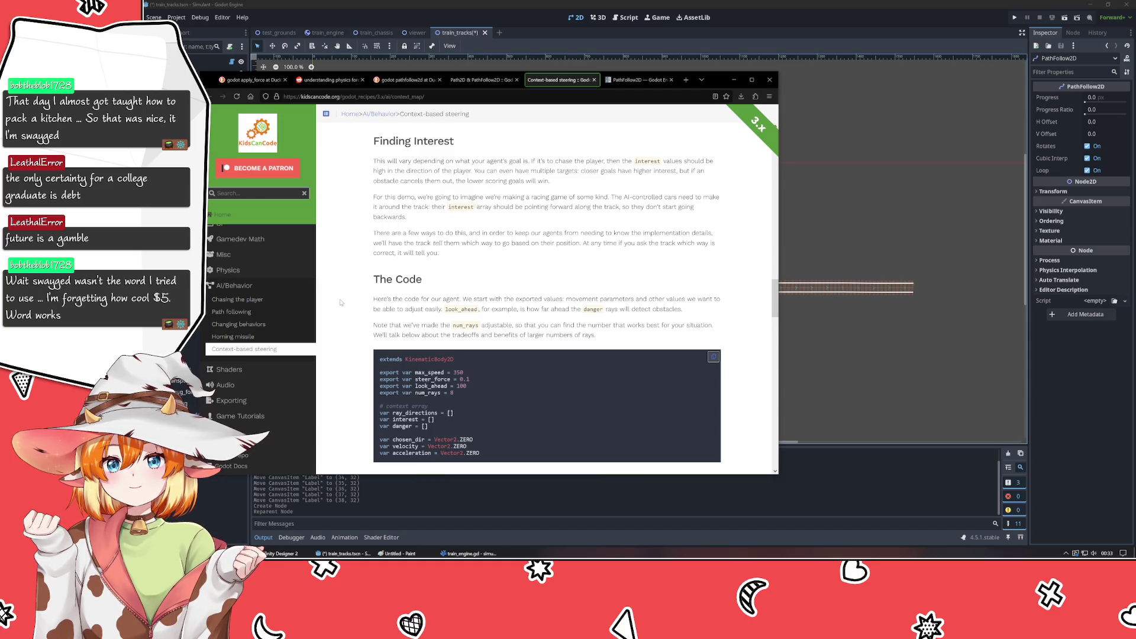
scroll(340, 302, "down", 5)
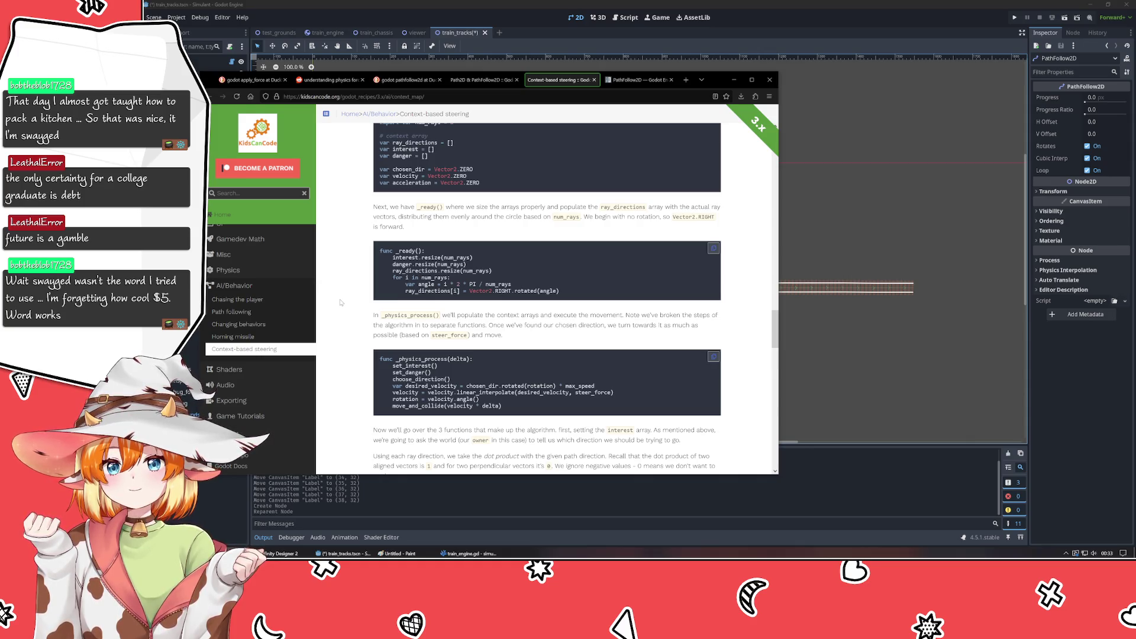
scroll(340, 302, "down", 4)
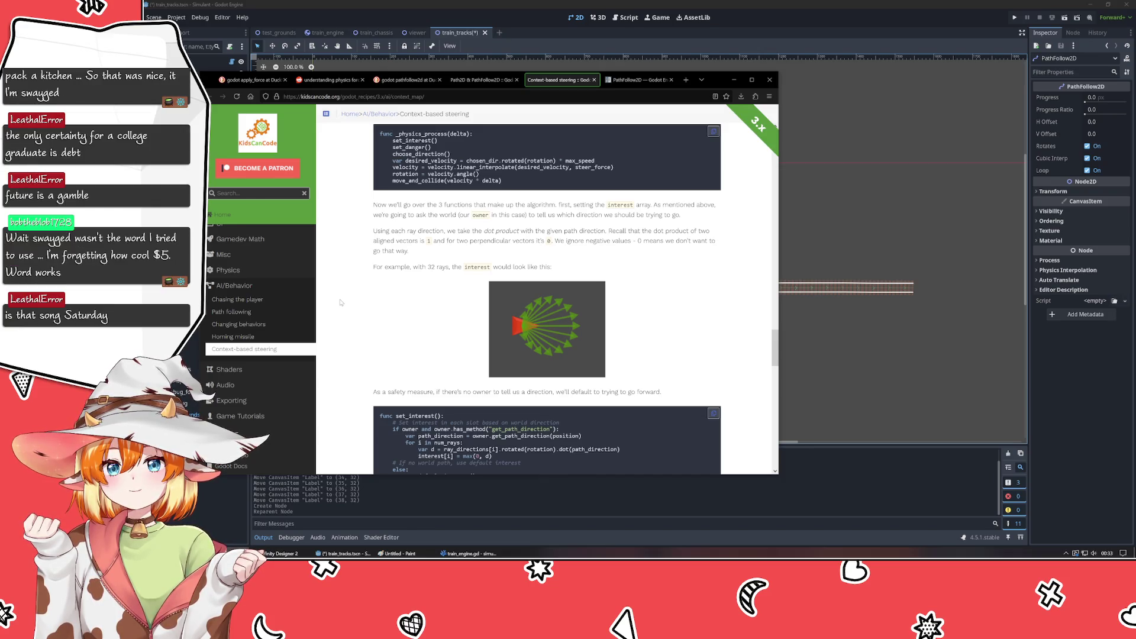
scroll(340, 303, "down", 5)
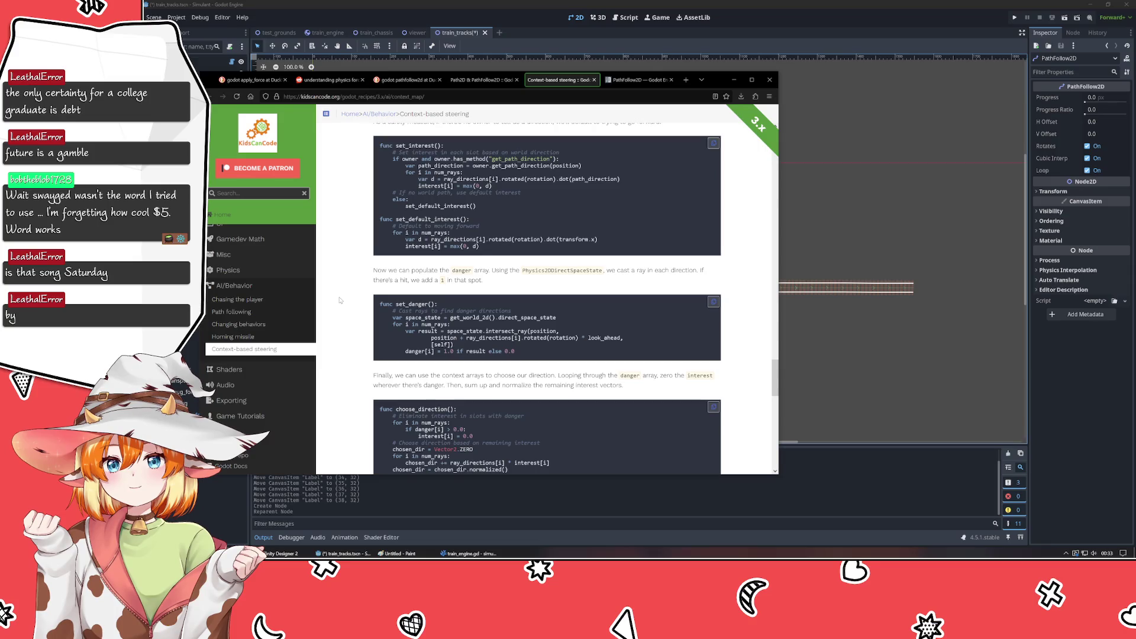
scroll(340, 300, "down", 5)
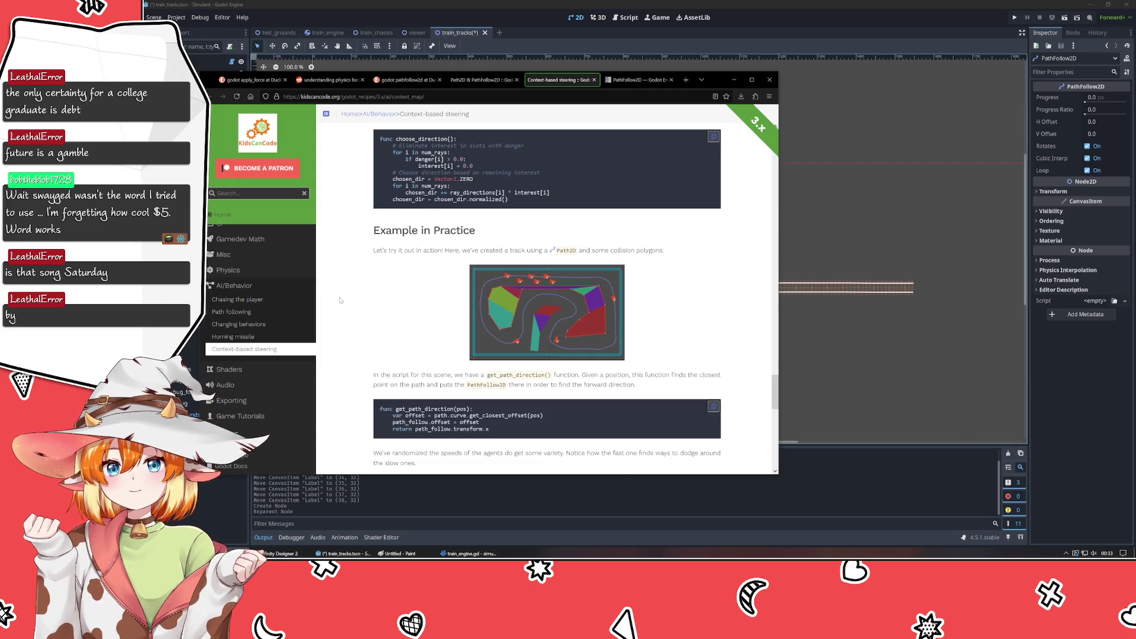
- Read through the randomized-speed agents demo to Wrapping up, then return to Godot
scroll(340, 300, "down", 2)
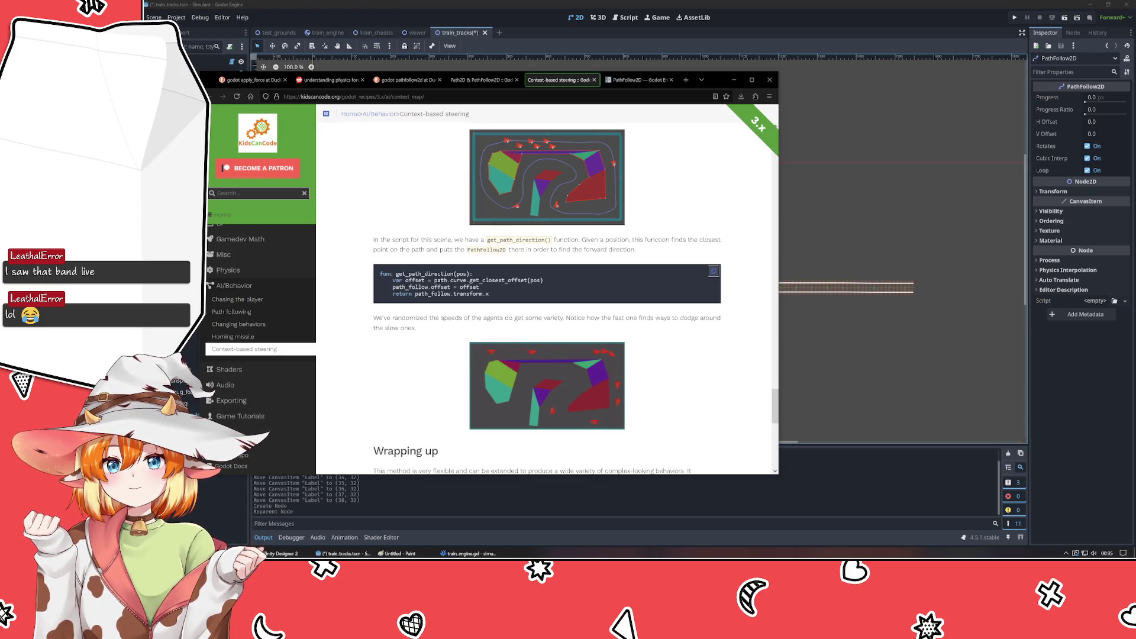
key("alt+Tab")
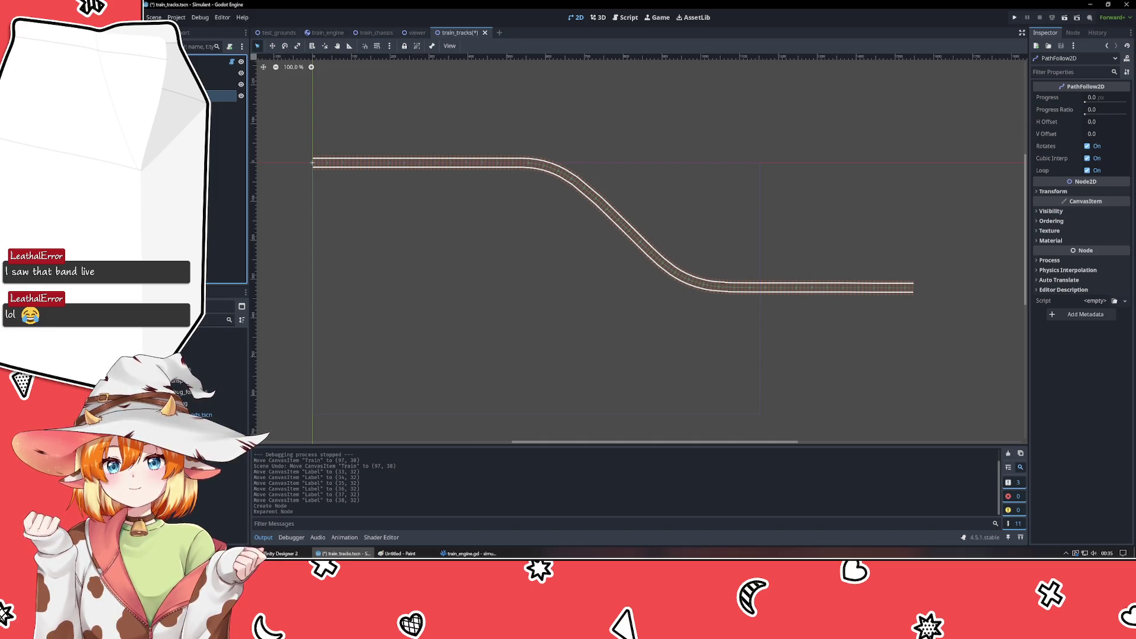
key("Escape")
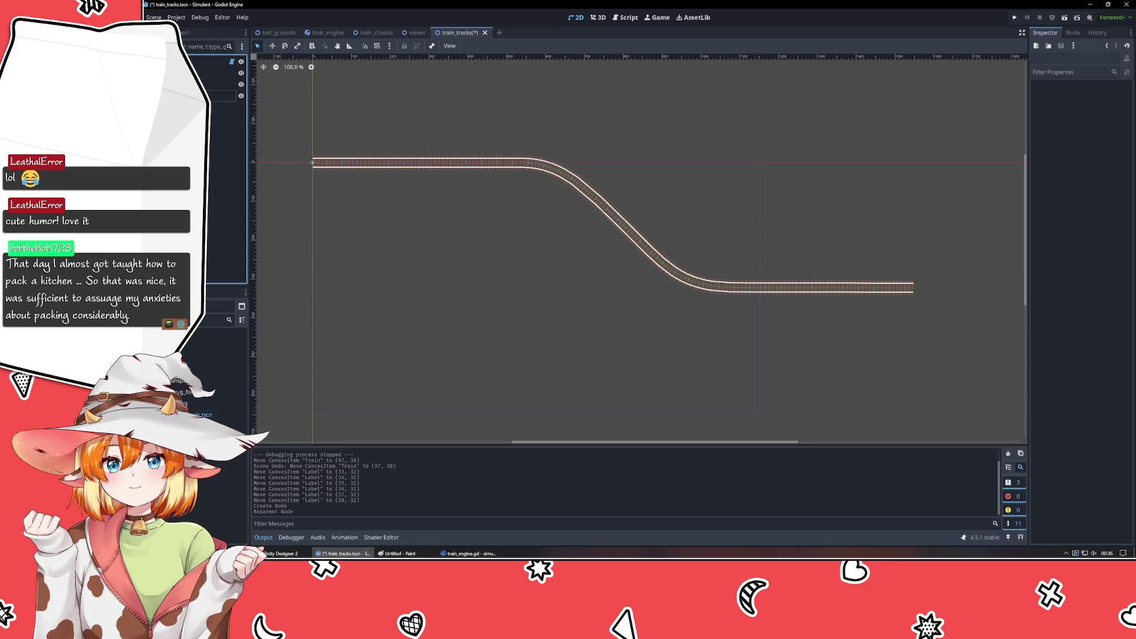
mouse_move(573, 257)
left_mouse_down()
mouse_move(537, 337)
mouse_move(567, 355)
left_mouse_up()
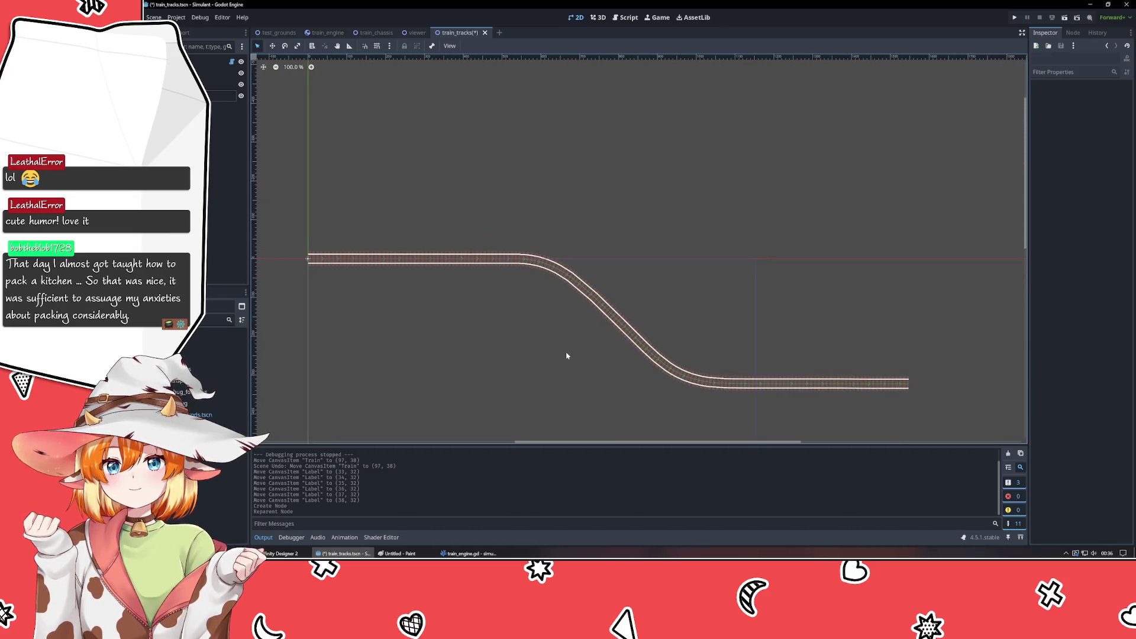
- Save train_tracks, sweep PathFollow2D Progress Ratio from 0 to 1.0 and back to 0.0, and save again
key("ctrl+s")
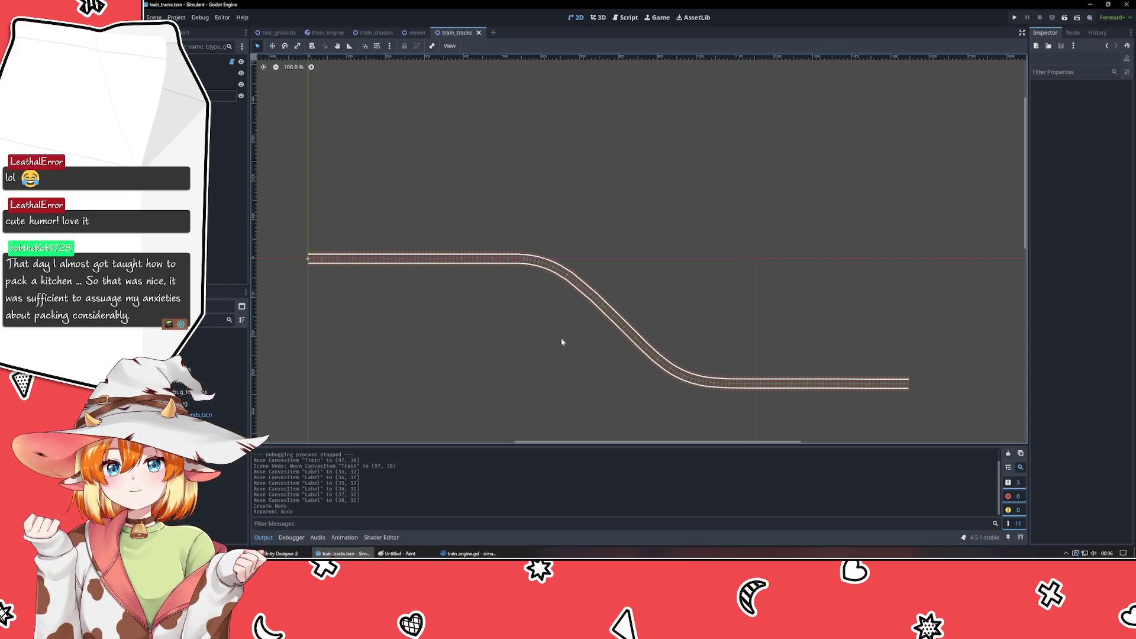
left_click(222, 99)
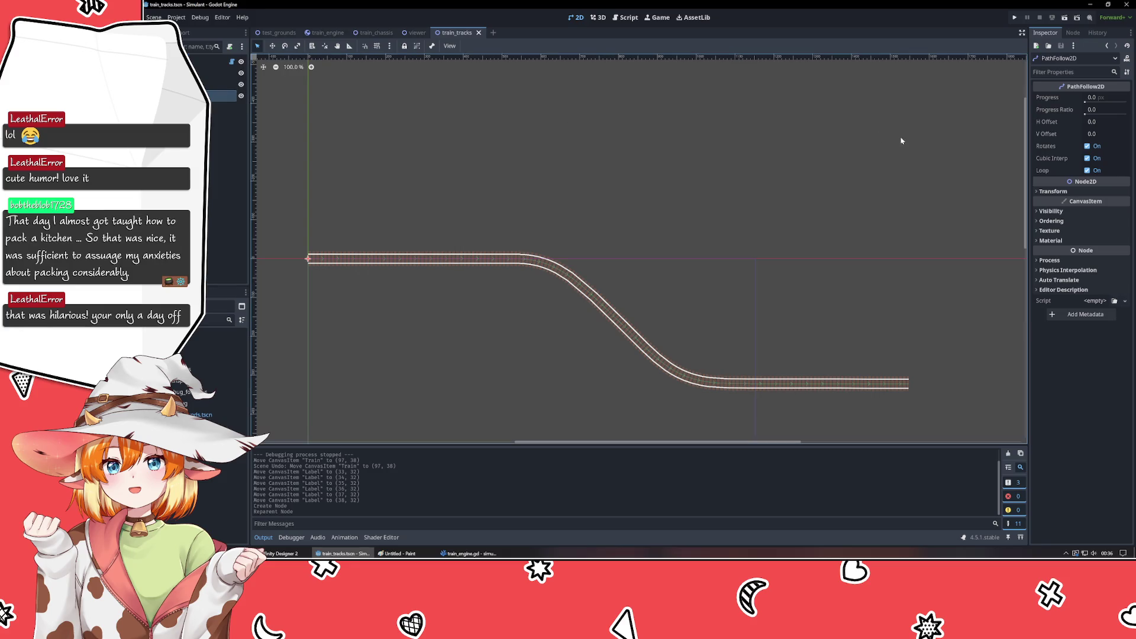
left_click_drag(1089, 110, 1130, 118)
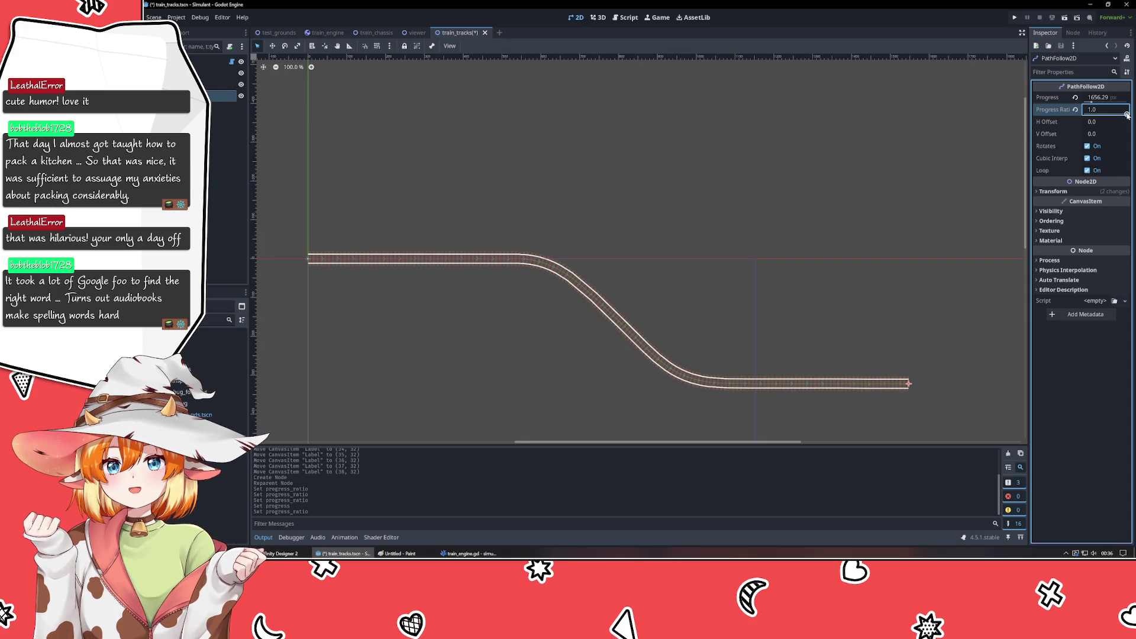
left_click_drag(1127, 115, 1083, 112)
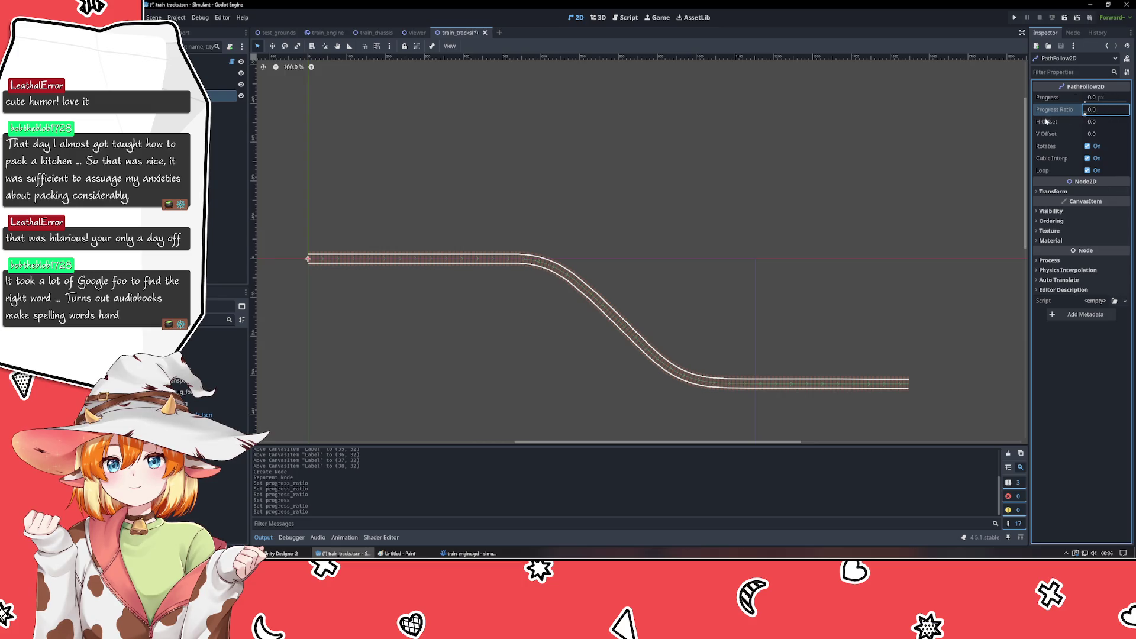
left_click(815, 198)
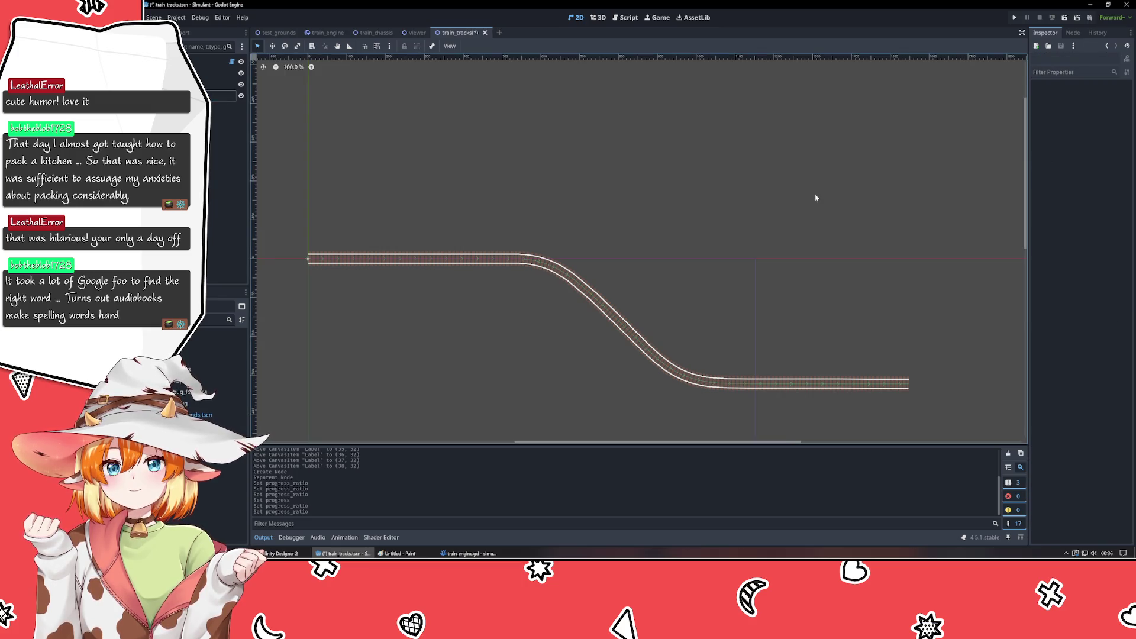
key("ctrl+s")
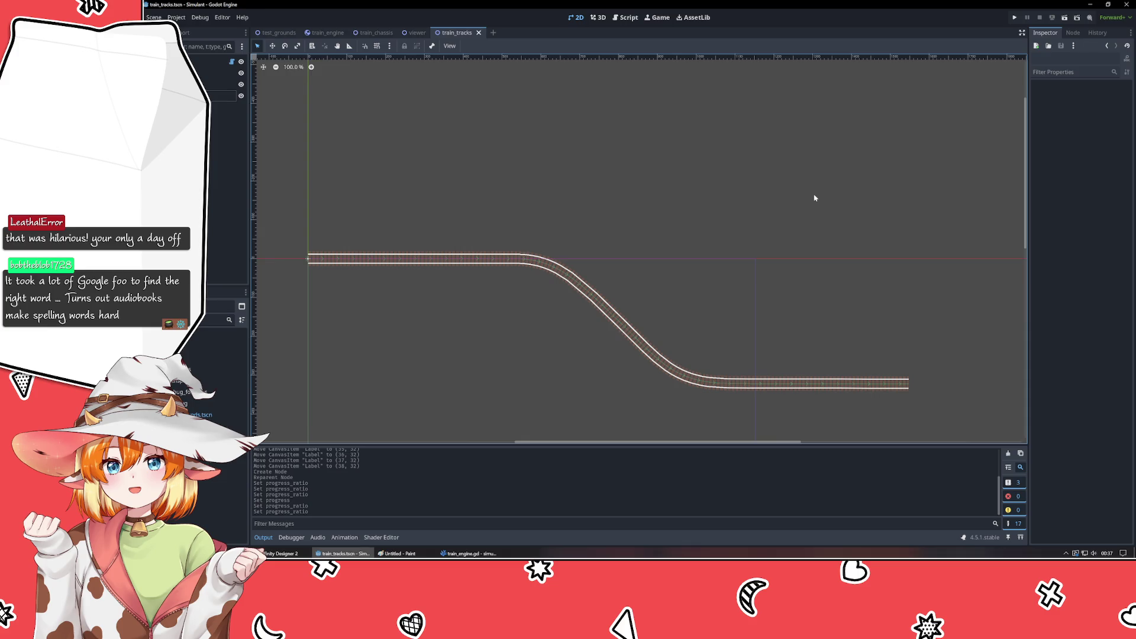
- Pan around the track, glance at train_engine.gd in VSCodium, then switch to the train_chassis scene
mouse_move(578, 358)
left_mouse_down()
mouse_move(540, 312)
mouse_move(612, 315)
left_mouse_up()
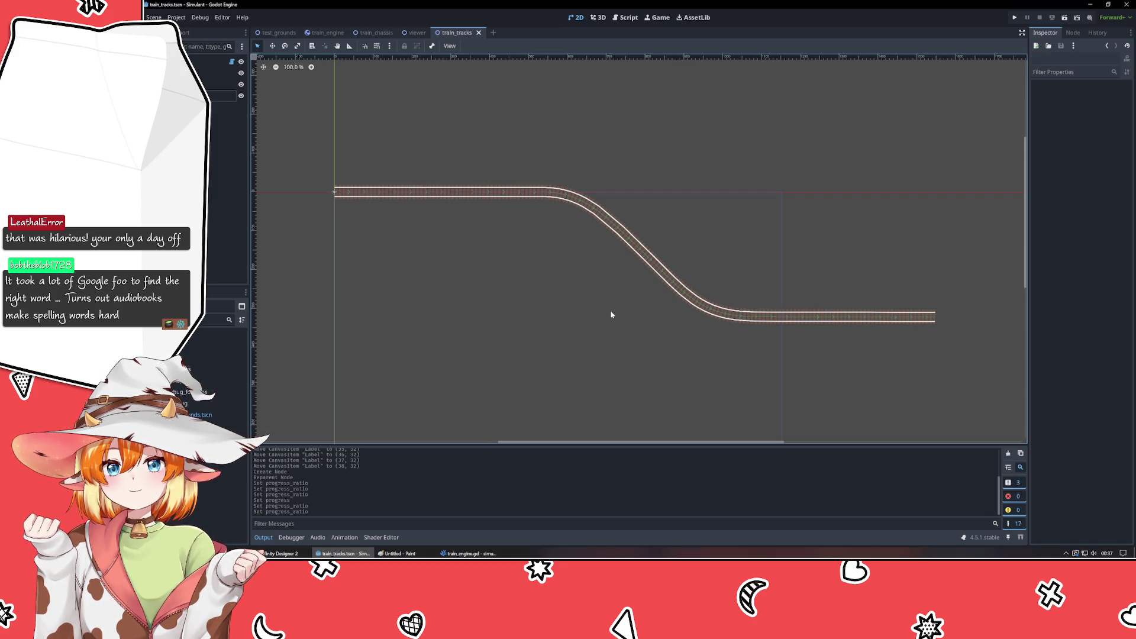
mouse_move(612, 315)
left_mouse_down()
mouse_move(594, 325)
mouse_move(584, 426)
left_mouse_up()
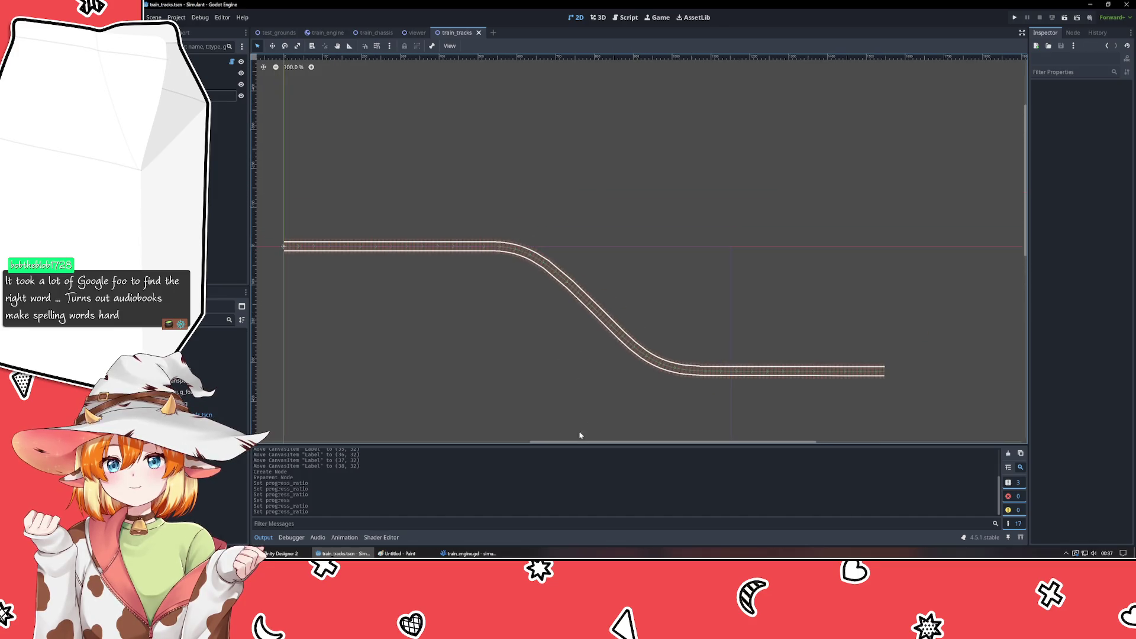
left_click(467, 554)
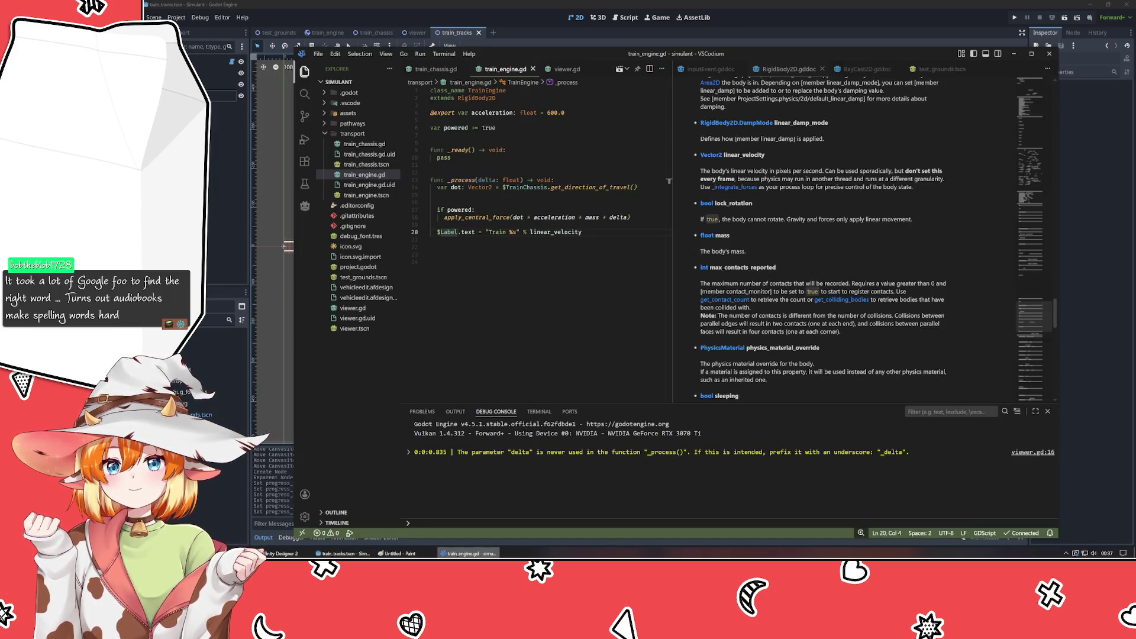
left_click(467, 554)
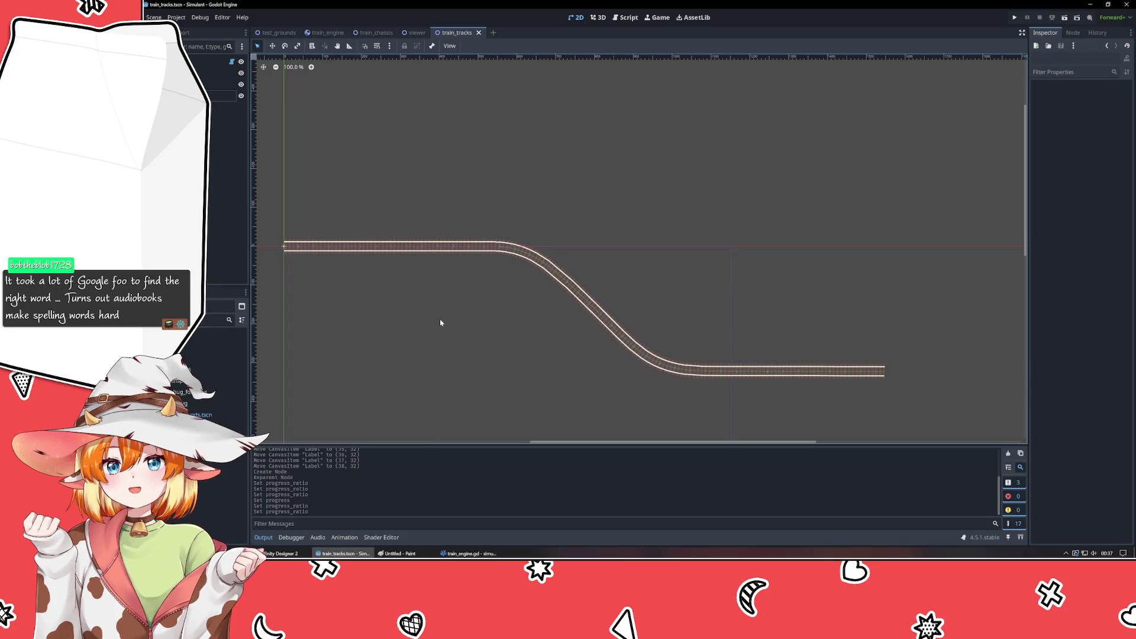
left_click(374, 33)
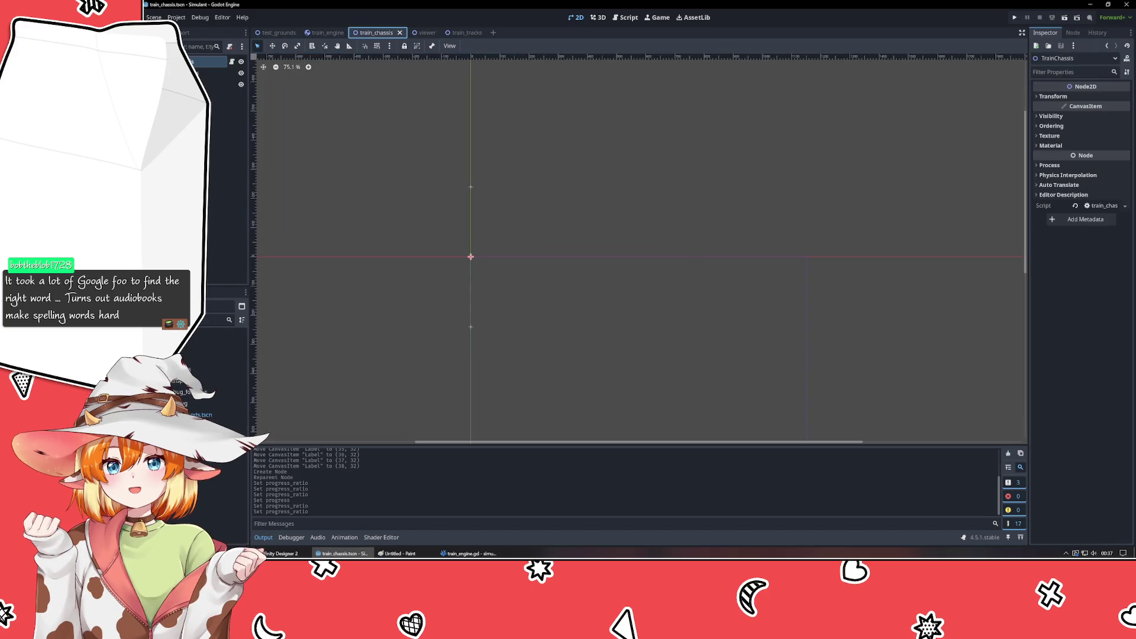
left_click(464, 34)
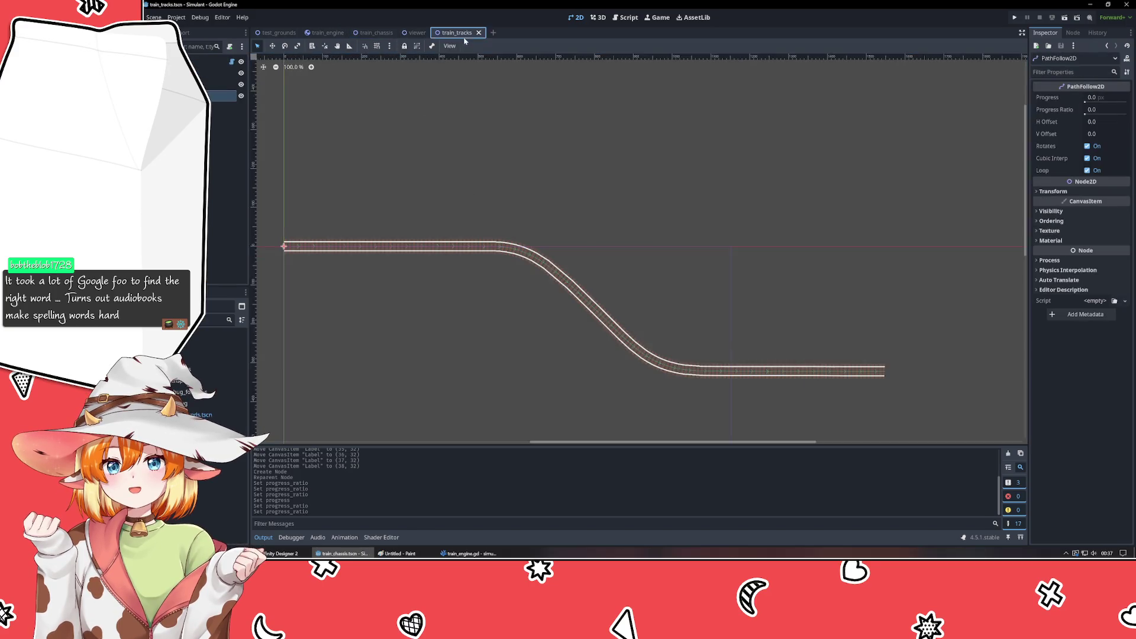
left_click(418, 140)
left_click(374, 33)
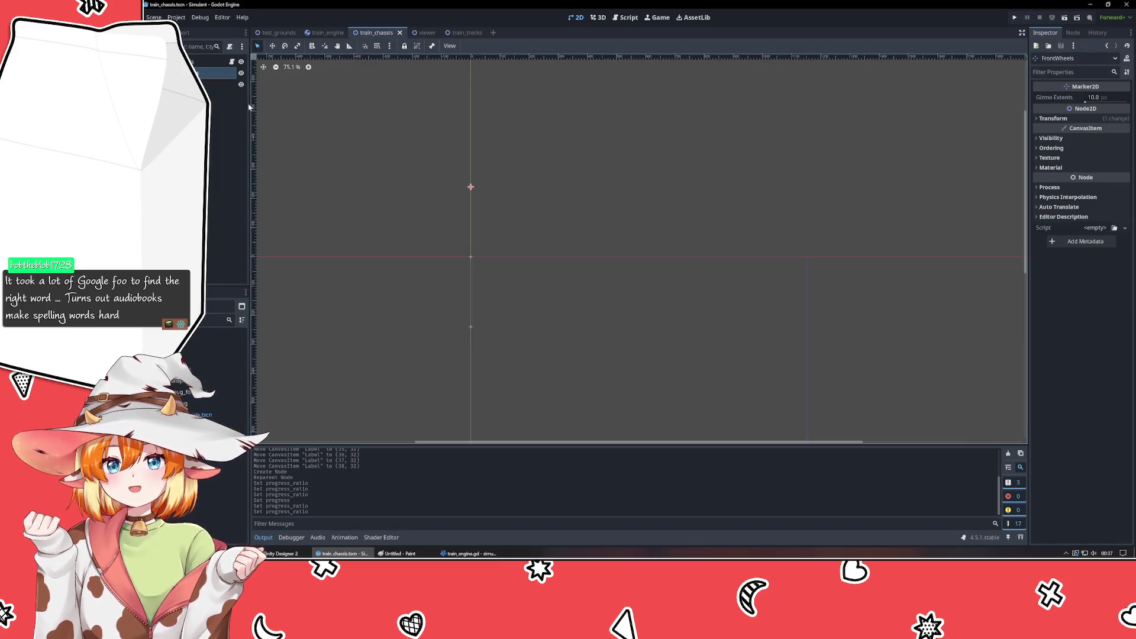
left_click(471, 326)
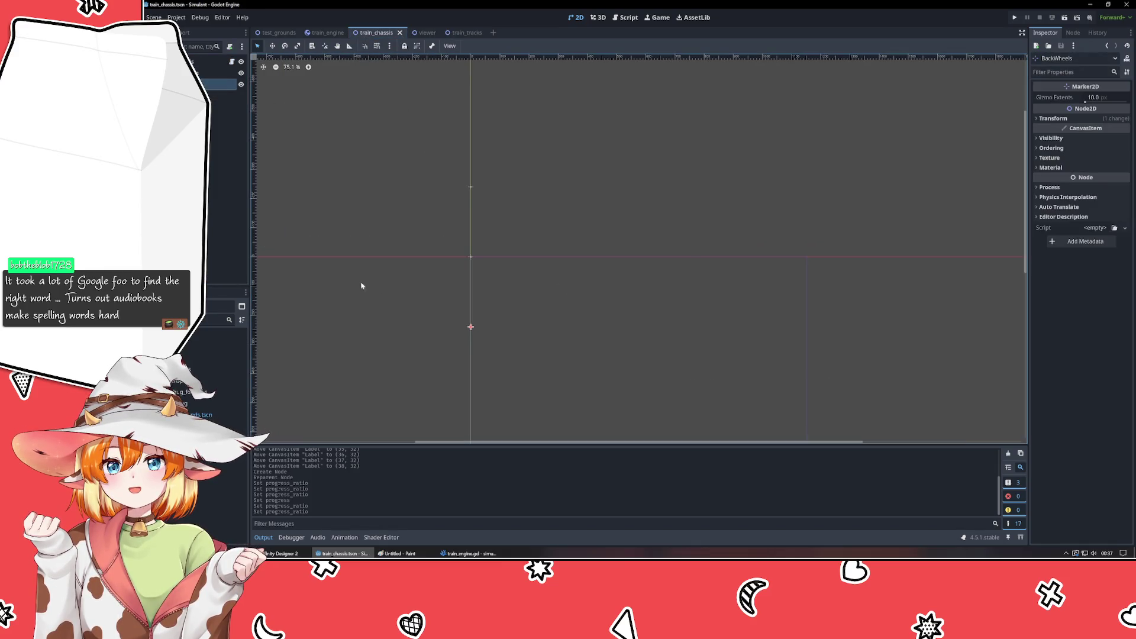
left_click(455, 33)
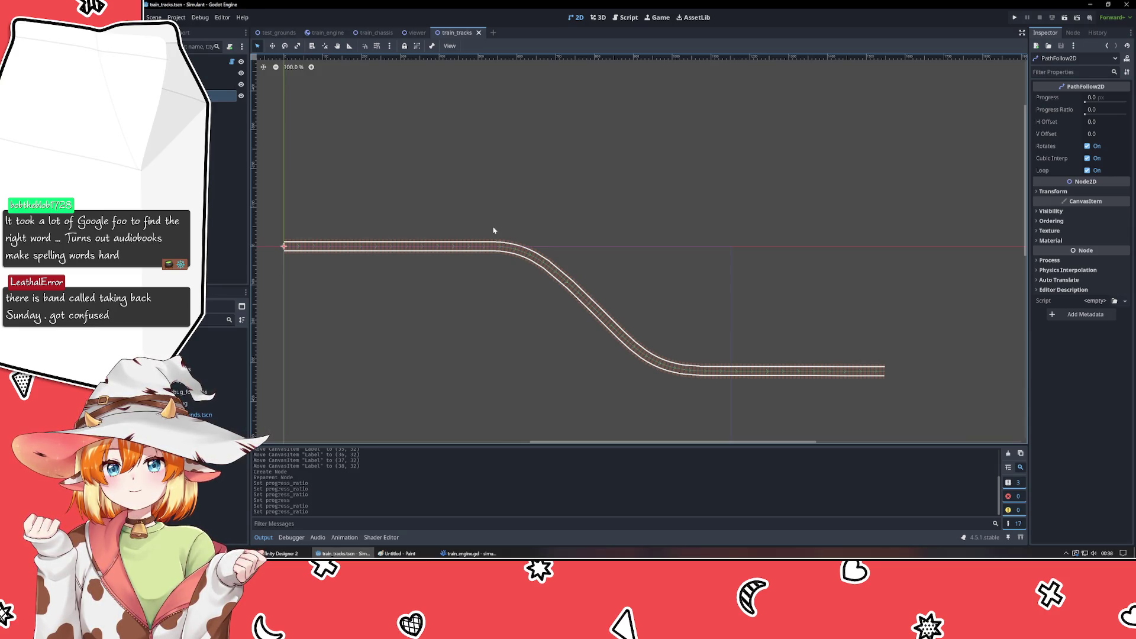
left_click(706, 407)
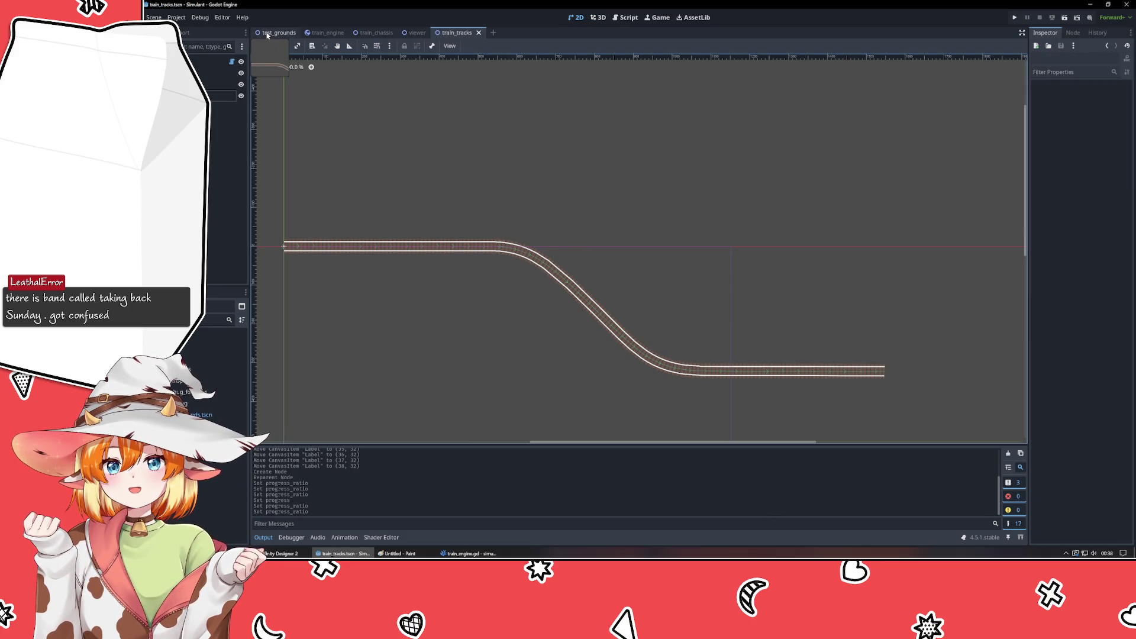
- Switch to the viewer scene and clear the Viewer node selection on the empty canvas
left_click(411, 34)
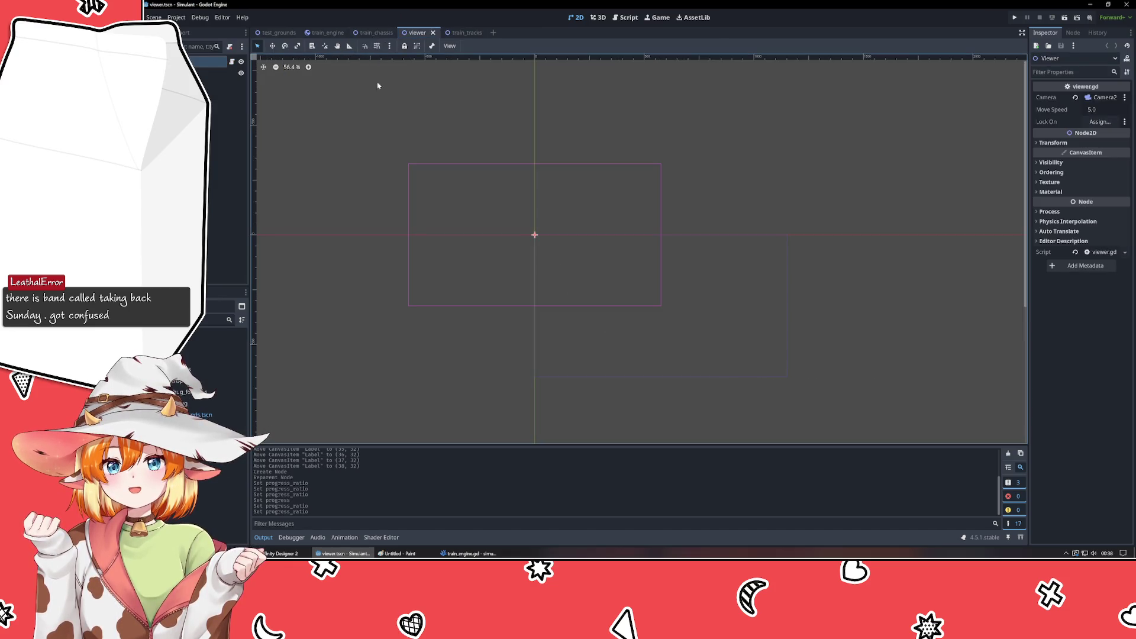
left_click(367, 130)
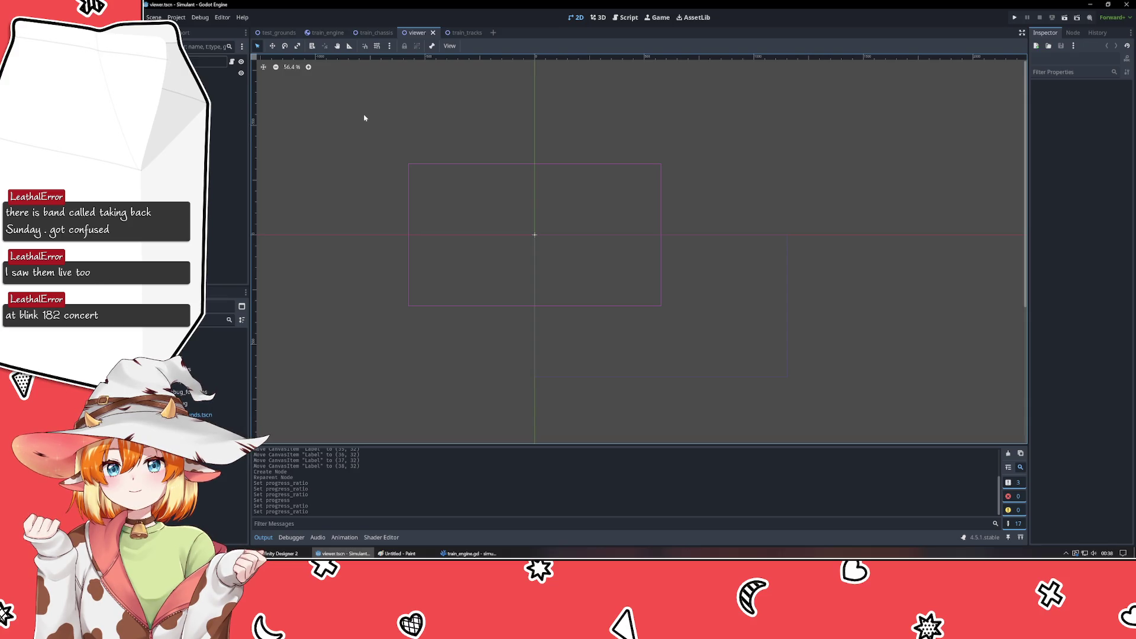
left_click_drag(363, 121, 477, 225)
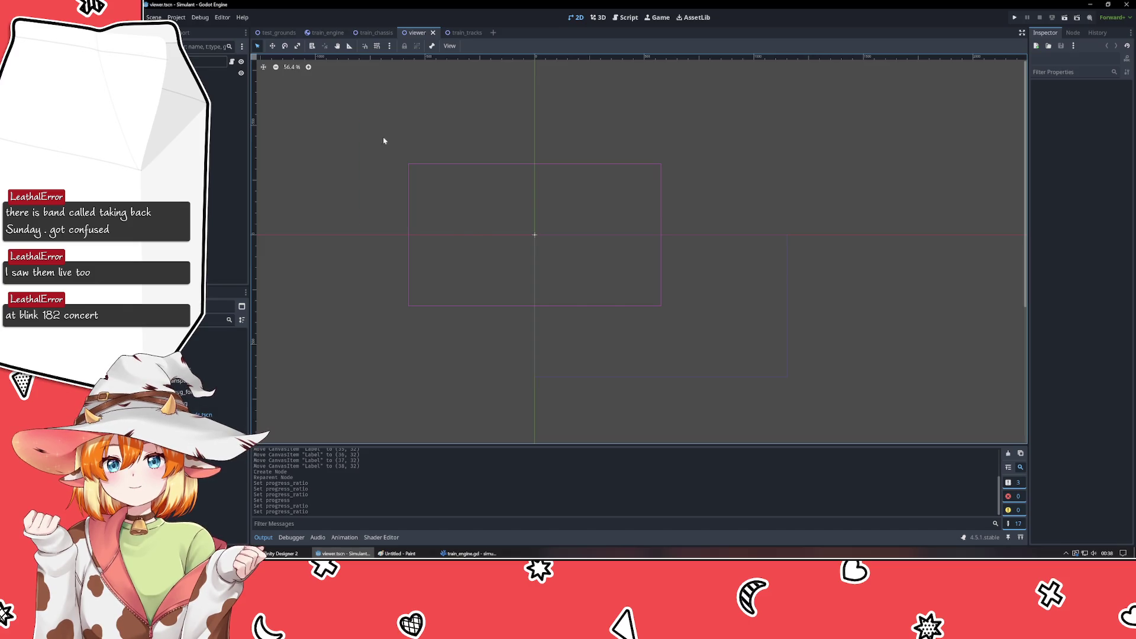
- Switch to the train_tracks scene tab
left_click(463, 32)
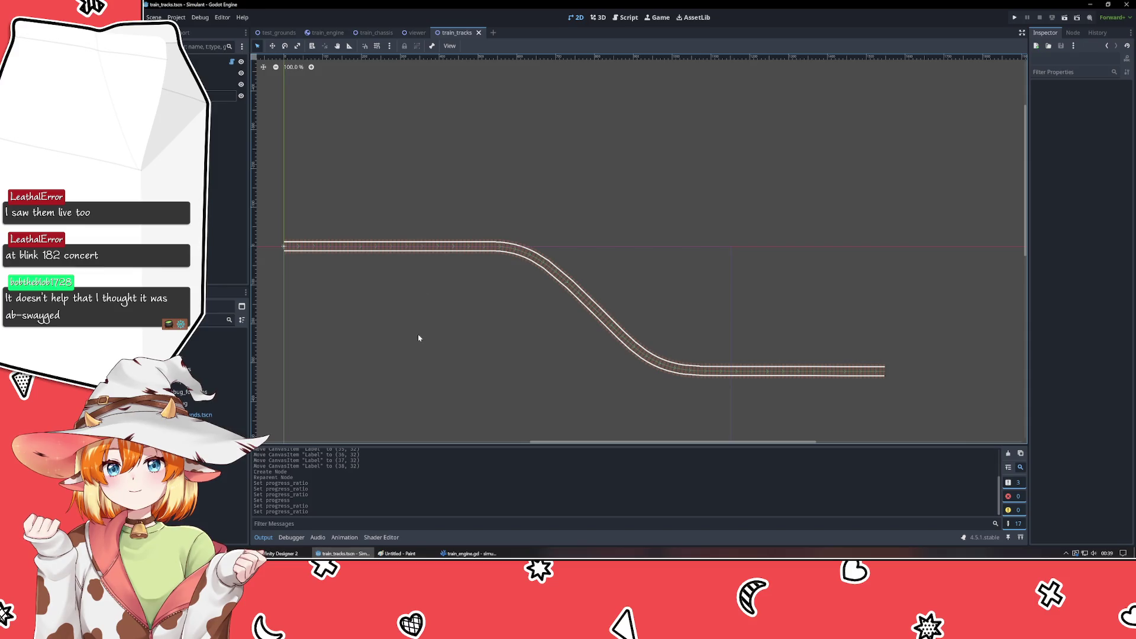
mouse_move(418, 338)
left_mouse_down()
mouse_move(449, 256)
mouse_move(469, 294)
mouse_move(462, 287)
left_mouse_up()
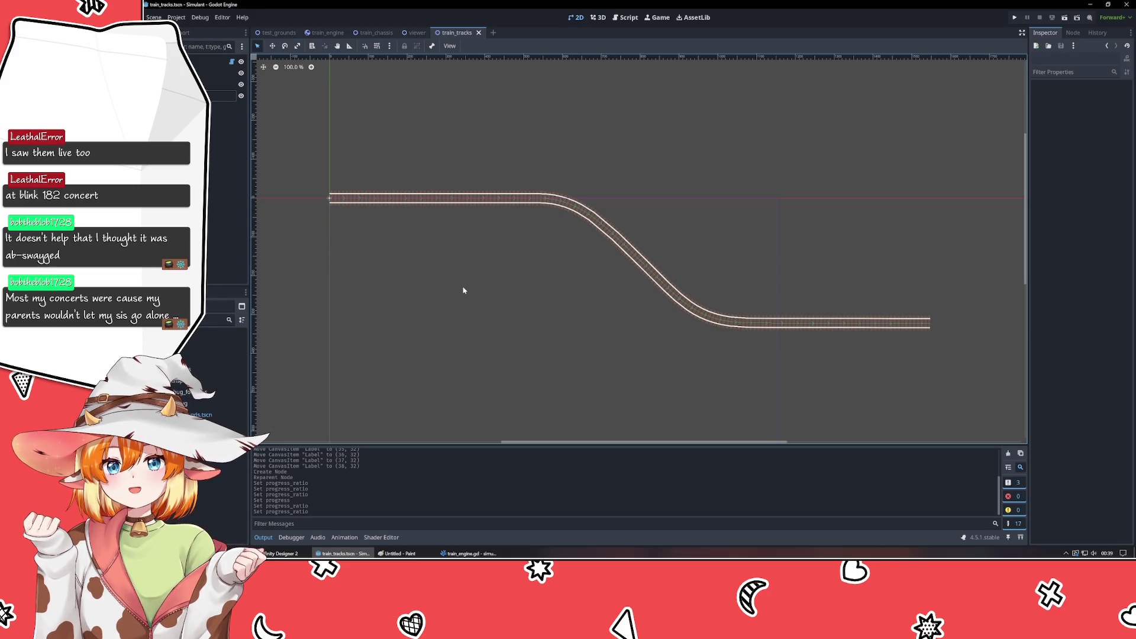
mouse_move(464, 290)
left_mouse_down()
mouse_move(467, 258)
mouse_move(457, 267)
left_mouse_up()
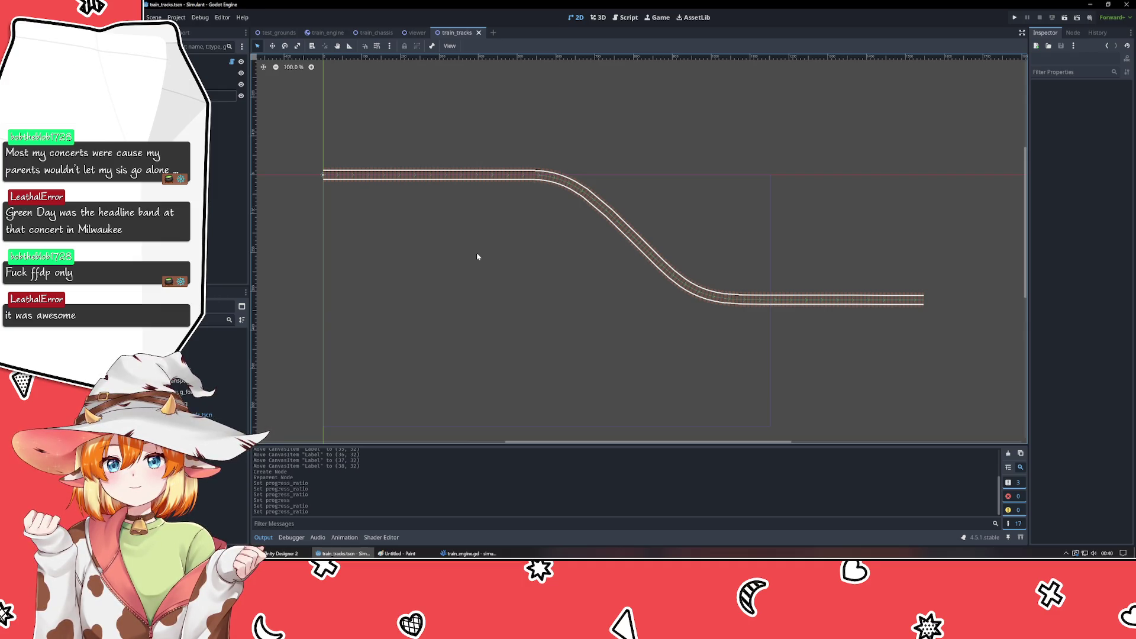
mouse_move(477, 257)
left_mouse_down()
mouse_move(497, 261)
mouse_move(489, 348)
mouse_move(542, 272)
mouse_move(513, 258)
left_mouse_up()
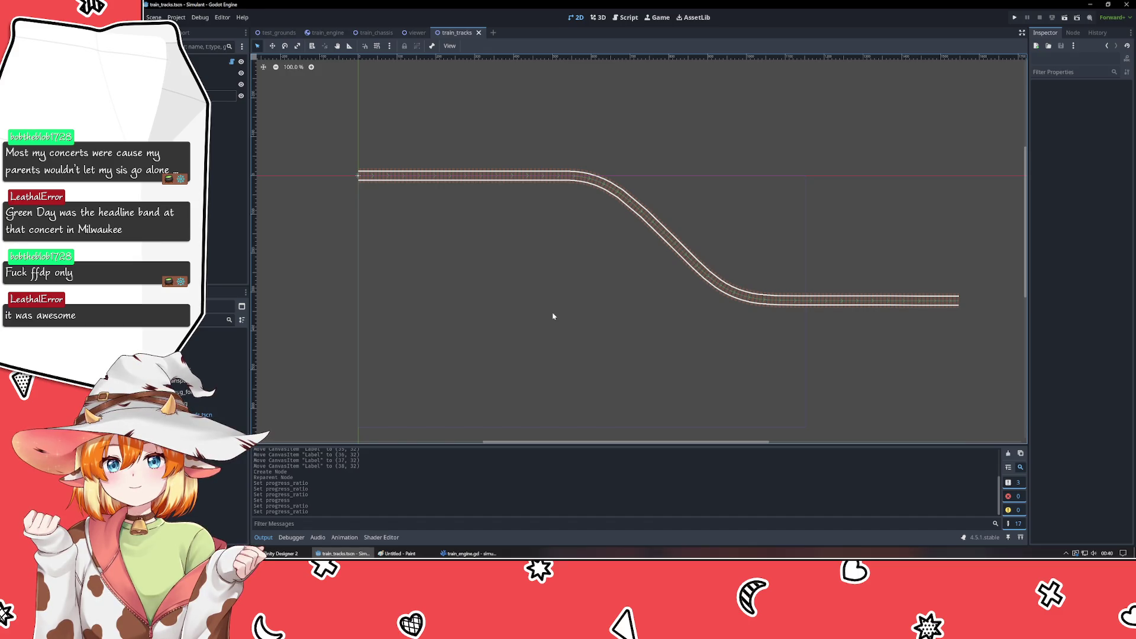
mouse_move(553, 316)
left_mouse_down()
mouse_move(396, 294)
mouse_move(528, 288)
left_mouse_up()
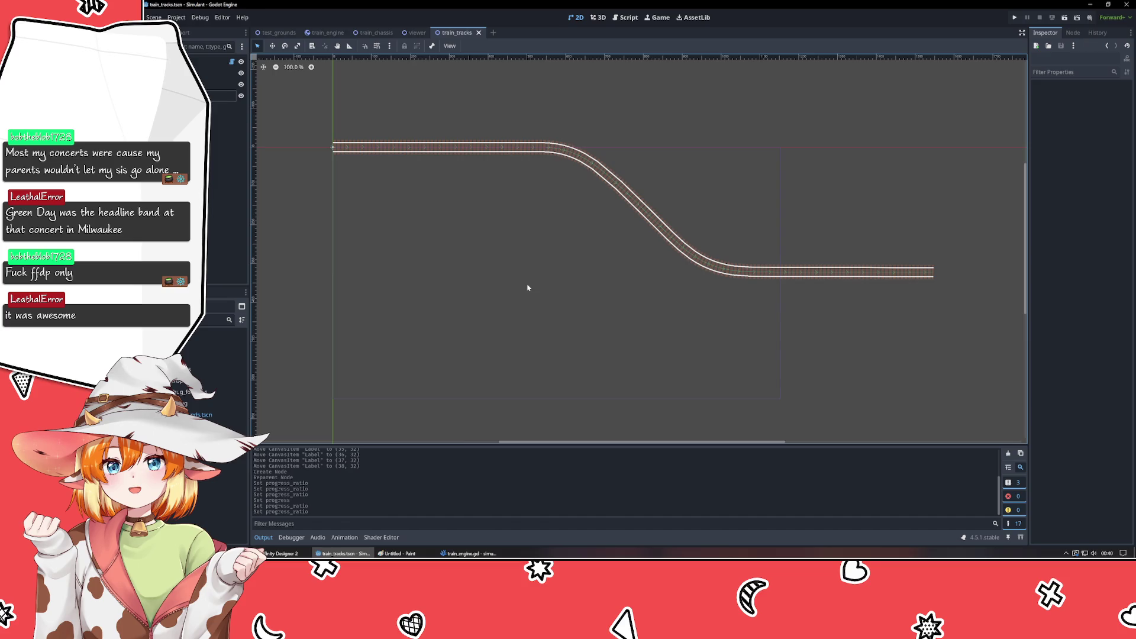
mouse_move(598, 200)
left_mouse_down()
mouse_move(499, 289)
mouse_move(886, 271)
mouse_move(583, 246)
mouse_move(548, 221)
mouse_move(567, 222)
left_mouse_up()
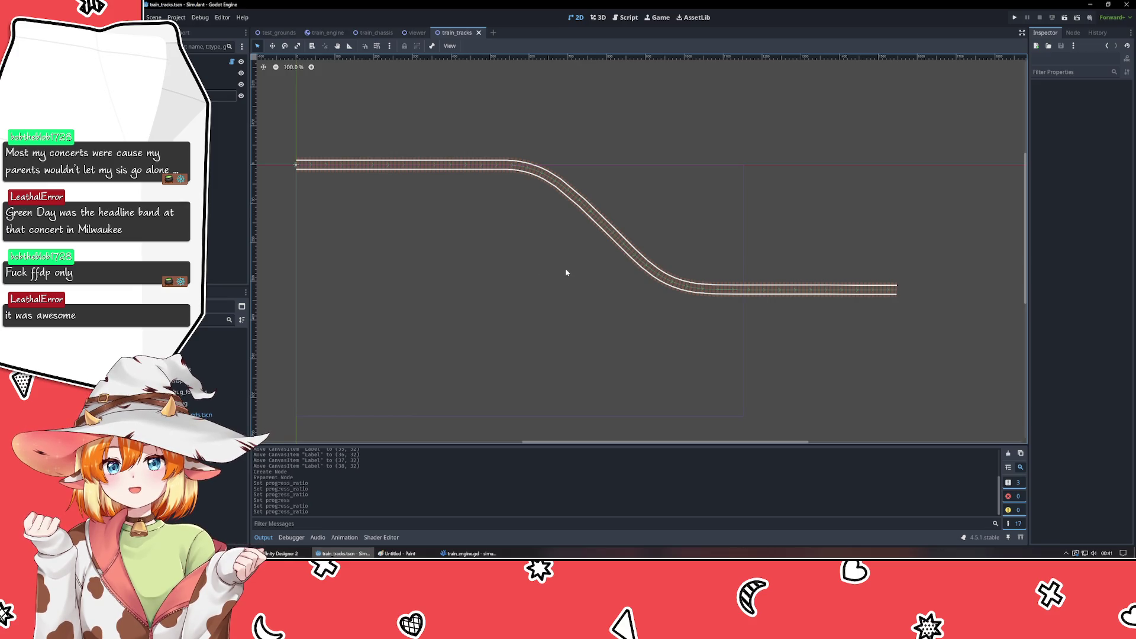
mouse_move(529, 263)
left_mouse_down()
mouse_move(568, 246)
mouse_move(545, 271)
mouse_move(552, 296)
left_mouse_up()
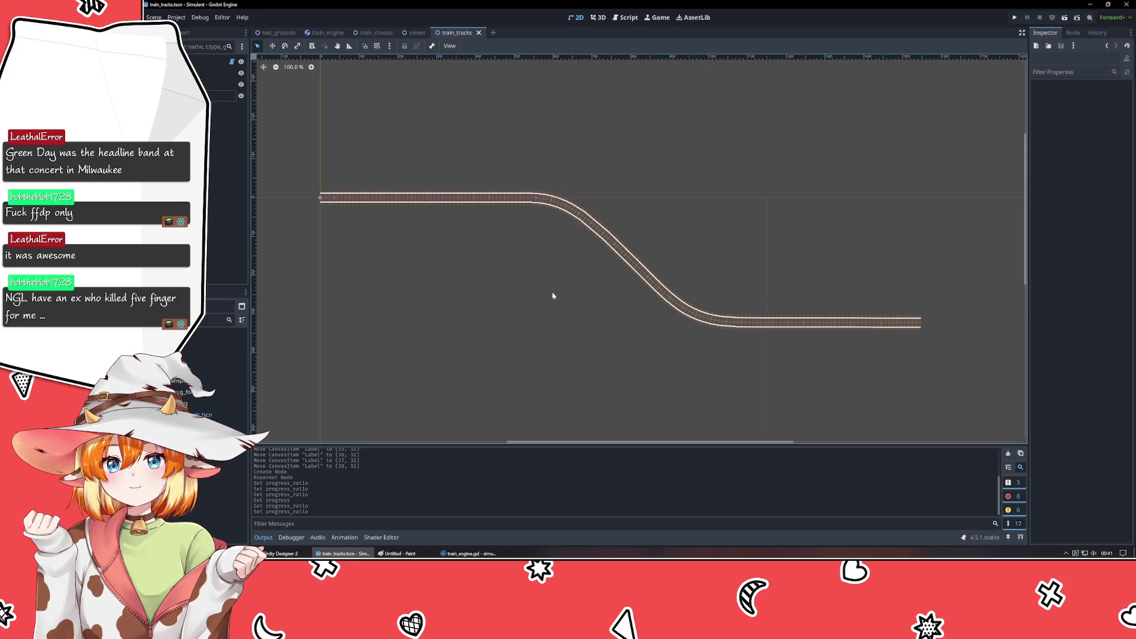
left_click(220, 85)
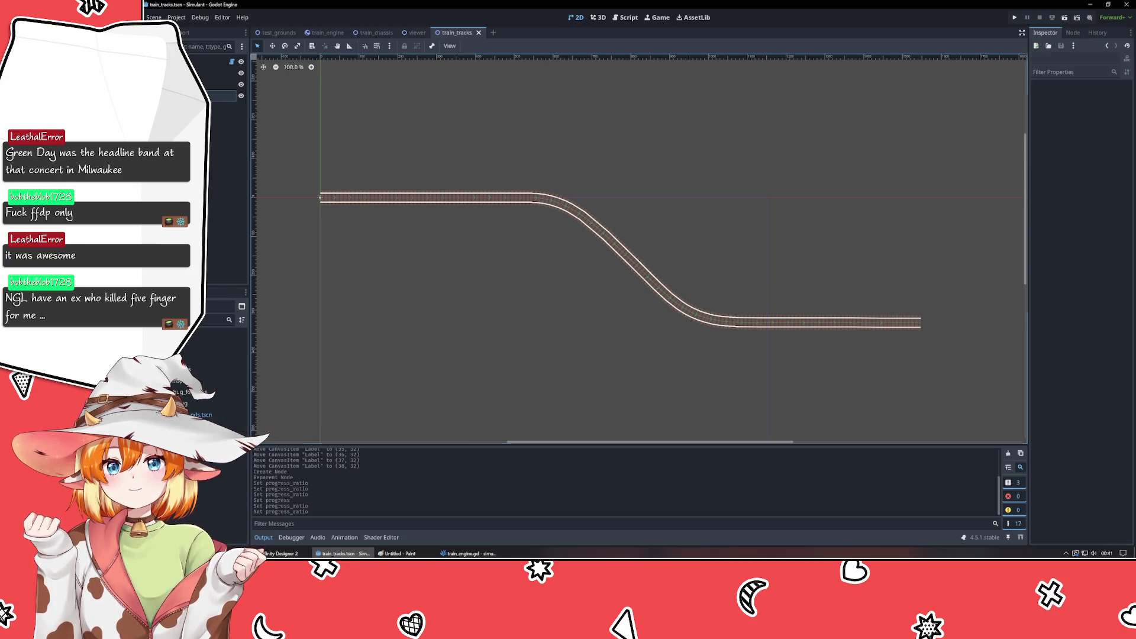
- Select the Line2D track to inspect its points, then deselect it
left_click(390, 385)
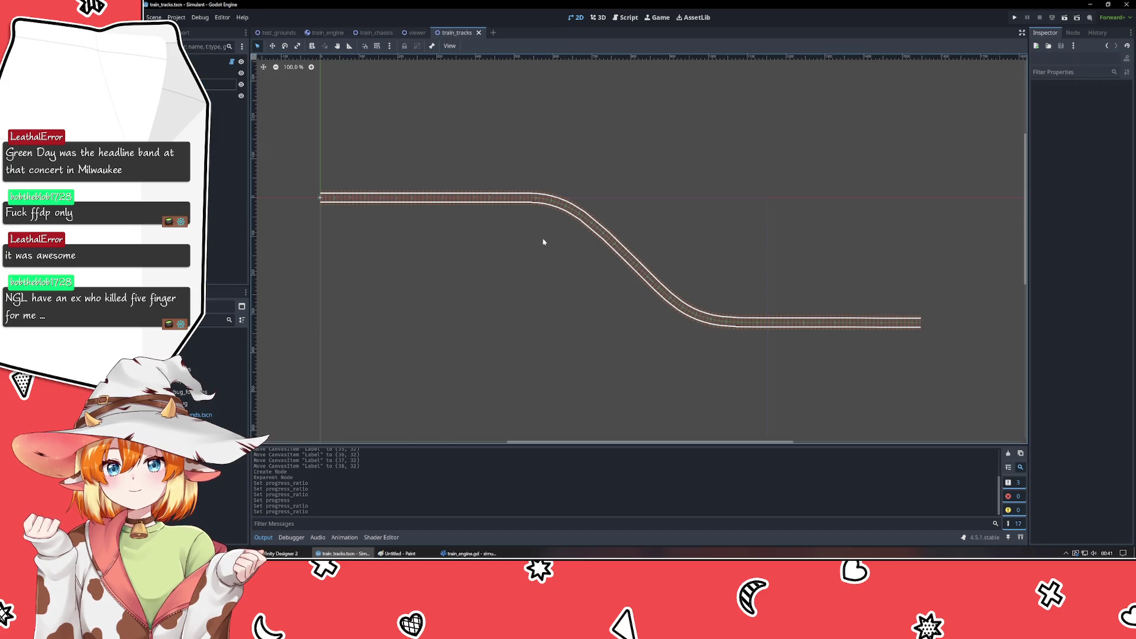
left_click(610, 247)
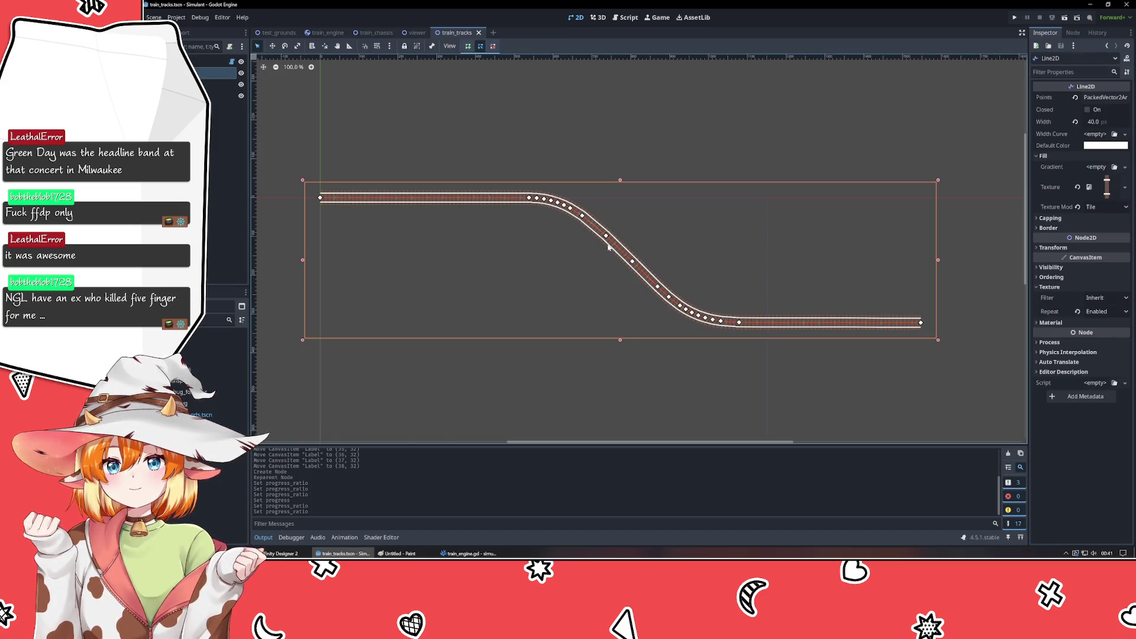
left_click(517, 281)
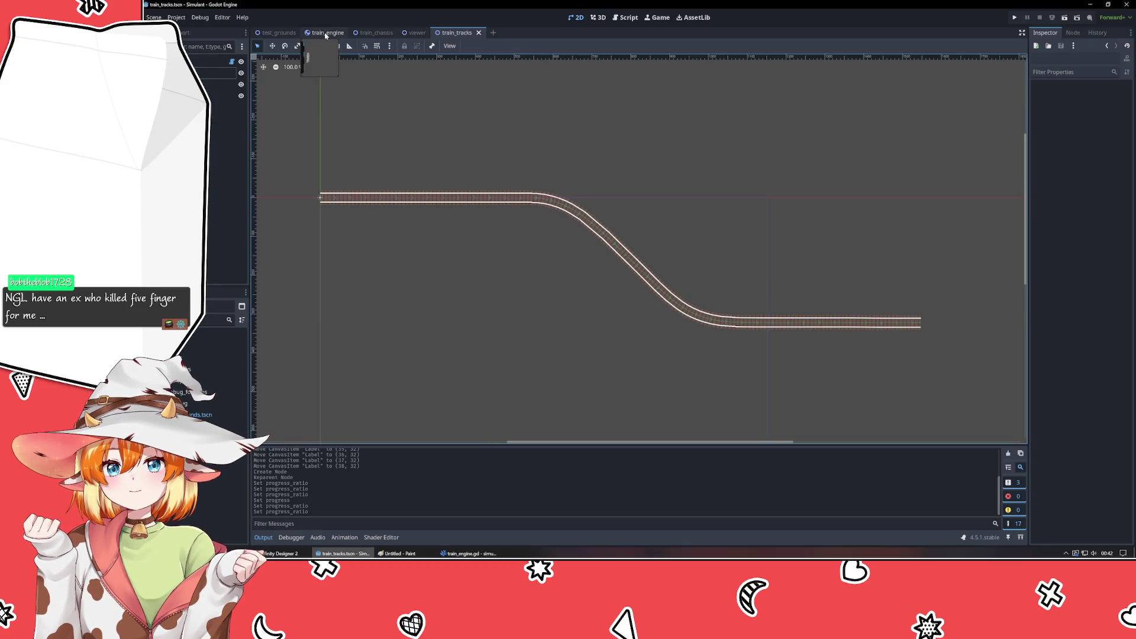
- Switch through train_engine to the test_grounds scene showing the train at the track start
left_click(325, 33)
left_click(277, 33)
scroll(423, 194, "down", 5)
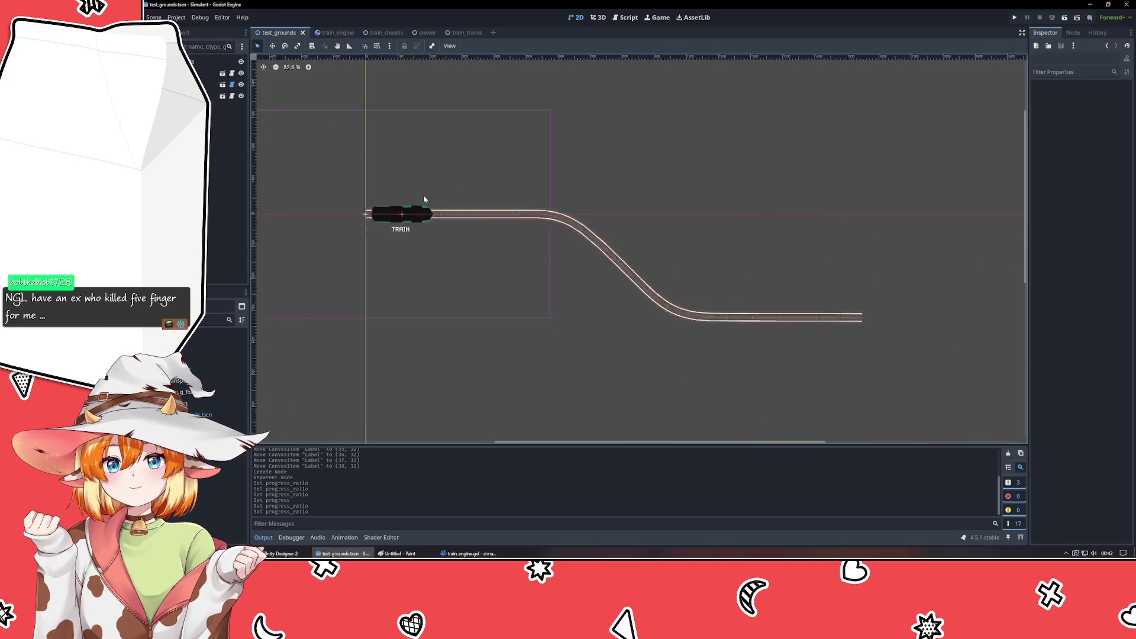
- Duplicate TrainTracks and drag the copy, TrainTracks2, to the first track's end
left_click(581, 253)
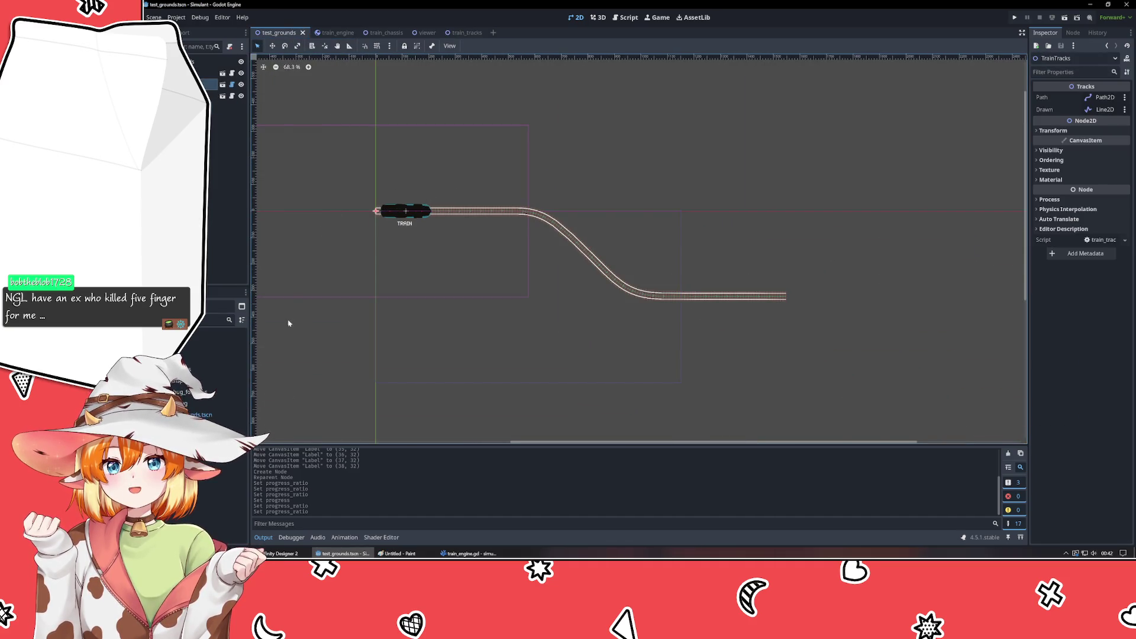
key("ctrl+d")
left_click_drag(584, 268, 722, 355)
left_click(591, 260)
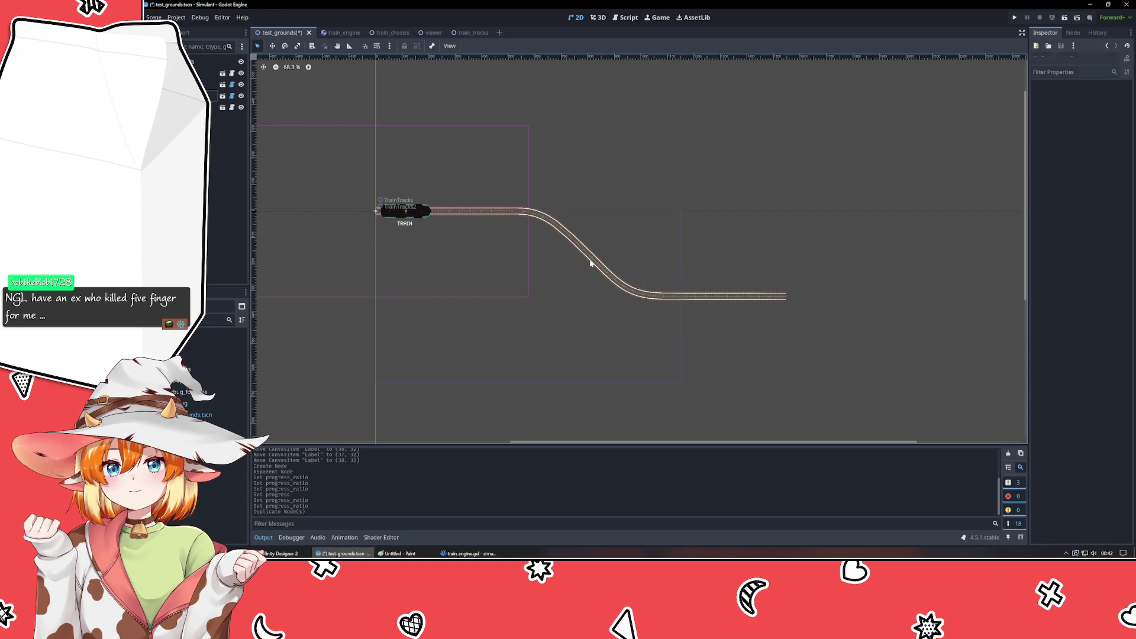
mouse_move(591, 260)
left_mouse_down()
mouse_move(953, 372)
mouse_move(1009, 354)
mouse_move(1002, 343)
left_mouse_up()
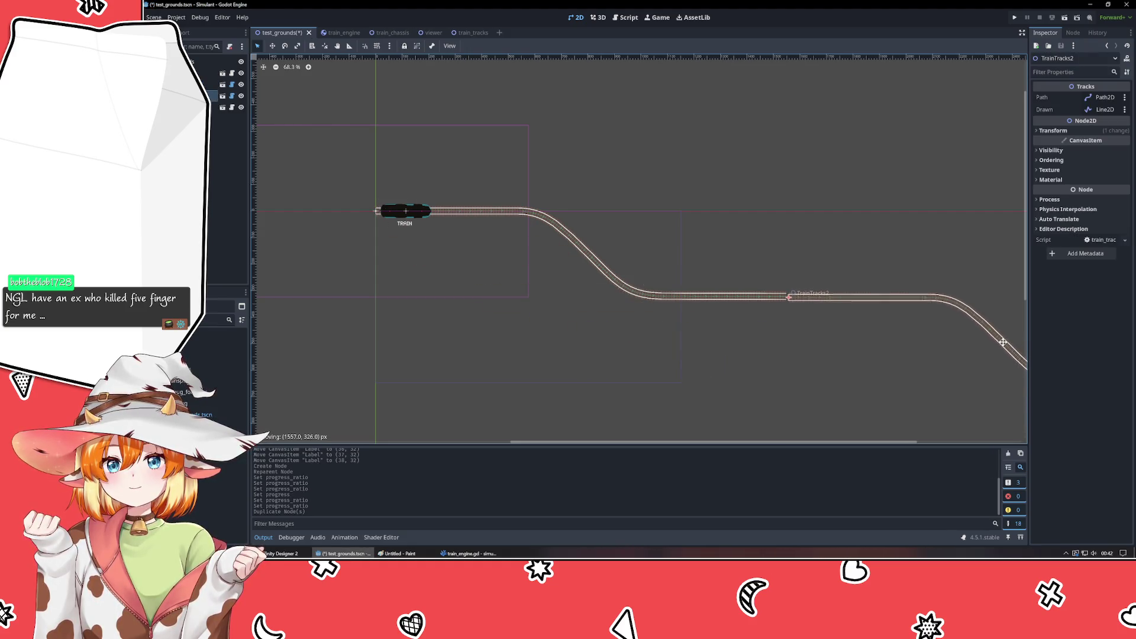
- Align TrainTracks2 precisely with the first piece's end using one-pixel arrow-key nudges
scroll(788, 355, "up", 1)
scroll(858, 367, "up", 6, "ctrl")
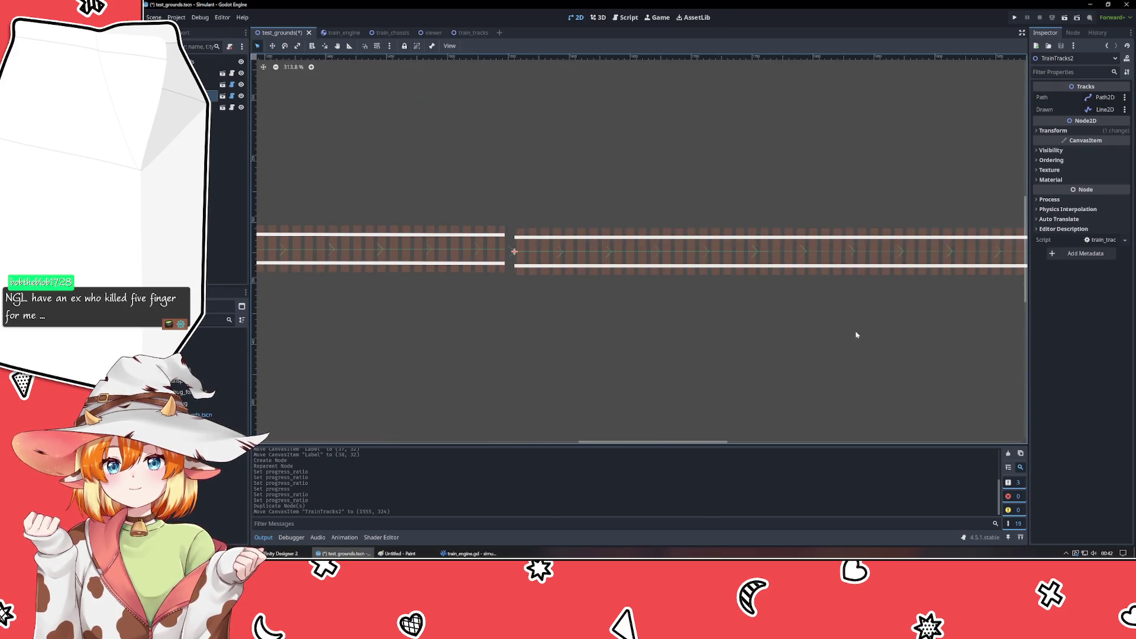
left_click_drag(750, 265, 739, 257)
key("Right")
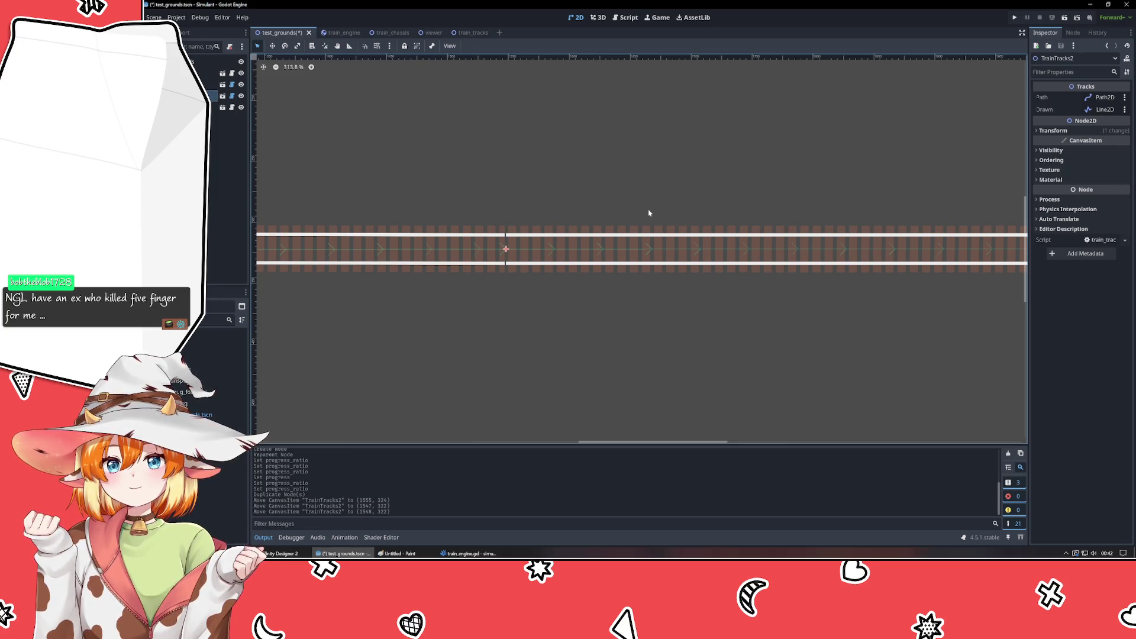
key("Right")
key("Left")
key("Left")
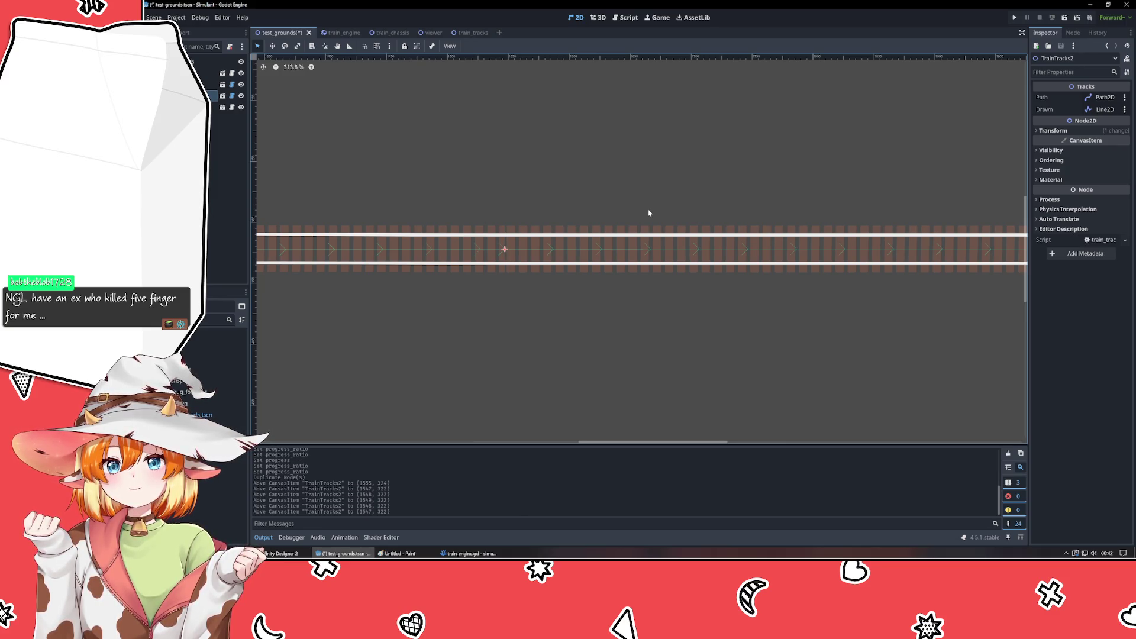
key("Left")
key("Left")
key("Left")
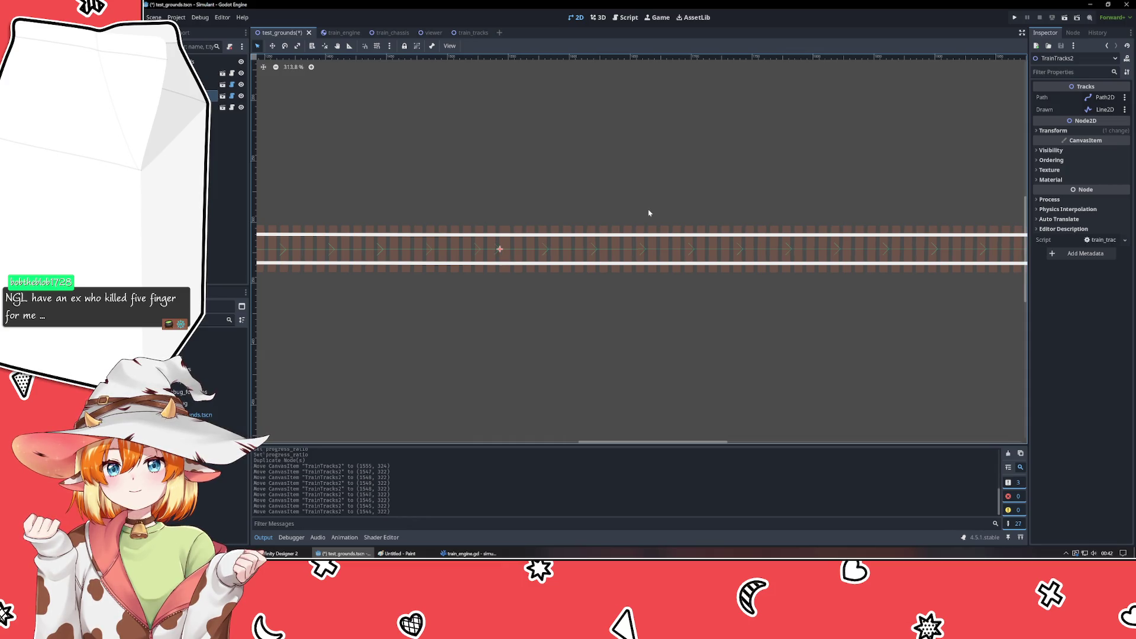
key("Right")
- Check the joined track along its curves, then save the test_grounds scene
left_click(647, 198)
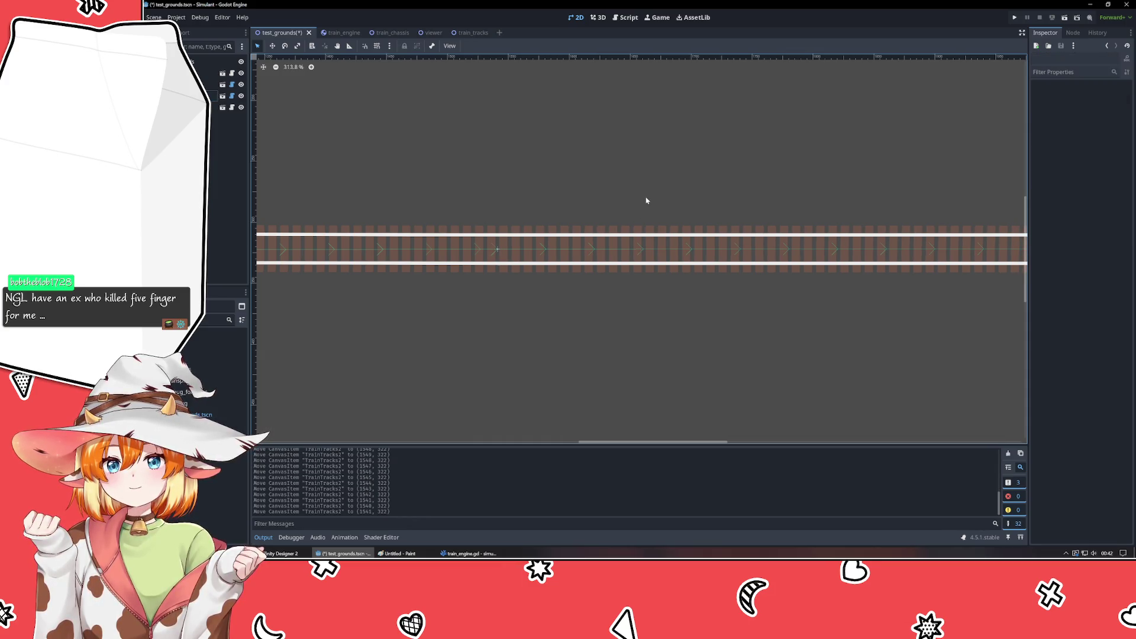
scroll(646, 201, "down", 5)
scroll(300, 204, "up", 3)
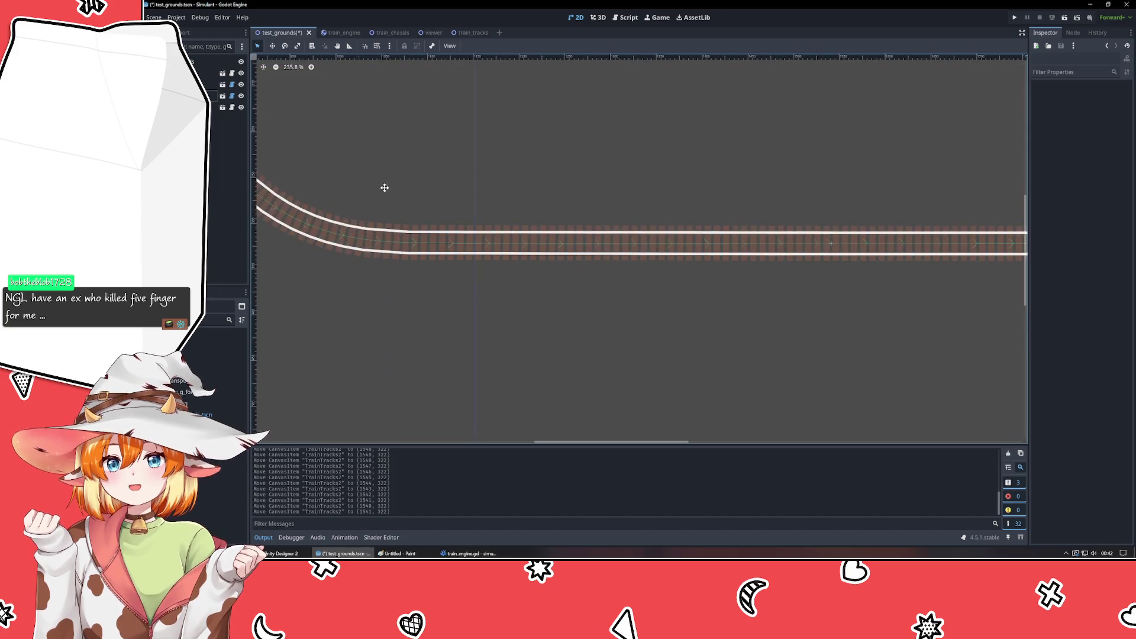
mouse_move(451, 256)
left_mouse_down()
mouse_move(940, 340)
mouse_move(657, 299)
mouse_move(469, 220)
left_mouse_up()
left_click_drag(809, 211, 412, 131)
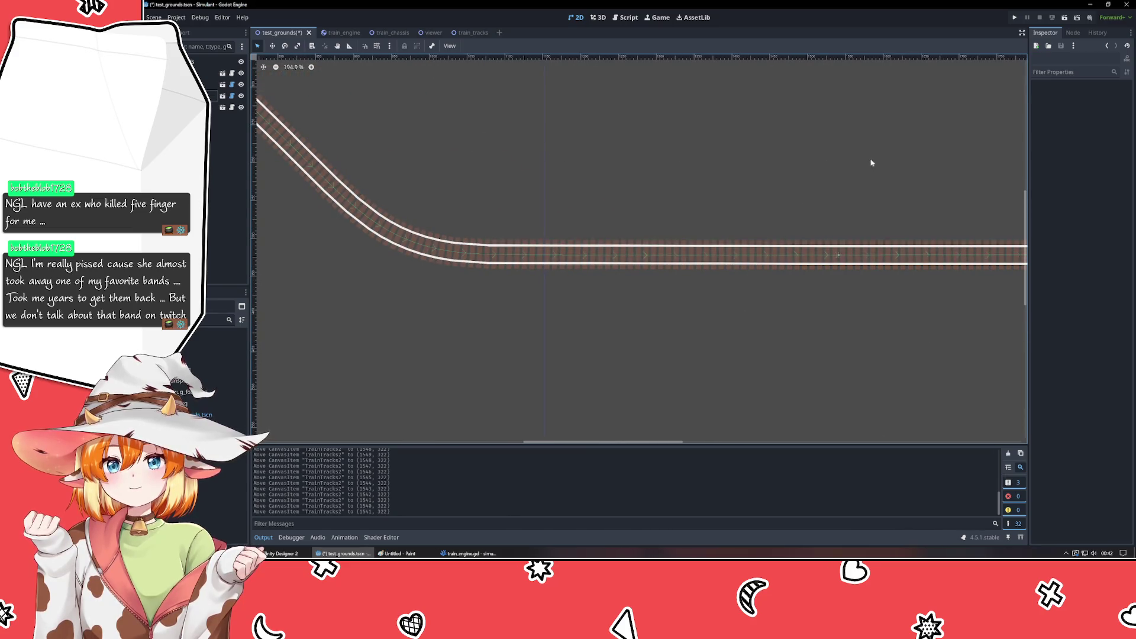
scroll(875, 159, "down", 4)
left_click_drag(482, 145, 348, 147)
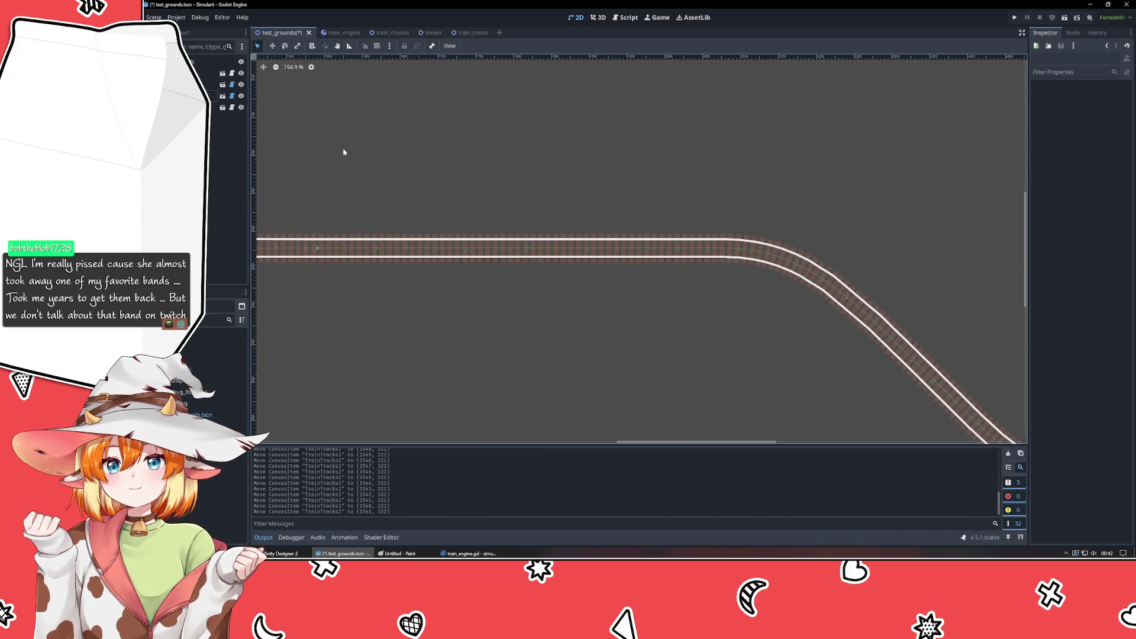
scroll(599, 241, "right", 3)
scroll(705, 388, "right", 5)
scroll(833, 385, "down", 3)
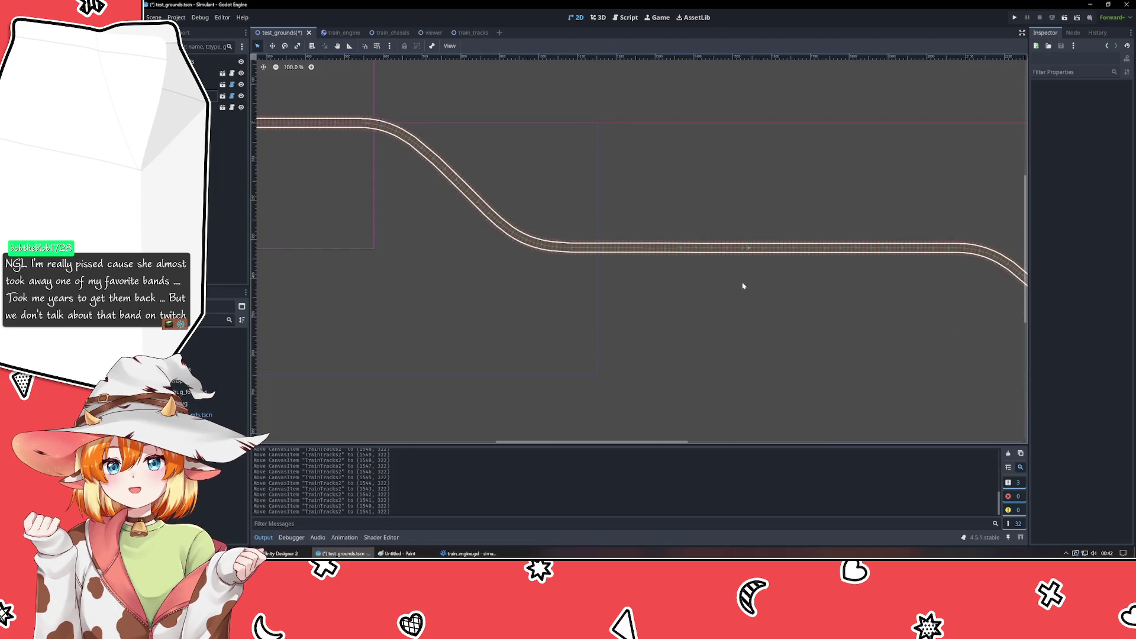
key("ctrl+s")
scroll(563, 317, "up", 2)
scroll(609, 349, "left", 3)
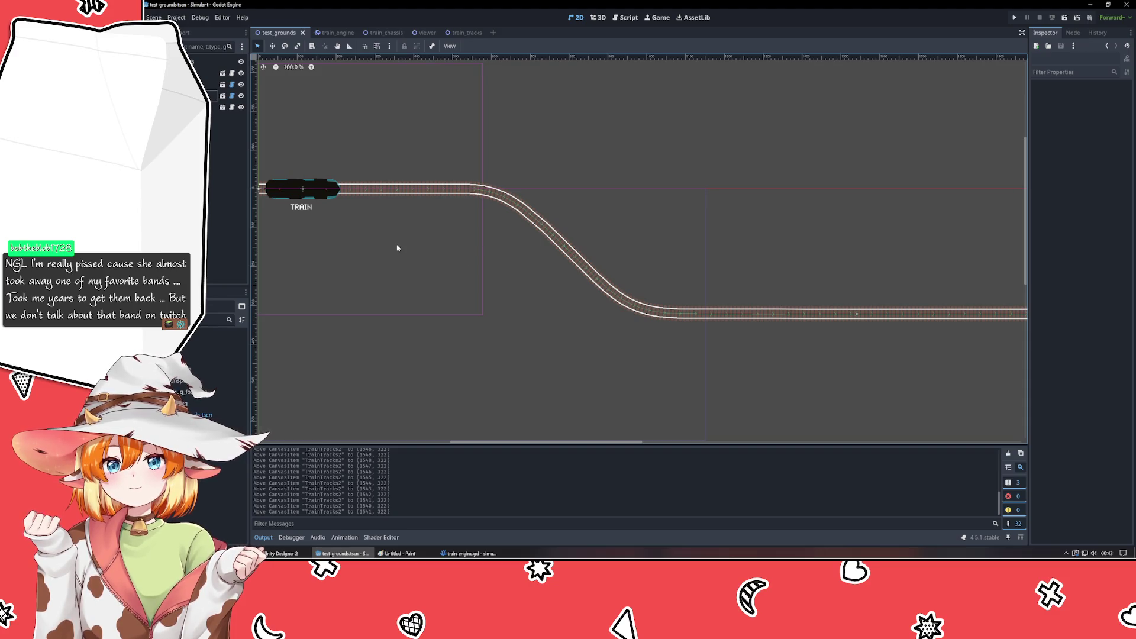
left_click_drag(397, 248, 515, 304)
mouse_move(400, 249)
left_mouse_down()
mouse_move(598, 256)
mouse_move(799, 374)
mouse_move(905, 374)
left_mouse_up()
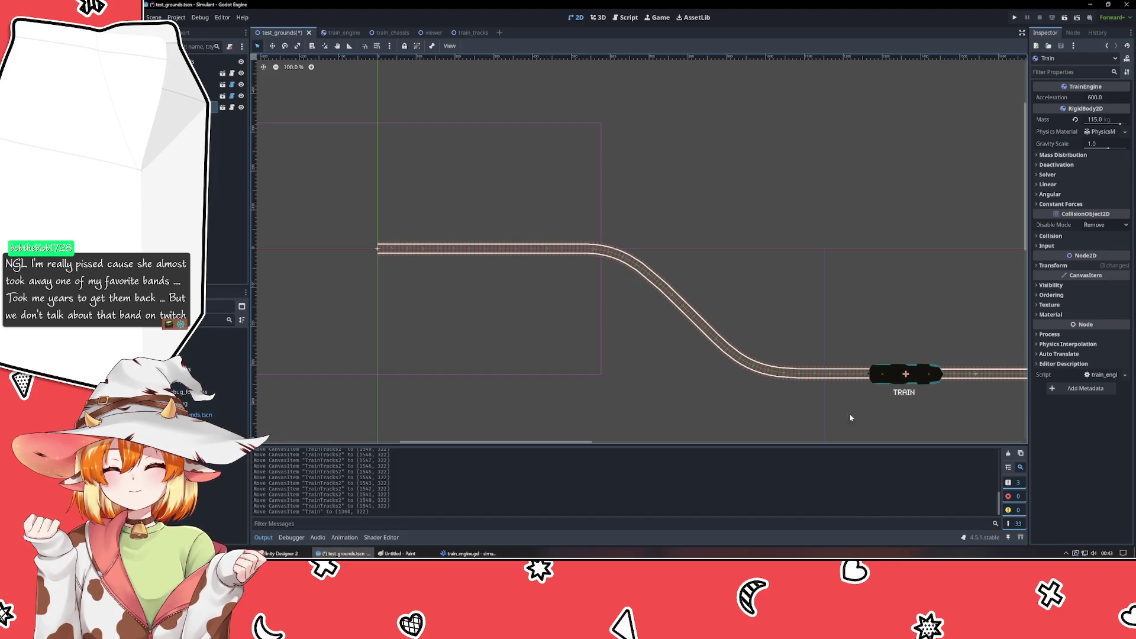
key("ctrl+z")
scroll(507, 348, "down", 1)
mouse_move(507, 347)
left_mouse_down()
mouse_move(472, 287)
mouse_move(391, 285)
left_mouse_up()
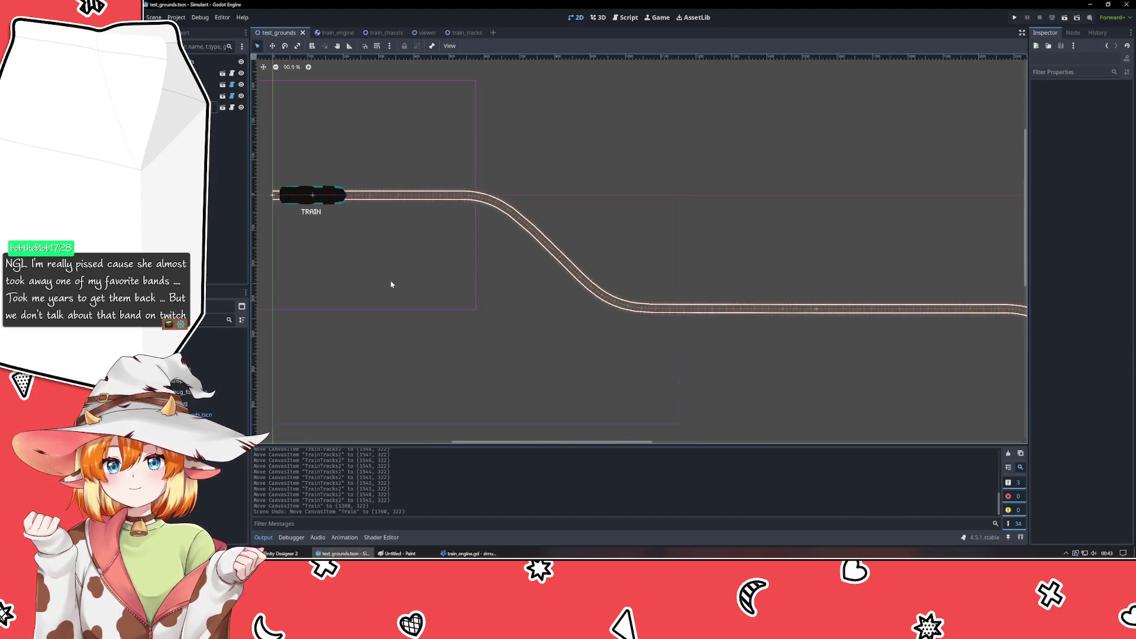
scroll(391, 285, "down", 2)
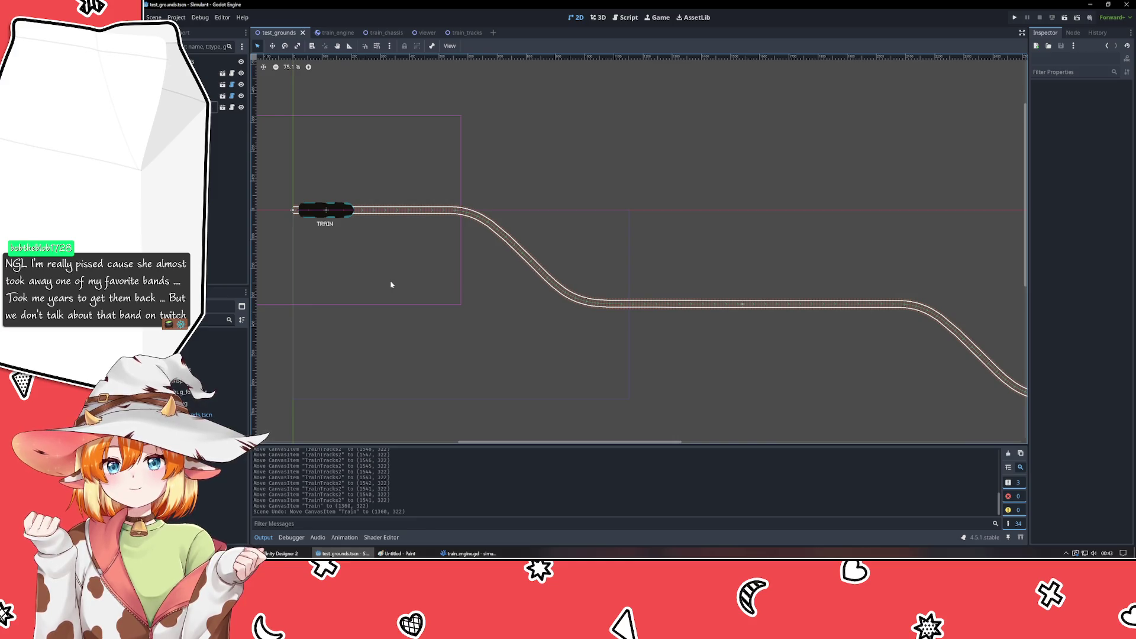
left_click(467, 553)
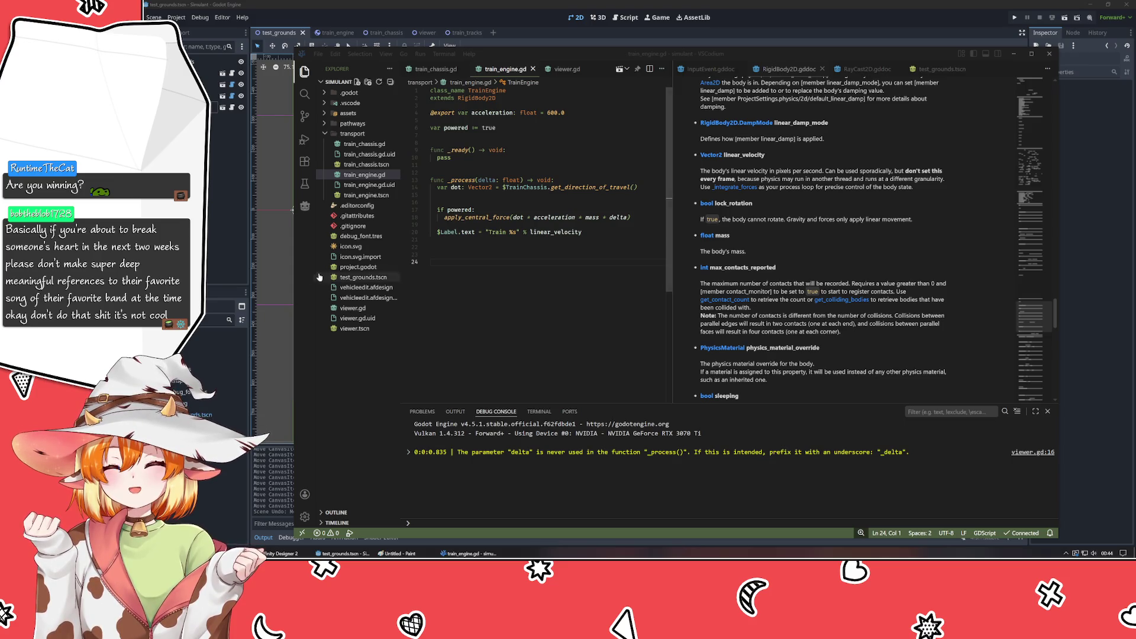
key("alt+Tab")
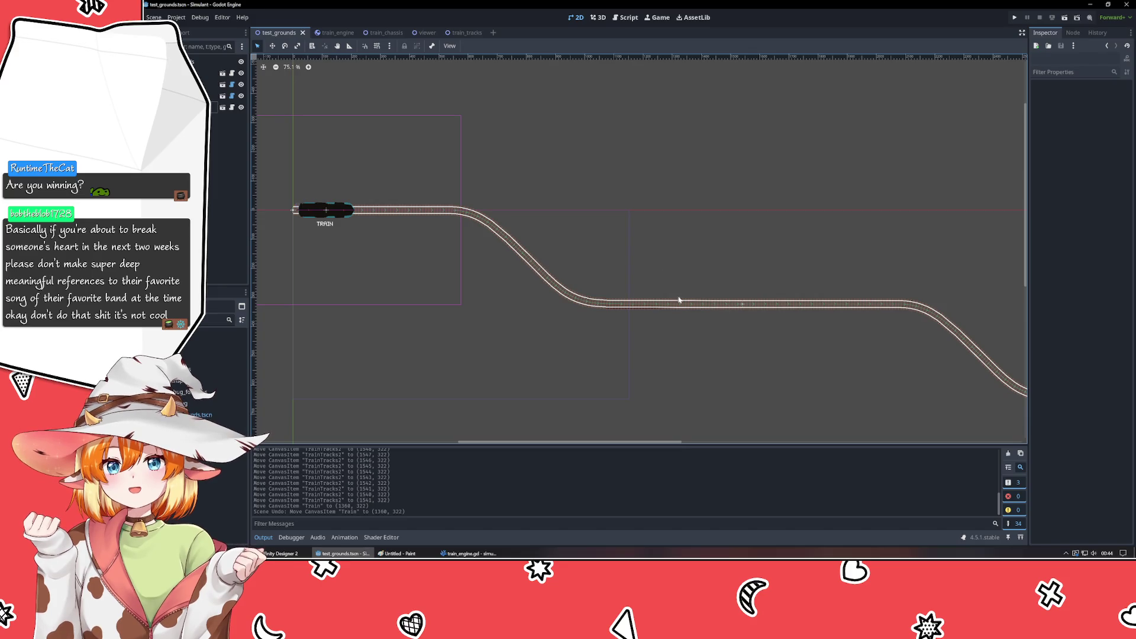
left_click(537, 261)
left_click(467, 33)
left_click(676, 302)
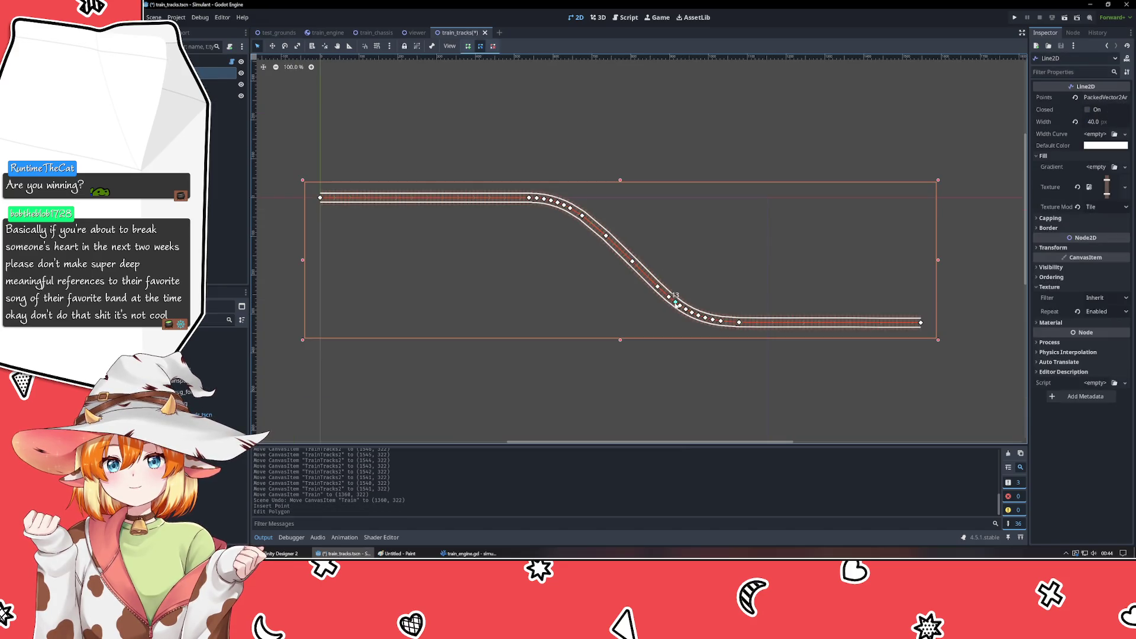
left_click(613, 325)
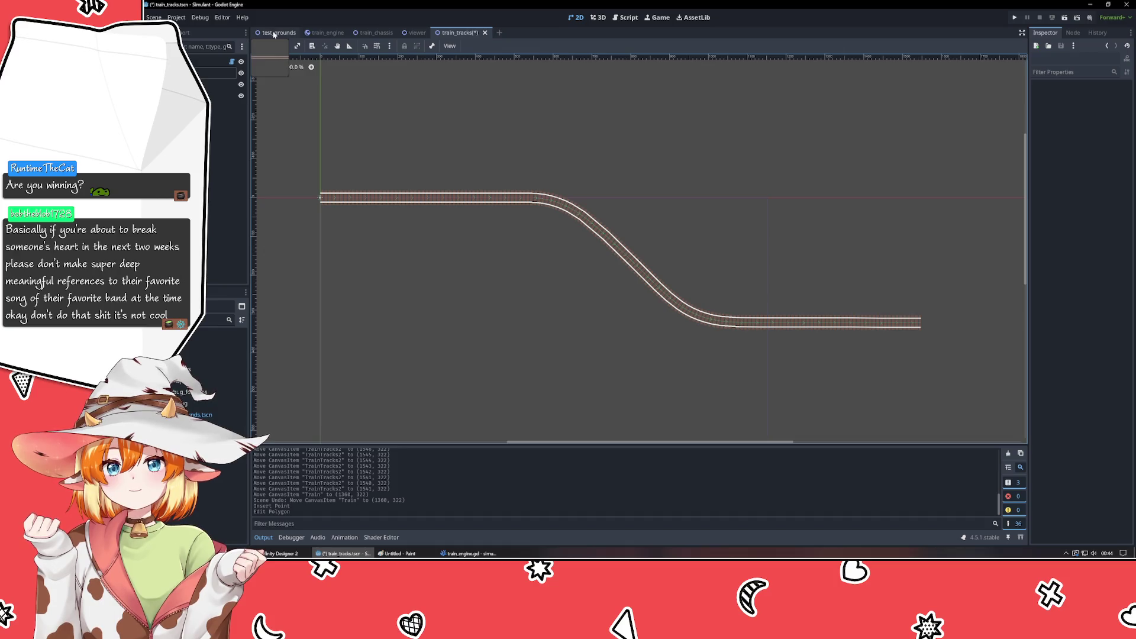
key("ctrl+z")
key("ctrl+z")
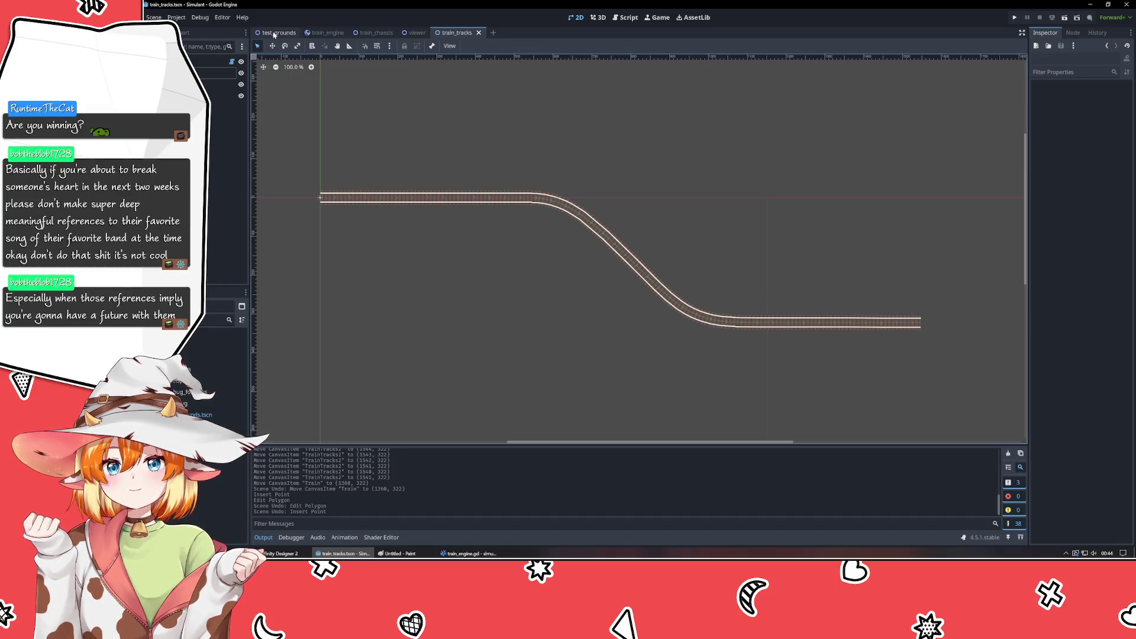
left_click(274, 33)
left_click(430, 355)
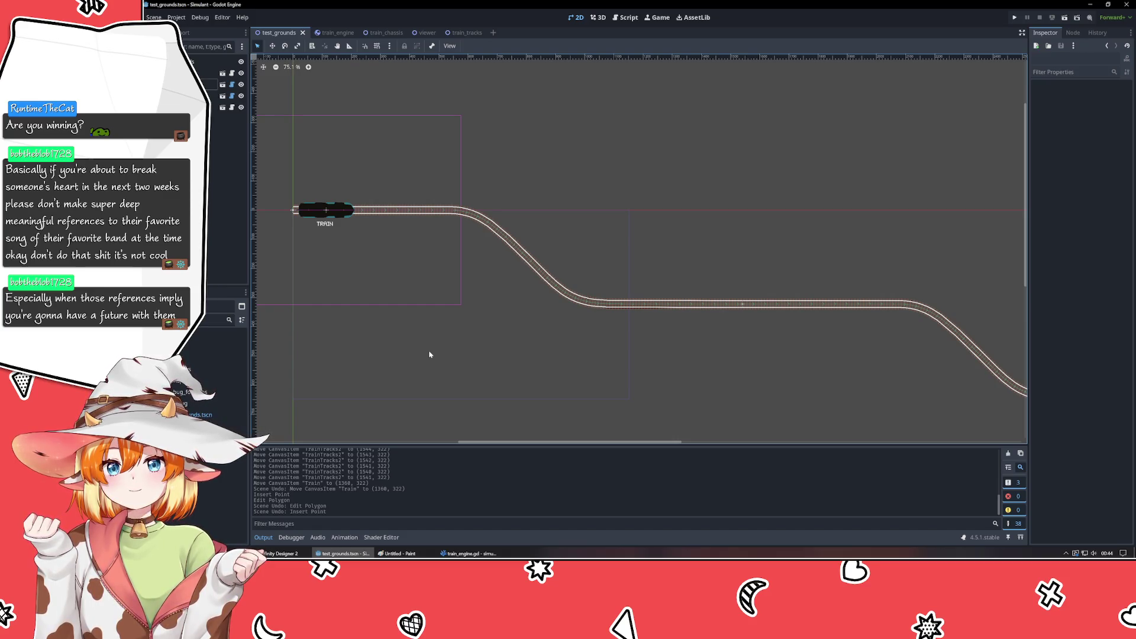
mouse_move(843, 375)
left_mouse_down()
mouse_move(477, 299)
mouse_move(589, 332)
left_mouse_up()
- Inspect TrainTracks2's position and rotation values in its Transform properties
left_click(695, 293)
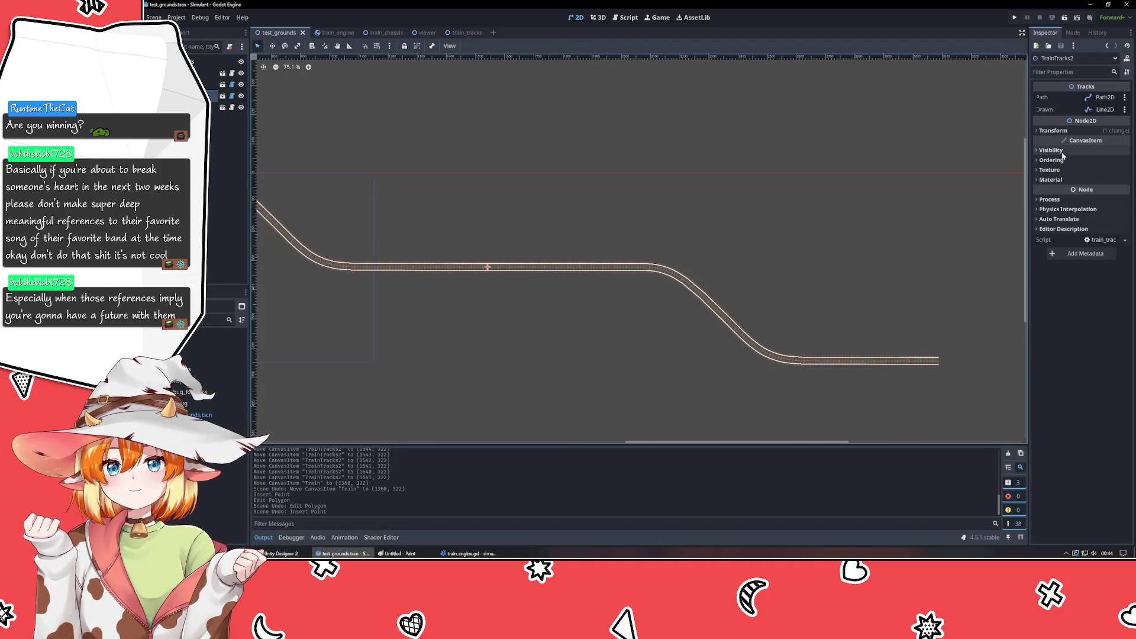
left_click(1060, 130)
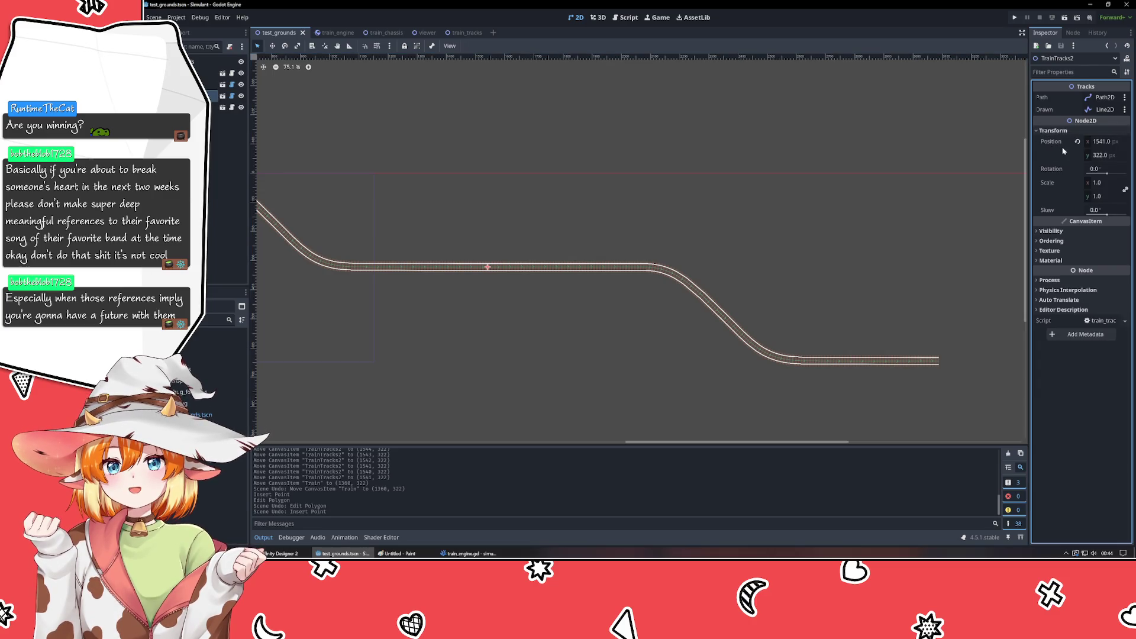
left_click(670, 322)
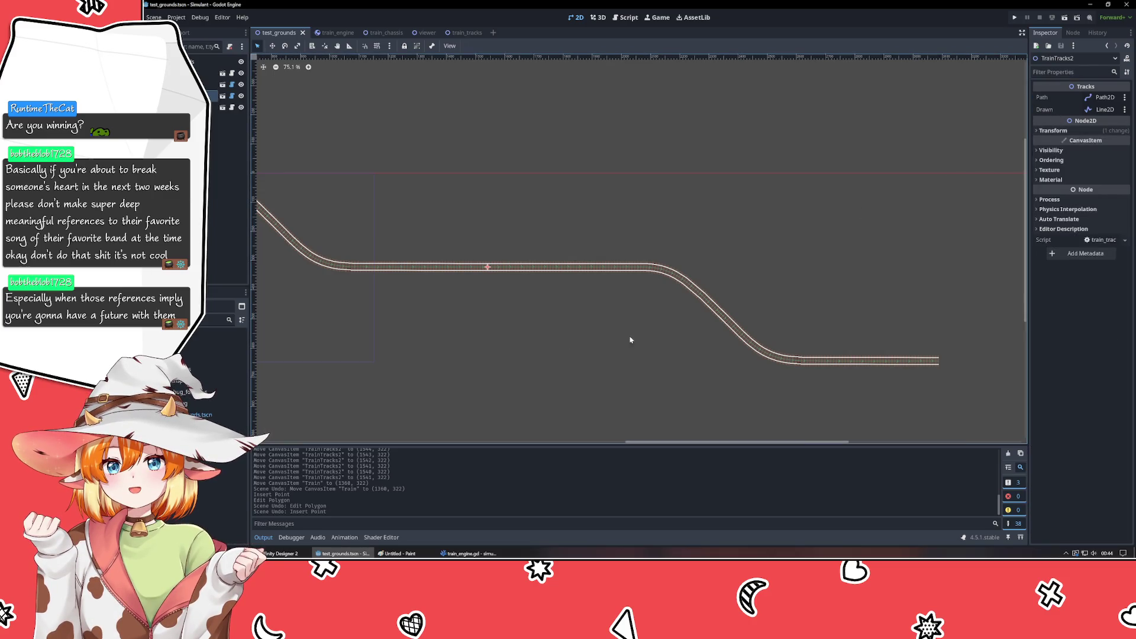
mouse_move(379, 338)
left_mouse_down()
mouse_move(776, 400)
mouse_move(608, 374)
mouse_move(632, 360)
left_mouse_up()
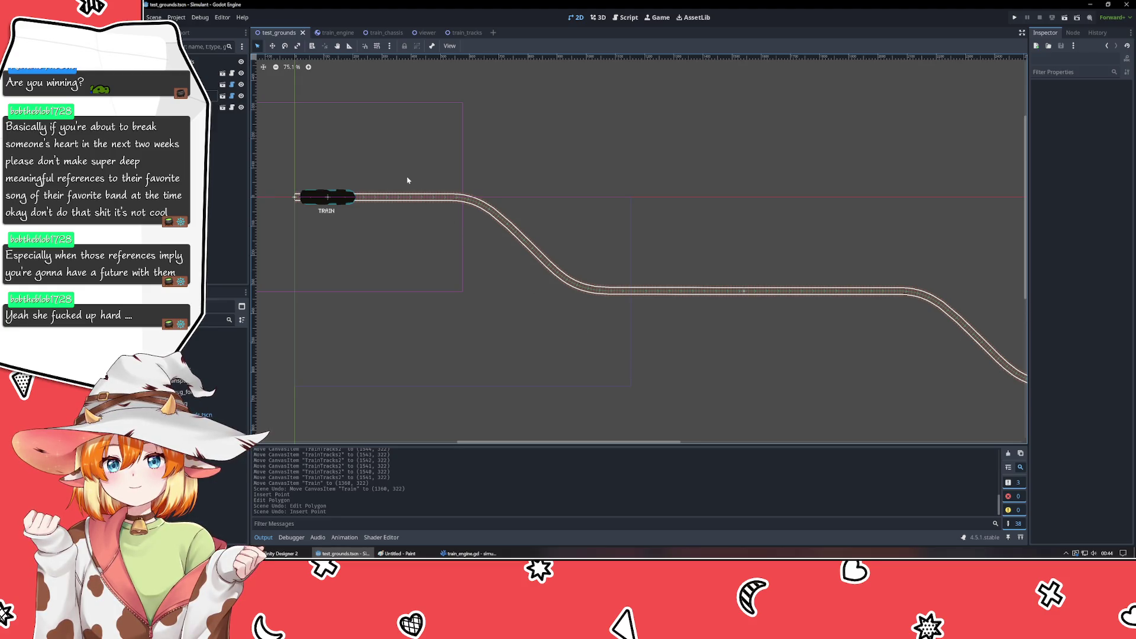
- Try moving the train along the track, undo it, and bring up train_engine.gd
left_click(406, 197)
mouse_move(326, 199)
left_mouse_down()
mouse_move(495, 210)
mouse_move(577, 280)
mouse_move(877, 286)
mouse_move(1004, 360)
mouse_move(502, 221)
mouse_move(331, 198)
left_mouse_up()
key("ctrl+z")
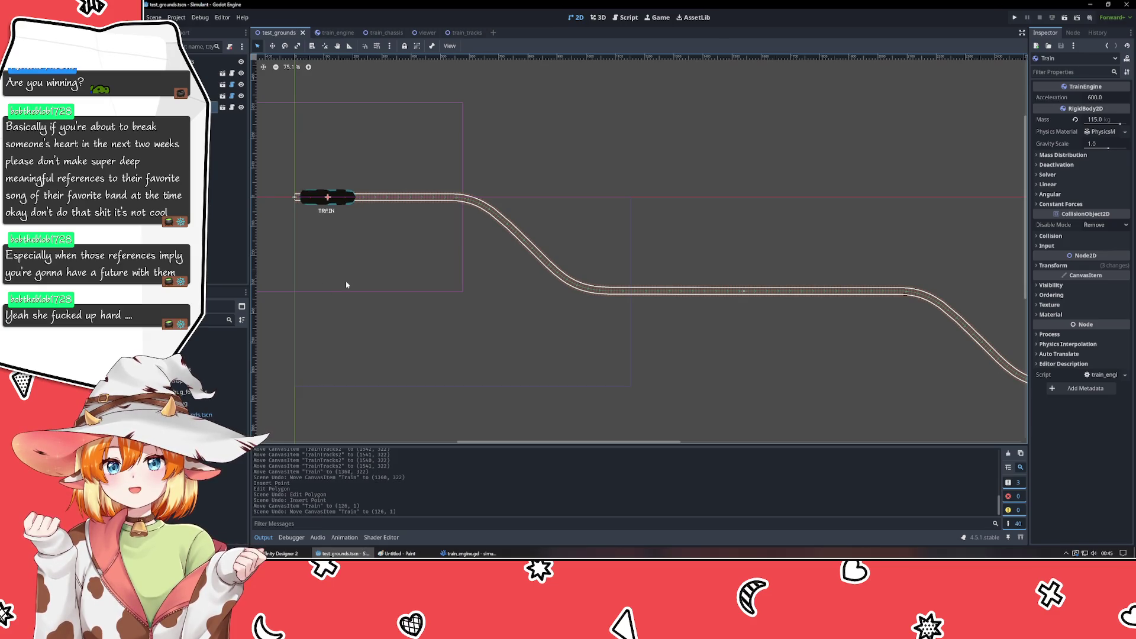
left_click(347, 286)
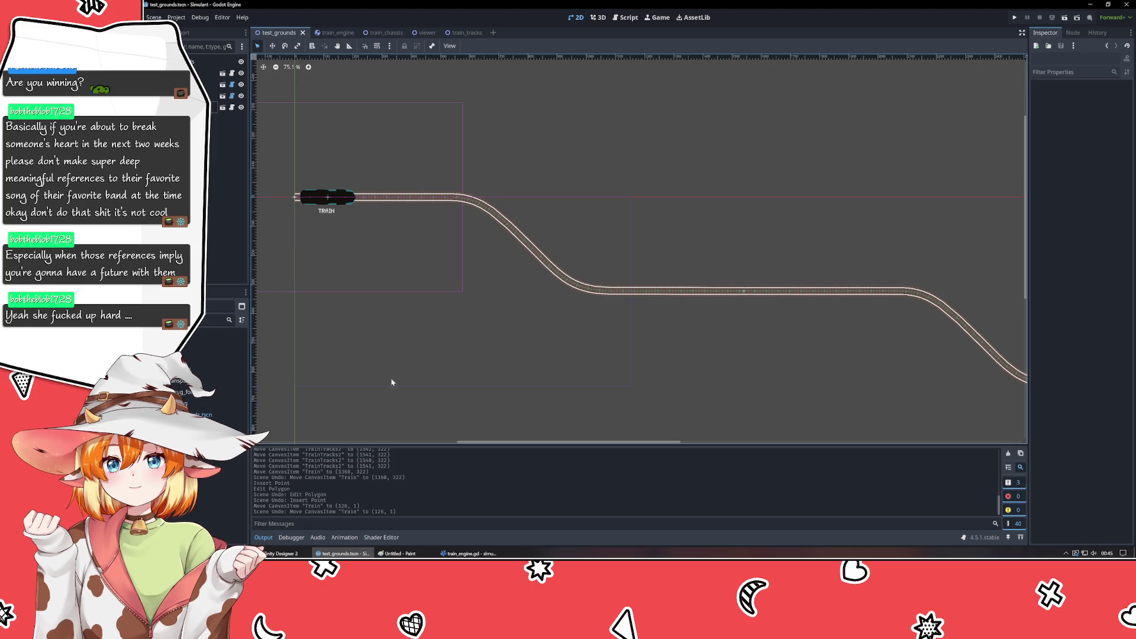
left_click(467, 553)
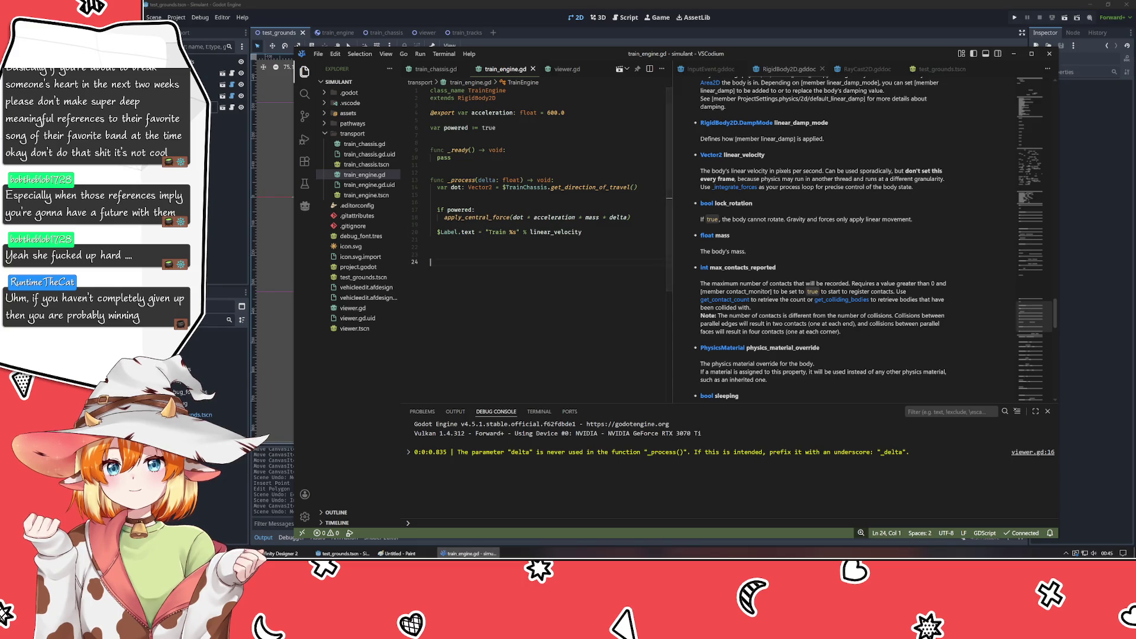
- Minimize VSCodium to get back to the Godot test_grounds scene
left_click(453, 555)
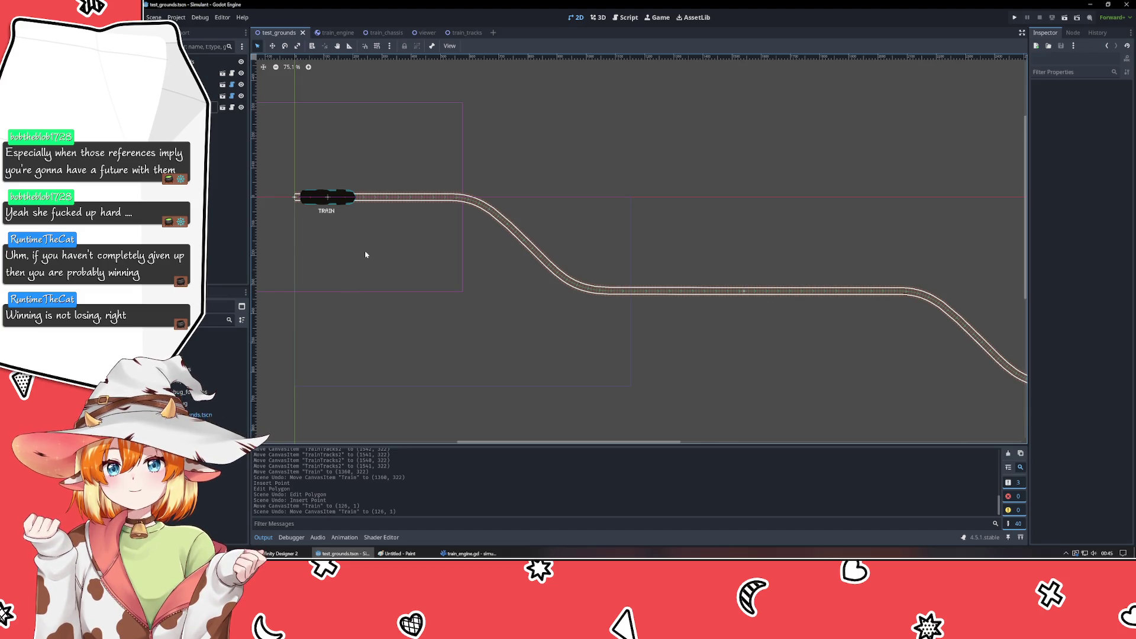
- Open the train_engine scene and briefly check the train_engine.gd script
left_click_drag(366, 254, 497, 296)
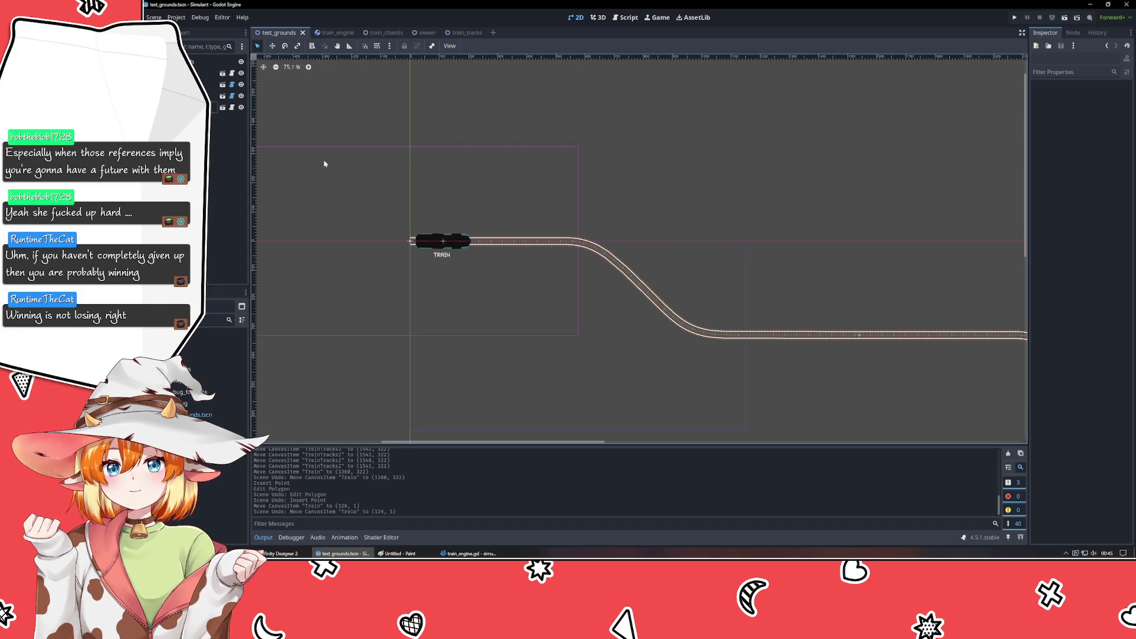
left_click(329, 33)
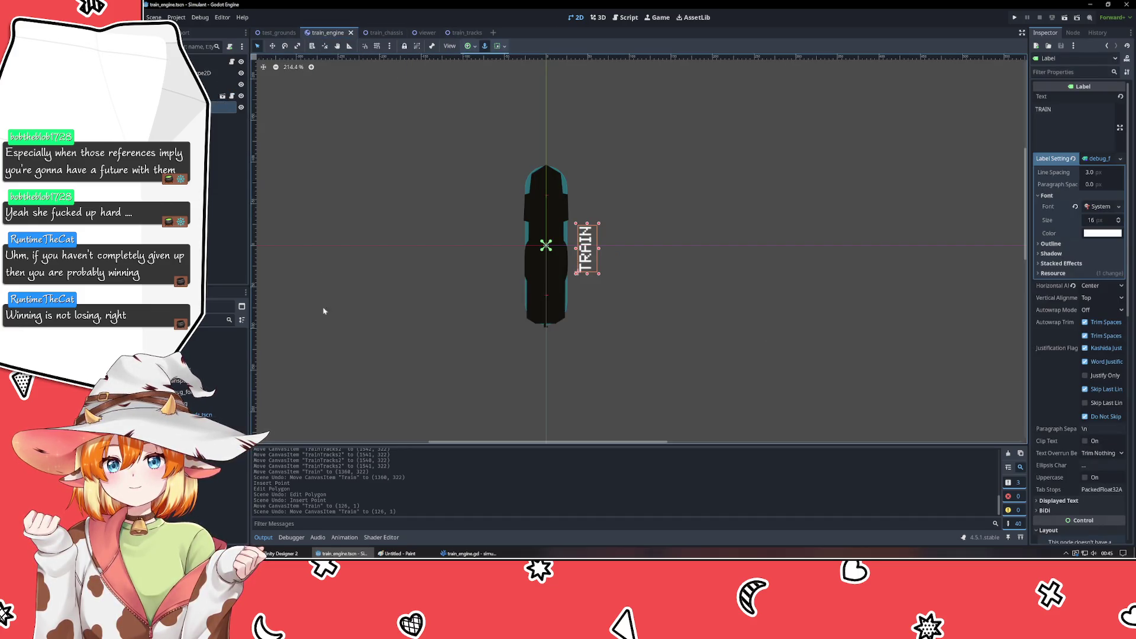
left_click(467, 553)
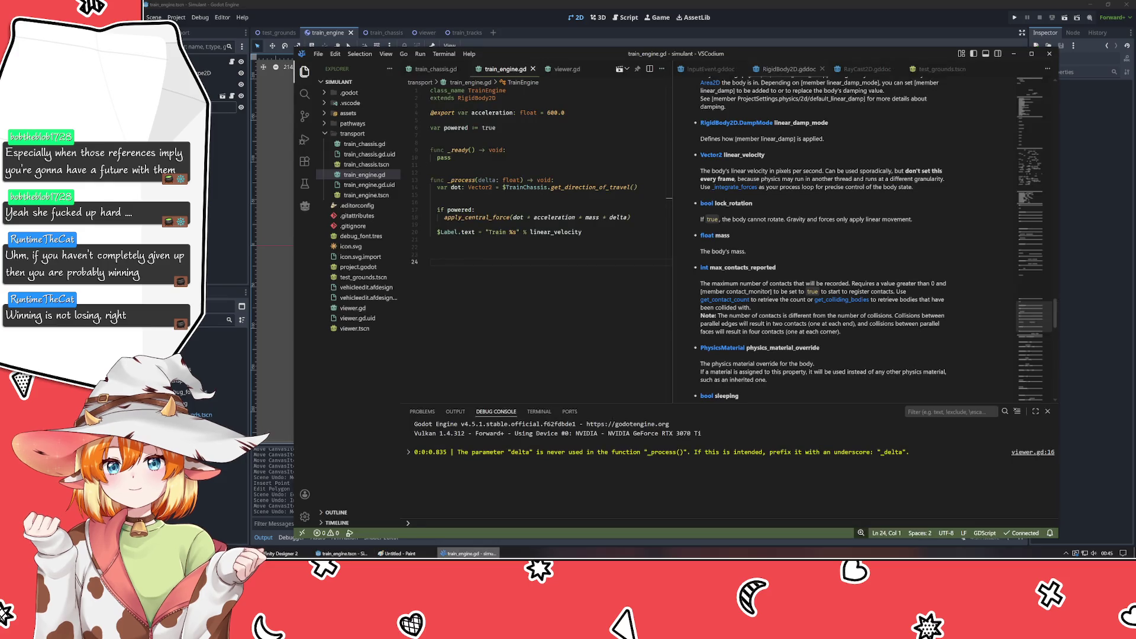
key("alt+Tab")
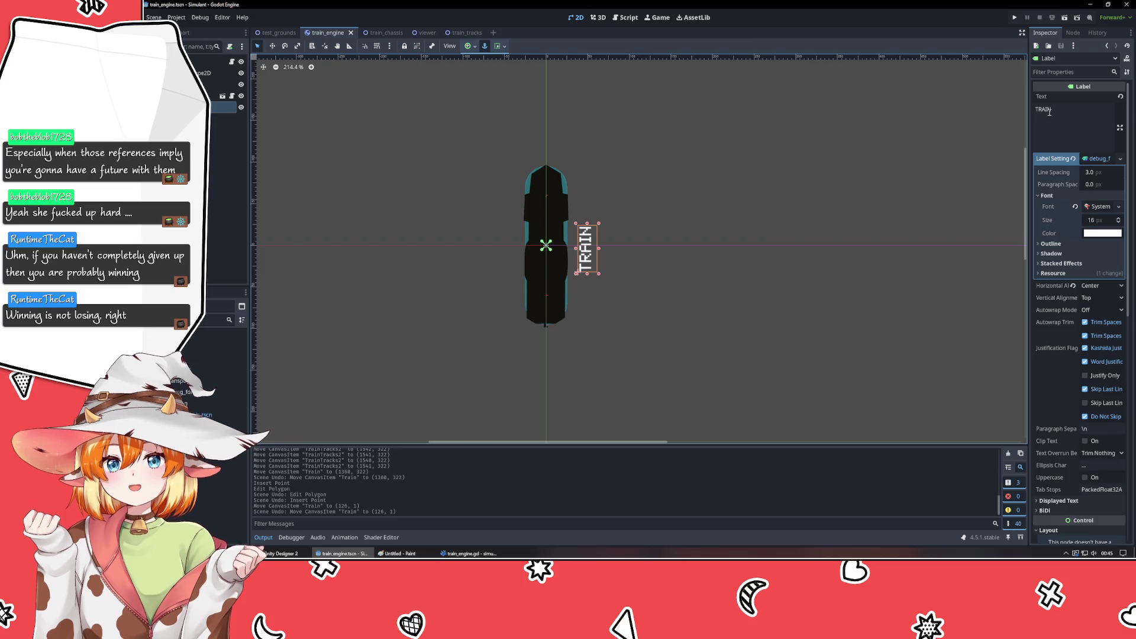
- Replace the label text TRAIN with 'SPEED (0,0)' and drag the label slightly down
double_click(1049, 111)
type("SPEED")
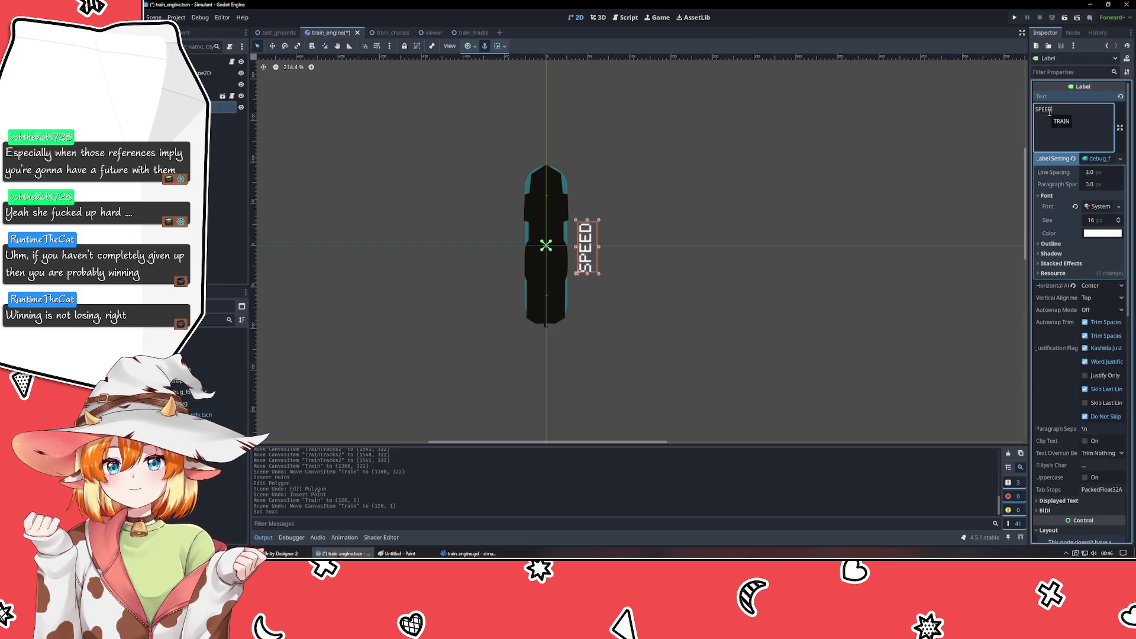
type(" (0,0)")
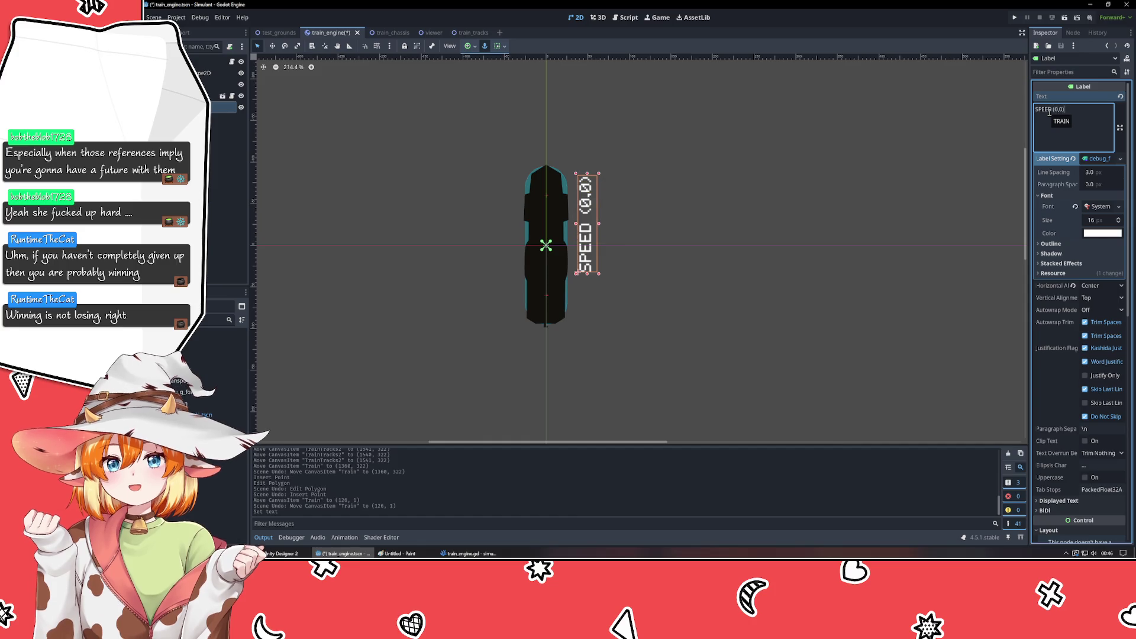
left_click(672, 208)
left_click_drag(593, 247, 592, 268)
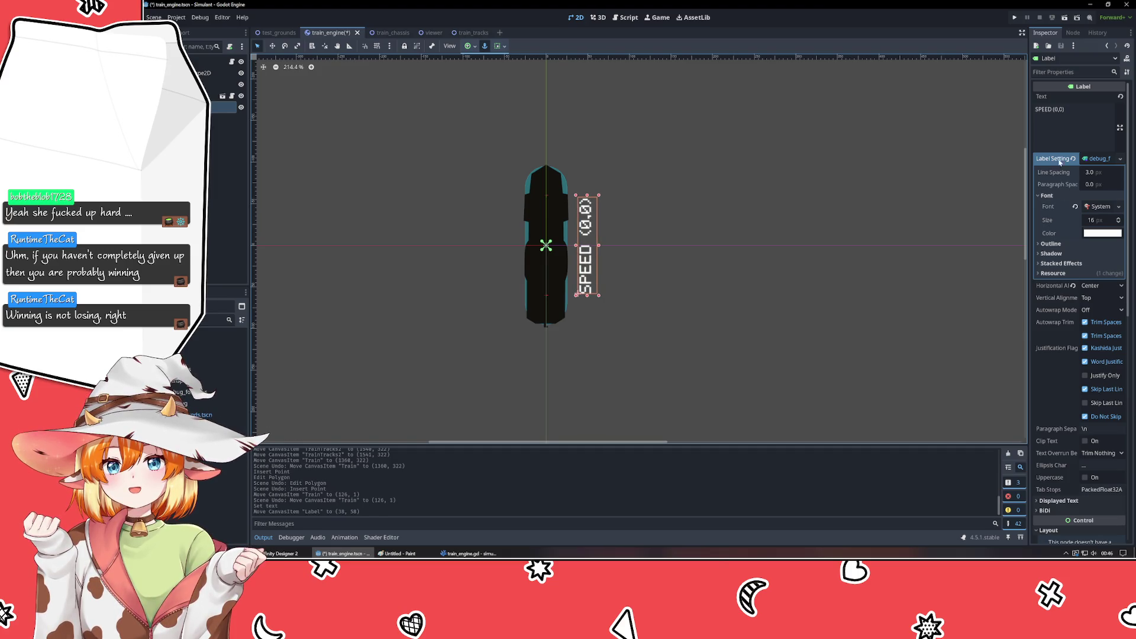
left_click(1079, 161)
left_click(1093, 160)
left_click(1092, 160)
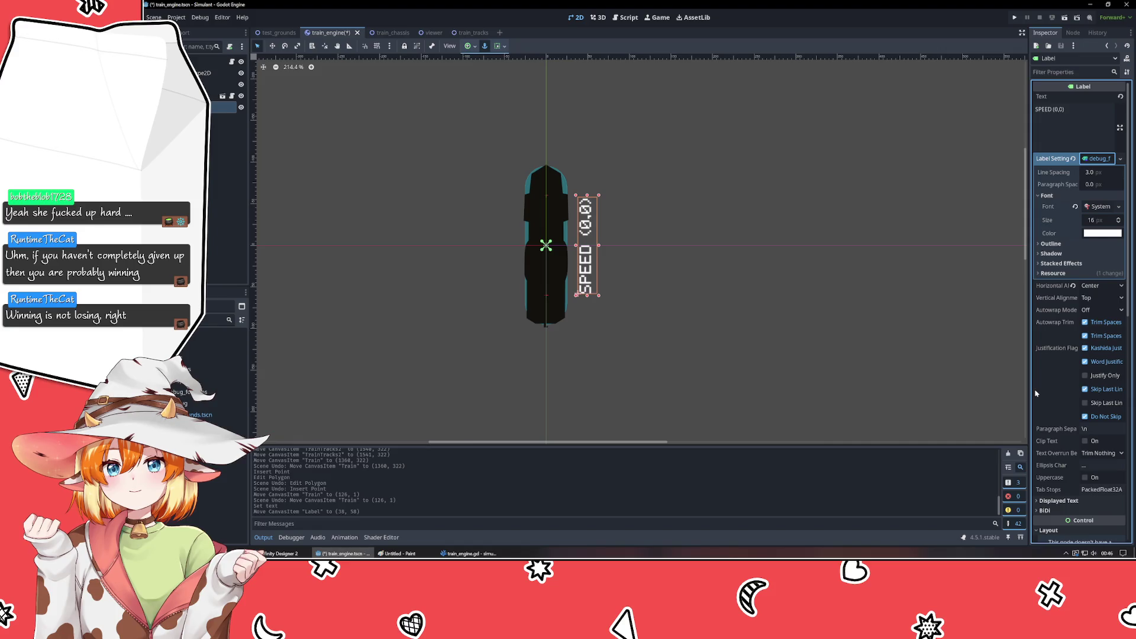
- Expand the Label's layout properties and set its Position y to 0
scroll(1061, 450, "down", 8)
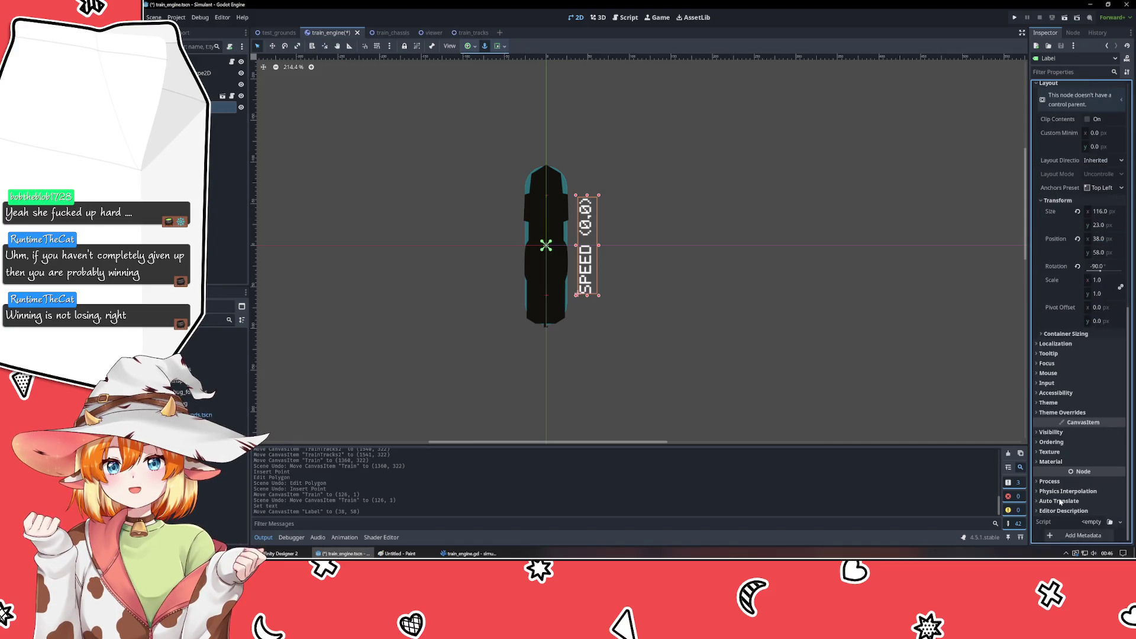
scroll(1049, 441, "up", 5)
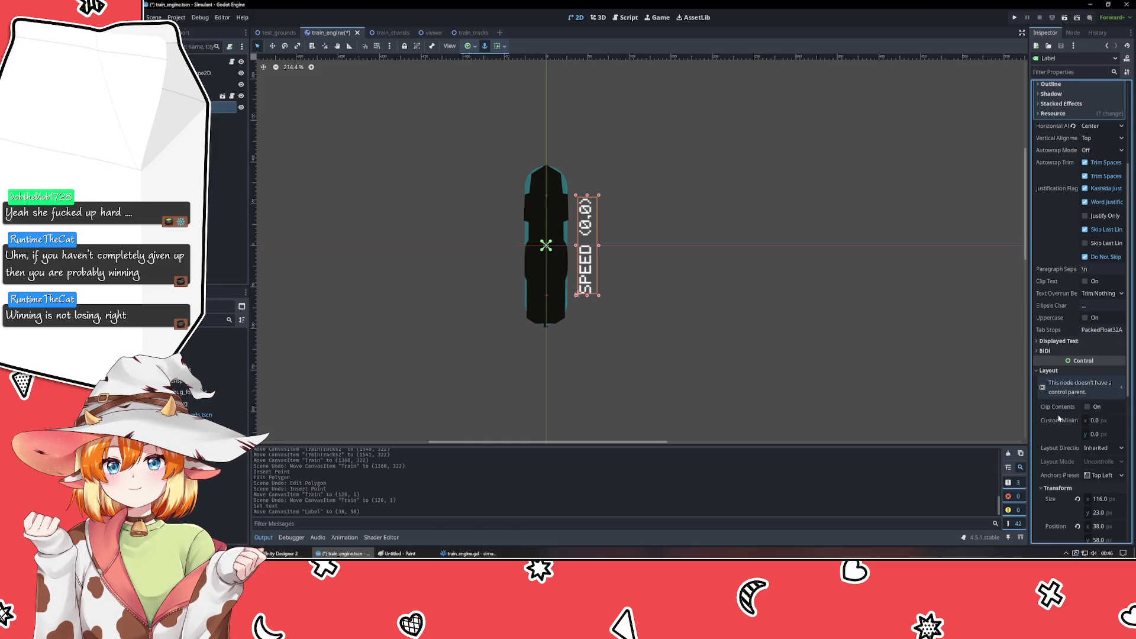
scroll(1060, 419, "down", 3)
left_click(1048, 198)
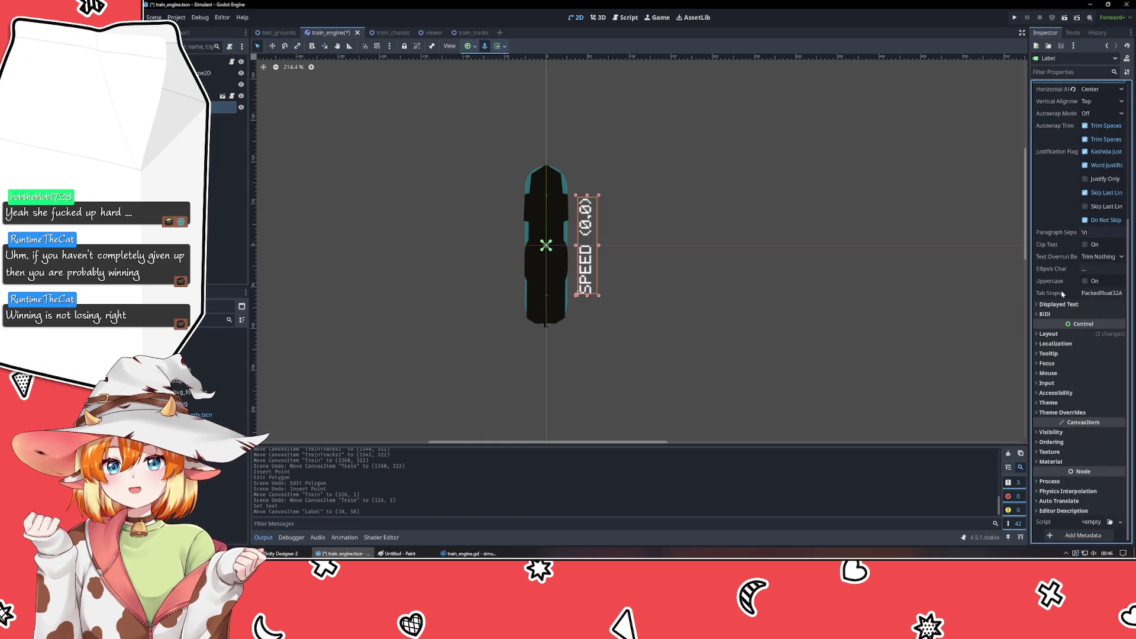
left_click(1048, 333)
scroll(1062, 343, "down", 4)
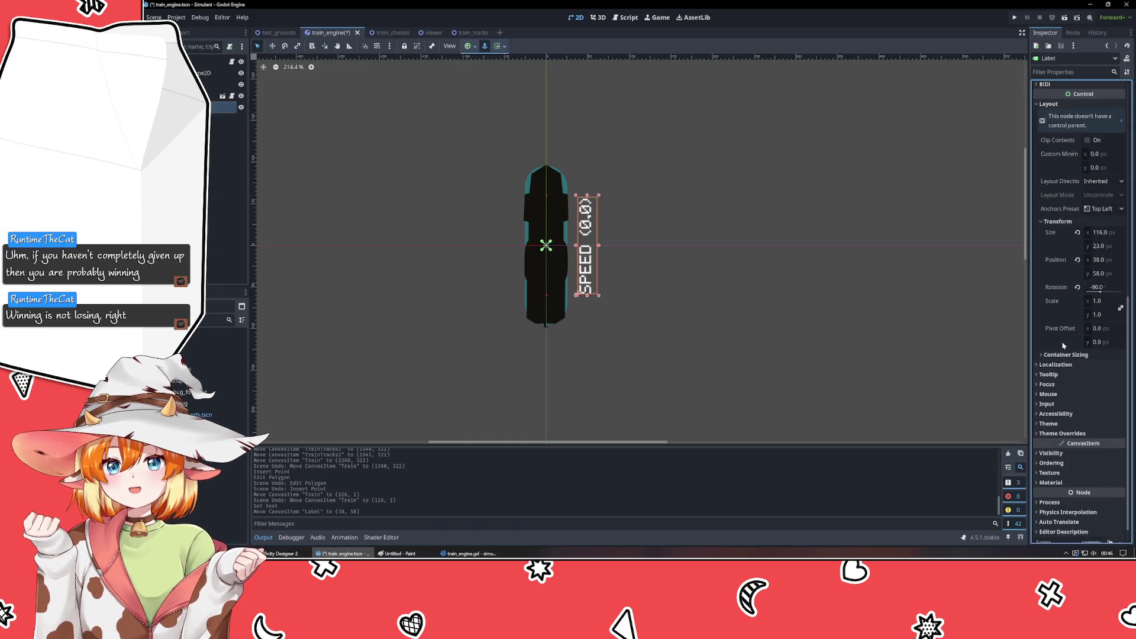
left_click(1104, 261)
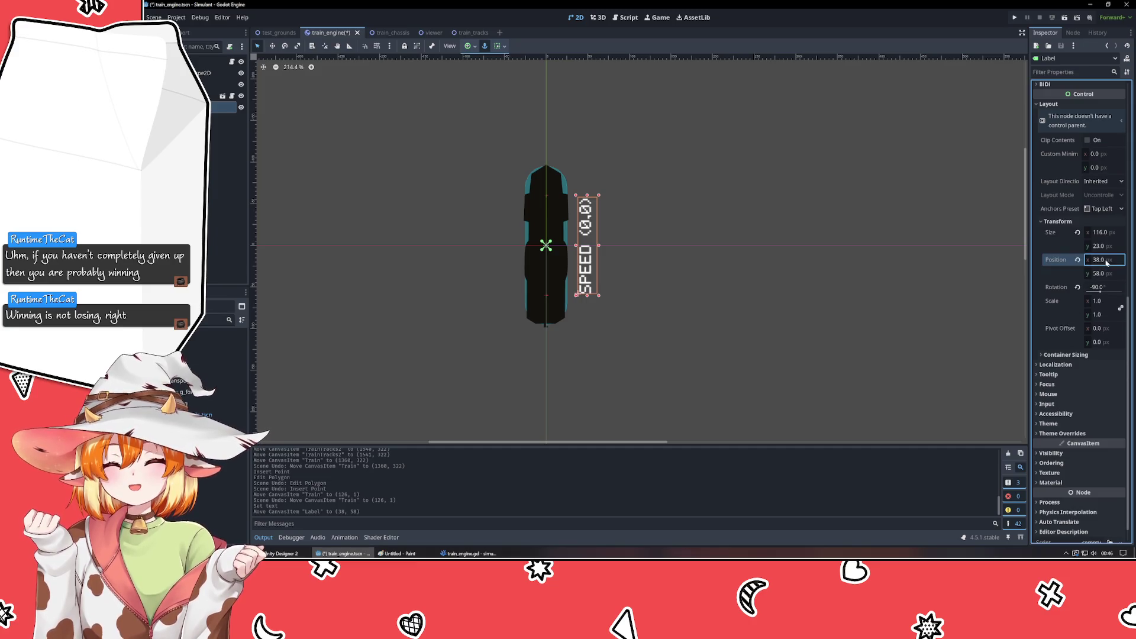
left_click(1101, 273)
type("0")
key("Return")
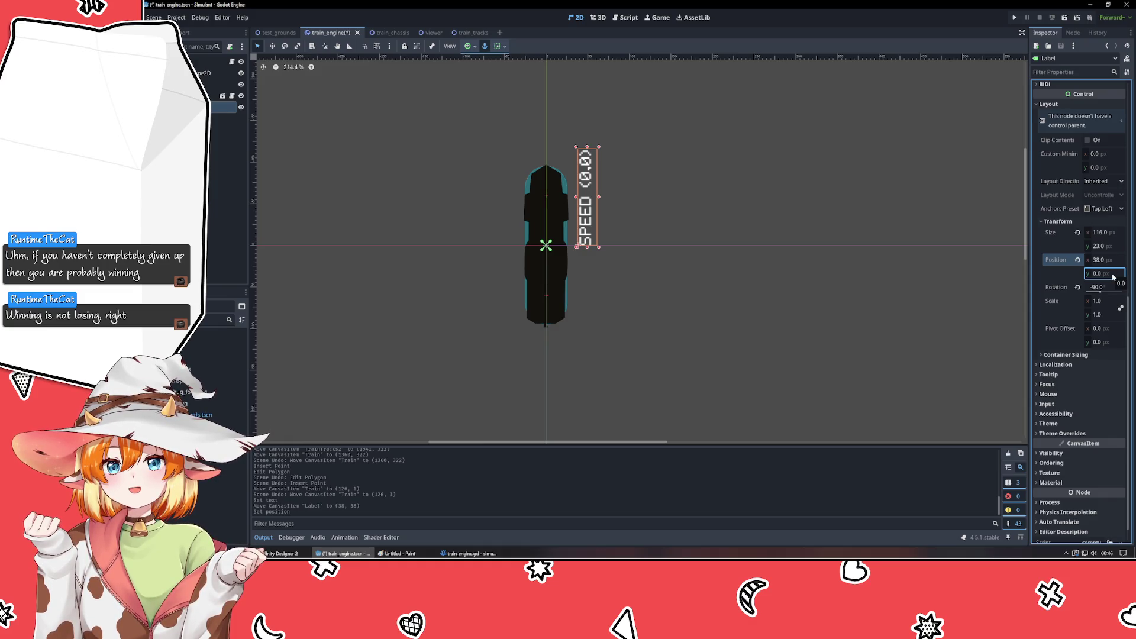
- Set Position y to 11.5, then drag the label to 40, 58 beside the train
left_click(1113, 274)
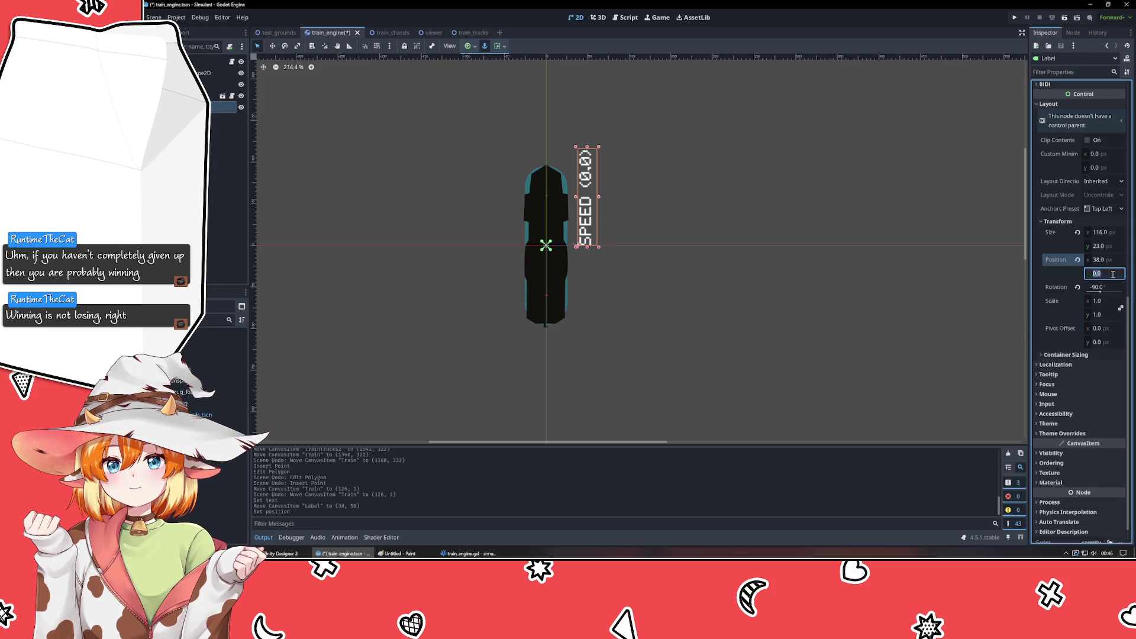
type("11.5")
key("Return")
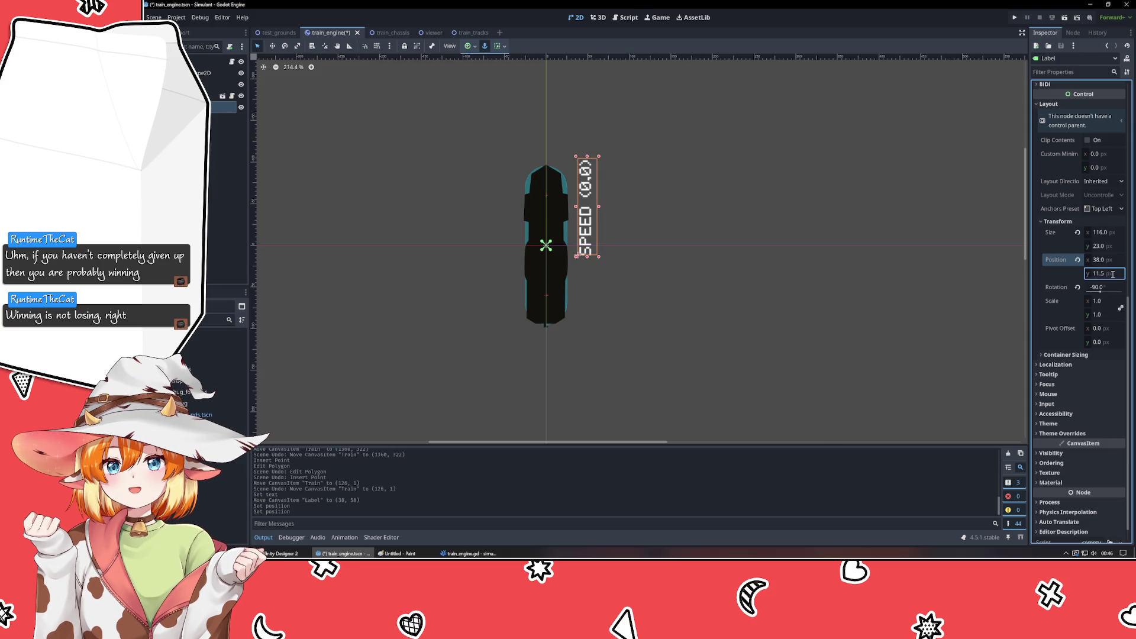
left_click_drag(588, 210, 590, 250)
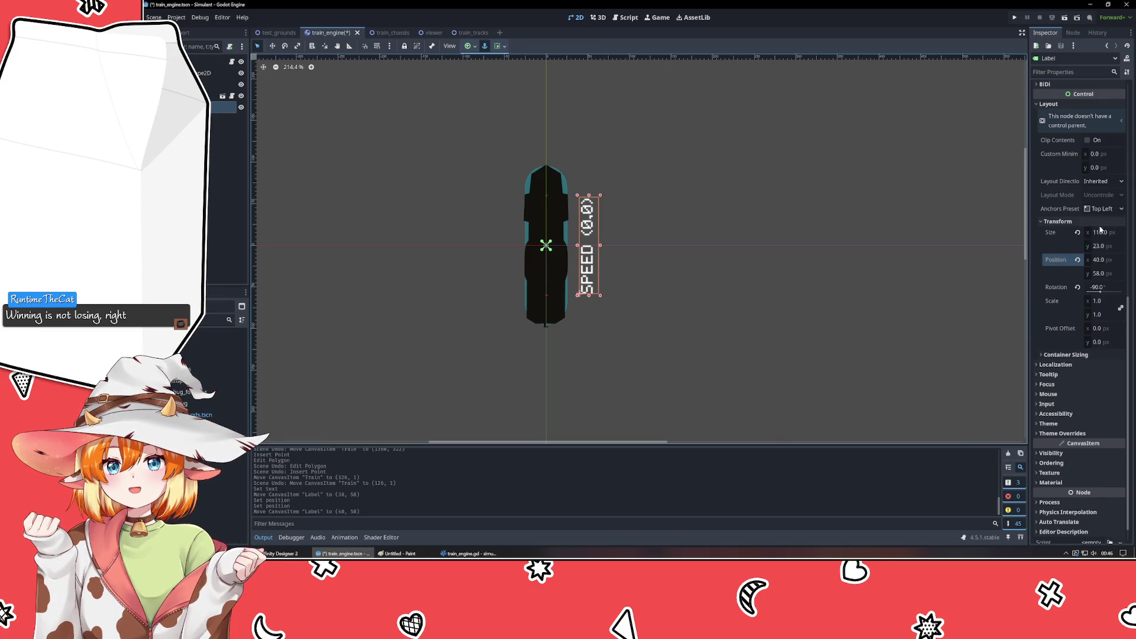
left_click(678, 258)
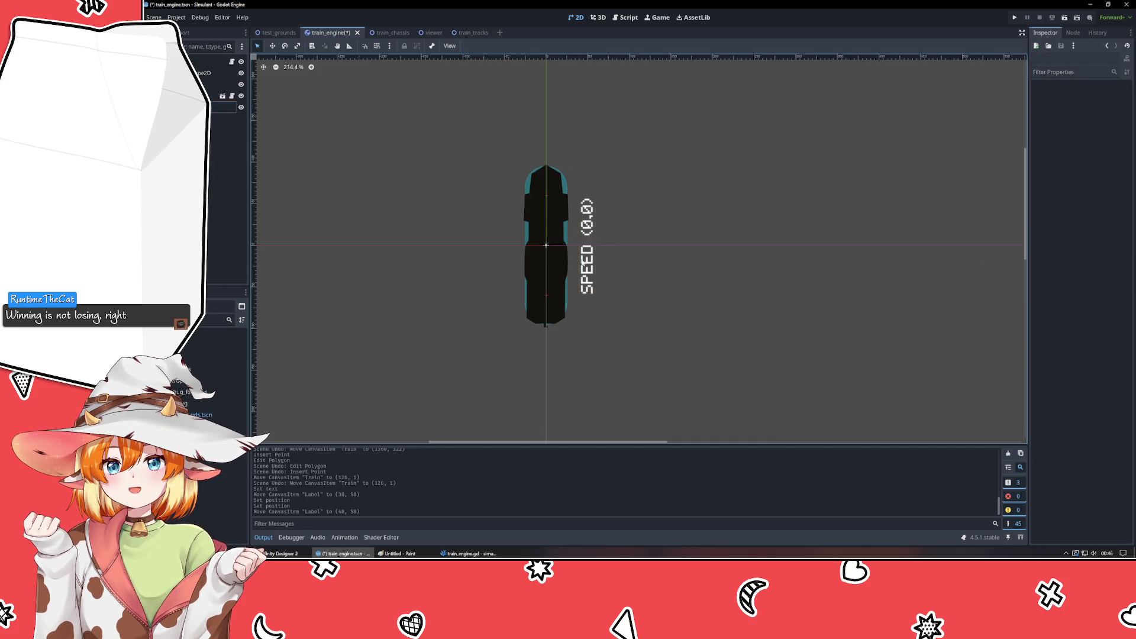
- Delete the trailing space from the label's 'SPEED (0,0)' text
left_click(585, 264)
scroll(1089, 159, "up", 5)
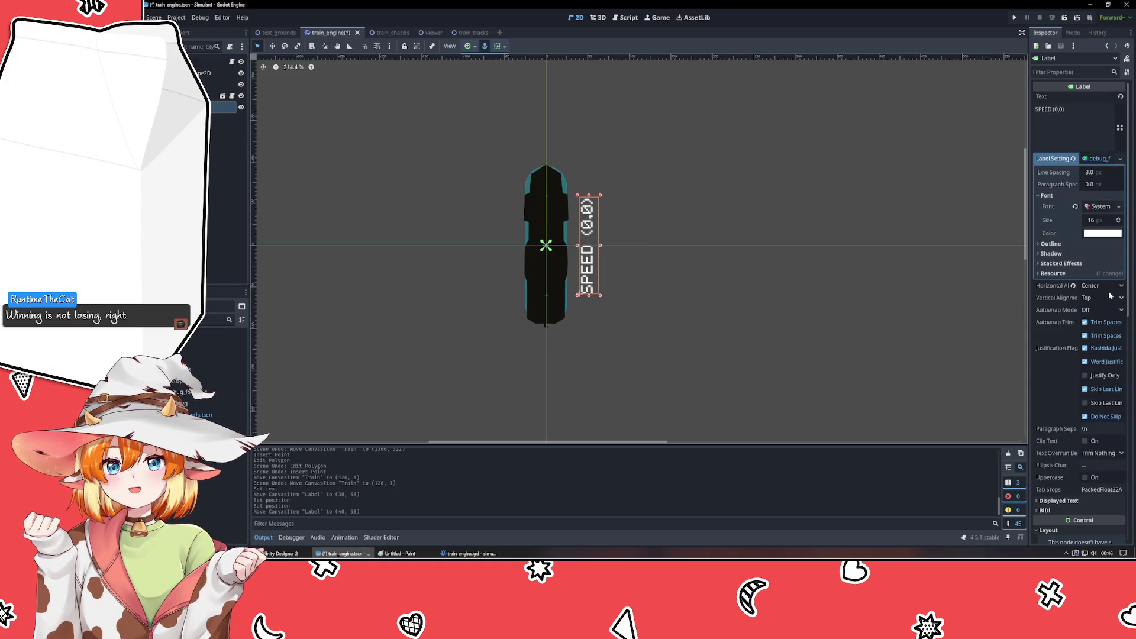
left_click(1057, 137)
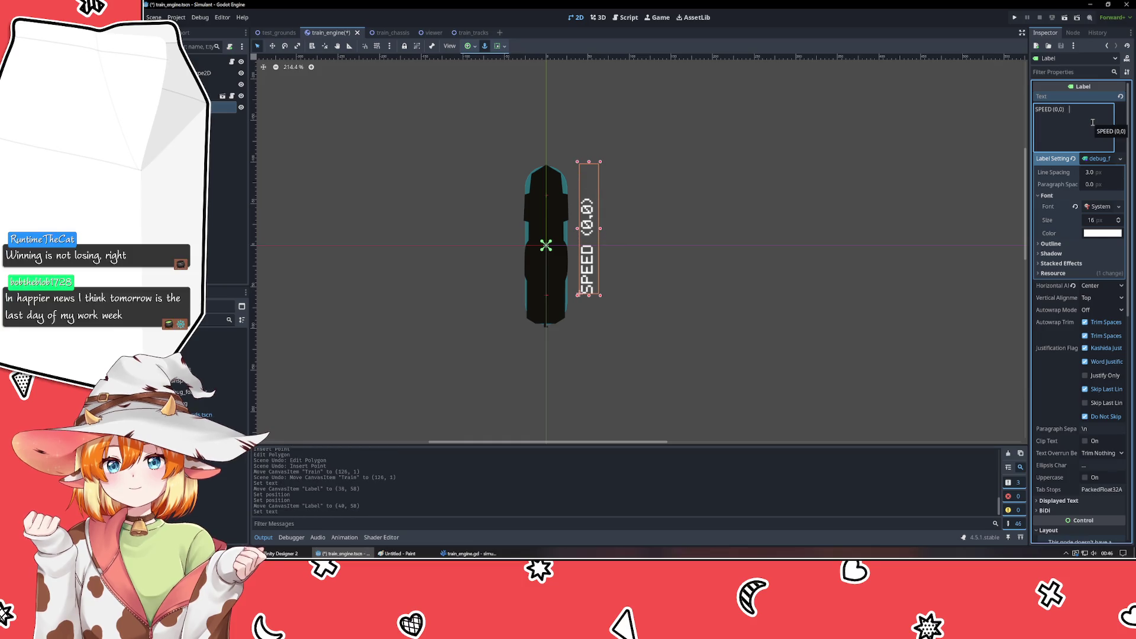
key("BackSpace")
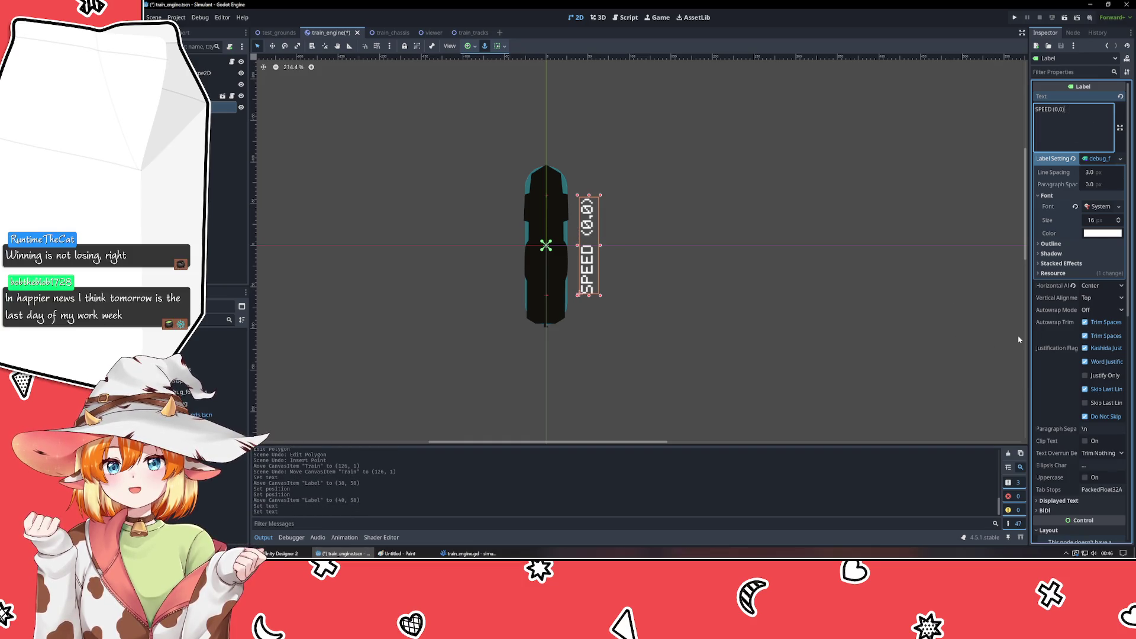
- Set the label's Vertical Alignment to Center, then save and run the scene with F5
mouse_move(1046, 337)
left_click(1101, 298)
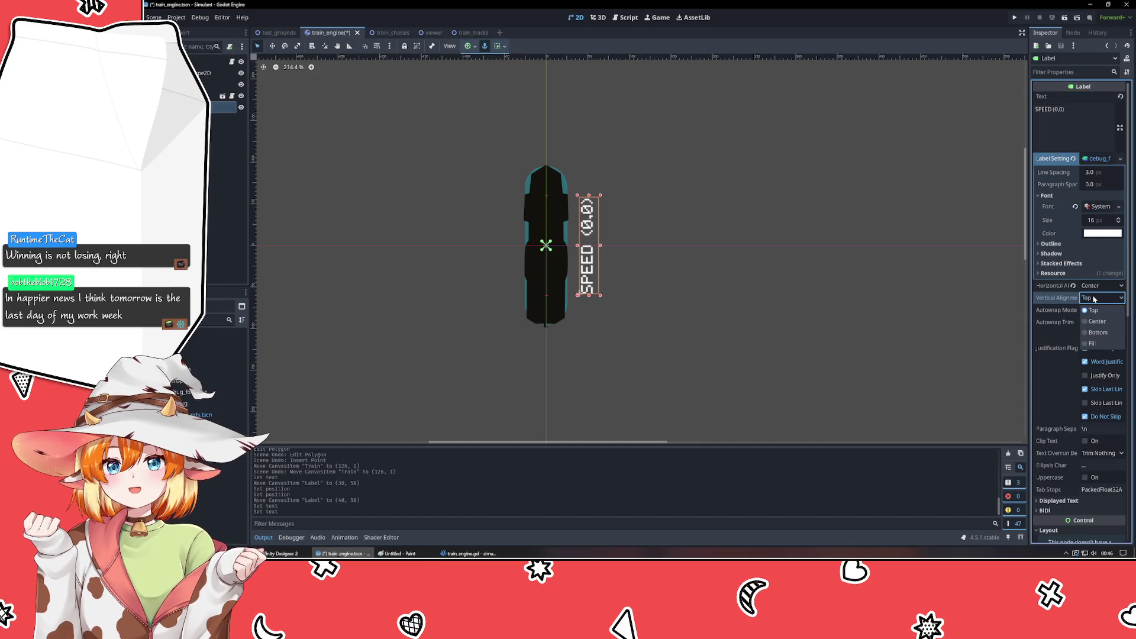
left_click(1101, 323)
left_click(1079, 117)
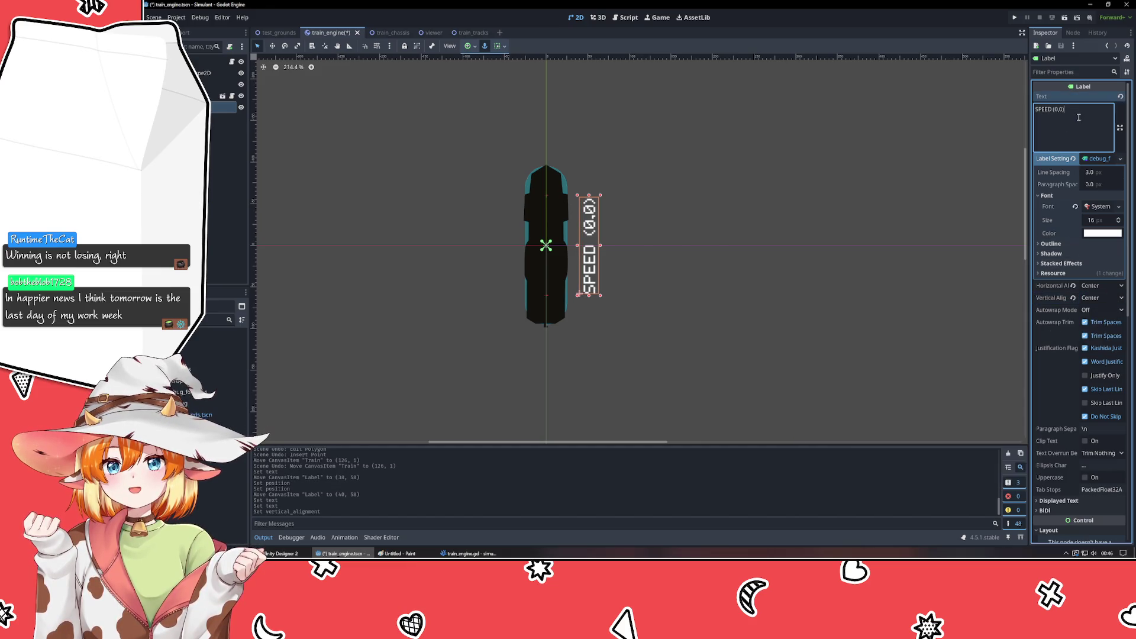
left_click(773, 167)
key("F5")
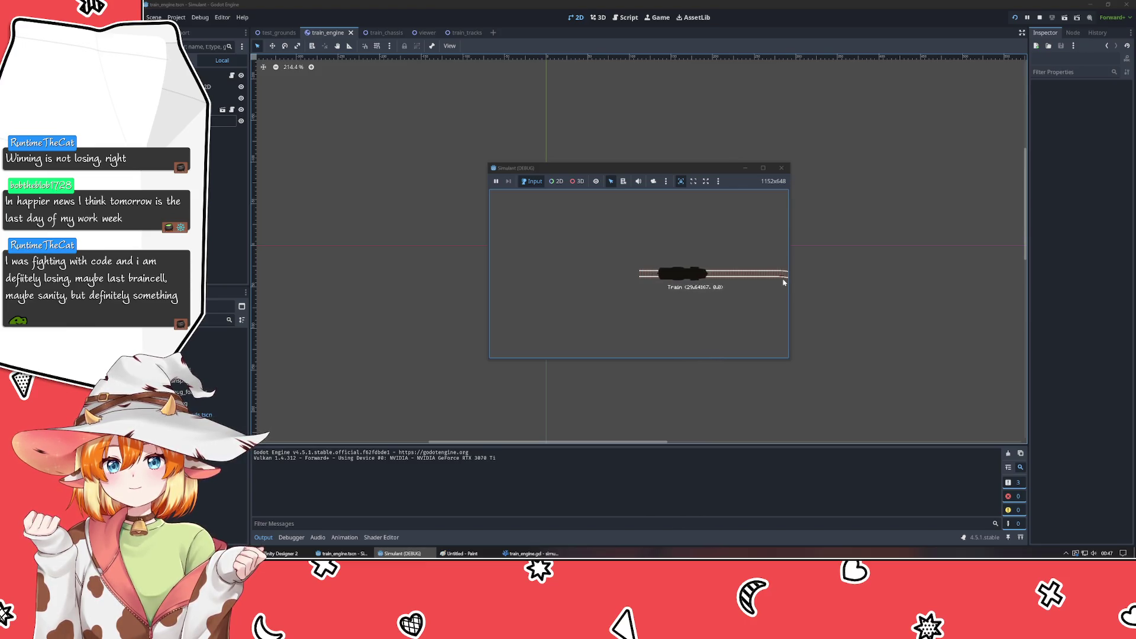
- Stop the debug run and undo an accidental nudge of the train sprite
left_click(782, 167)
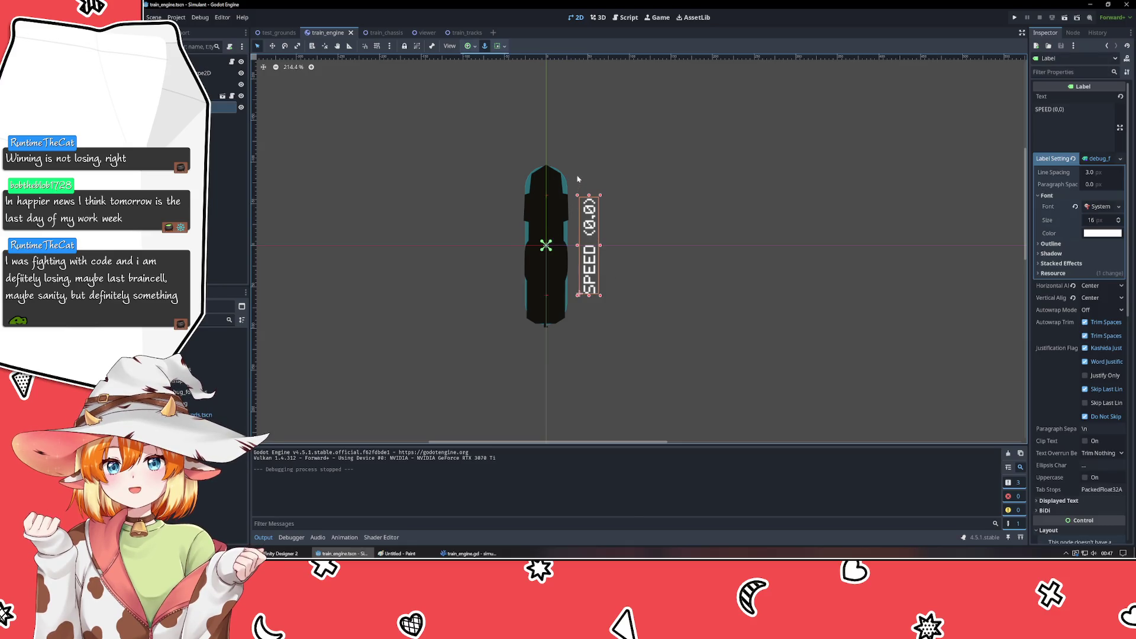
left_click_drag(544, 244, 547, 226)
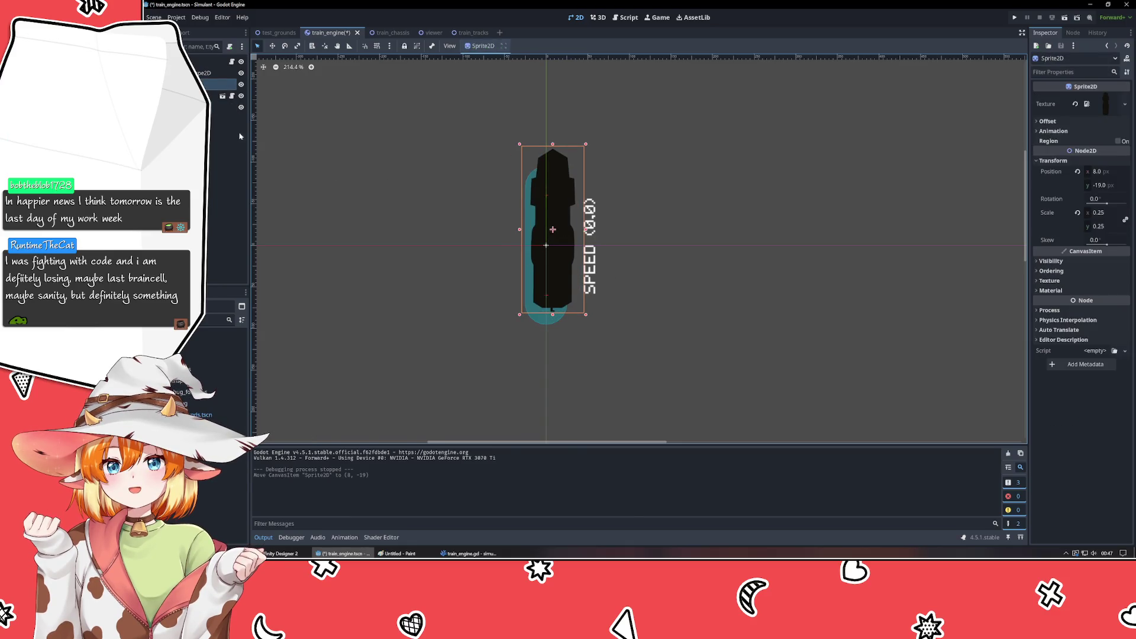
key("ctrl+z")
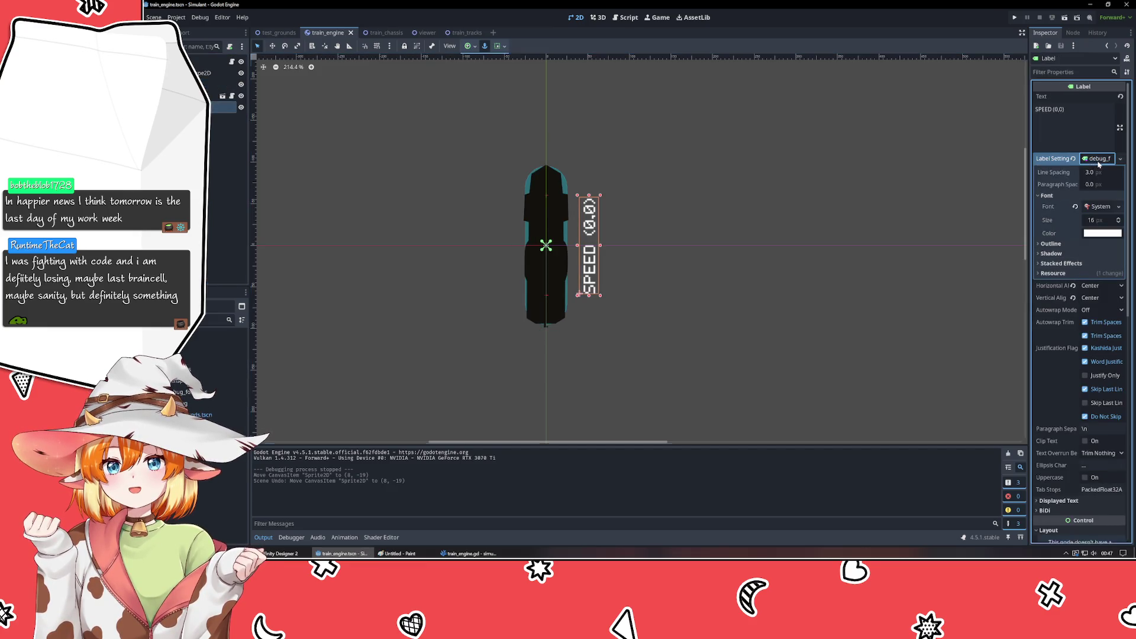
- Set the SPEED label's Anchors Preset to Custom in the Inspector's Layout section
scroll(1079, 221, "down", 5)
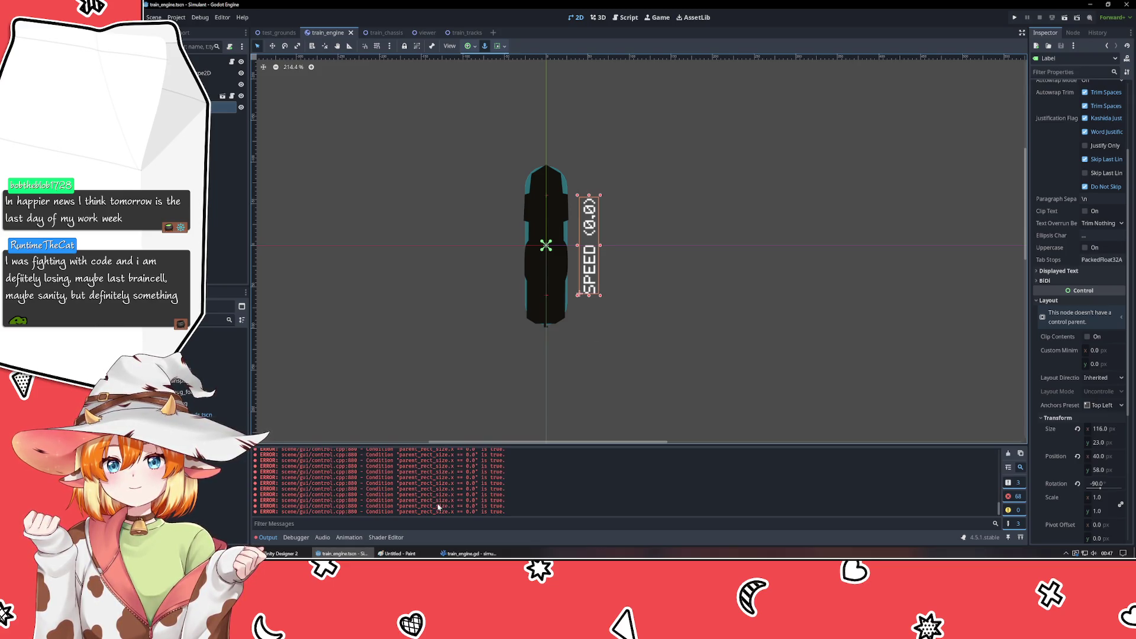
scroll(1067, 365, "down", 3)
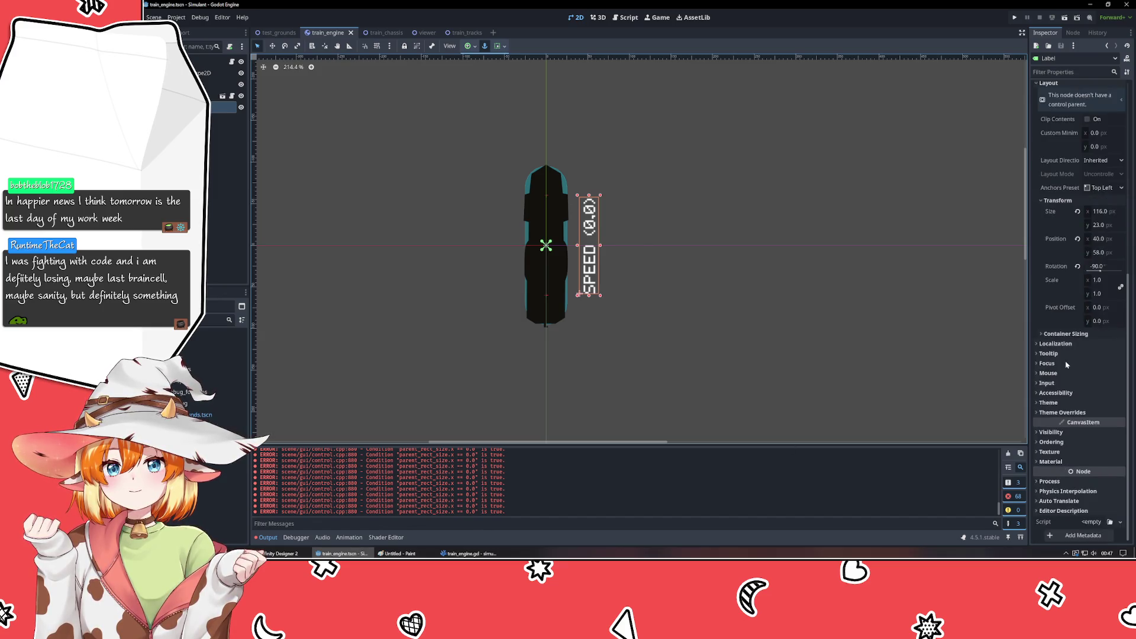
left_click(1104, 304)
left_click(1103, 316)
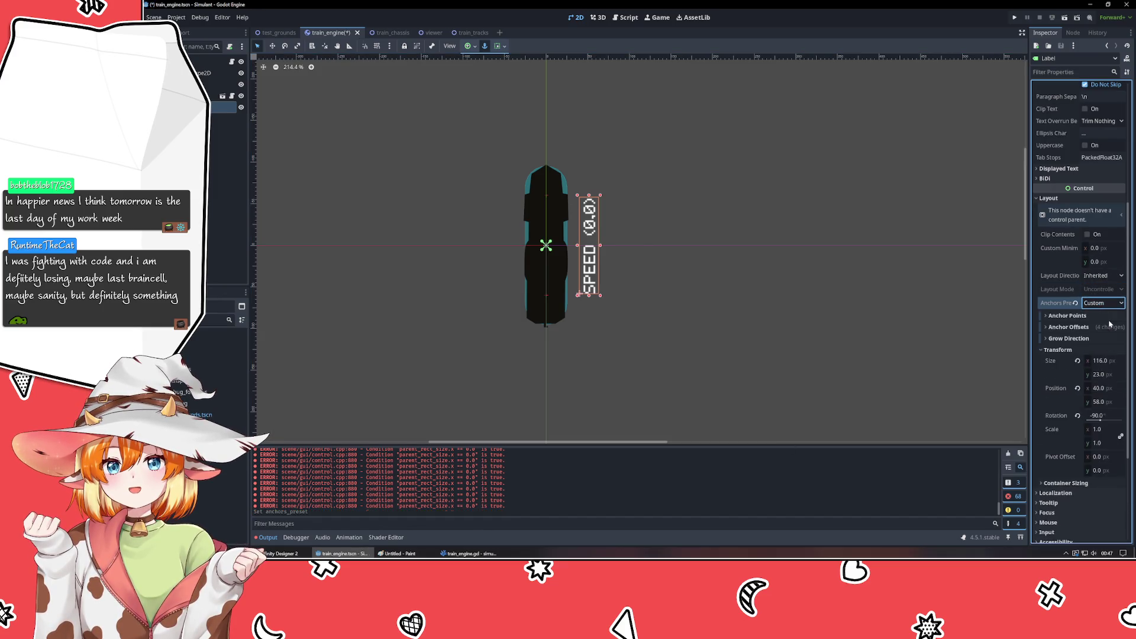
- Adjust the label's left anchor point, revert the left offset change, and deselect it
left_click(1062, 318)
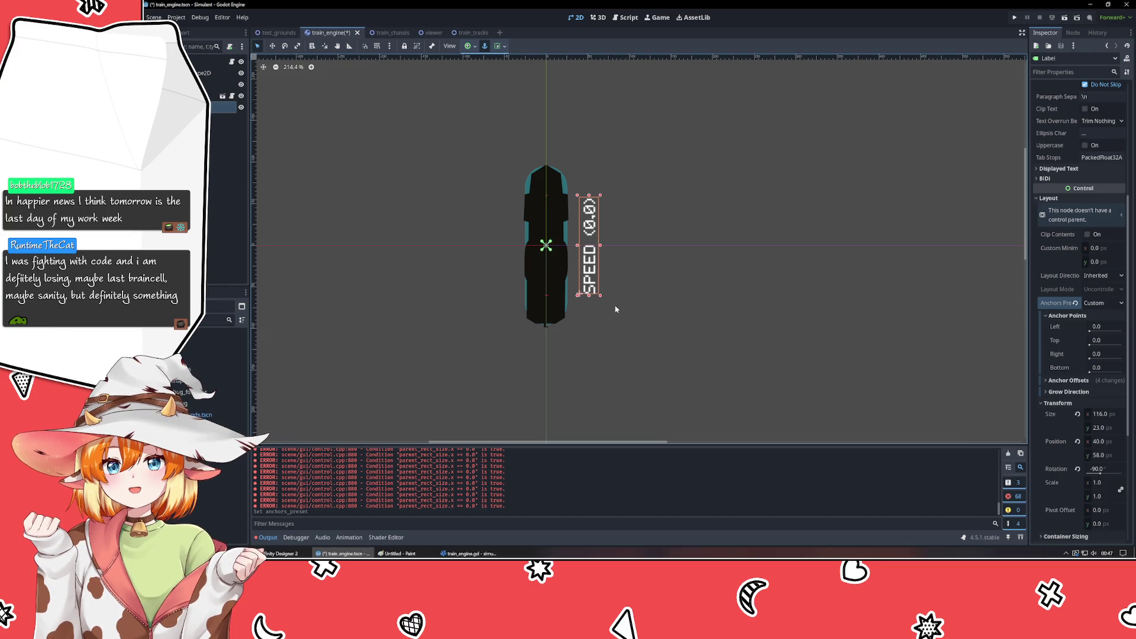
mouse_move(1096, 332)
left_mouse_down()
mouse_move(1134, 335)
mouse_move(1076, 345)
left_mouse_up()
left_click(1069, 380)
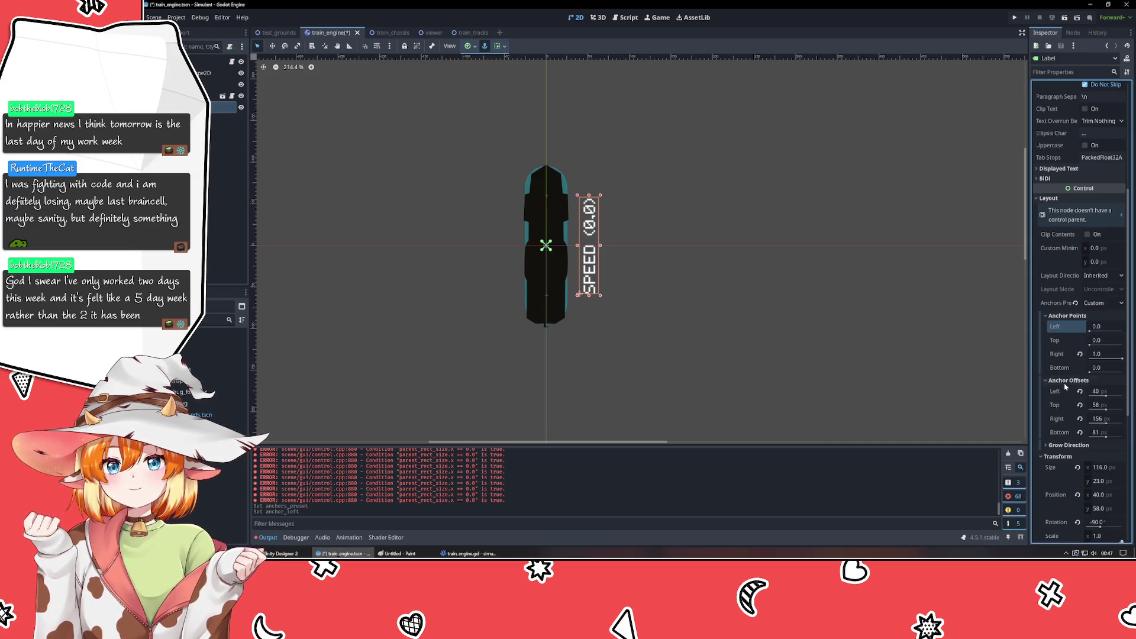
mouse_move(1107, 394)
left_mouse_down()
mouse_move(1094, 397)
mouse_move(1105, 397)
left_mouse_up()
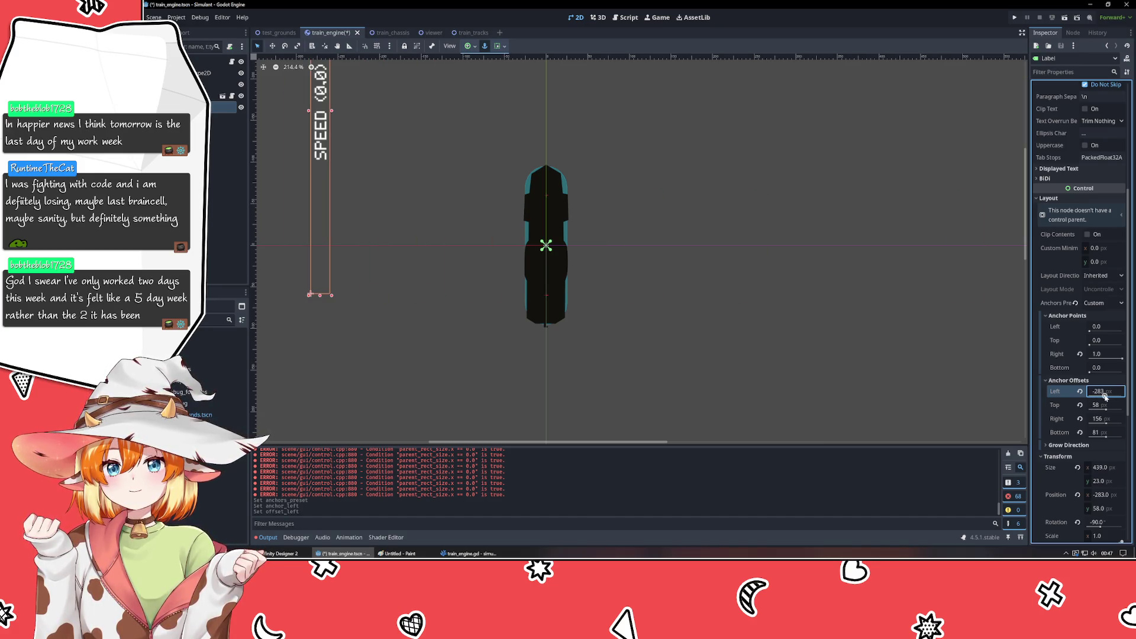
key("ctrl+z")
left_click(795, 351)
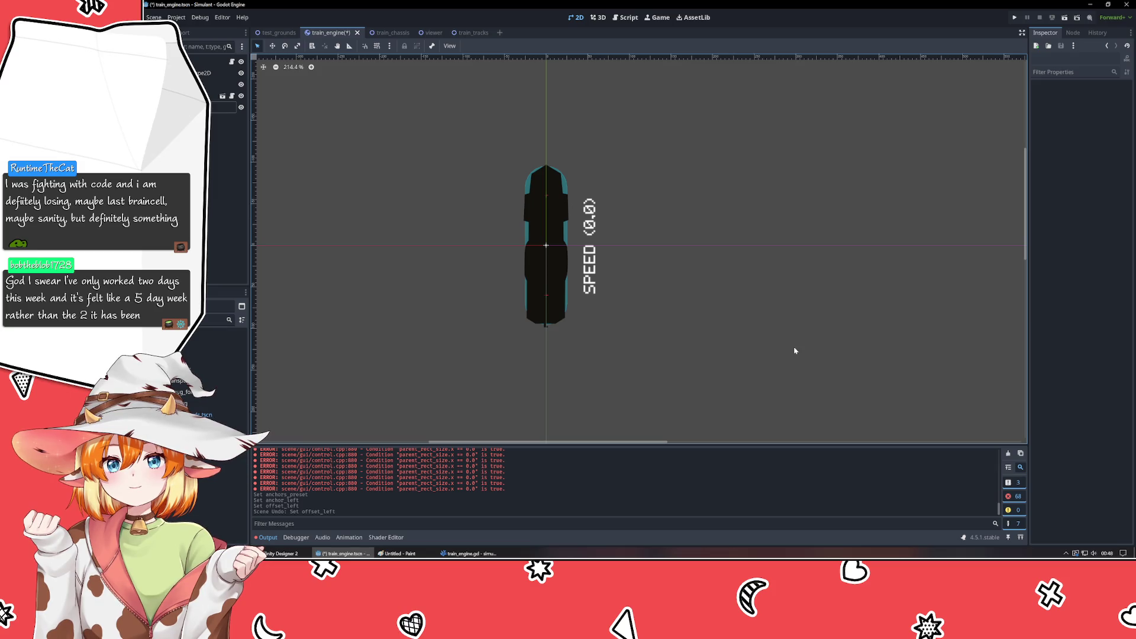
left_click(1108, 554)
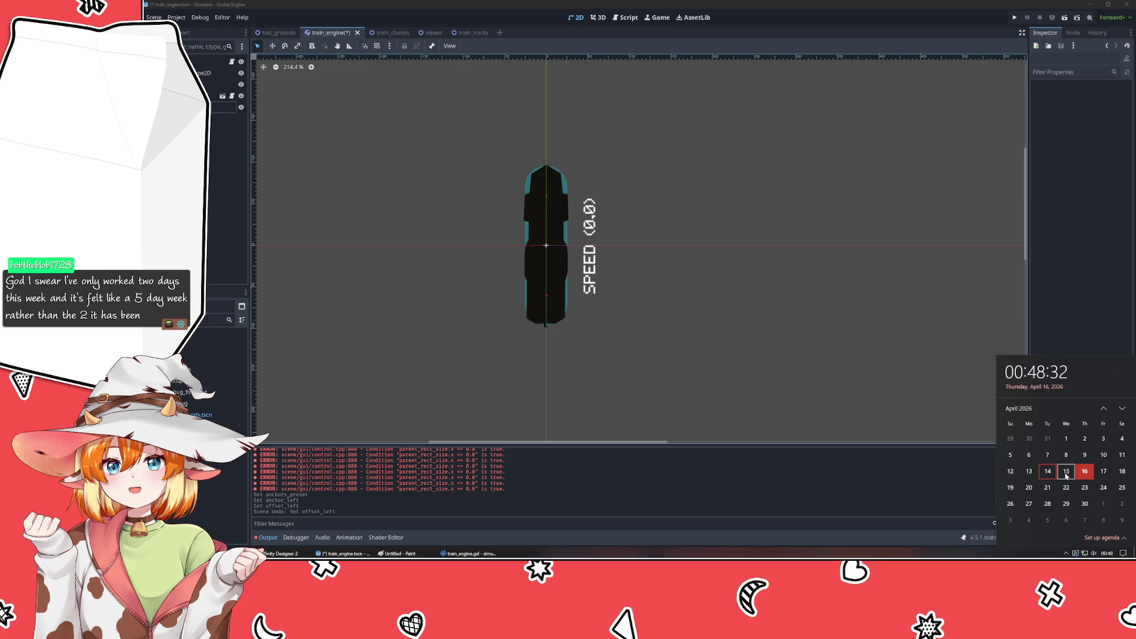
- Select the SPEED label, clear the Output log errors, and adjust its bottom offset
left_click(720, 322)
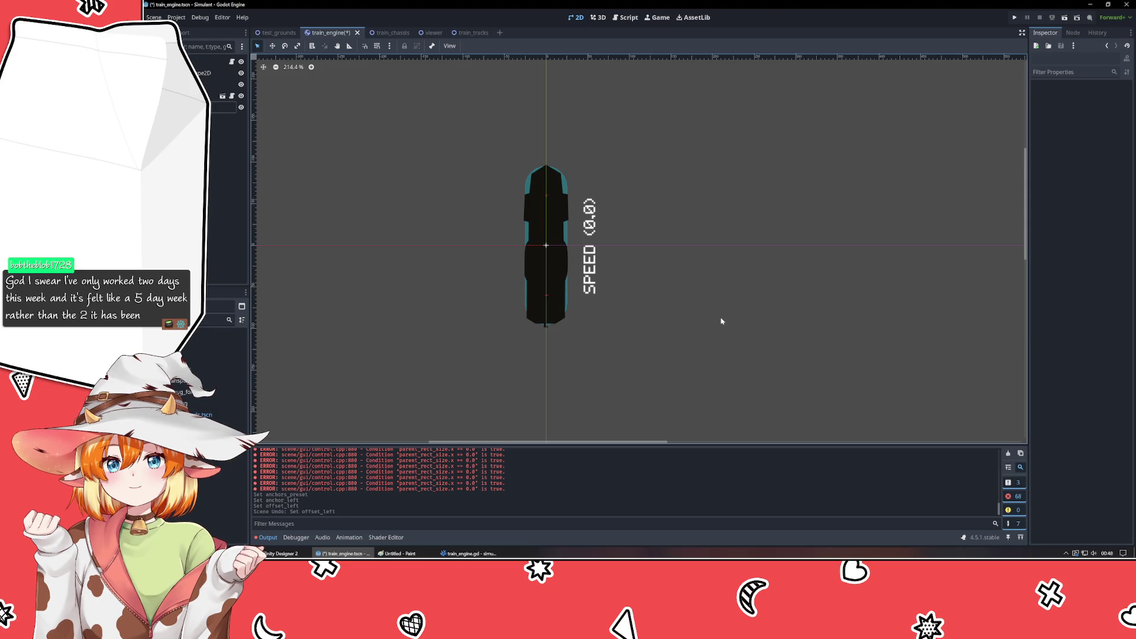
left_click(599, 279)
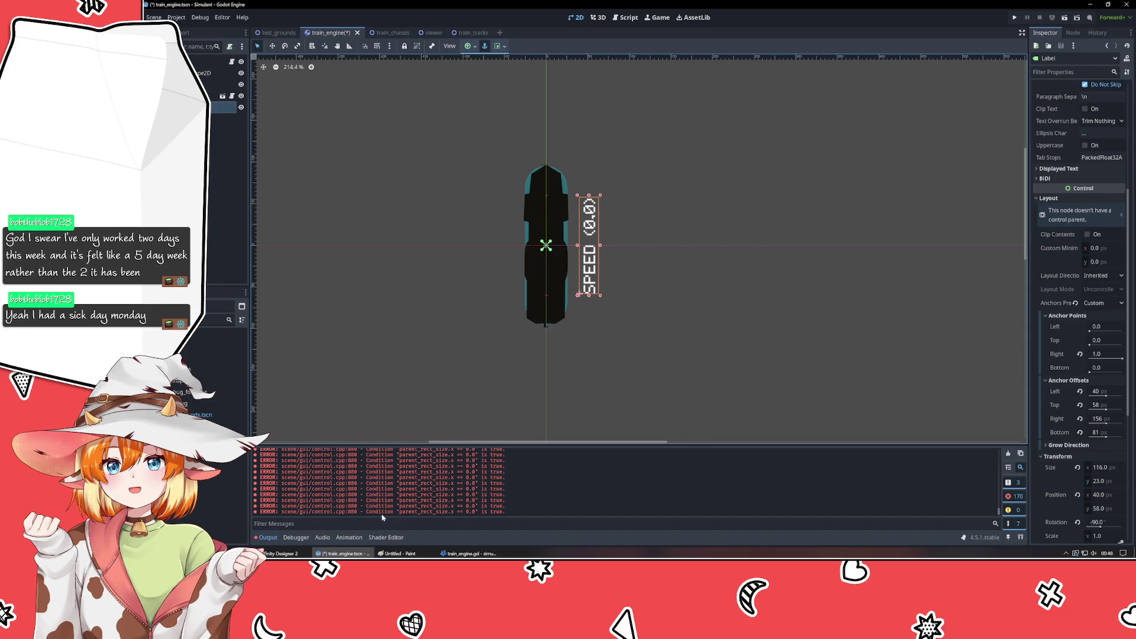
left_click(1009, 454)
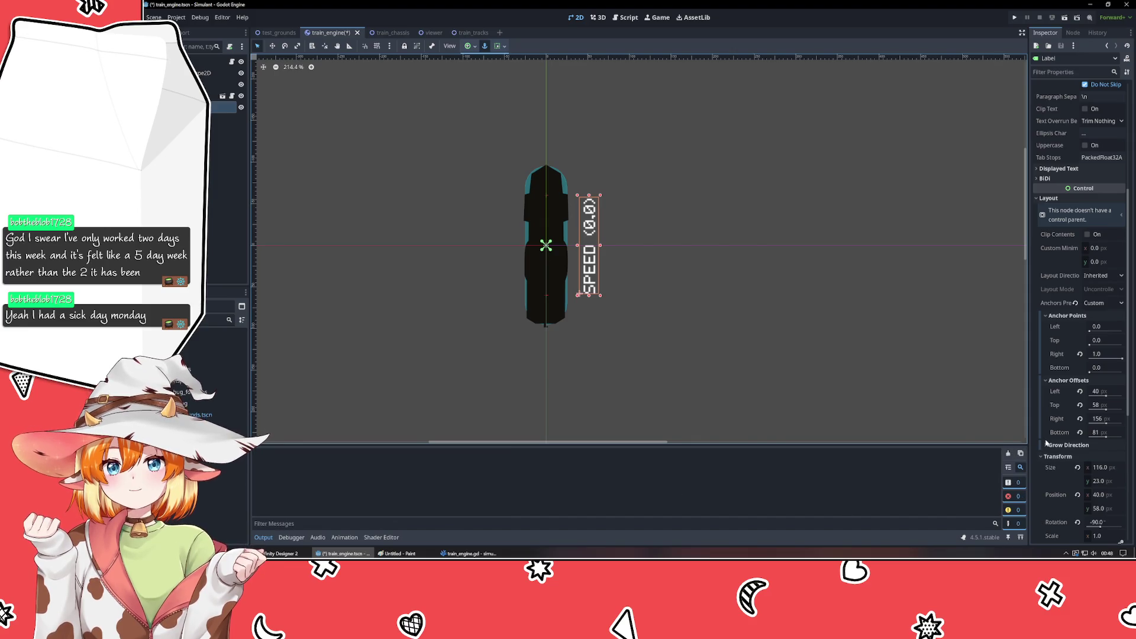
left_click_drag(1105, 437, 1105, 438)
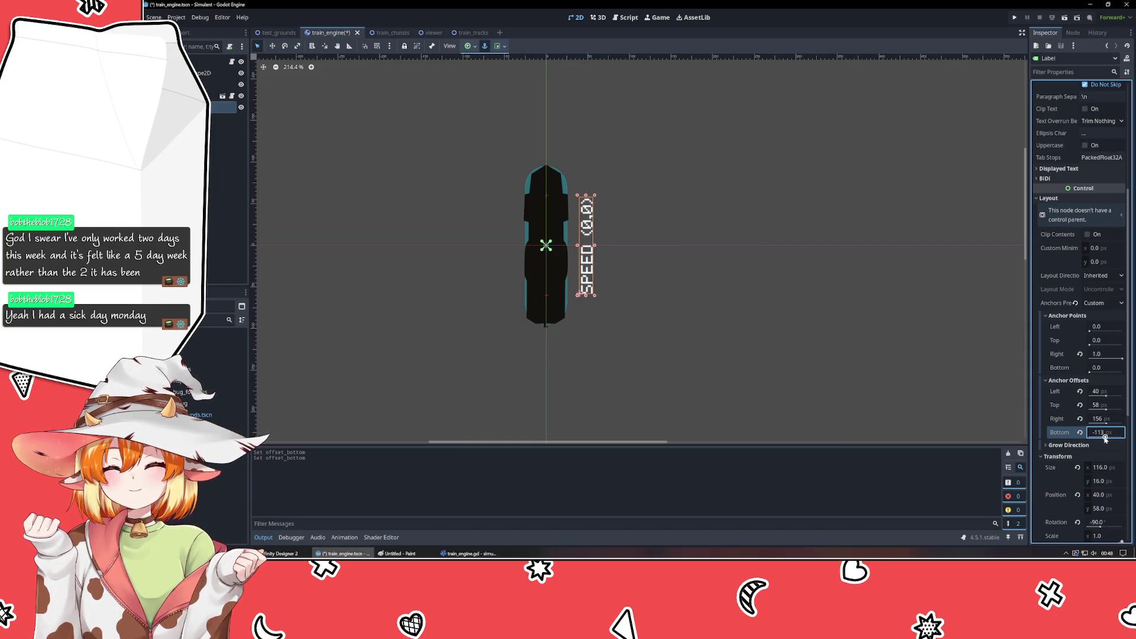
- Revert the bottom offset change and set the label's right anchor offset to 240
key("Return")
key("ctrl+z")
key("ctrl+z")
key("ctrl+z")
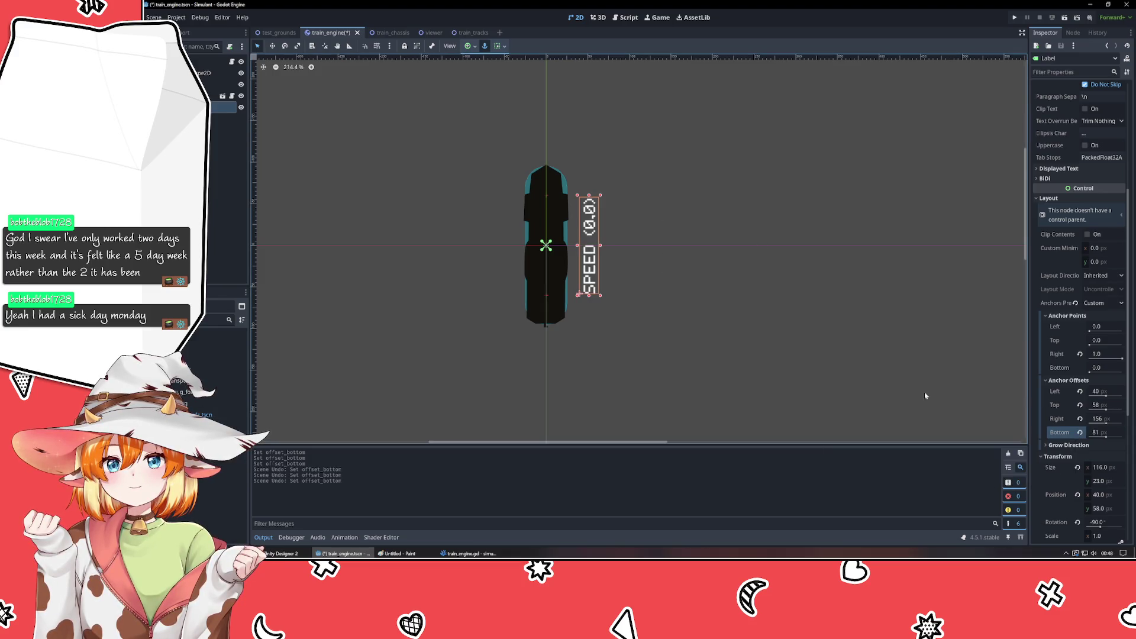
left_click_drag(1106, 420, 1106, 425)
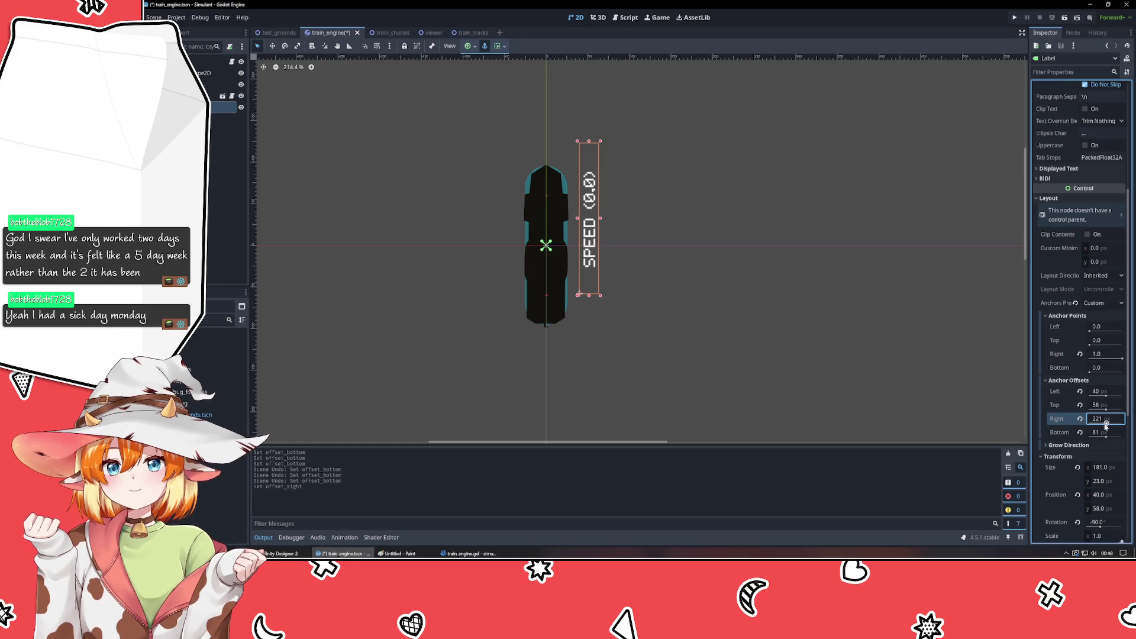
left_click(1106, 419)
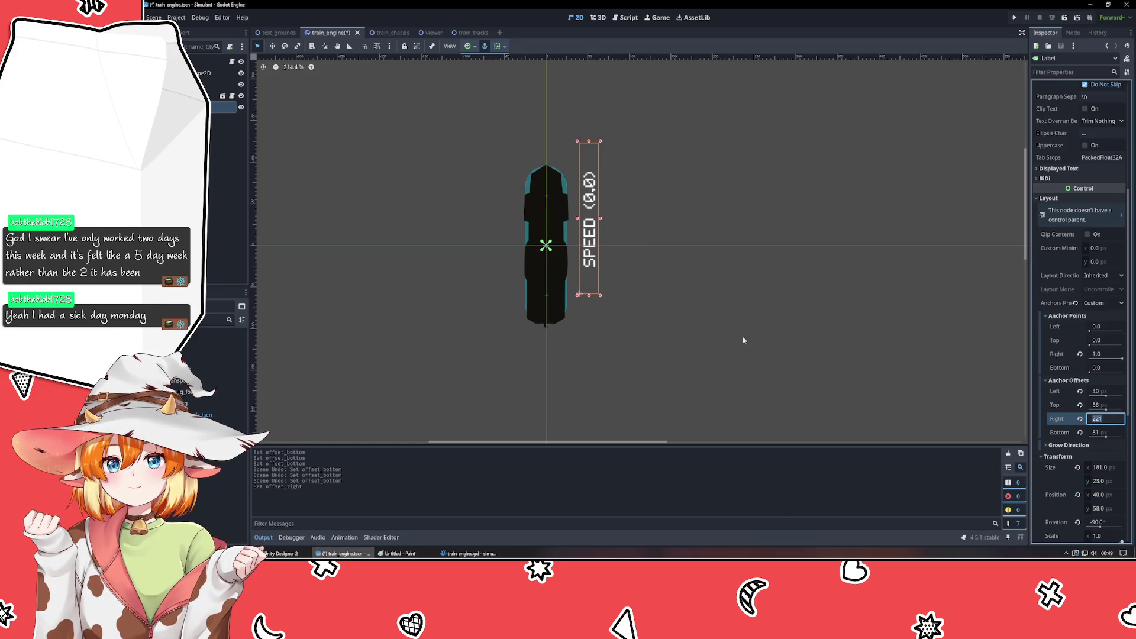
key("Return")
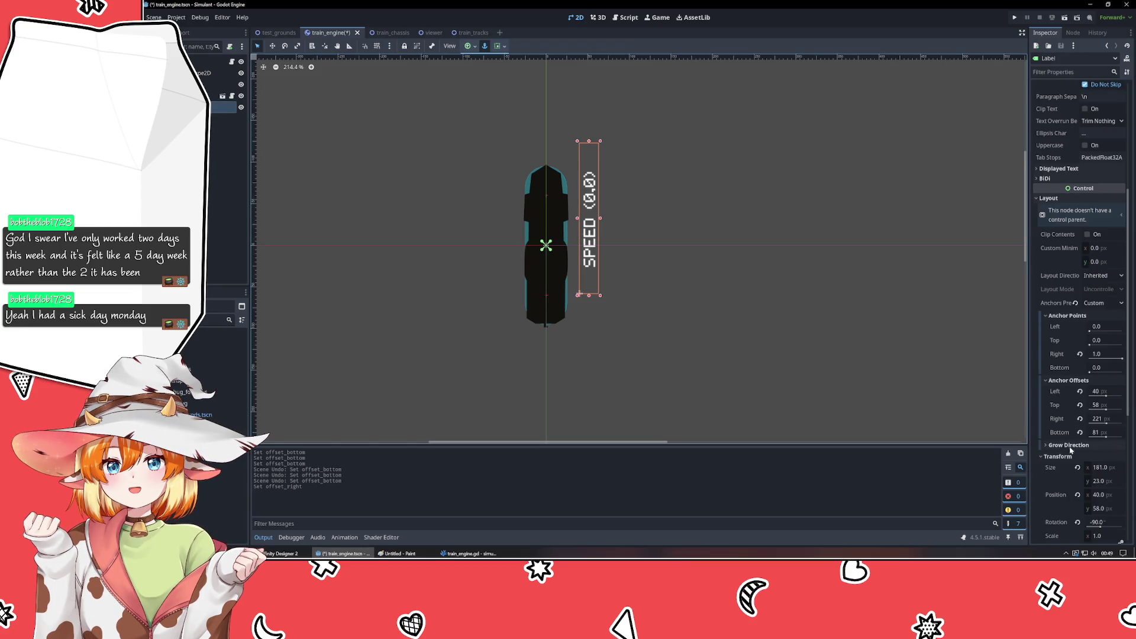
left_click(1106, 419)
type("240")
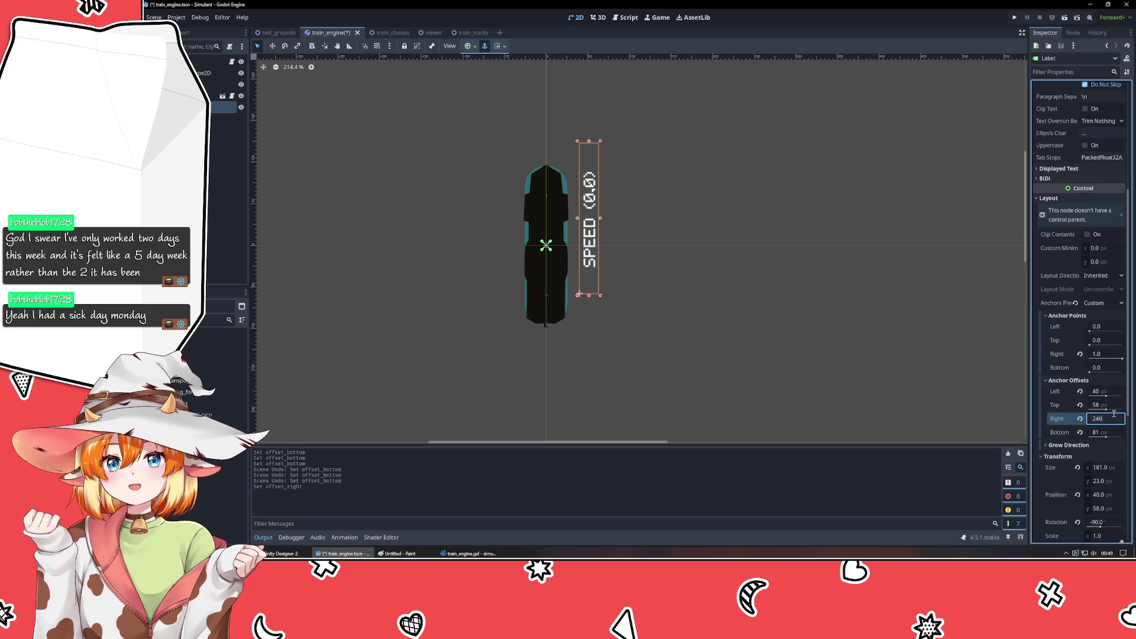
key("Return")
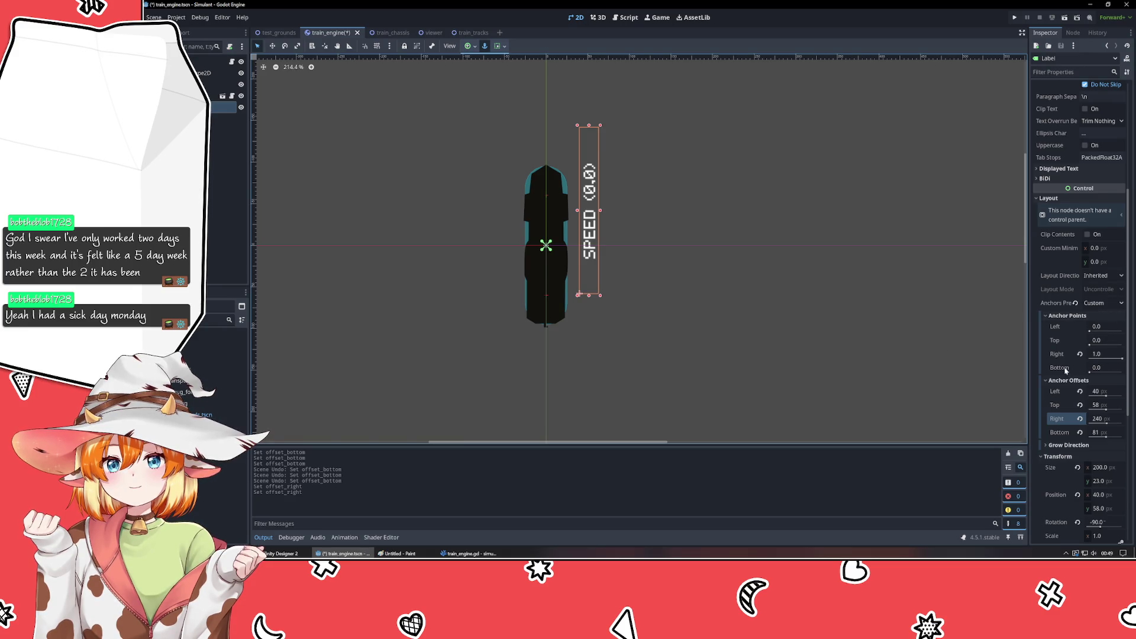
- Set the left offset to 0 and drag the label to the right of the train
left_click(1115, 396)
type("0")
key("Return")
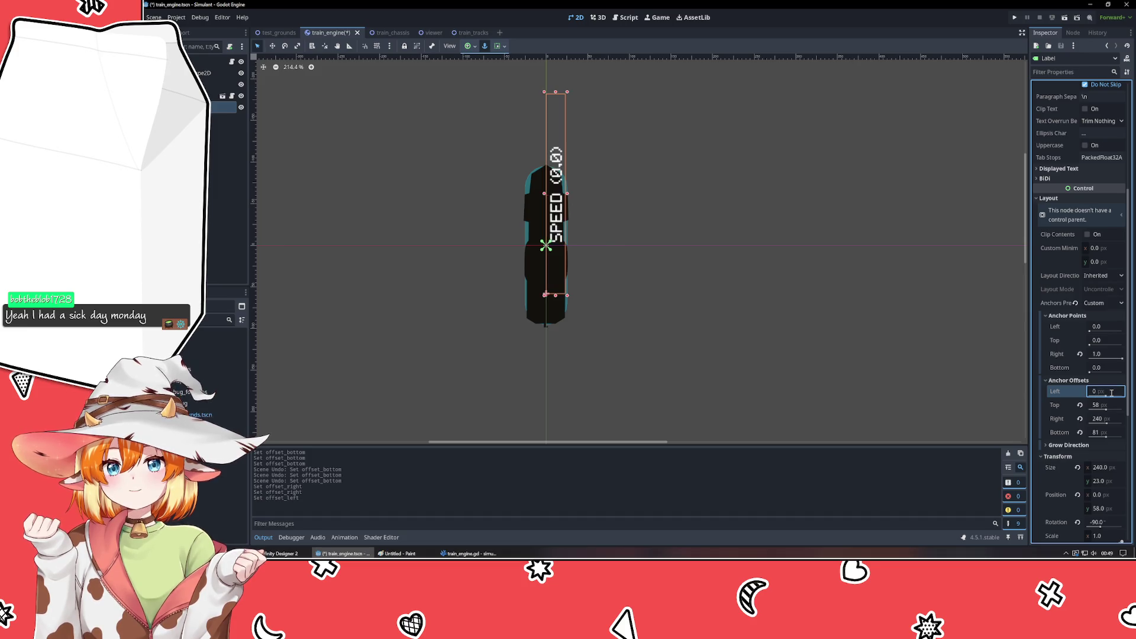
left_click_drag(562, 204, 607, 244)
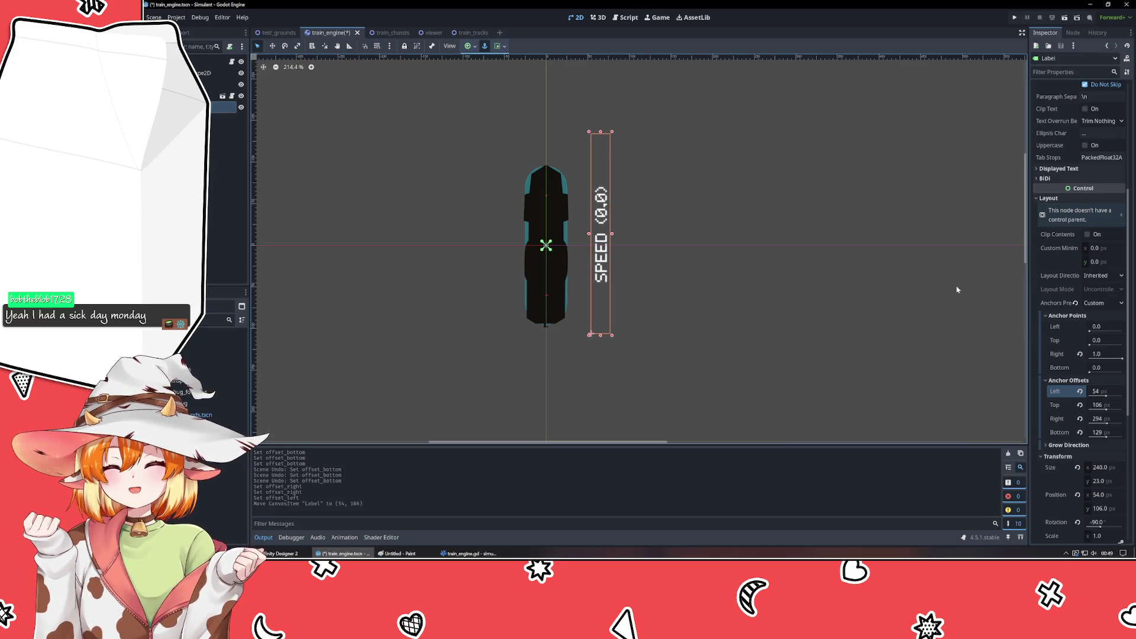
left_click(1109, 482)
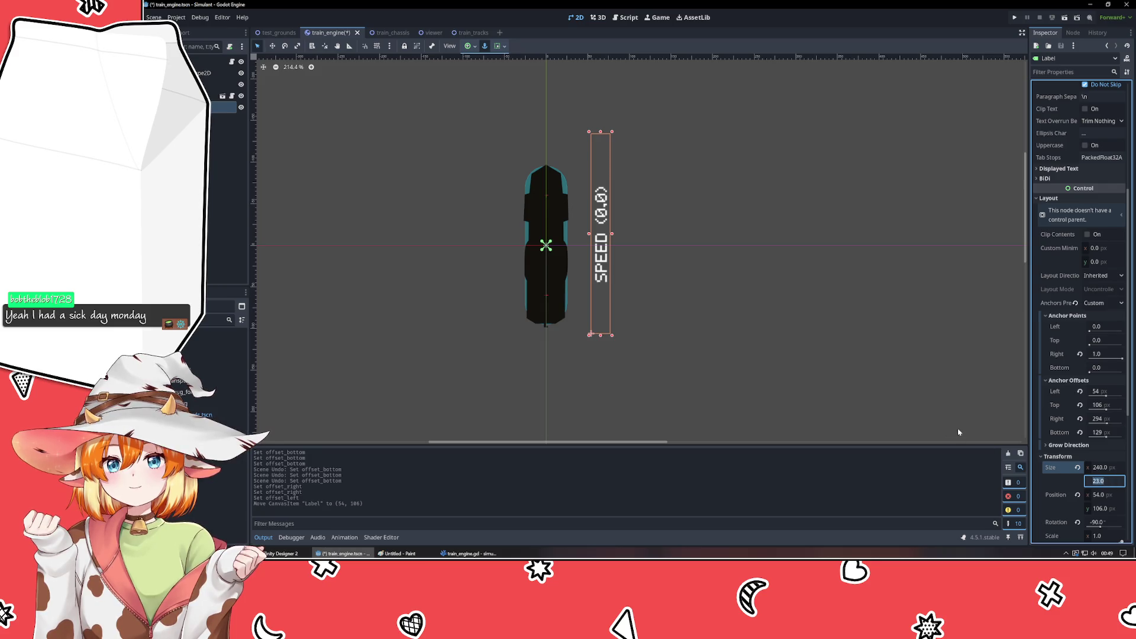
left_click(837, 381)
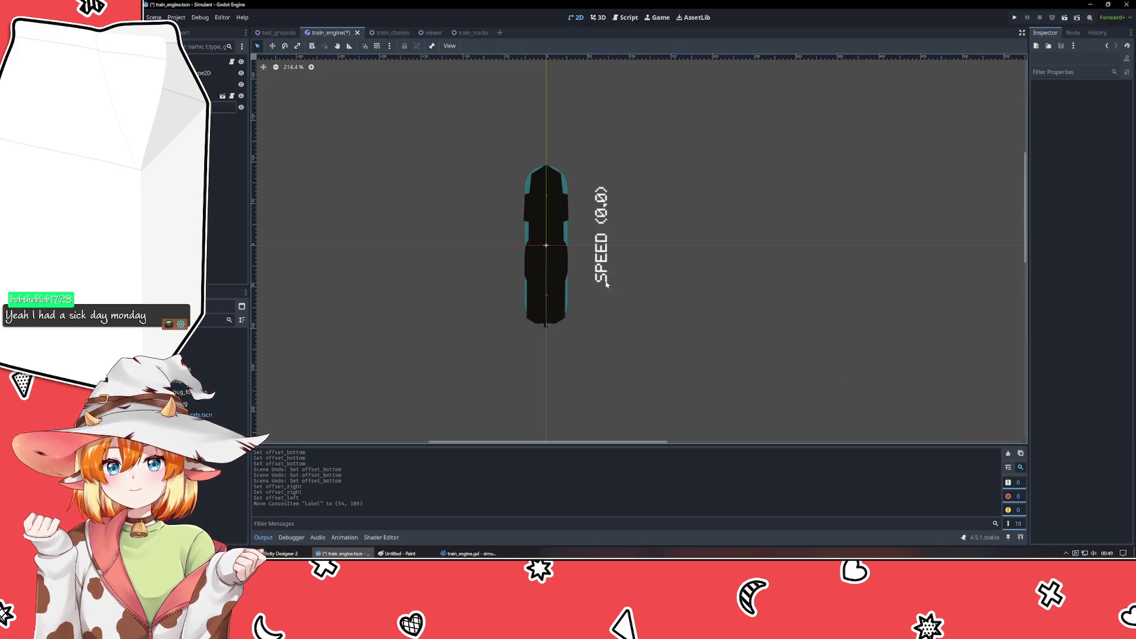
- Select the SPEED label and set its right anchor offset to 120
left_click_drag(599, 260, 593, 272)
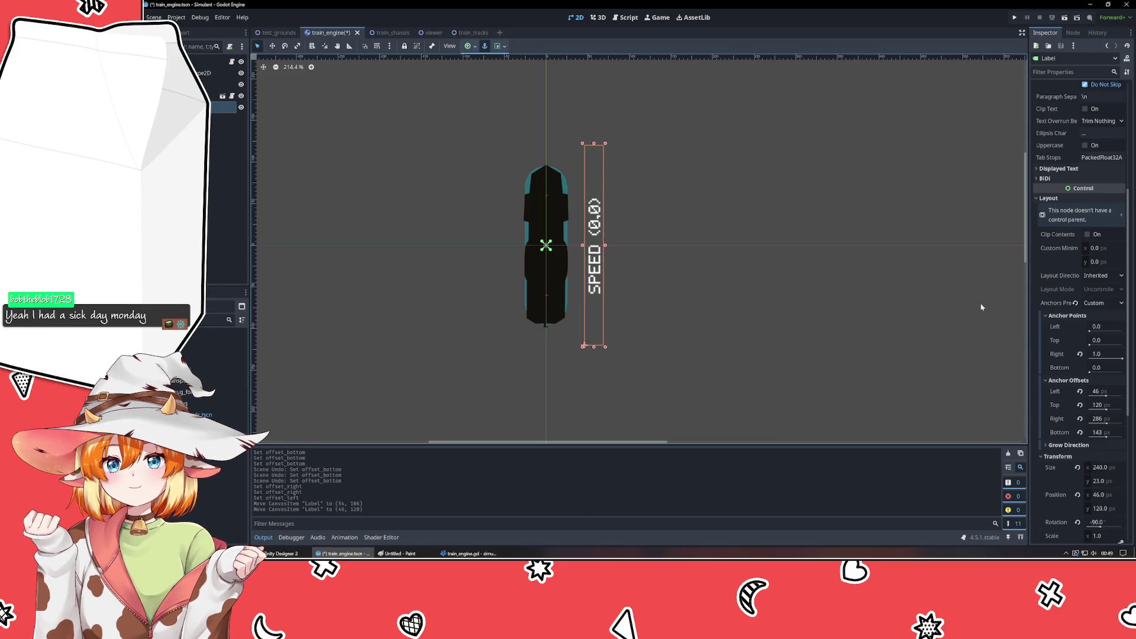
mouse_move(1121, 359)
left_mouse_down()
mouse_move(1098, 362)
mouse_move(1122, 359)
left_mouse_up()
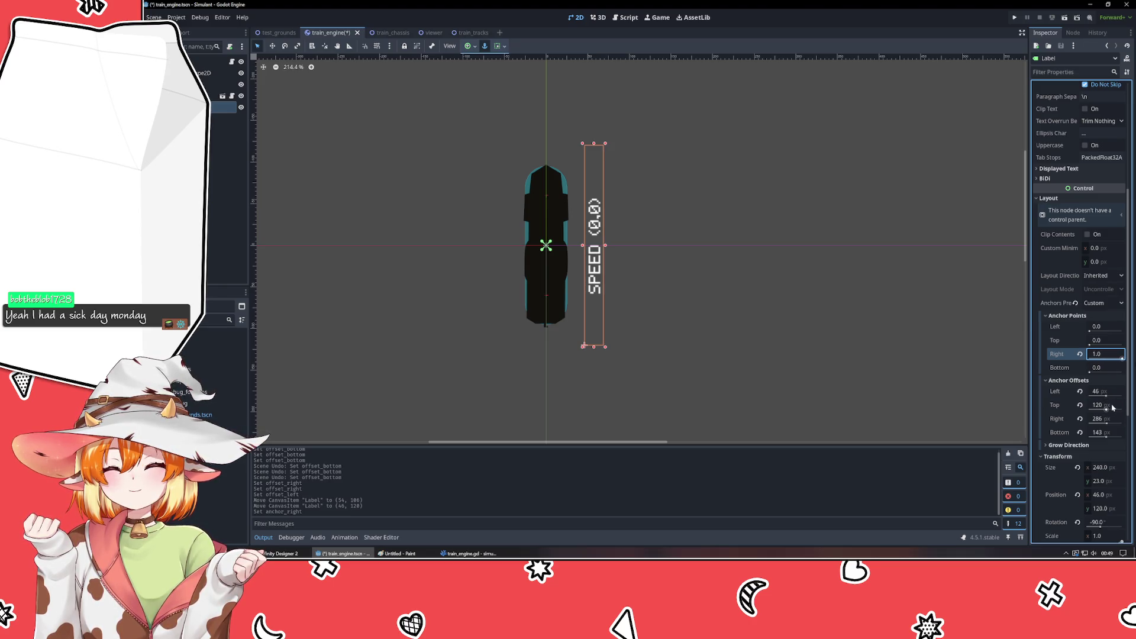
left_click(1101, 419)
type("2")
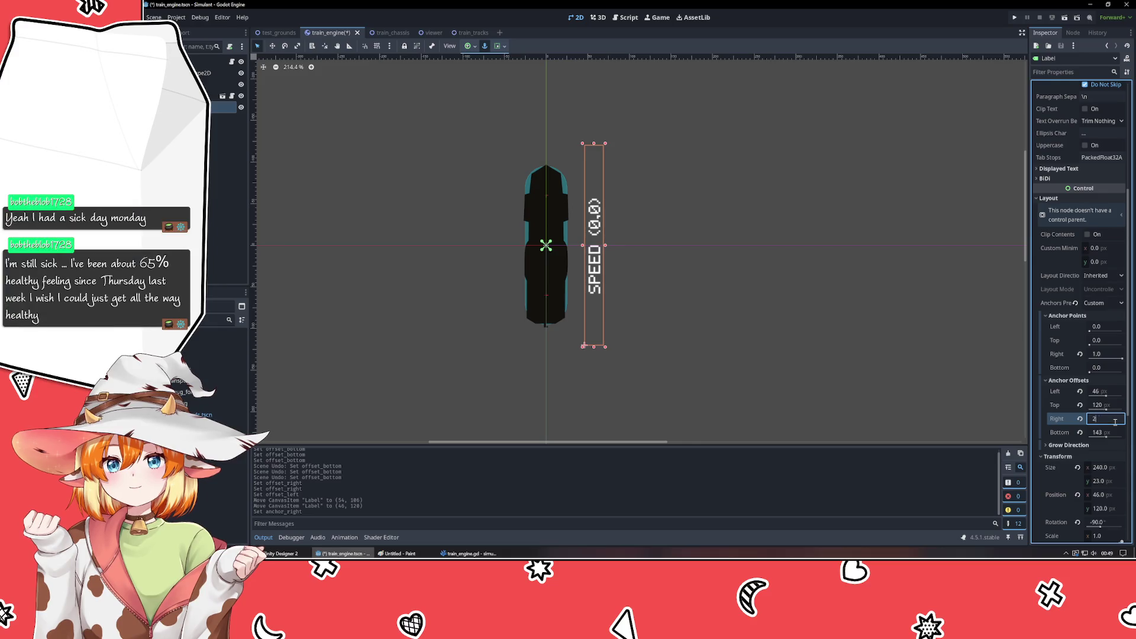
type("40")
key("Return")
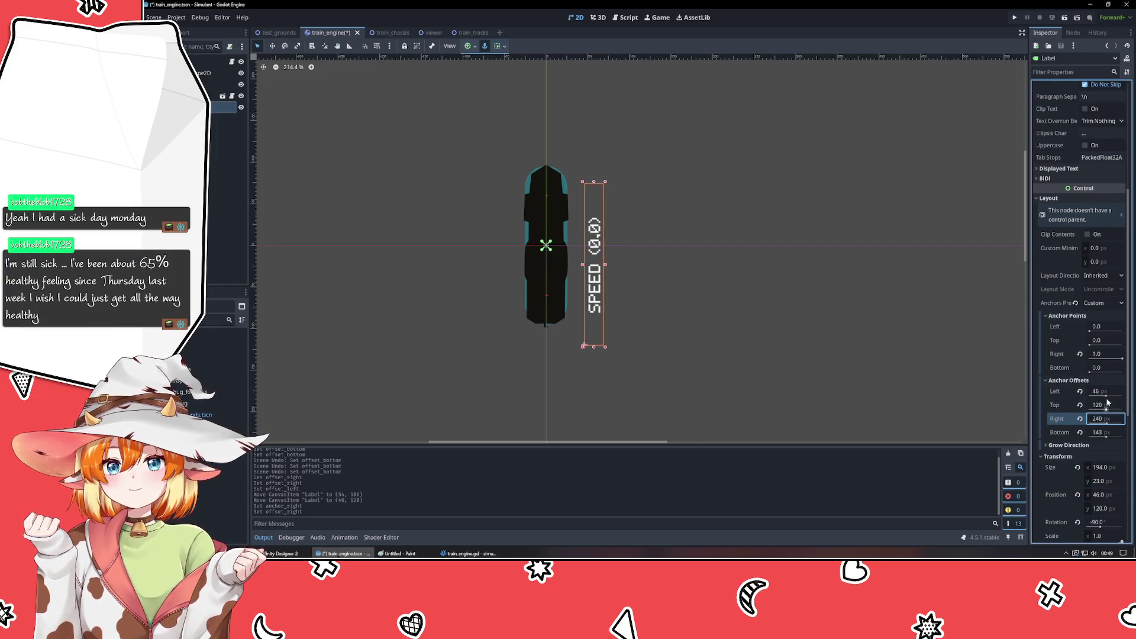
left_click(1115, 418)
type("120")
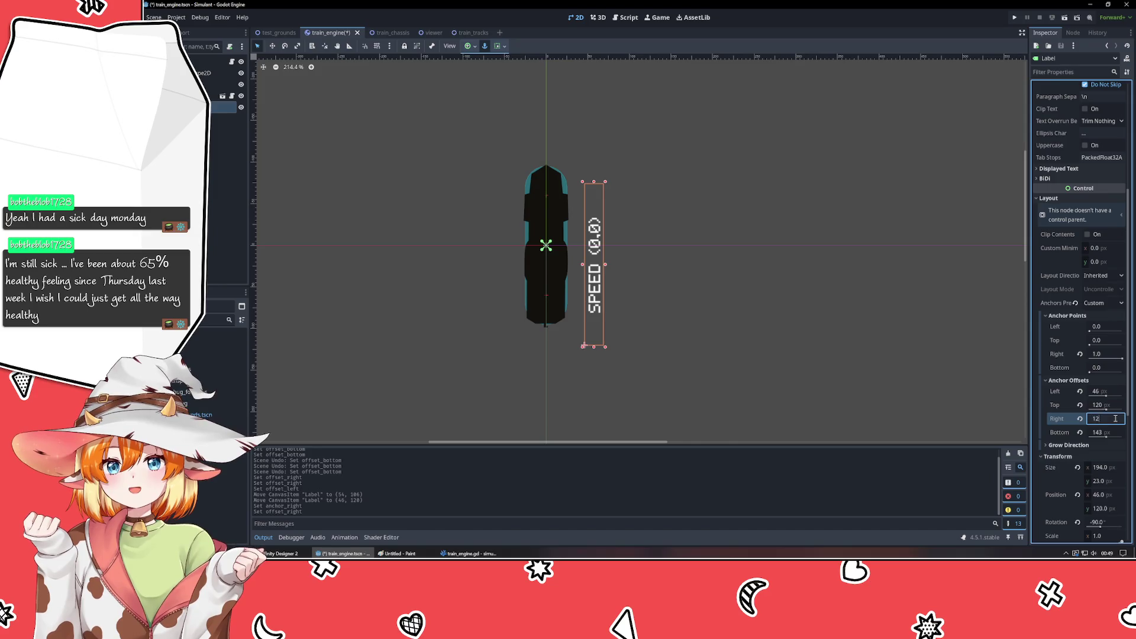
key("Return")
- Set the left offset to 120 and reset the label's rotation to 0
left_click(1111, 391)
type("120")
key("Return")
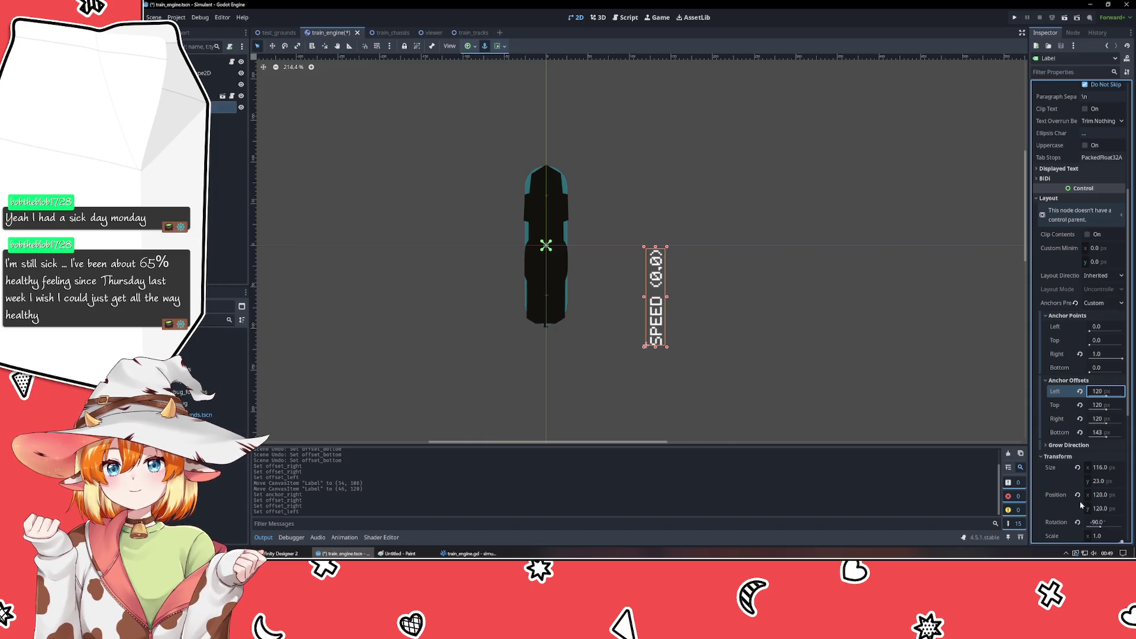
left_click(1077, 522)
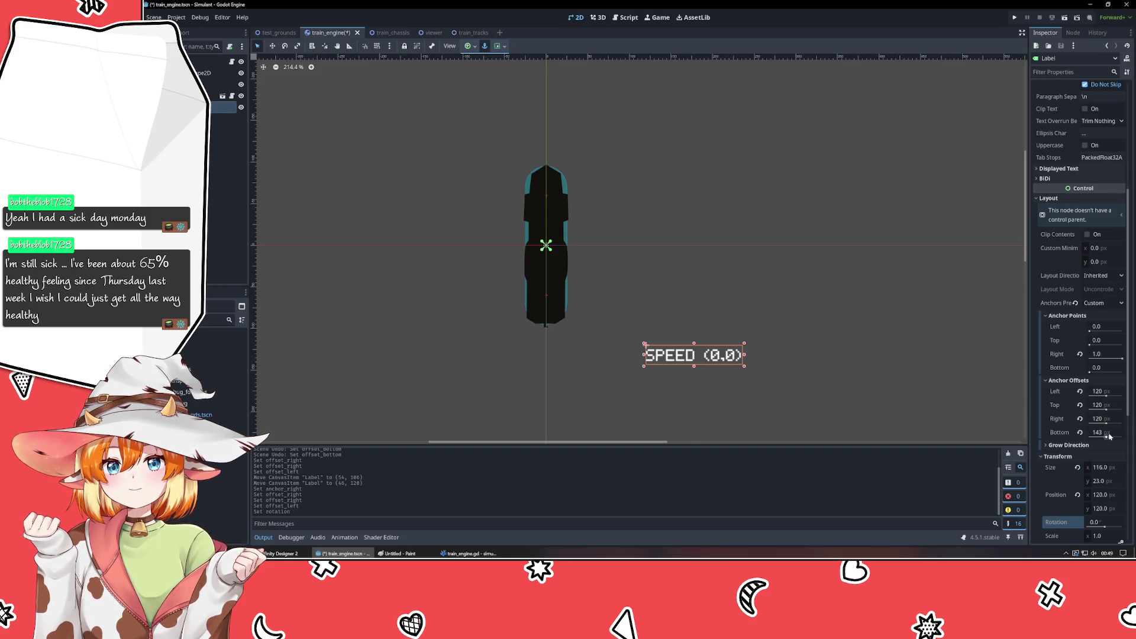
left_click(1110, 433)
- Set bottom offset 120 and right offset 240, moving the label toward the train's origin
type("120")
key("Return")
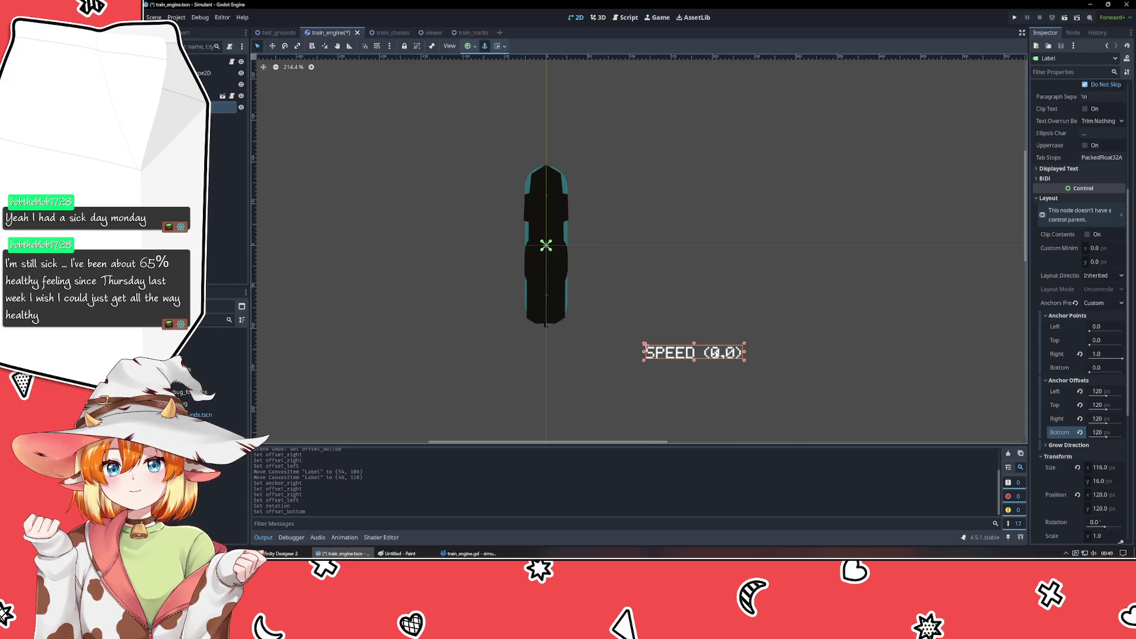
left_click_drag(716, 352, 680, 264)
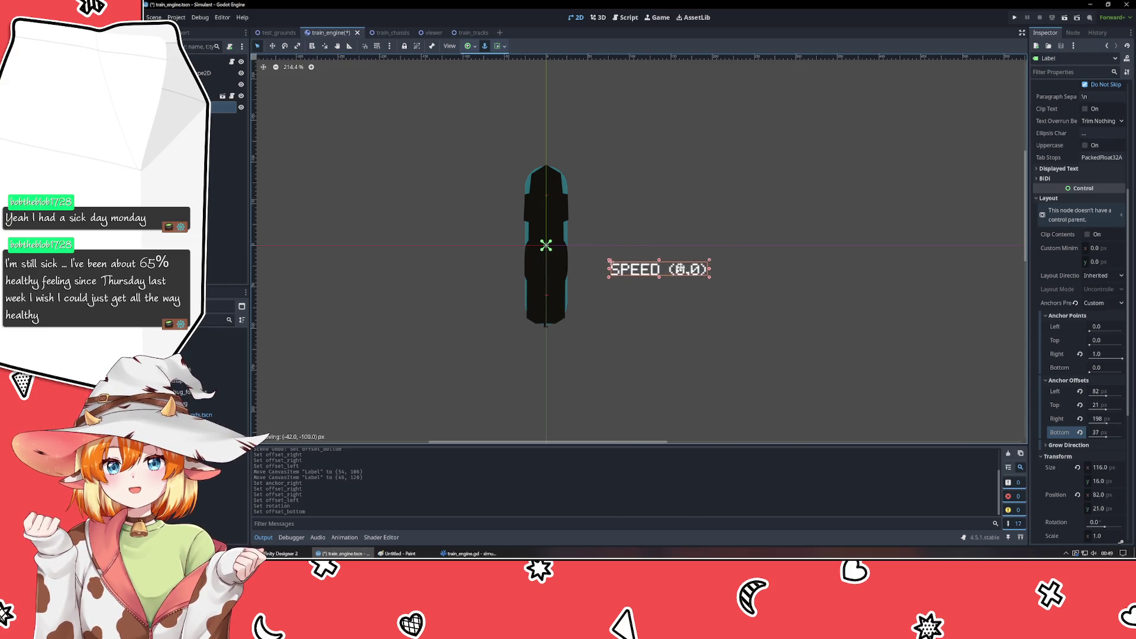
left_click(1108, 417)
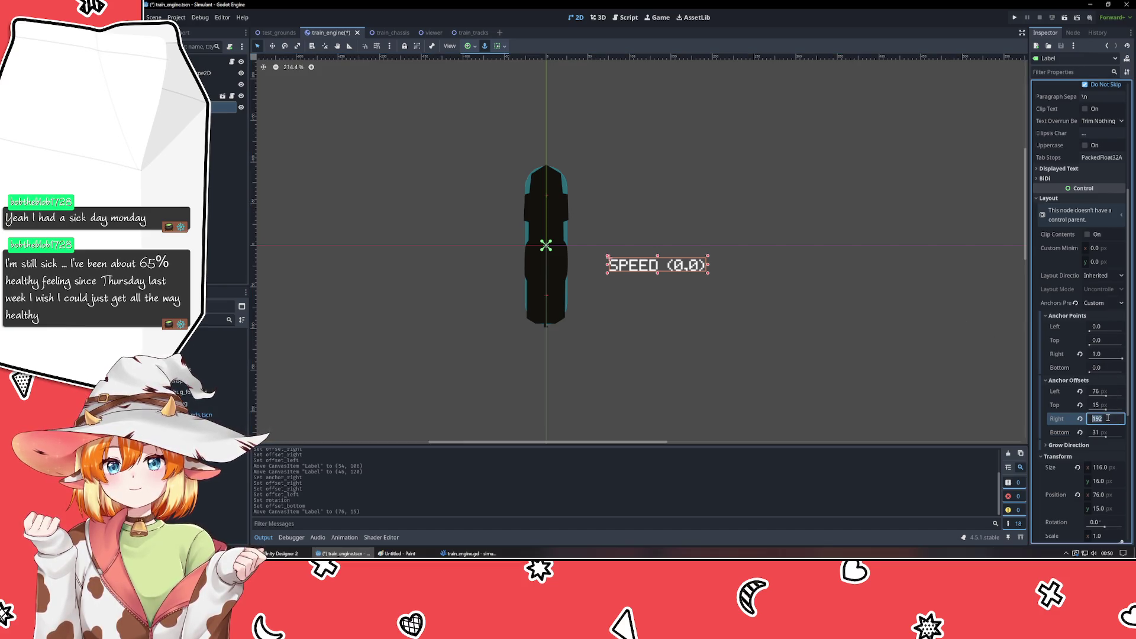
type("240")
key("Return")
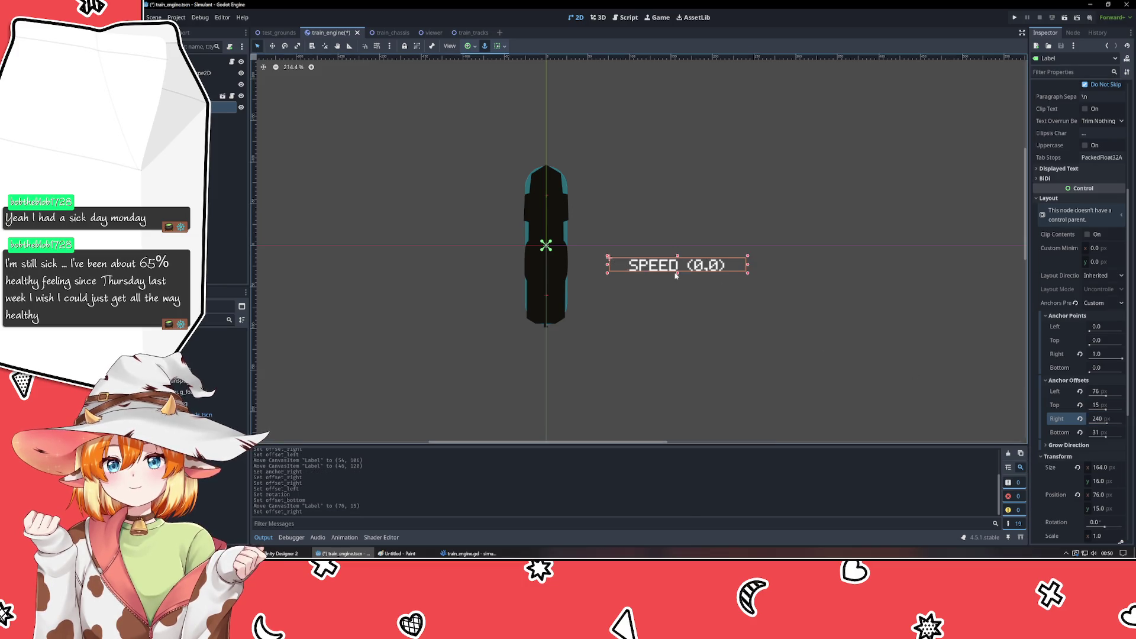
mouse_move(656, 265)
left_mouse_down()
mouse_move(648, 232)
mouse_move(631, 225)
mouse_move(588, 250)
left_mouse_up()
- Set the label's anchor offsets to Left 0, Top 0, Right 240, Bottom 16
left_click(1107, 391)
type("0")
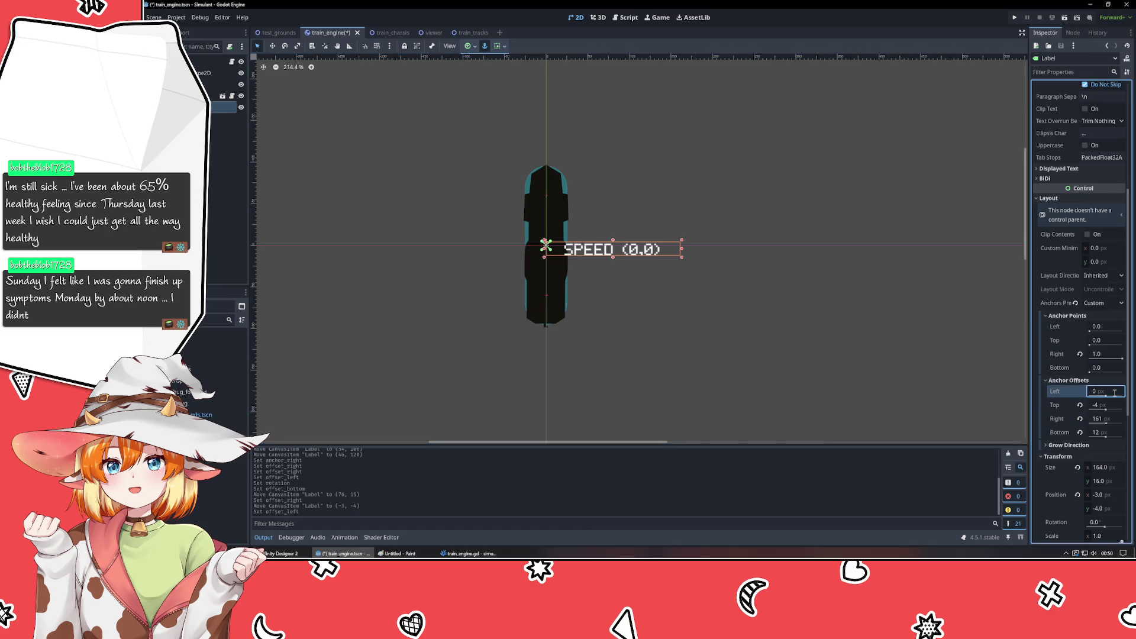
key("Return")
left_click(1106, 405)
type("0")
key("Return")
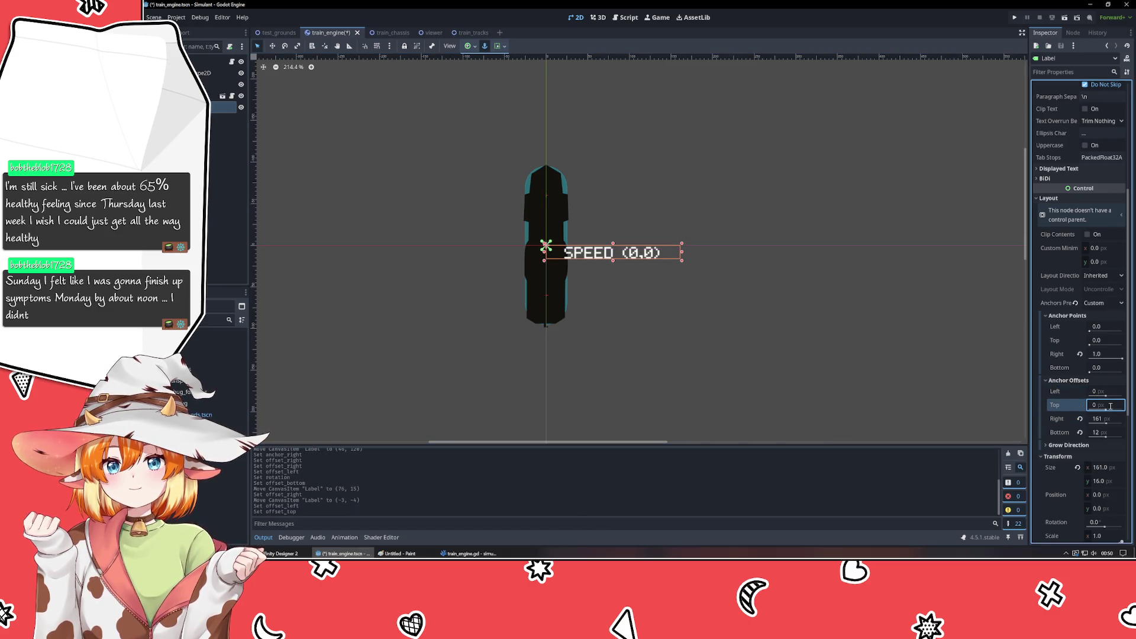
left_click(1106, 422)
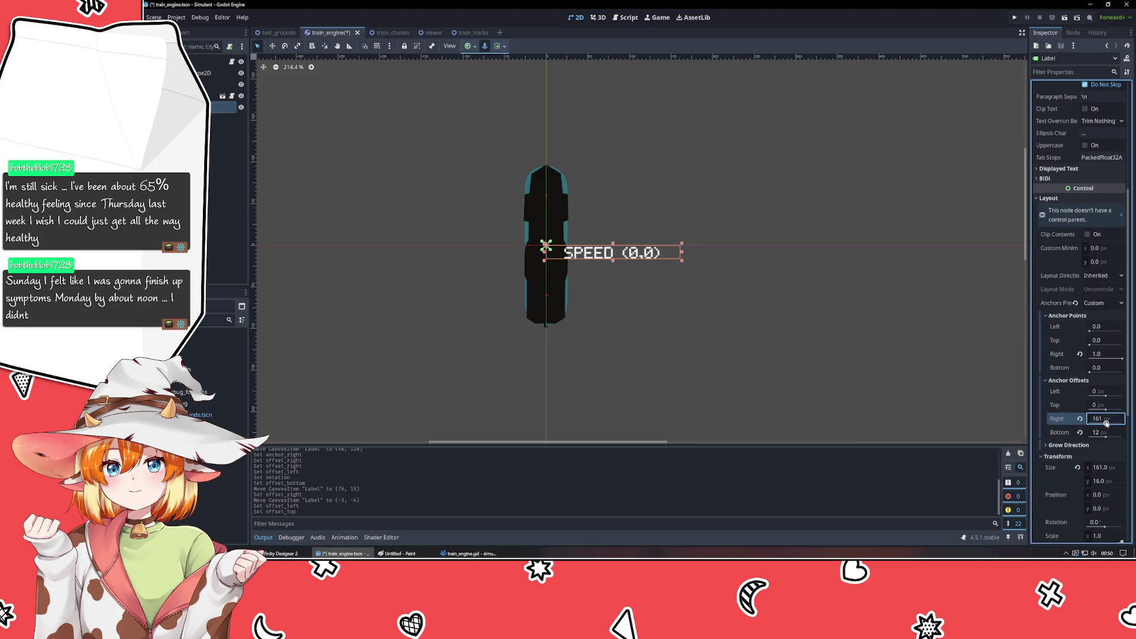
type("240")
key("Return")
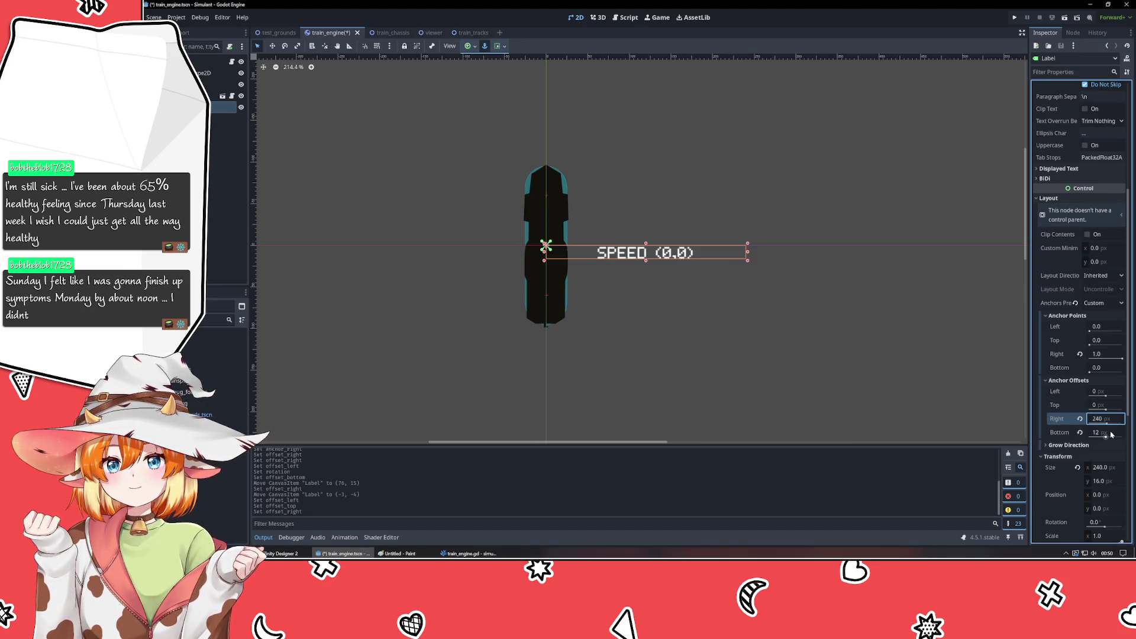
left_click(1111, 432)
type("16")
key("Return")
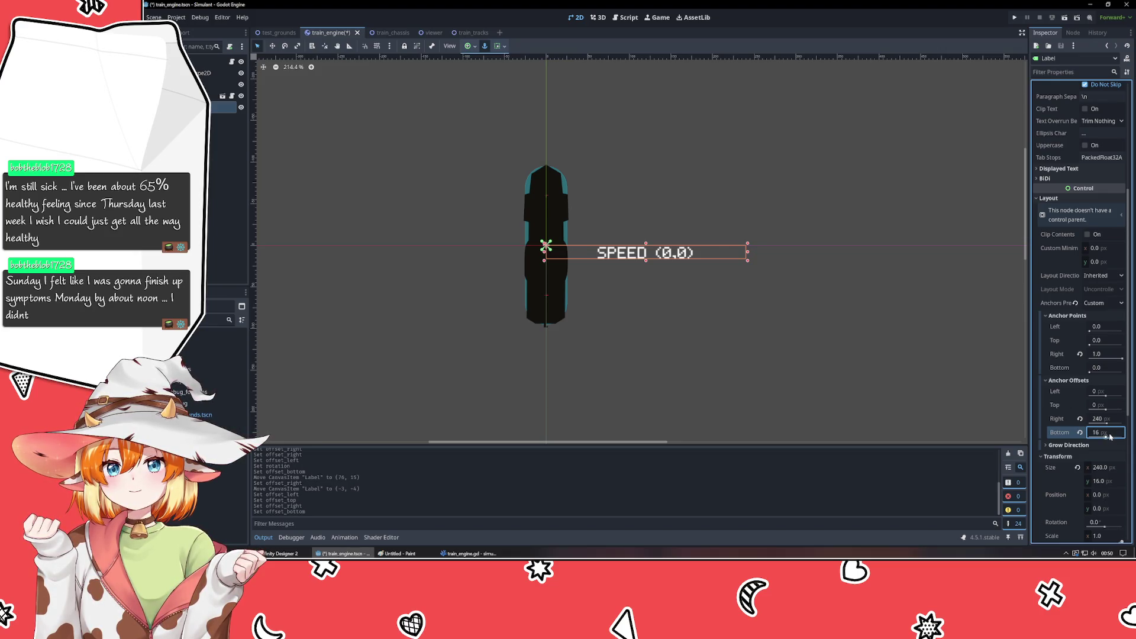
- Step the bottom offset to 20 with the arrow keys, then deselect to preview
left_click(1110, 433)
key("Up")
key("Up")
key("Up")
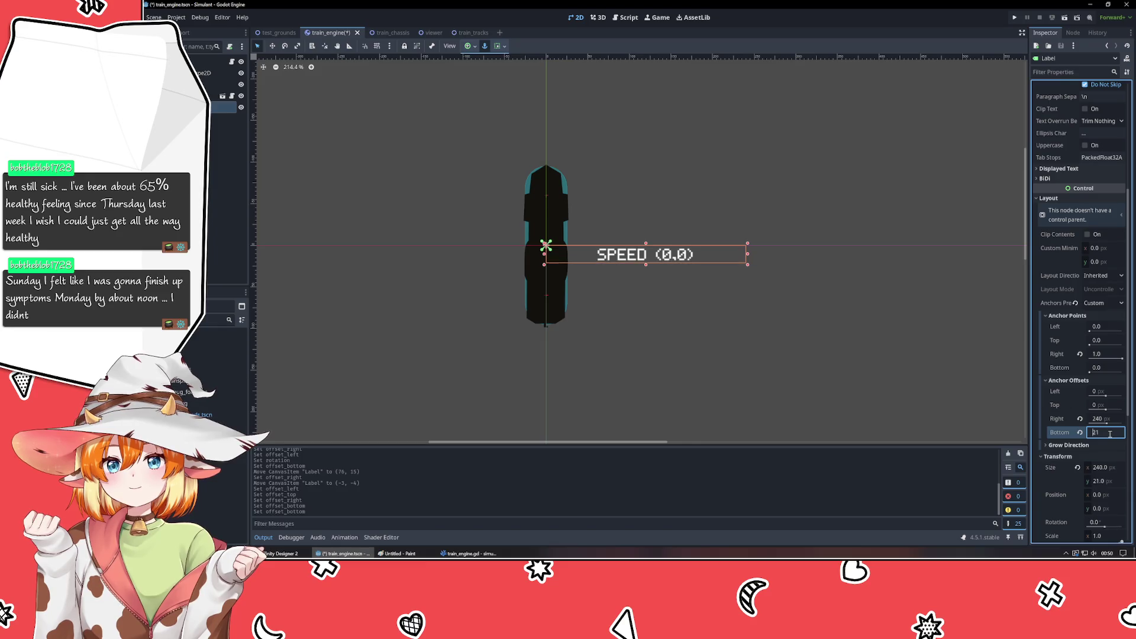
key("Down")
key("Down")
key("Down")
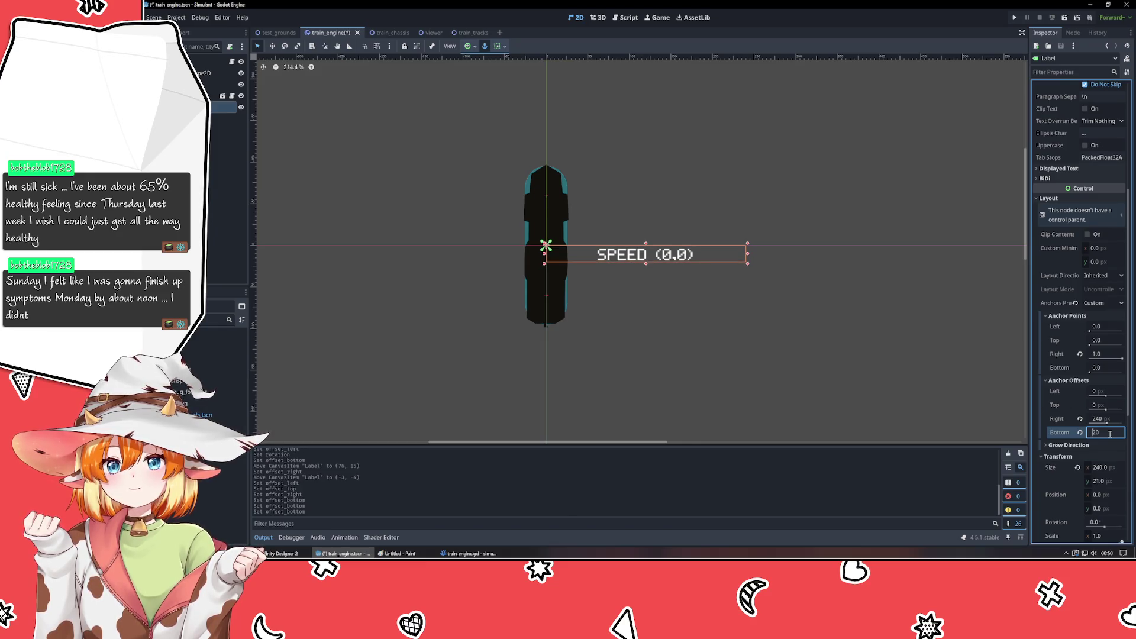
left_click(786, 386)
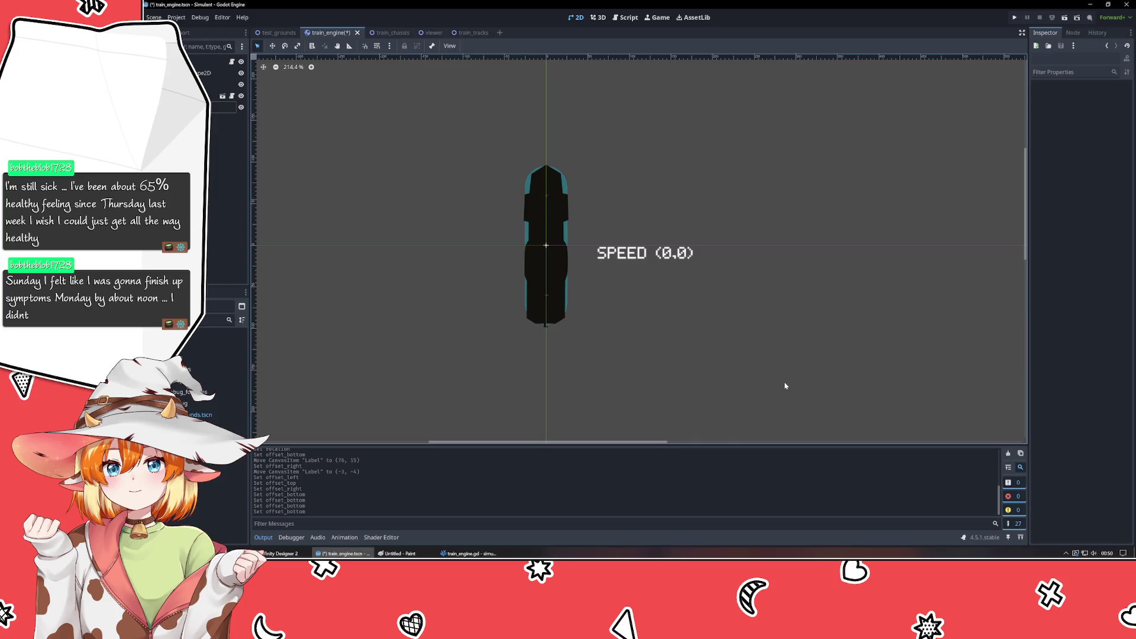
- Rotate the SPEED label to -90° so its text runs upward
left_click(679, 257)
left_click(1113, 522)
type("90")
key("Return")
left_click(1113, 520)
type("-90")
key("Return")
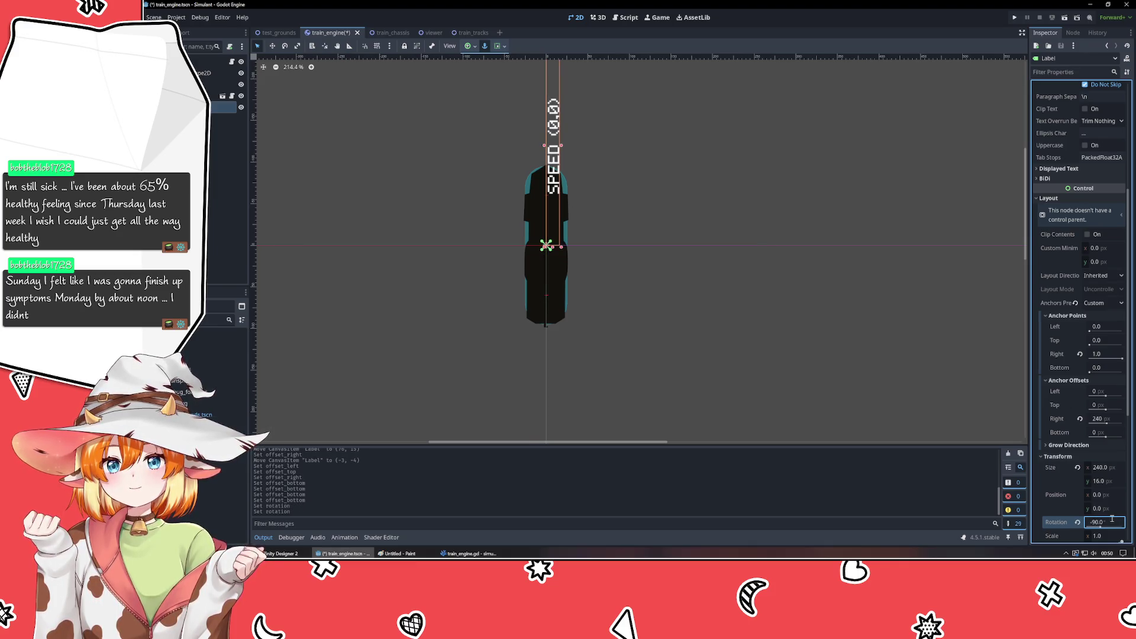
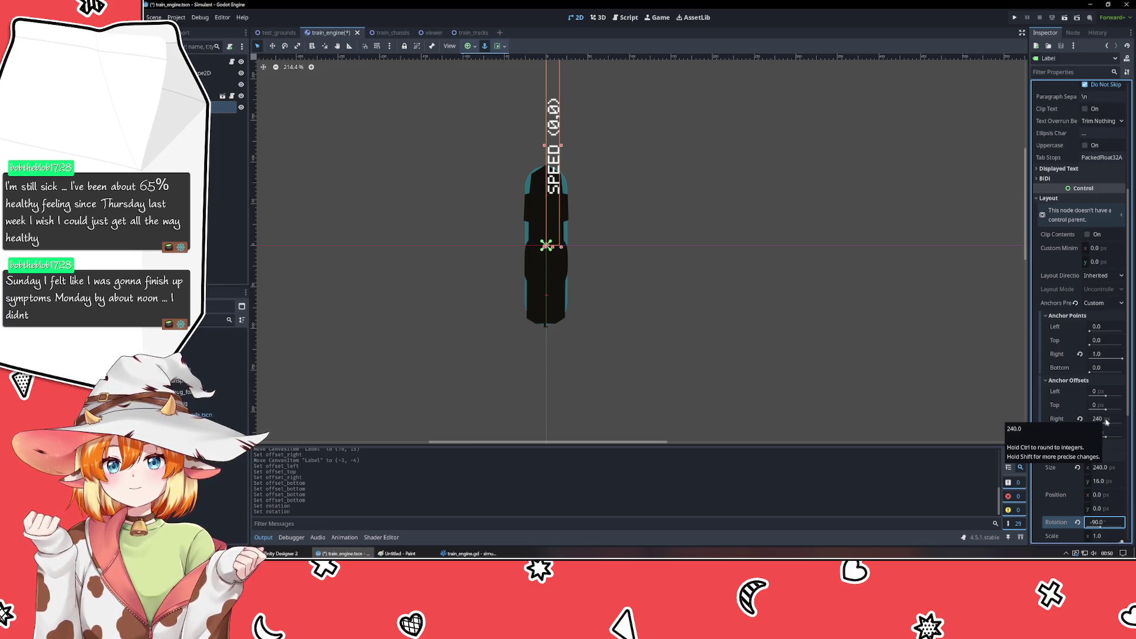
- Try changing the label's left, right and top anchor offsets, undoing each change
left_click_drag(1105, 397, 1060, 396)
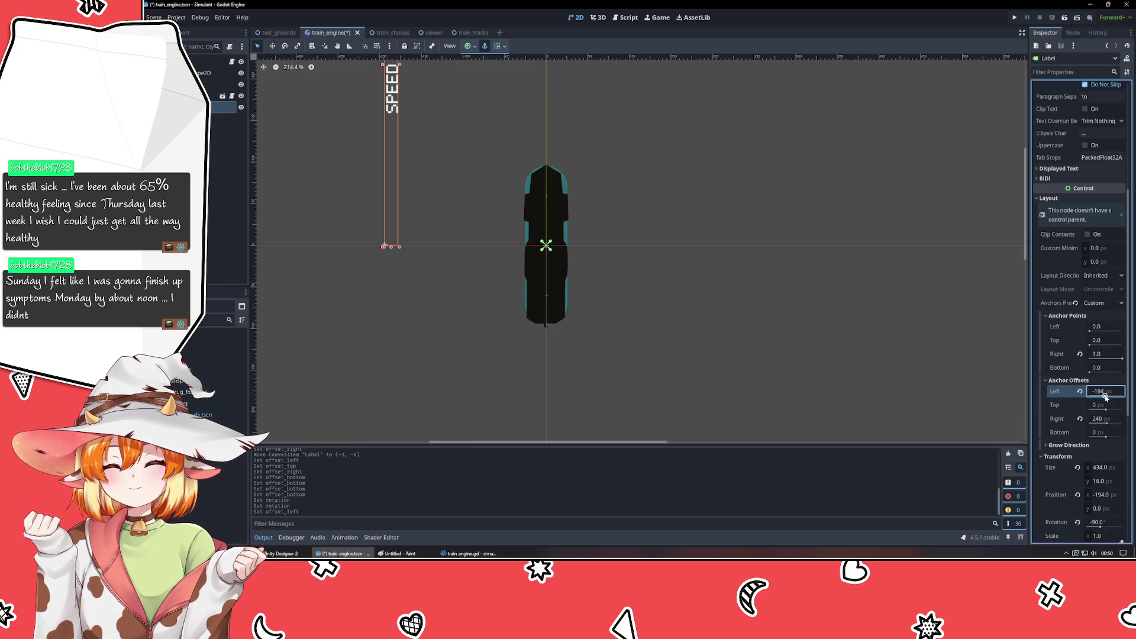
key("ctrl+z")
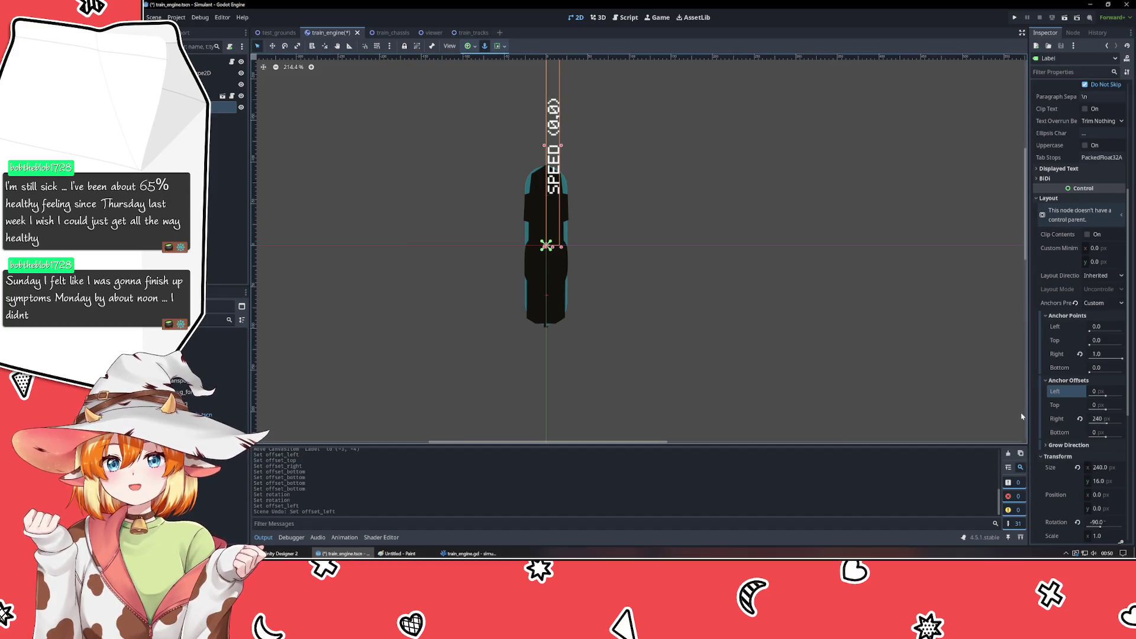
left_click_drag(1105, 425, 1059, 425)
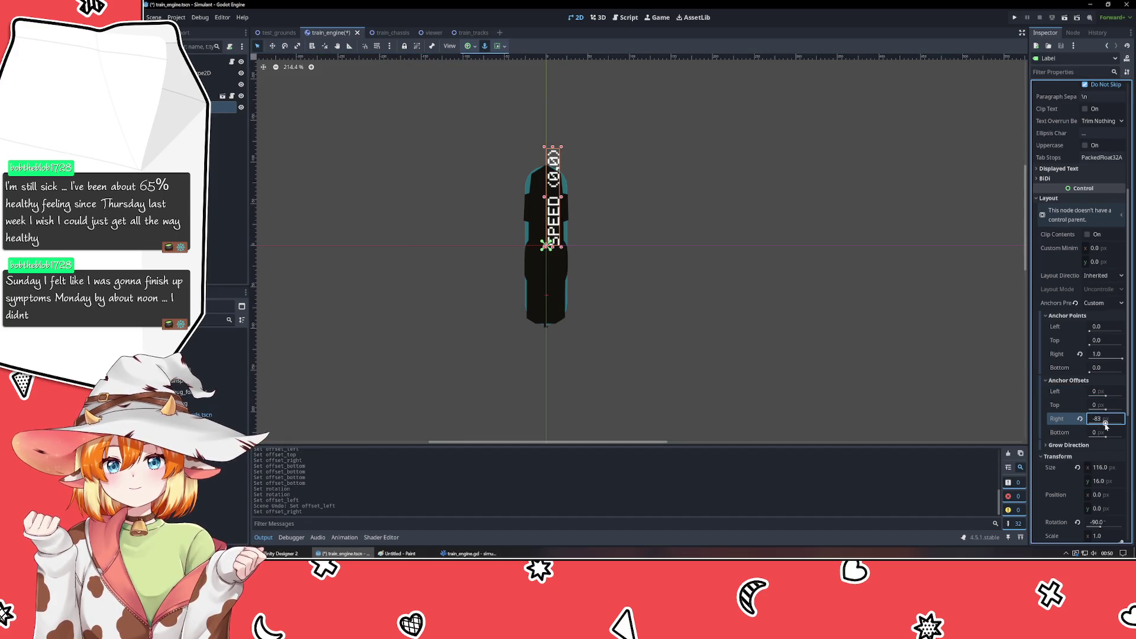
key("ctrl+z")
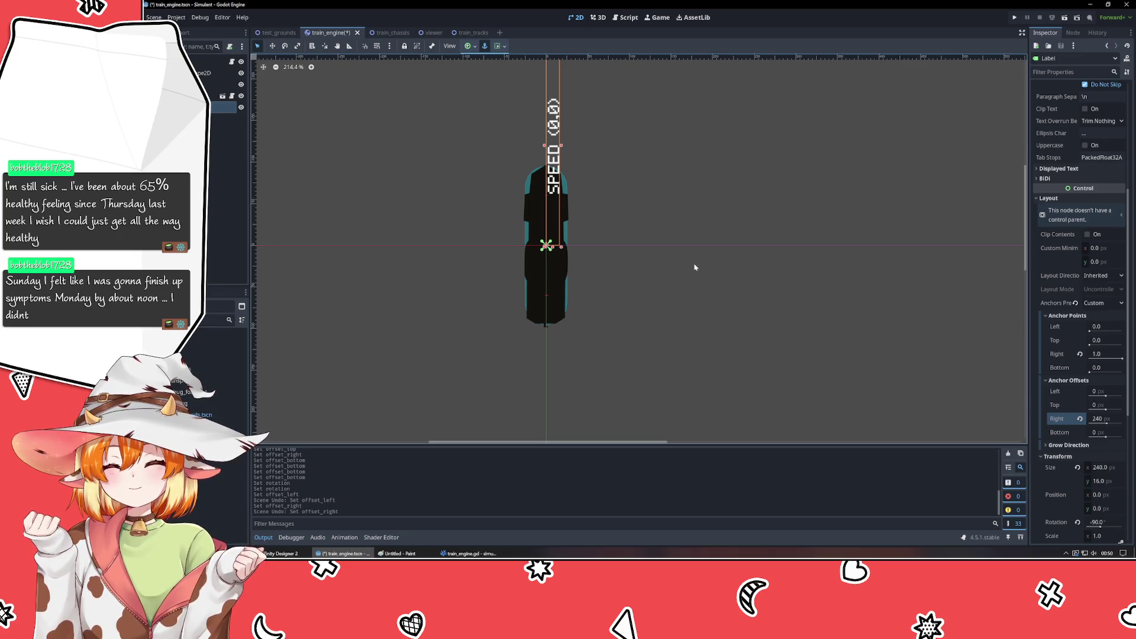
mouse_move(1104, 407)
left_mouse_down()
mouse_move(1059, 407)
mouse_move(1108, 437)
left_mouse_up()
key("ctrl+z")
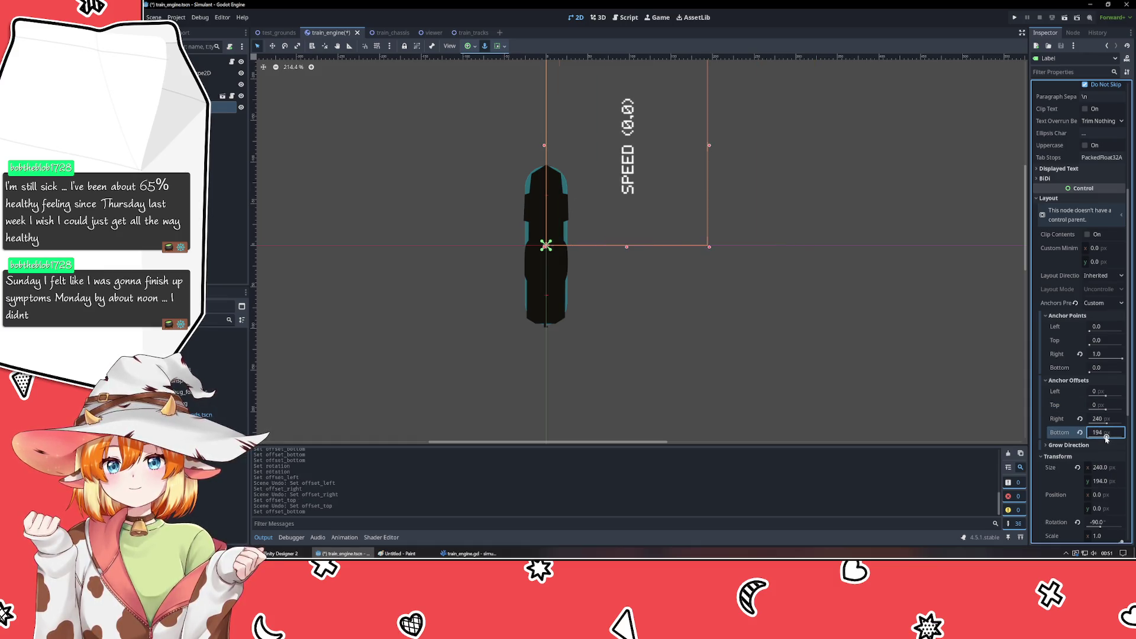
key("ctrl+z")
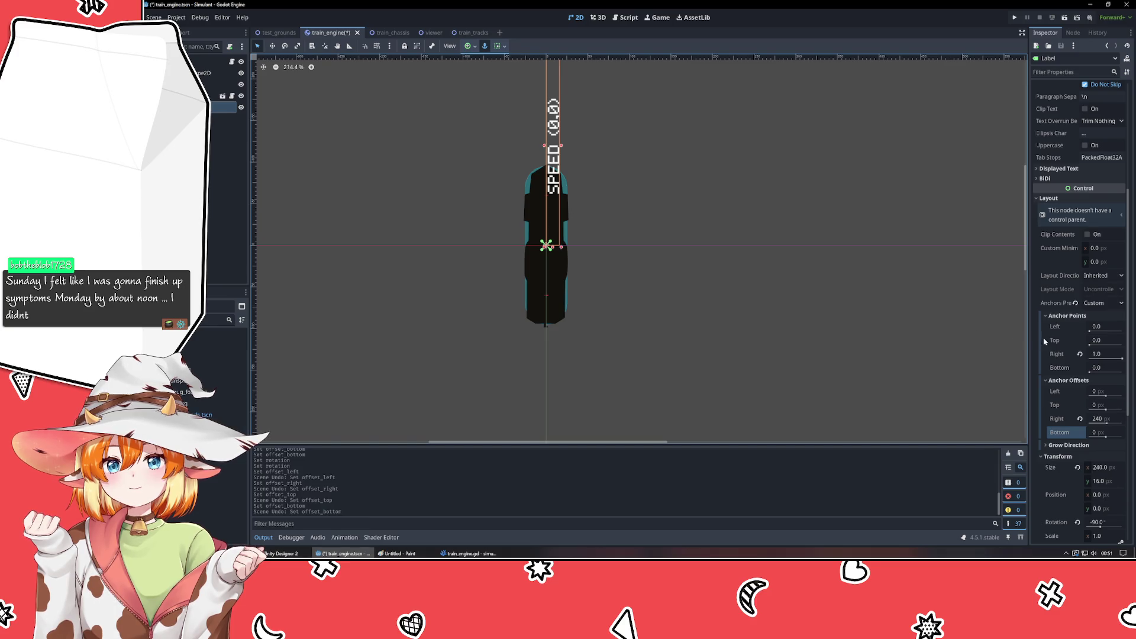
- Set the label's horizontal Grow Direction to Both
left_click(1072, 445)
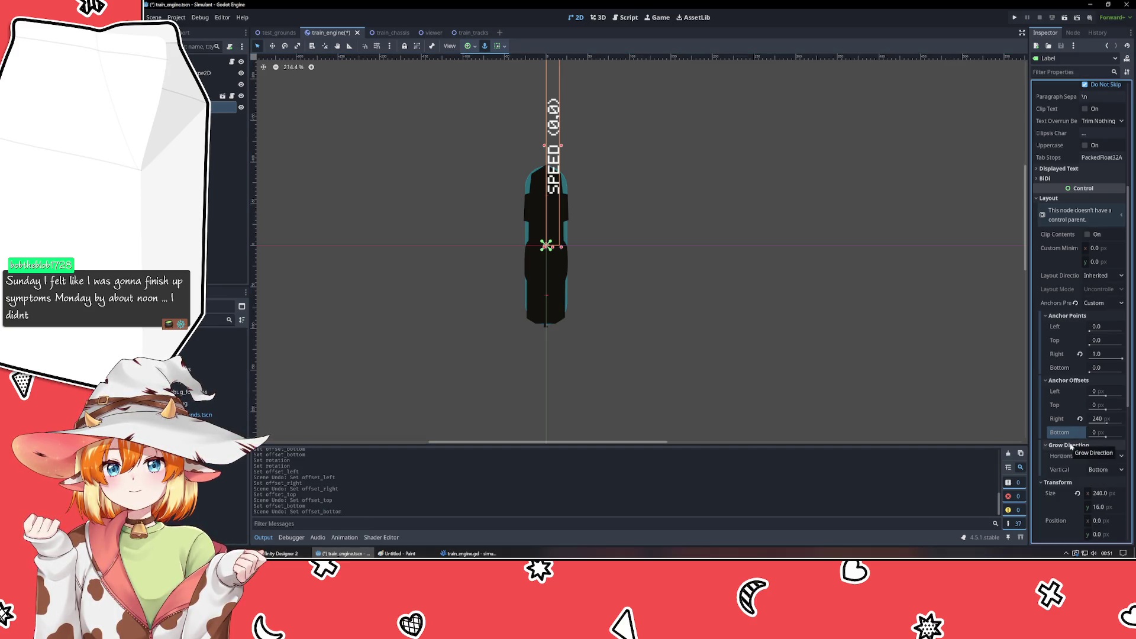
left_click(1104, 456)
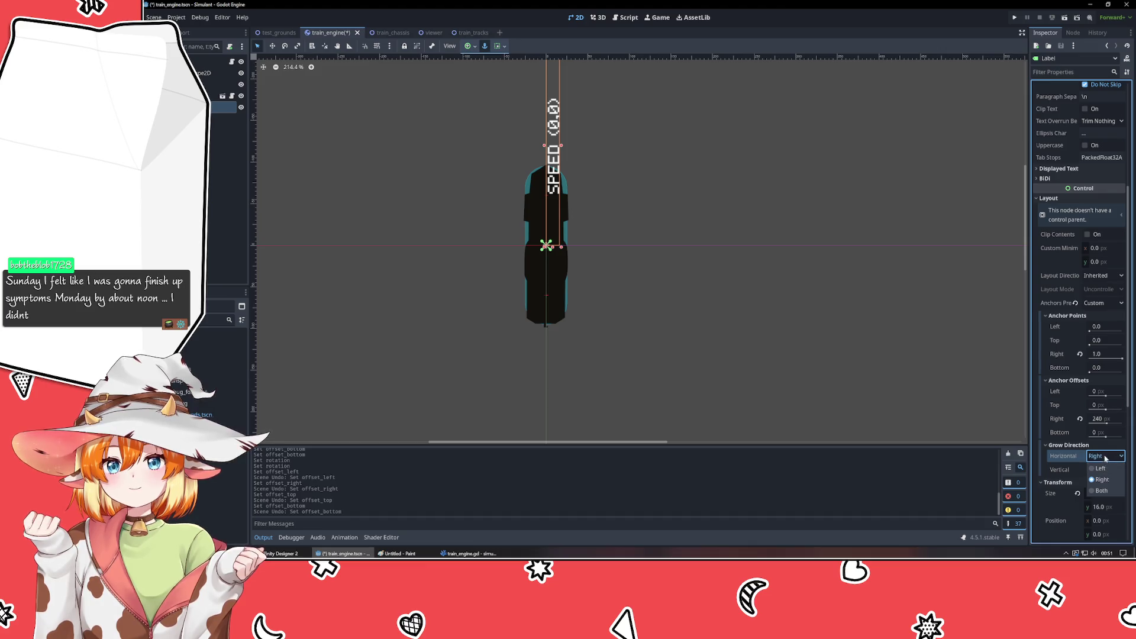
left_click(1102, 491)
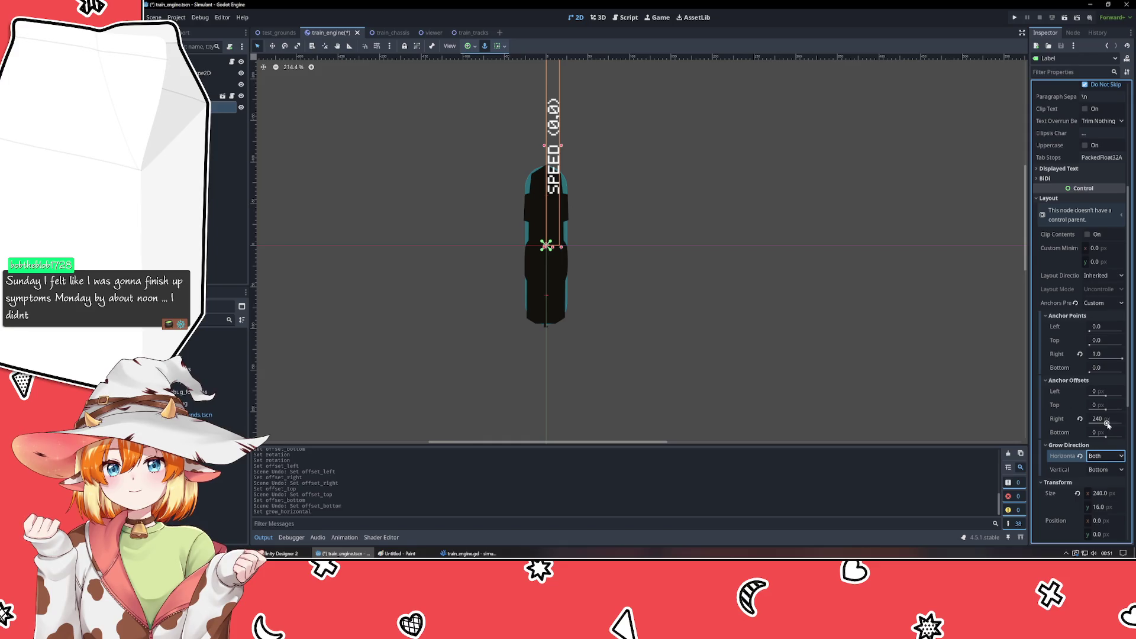
- Try a right offset of 434, then undo it back to 240
left_click(1099, 419)
type("434")
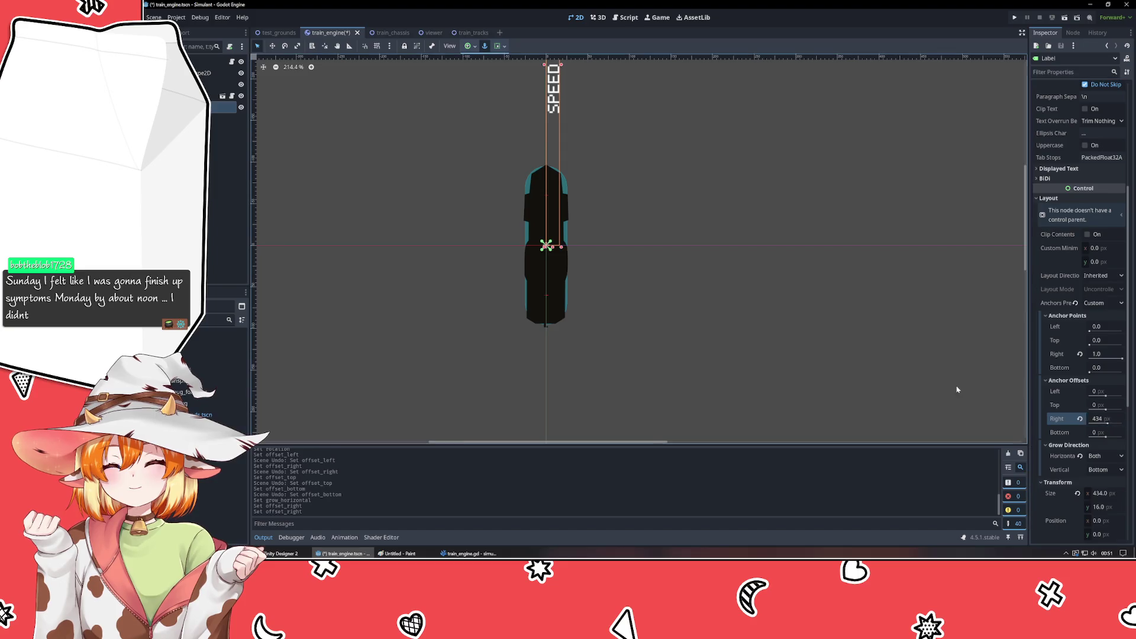
key("ctrl+z")
scroll(766, 290, "down", 1)
key("ctrl+z")
- Keep layout direction Inherited and move the SPEED label down onto the train body
mouse_move(766, 291)
left_mouse_down()
mouse_move(677, 284)
mouse_move(757, 299)
mouse_move(749, 357)
left_mouse_up()
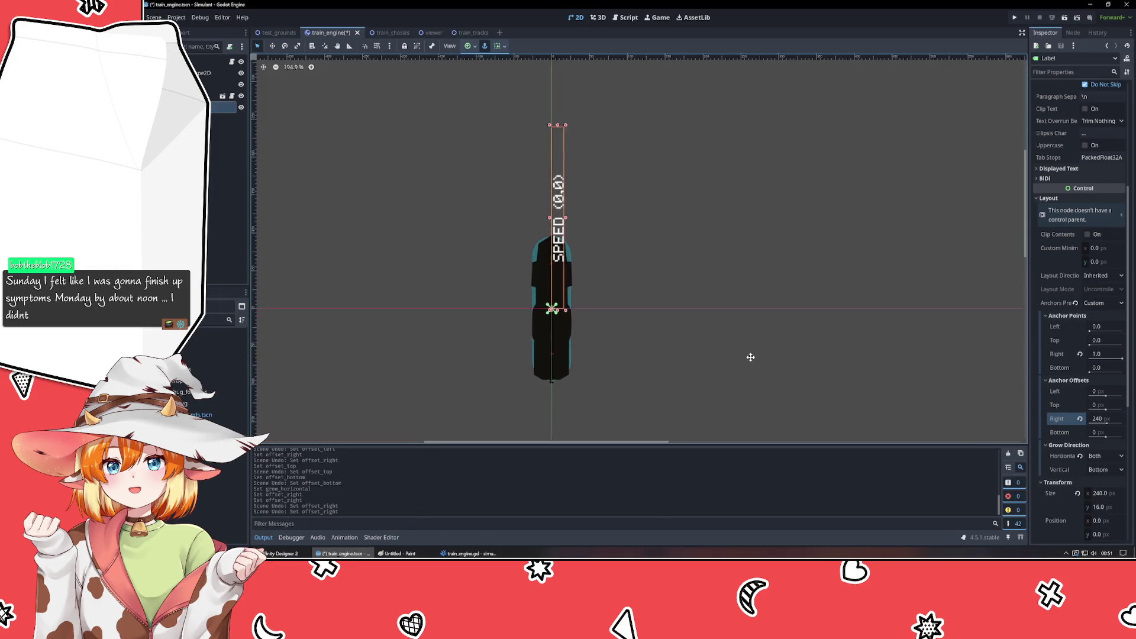
scroll(736, 313, "up", 1)
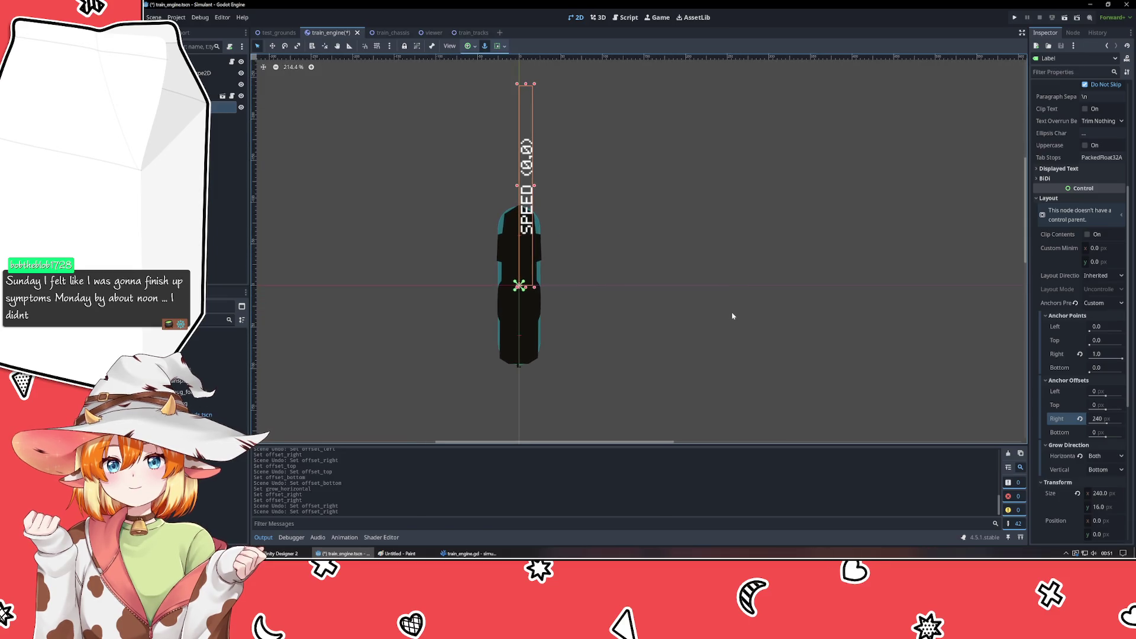
left_click(1107, 276)
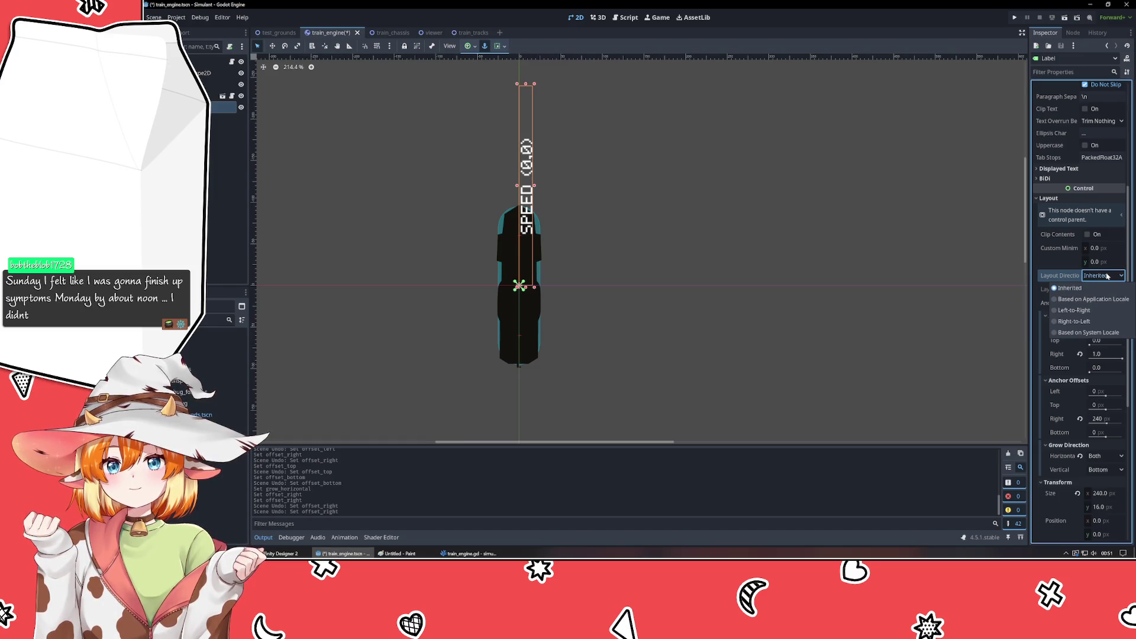
left_click(1107, 276)
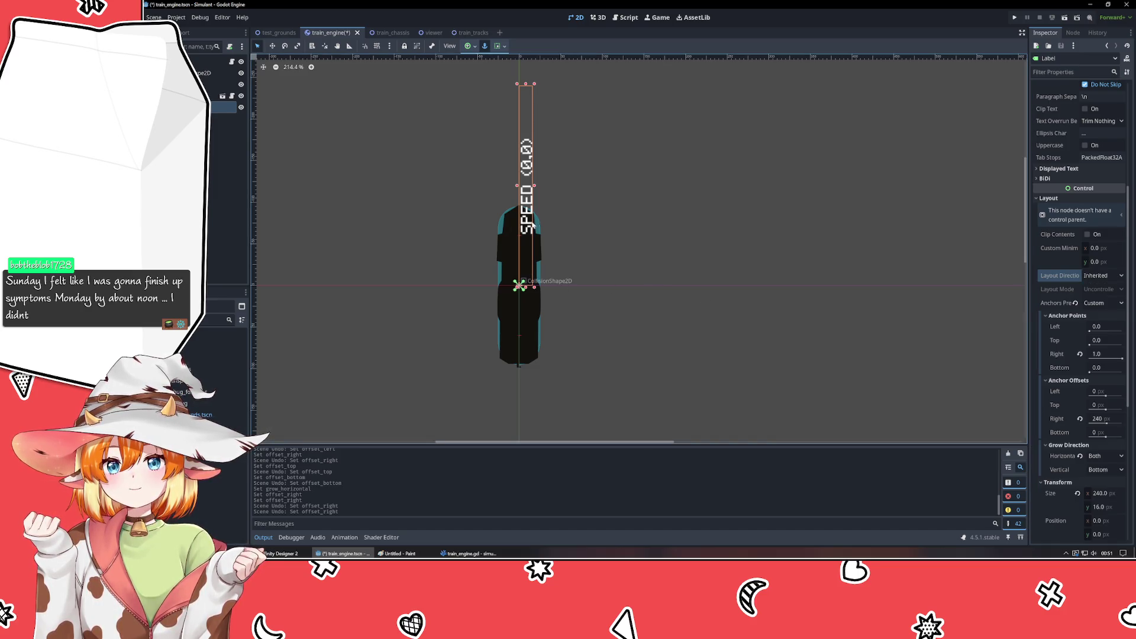
left_click_drag(529, 220, 527, 321)
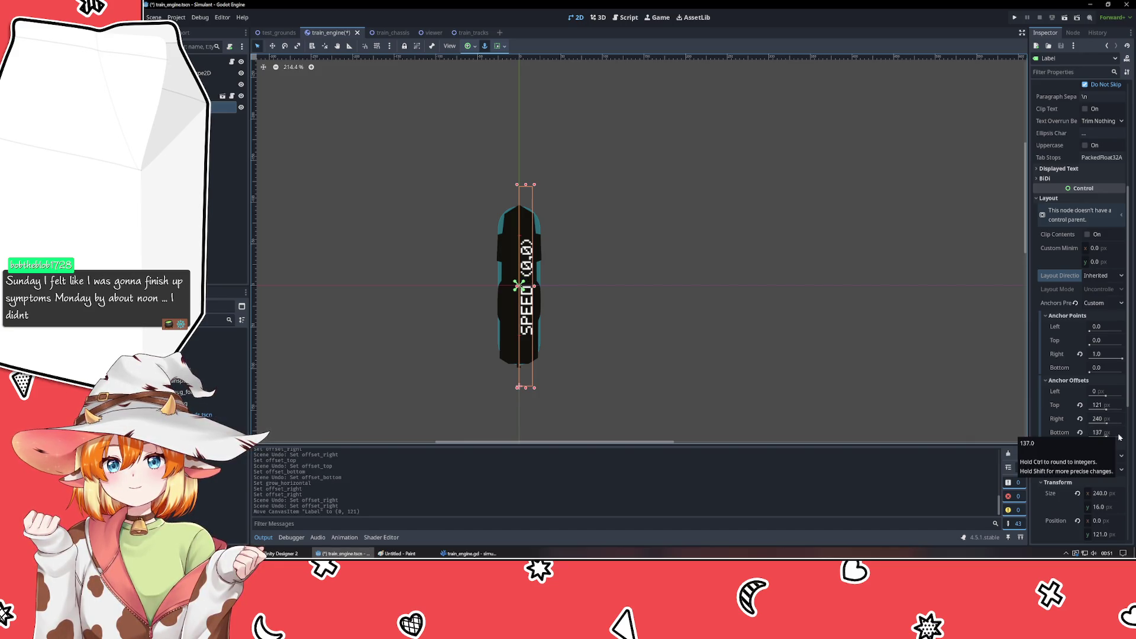
- Set the label's top anchor offset to 120 and nudge the bottom offset
left_click(1098, 405)
scroll(1112, 405, "down", 2)
key("Down")
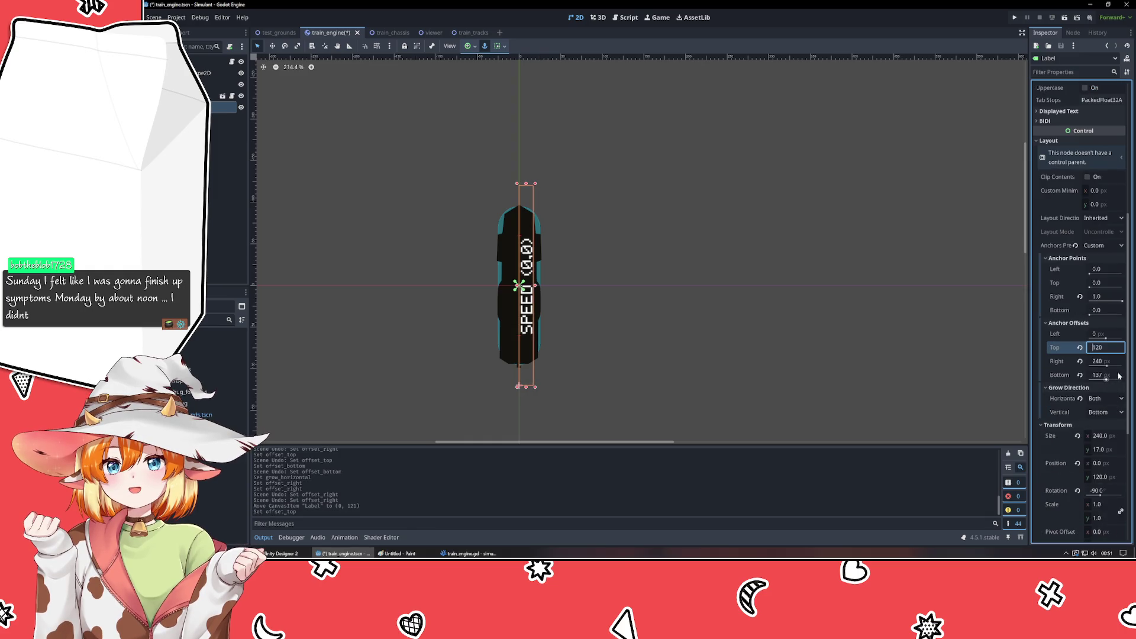
left_click(1119, 375)
key("Down")
key("Down")
key("Down")
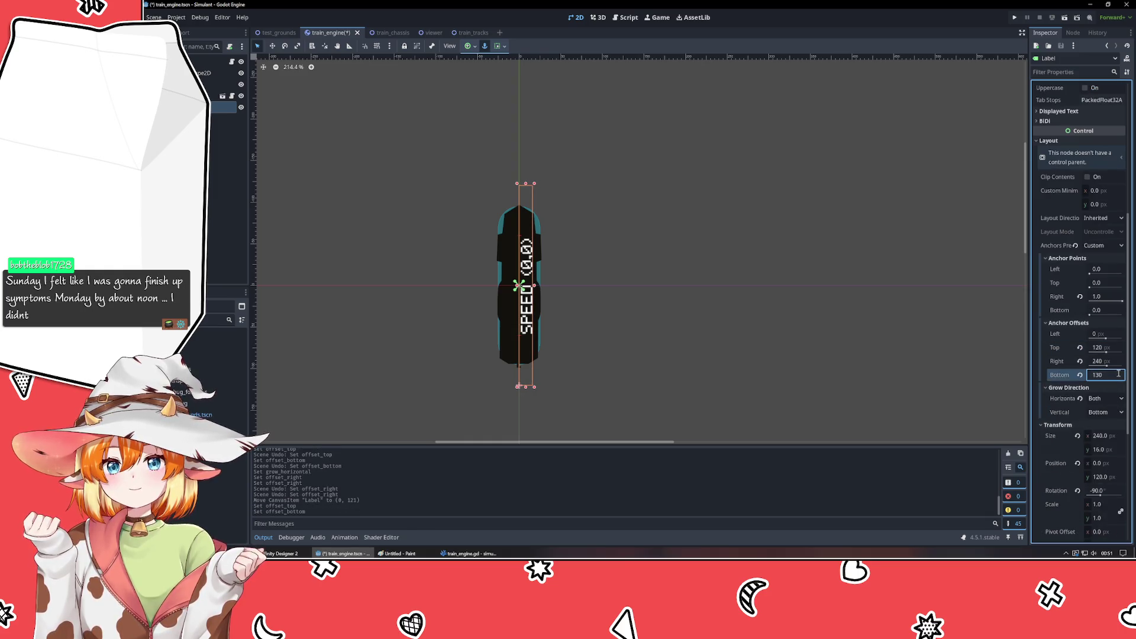
key("Up")
key("Up")
key("Up")
key("Up")
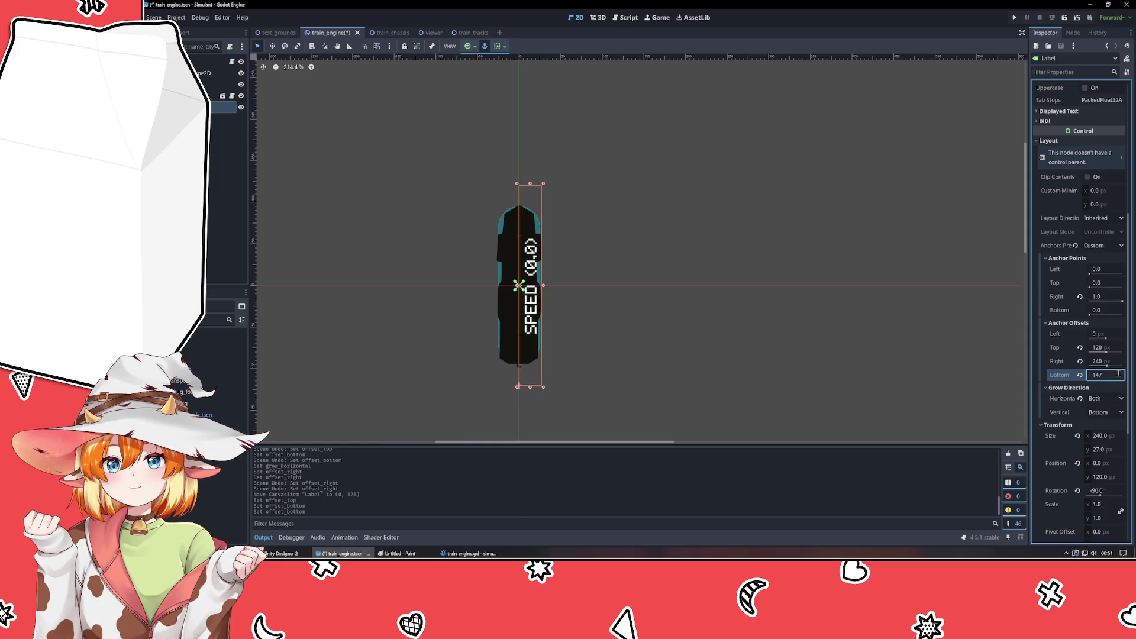
key("Down")
key("Down")
key("Down")
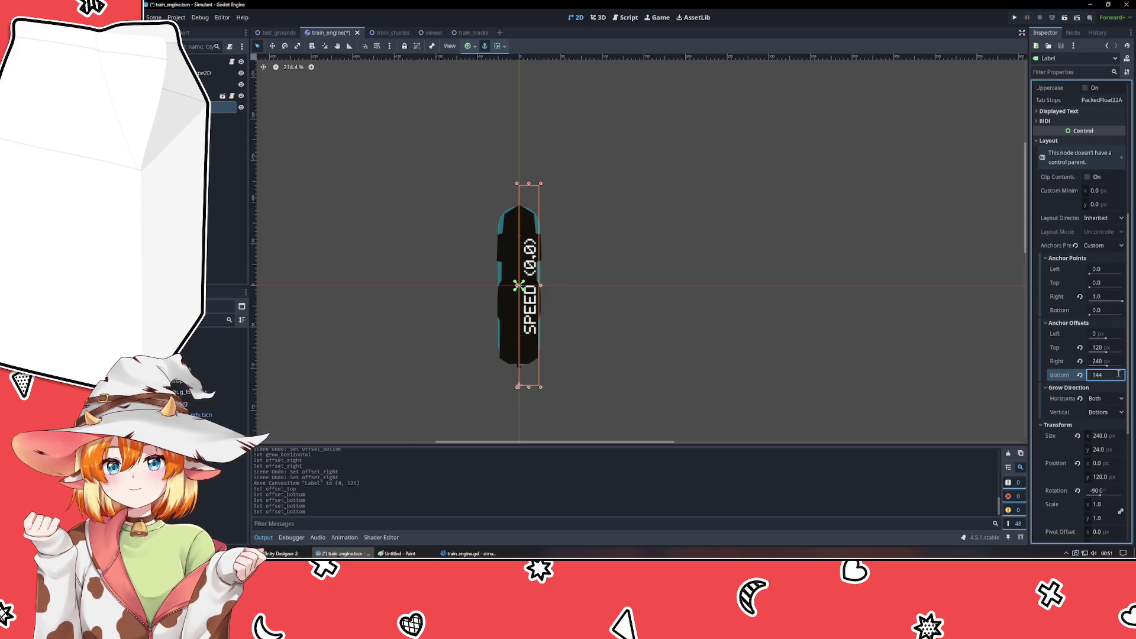
- Slide the label right then back to x 31, shorten width to 192, shift to x 47
left_click_drag(1111, 465, 1121, 463)
left_click_drag(1119, 354, 1095, 349)
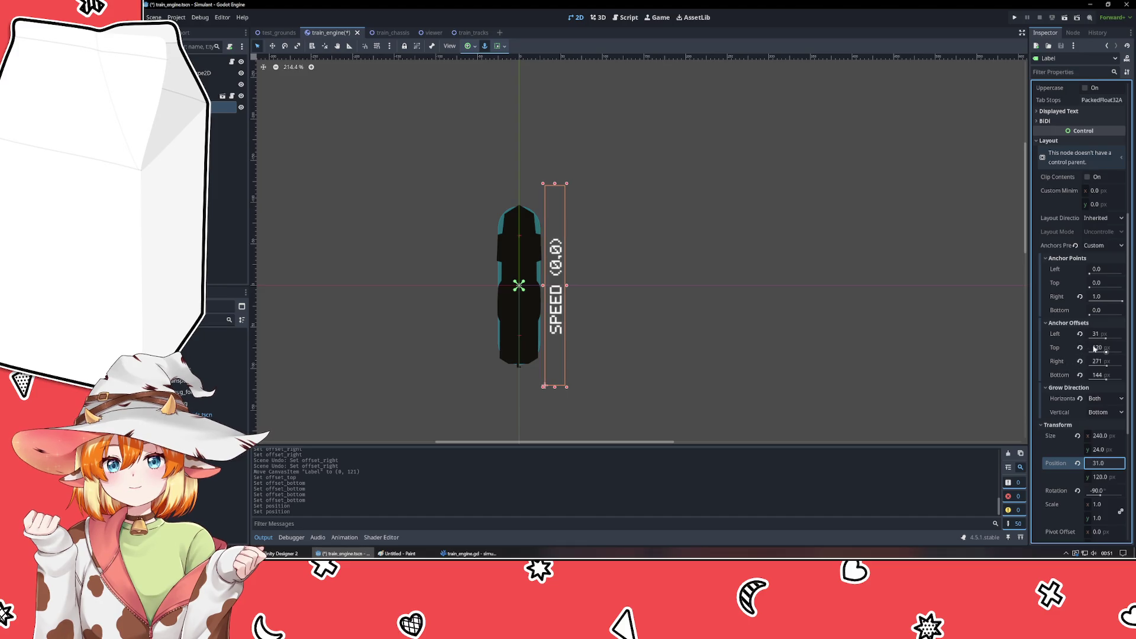
left_click(1104, 436)
key("Down")
key("Down")
key("Down")
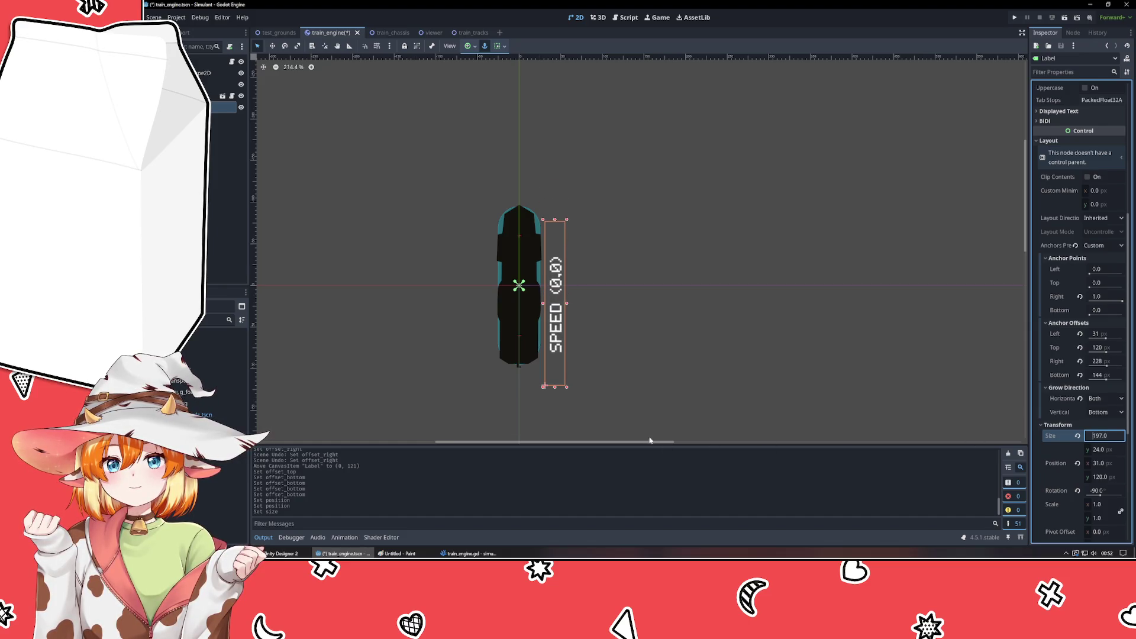
key("Down")
key("Down")
key("Down")
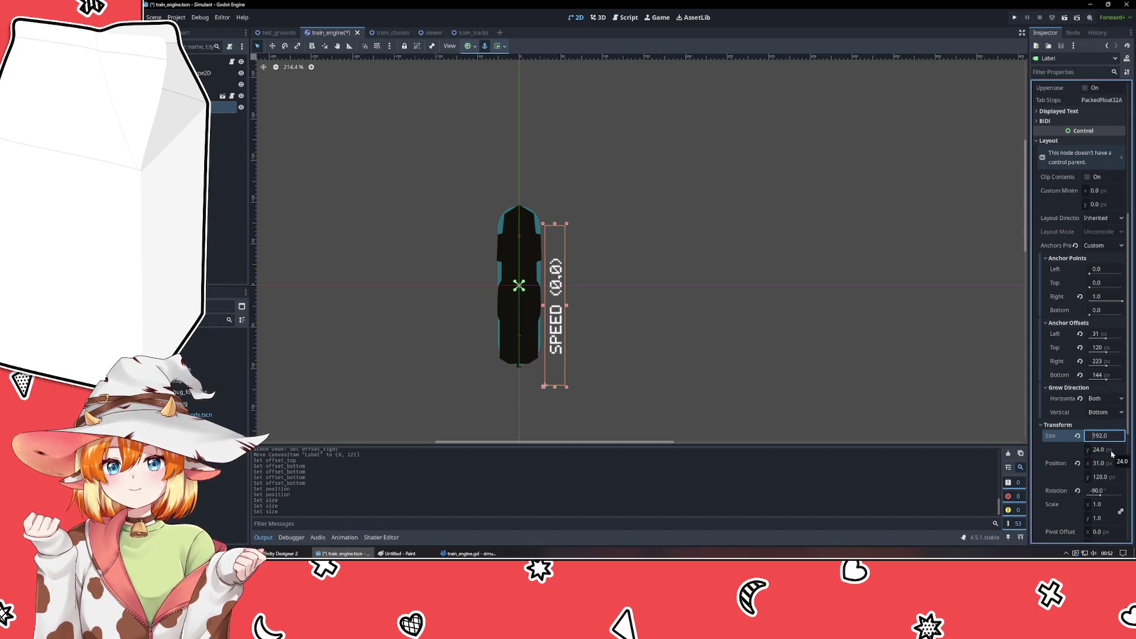
left_click(1111, 463)
key("Up")
key("Up")
key("Up")
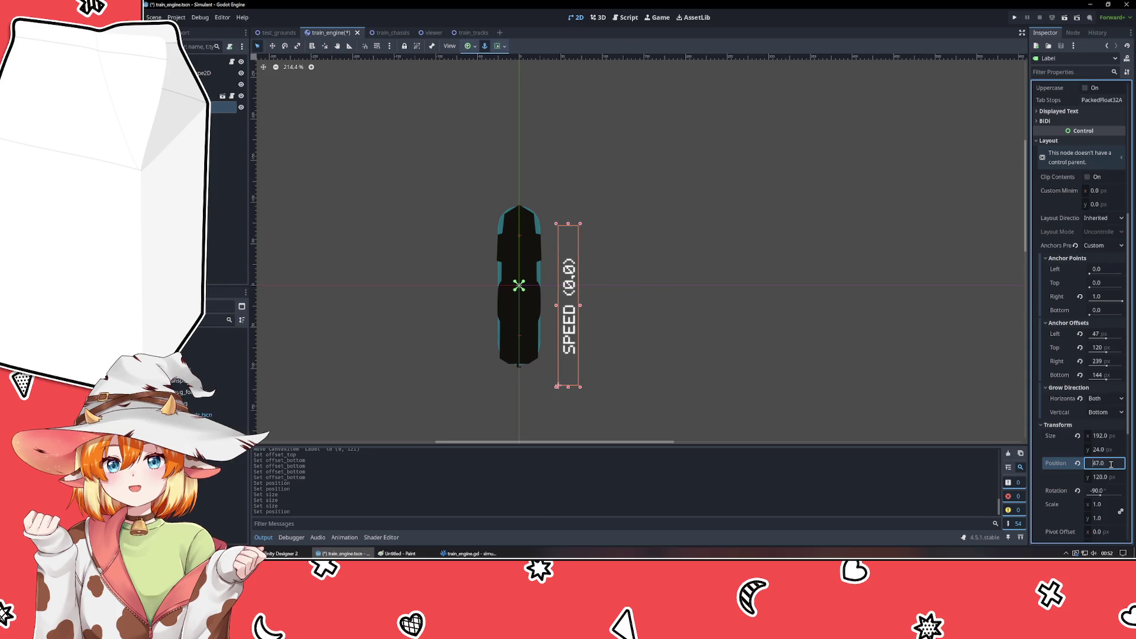
- Reset the left, top, right and bottom anchor offsets to zero
left_click(1080, 334)
left_click(1080, 348)
left_click(1080, 361)
left_click(1080, 374)
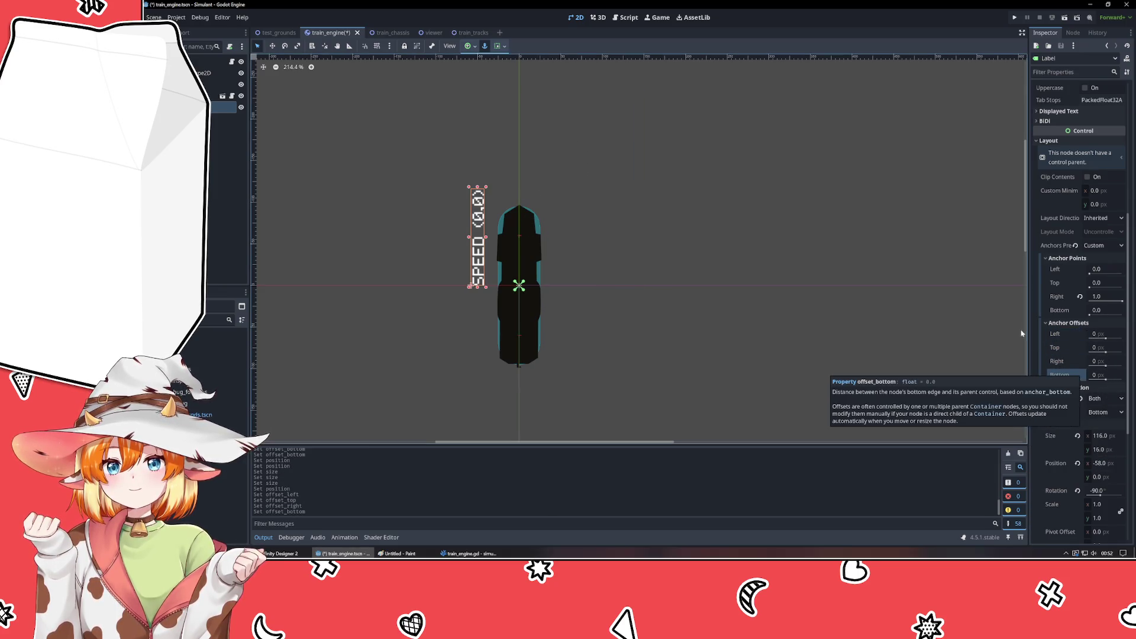
- Reset the right anchor point to 0 and apply the Center Top anchor preset
left_click(1080, 297)
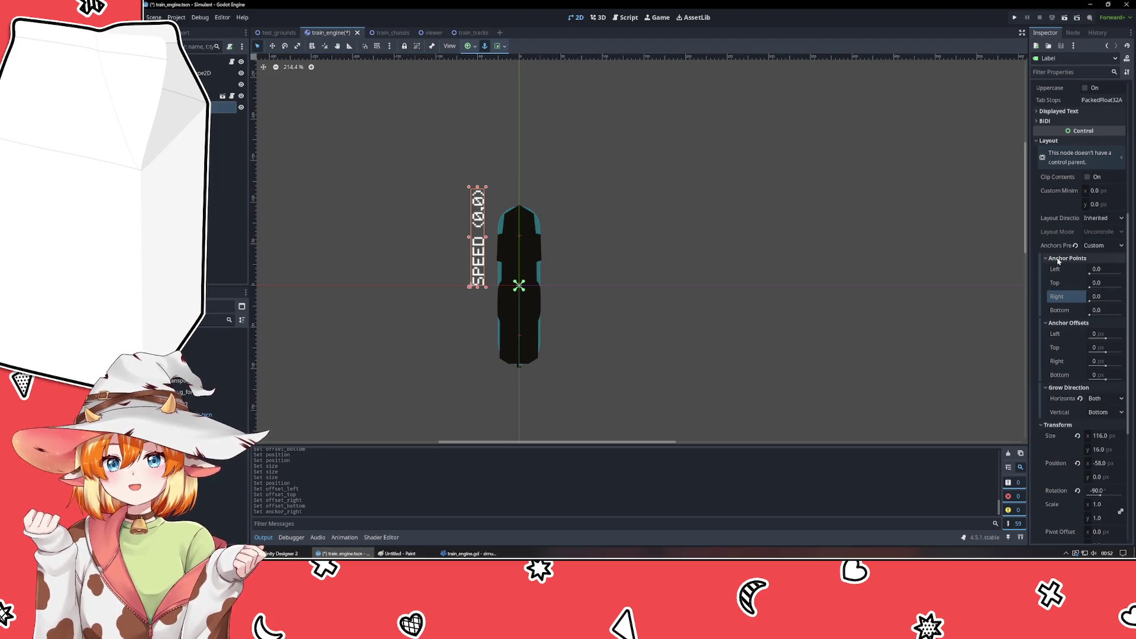
left_click(1105, 245)
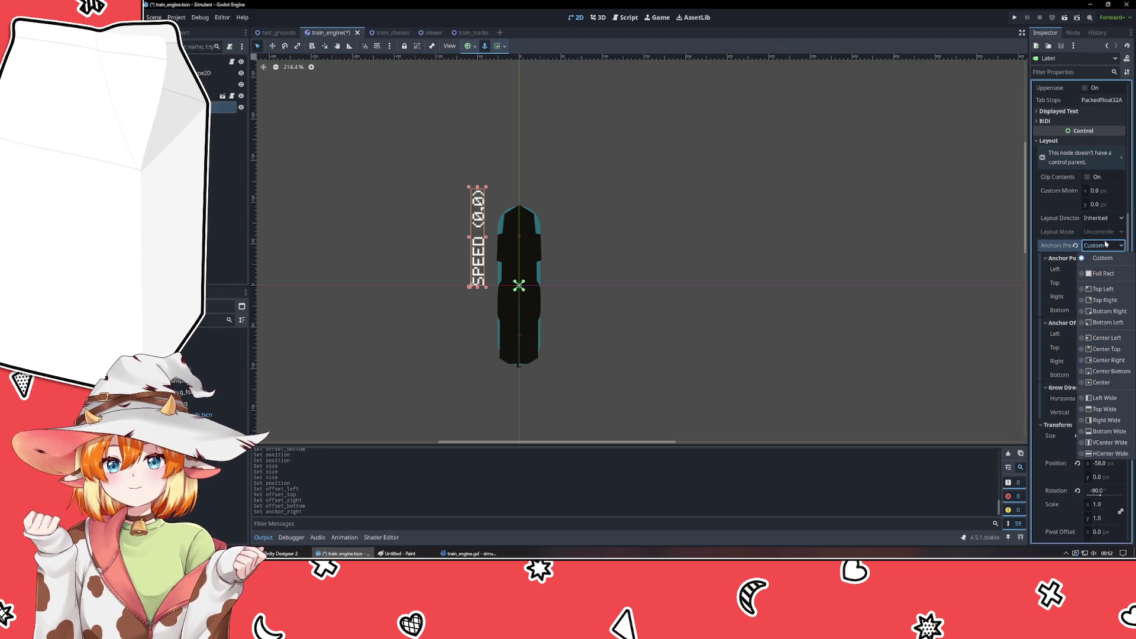
left_click(1105, 350)
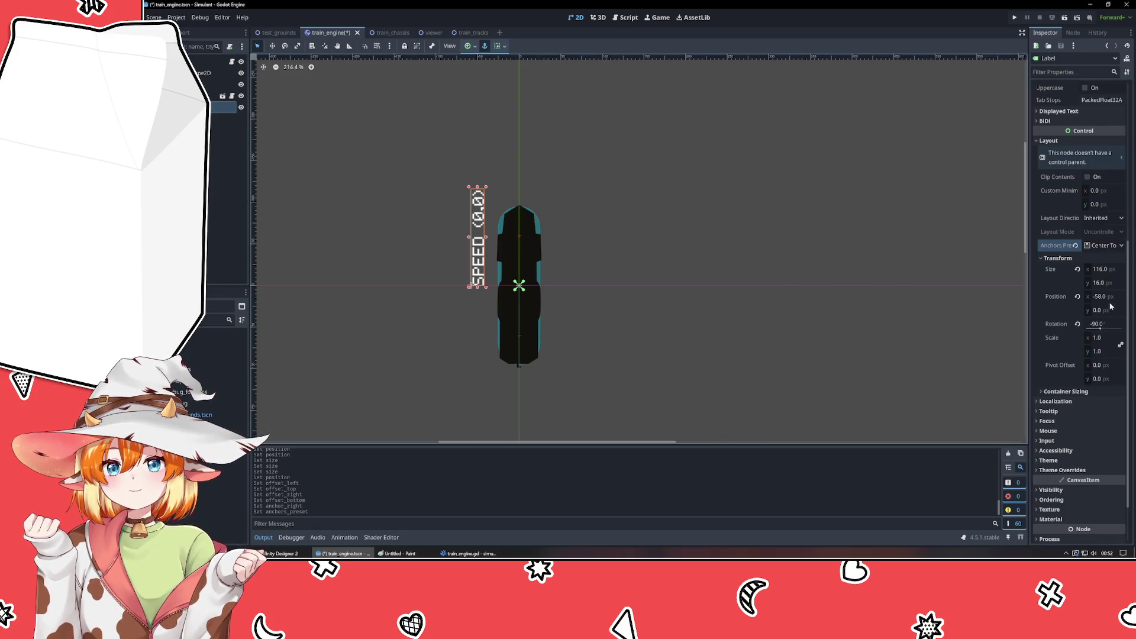
- Place the label beside the train with width 200, y position 100 and x 34
mouse_move(476, 260)
left_mouse_down()
mouse_move(583, 301)
mouse_move(555, 308)
left_mouse_up()
left_click(1112, 270)
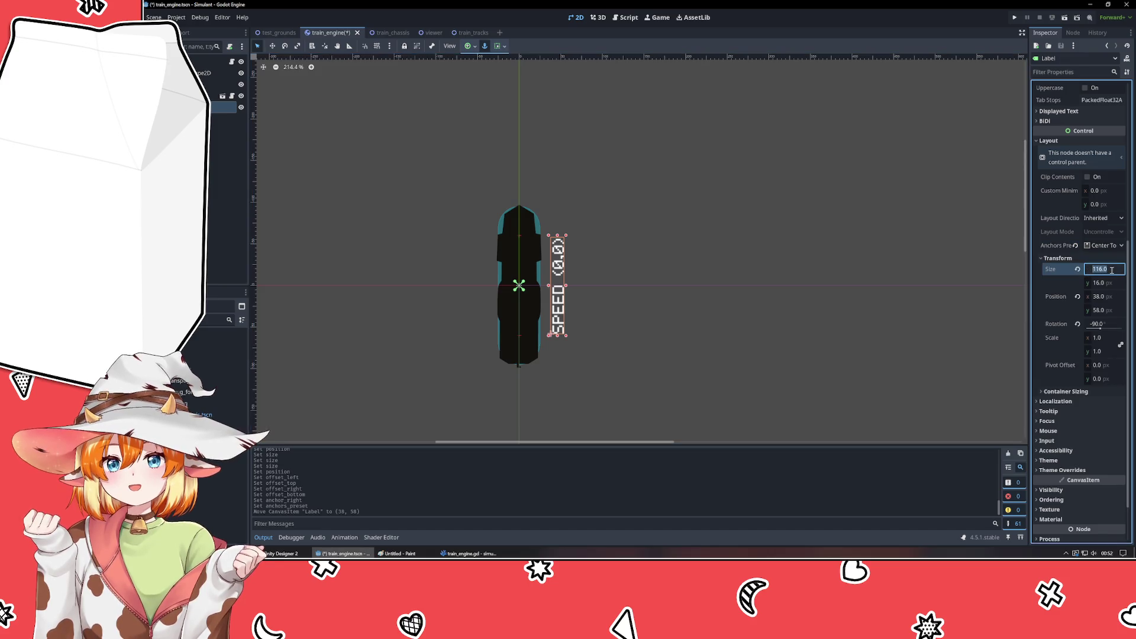
type("200")
key("Return")
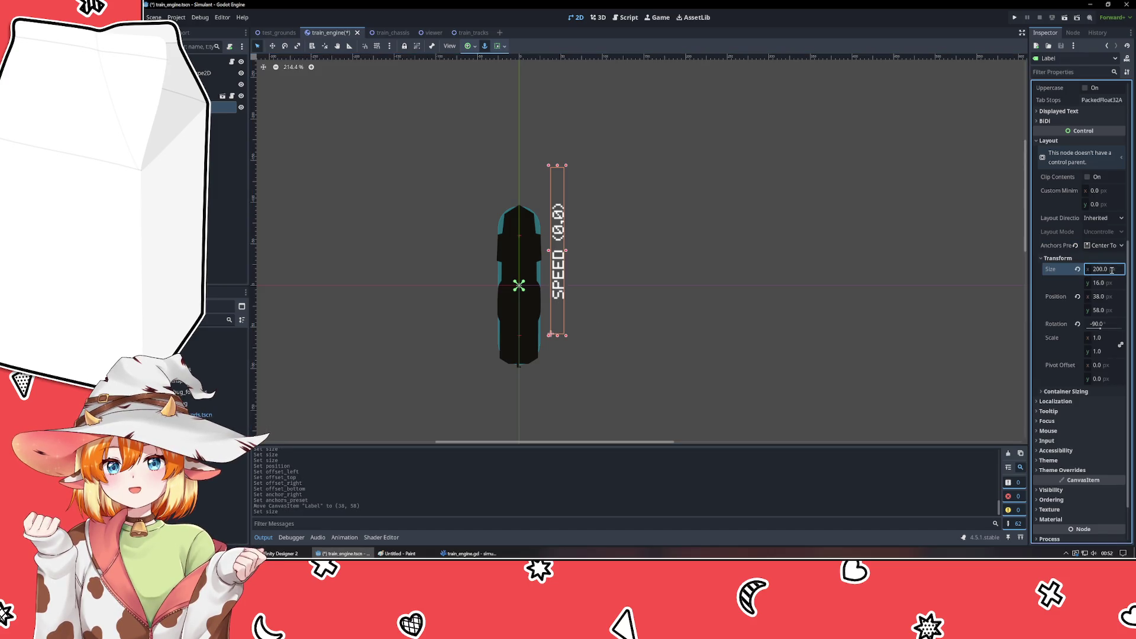
left_click(1110, 309)
type("100")
key("Return")
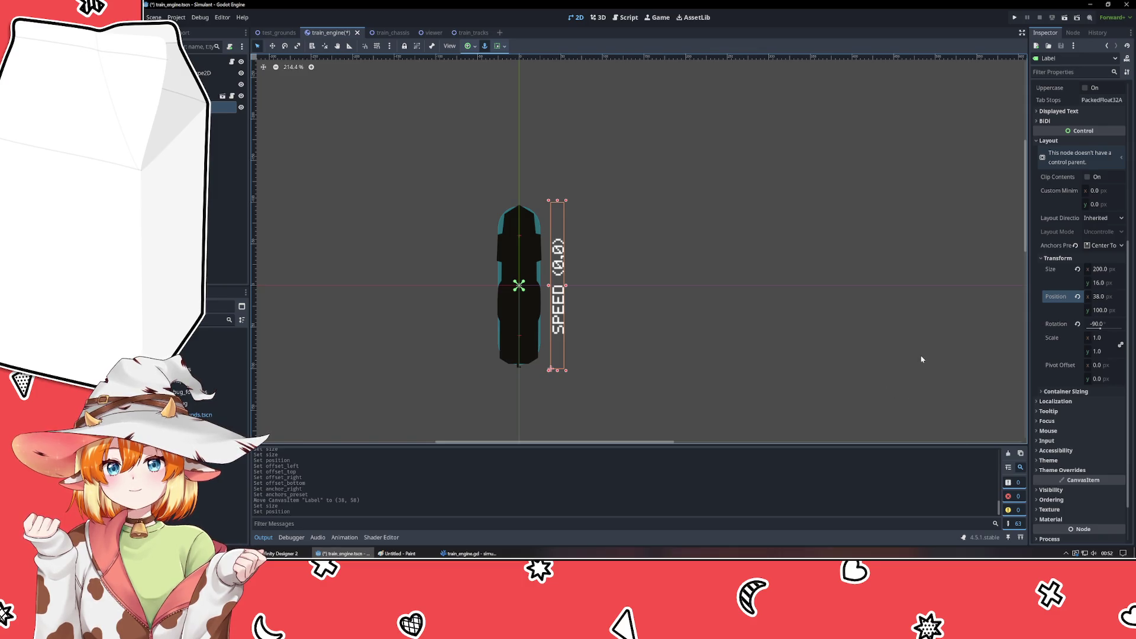
left_click(1113, 299)
key("Down")
key("Down")
key("Down")
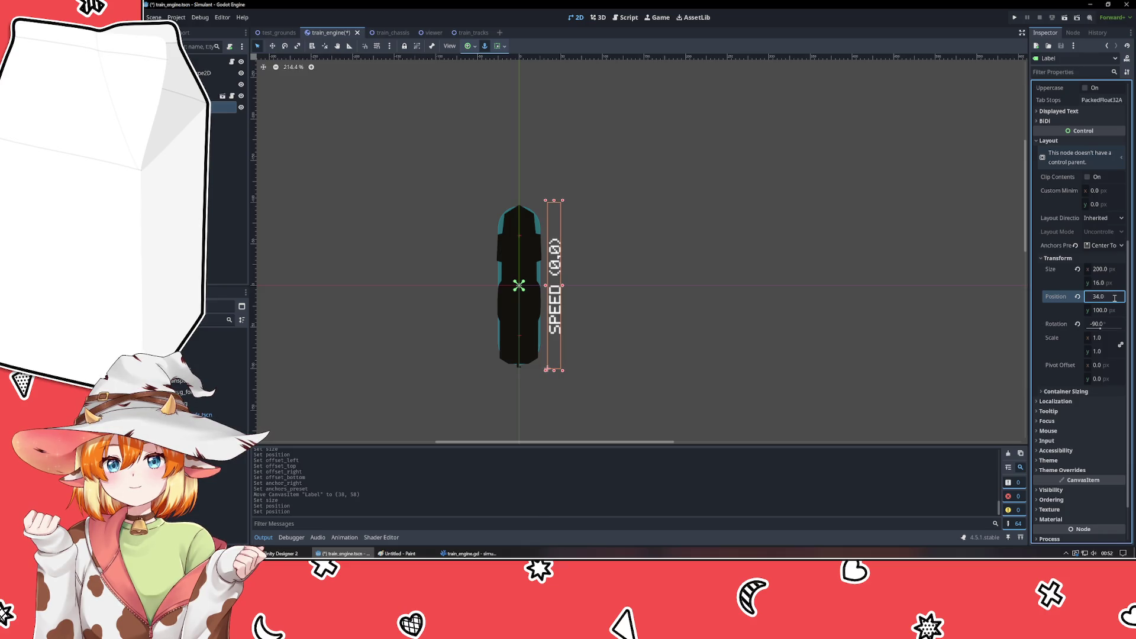
- Save and test-run the game, then return to train_engine.gd in VSCodium
left_click(794, 347)
key("F5")
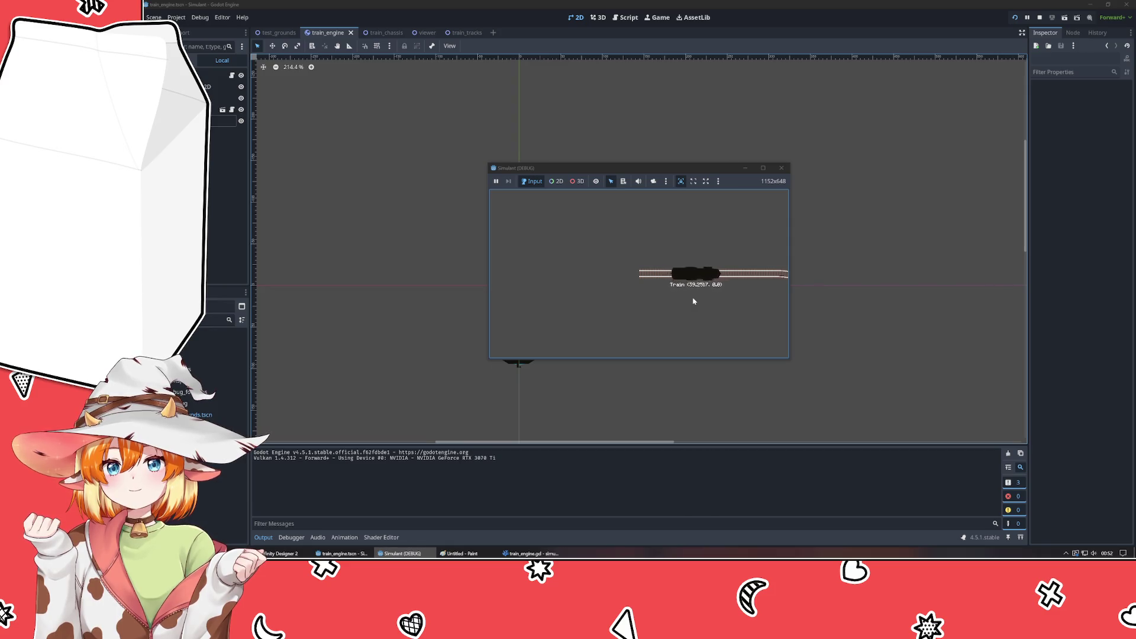
left_click(781, 168)
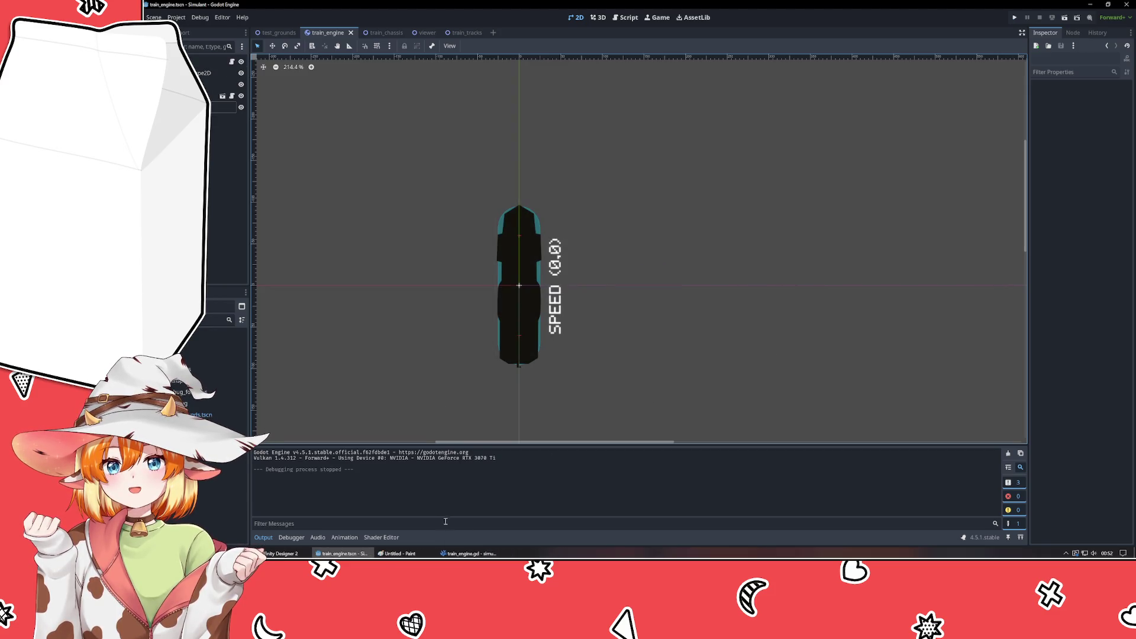
left_click(469, 554)
left_click(513, 232)
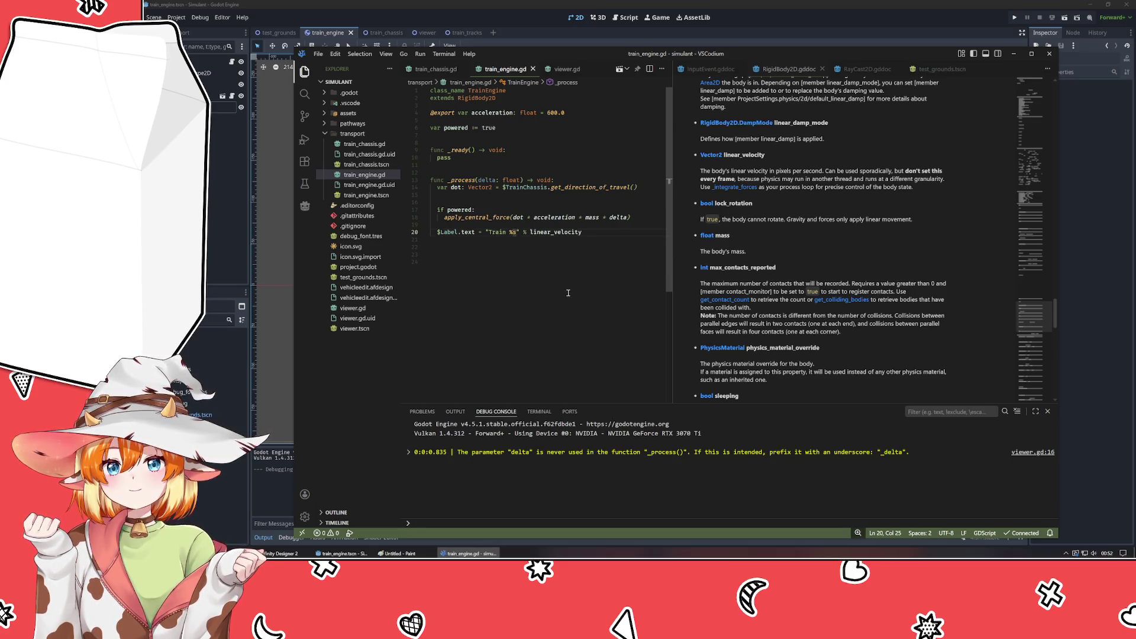
- Change line 20 to "Train %d.2,%d.2" % [linear_velocity.x, linear_velocity.y]
key("Delete")
type("d.2")
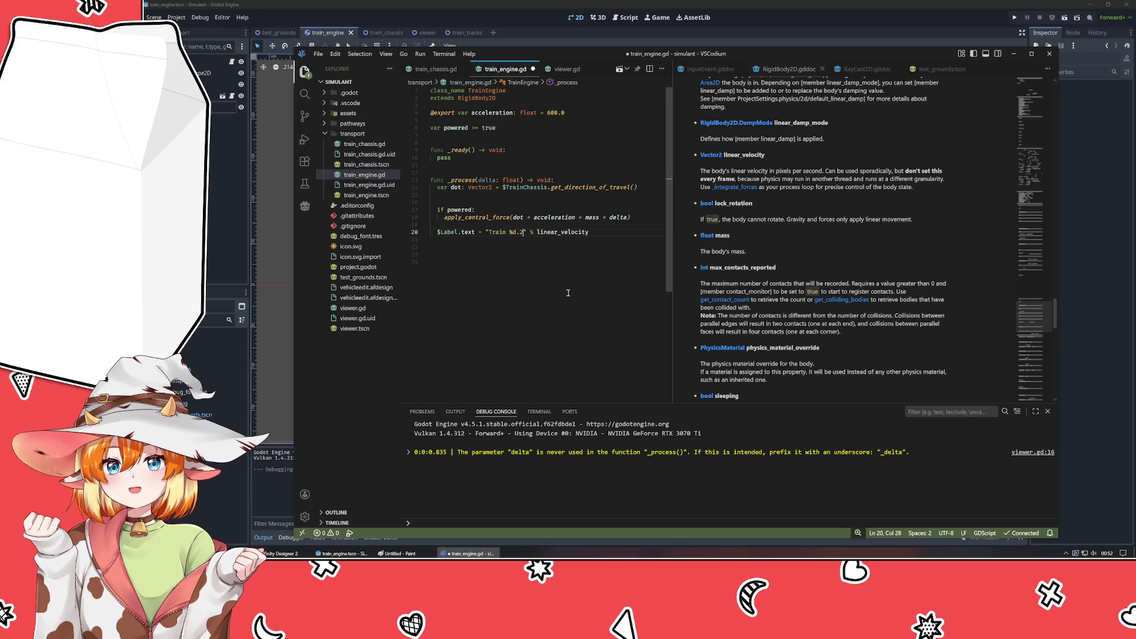
type(",")
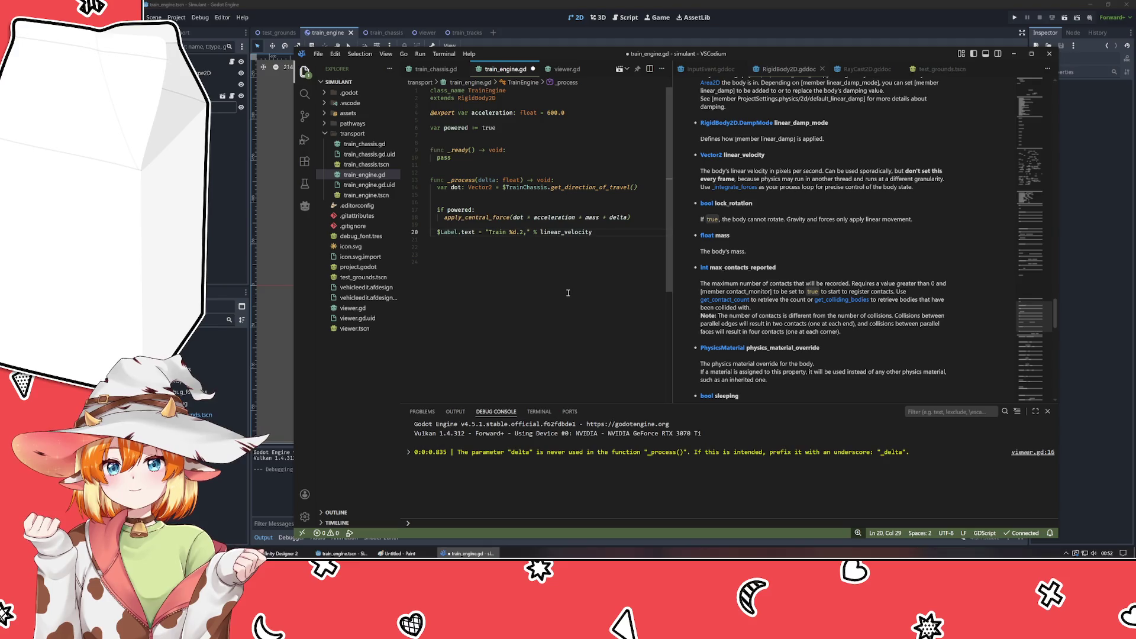
type("%d.")
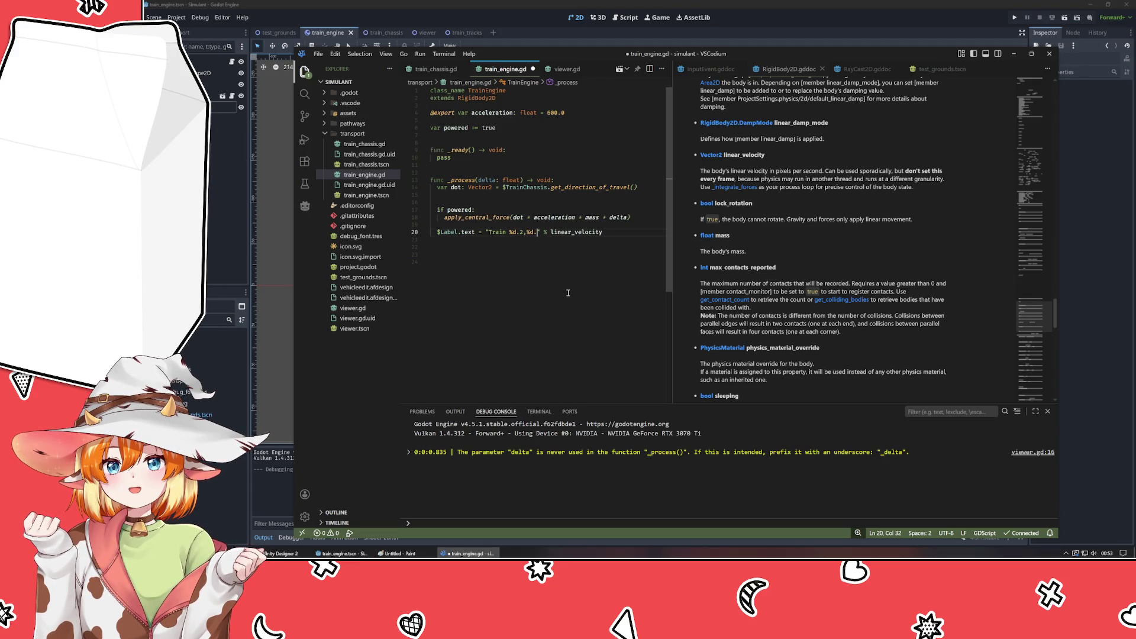
type("2")
key("End")
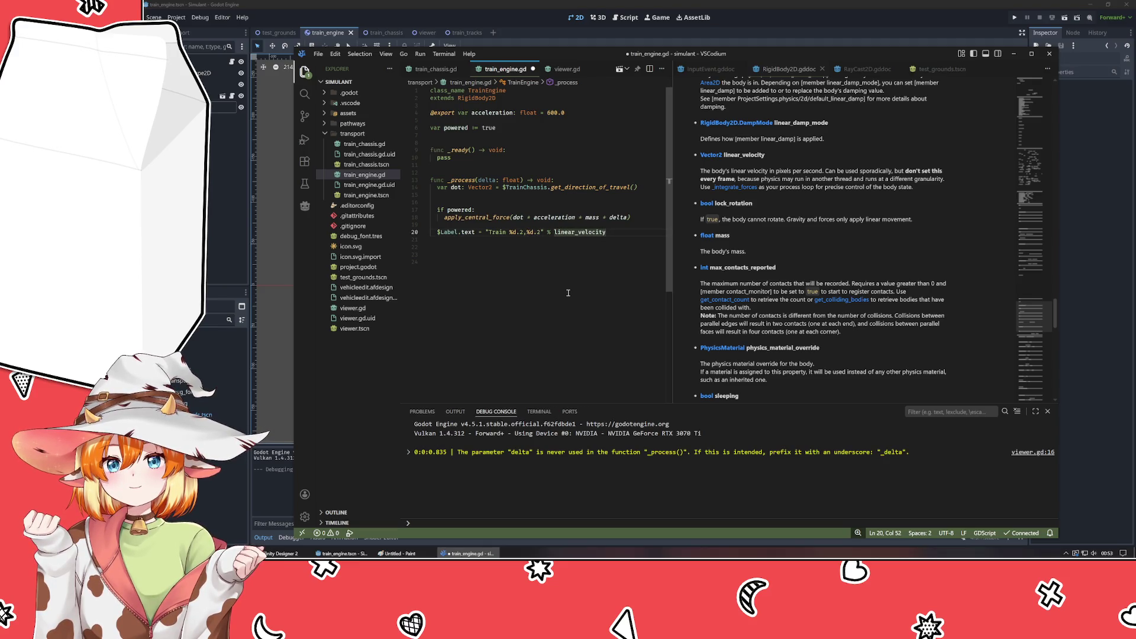
type("[")
key("End")
type(".x, linear_damp")
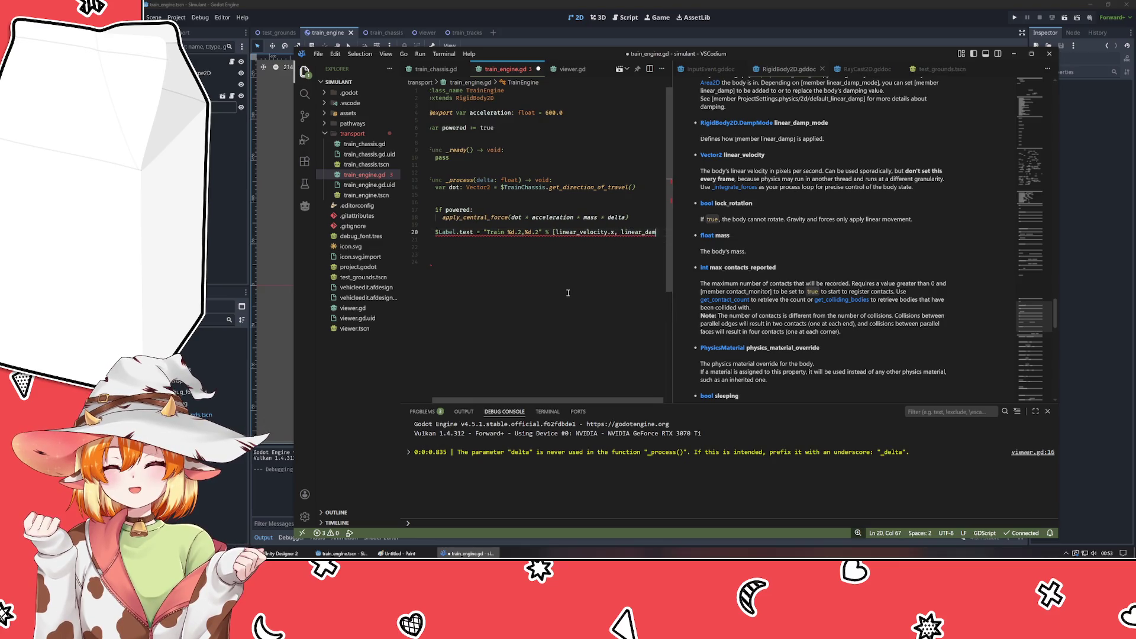
key("BackSpace")
key("BackSpace")
key("BackSpace")
type("velocity")
type(".y]")
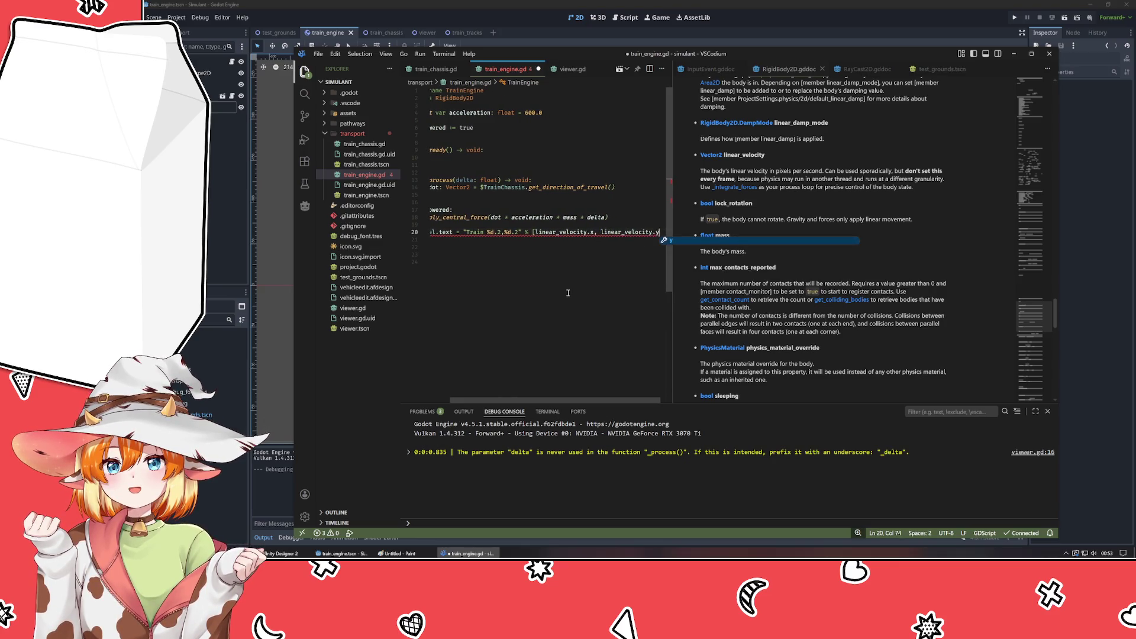
key("Home")
- Save the script and run the game in Godot
key("ctrl+s")
key("alt+Tab")
key("F5")
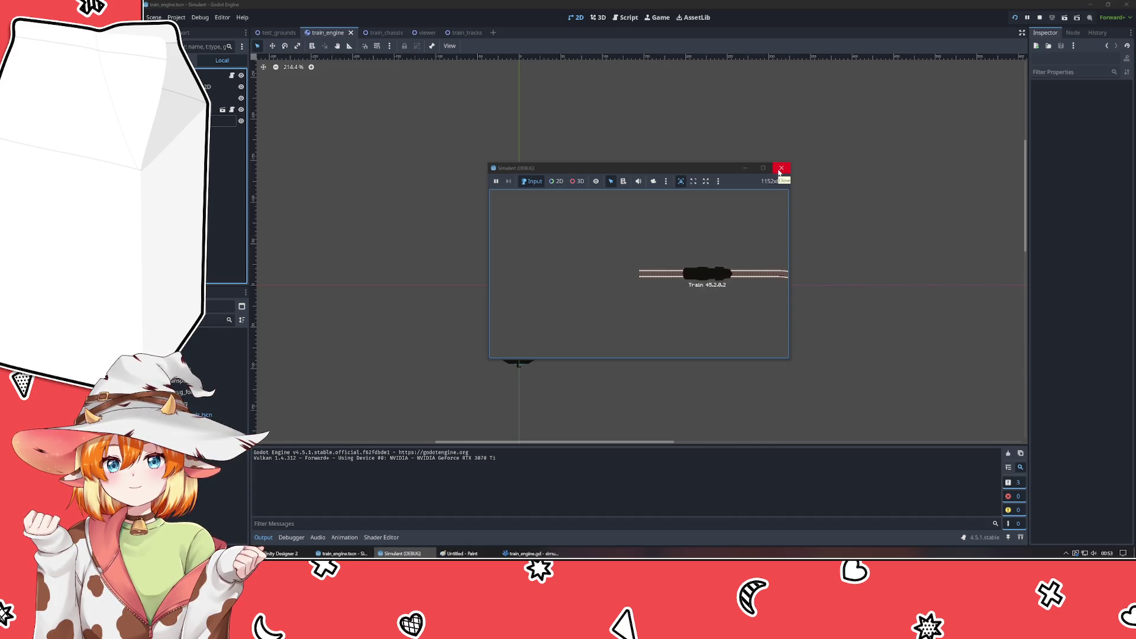
- Close the Simulant (DEBUG) game window and switch to Firefox
left_click(781, 169)
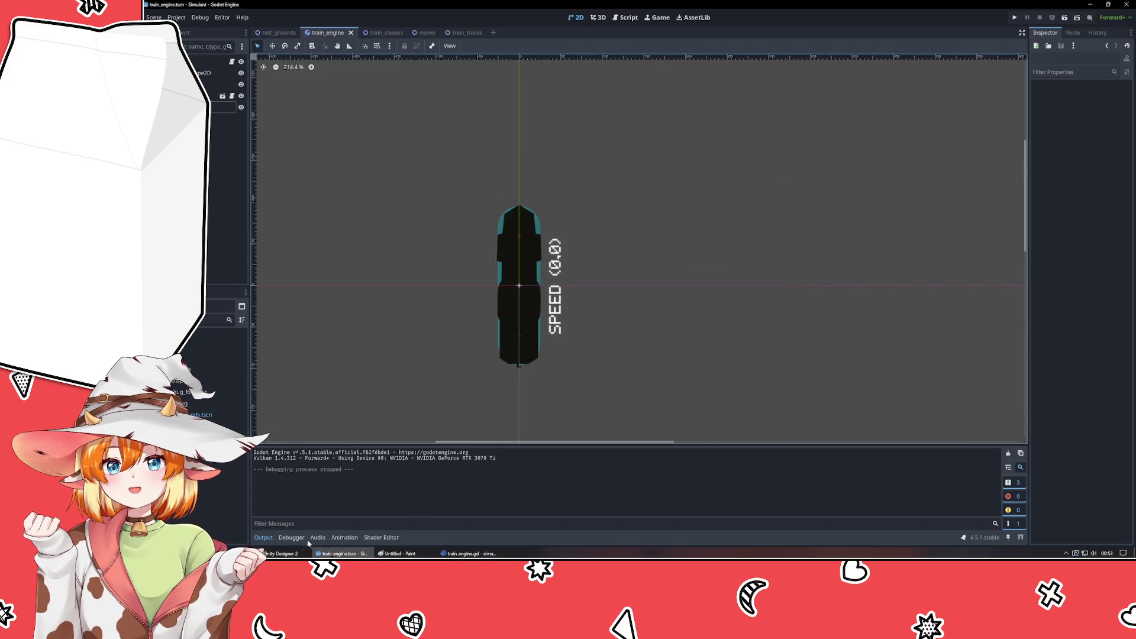
key("alt+Tab")
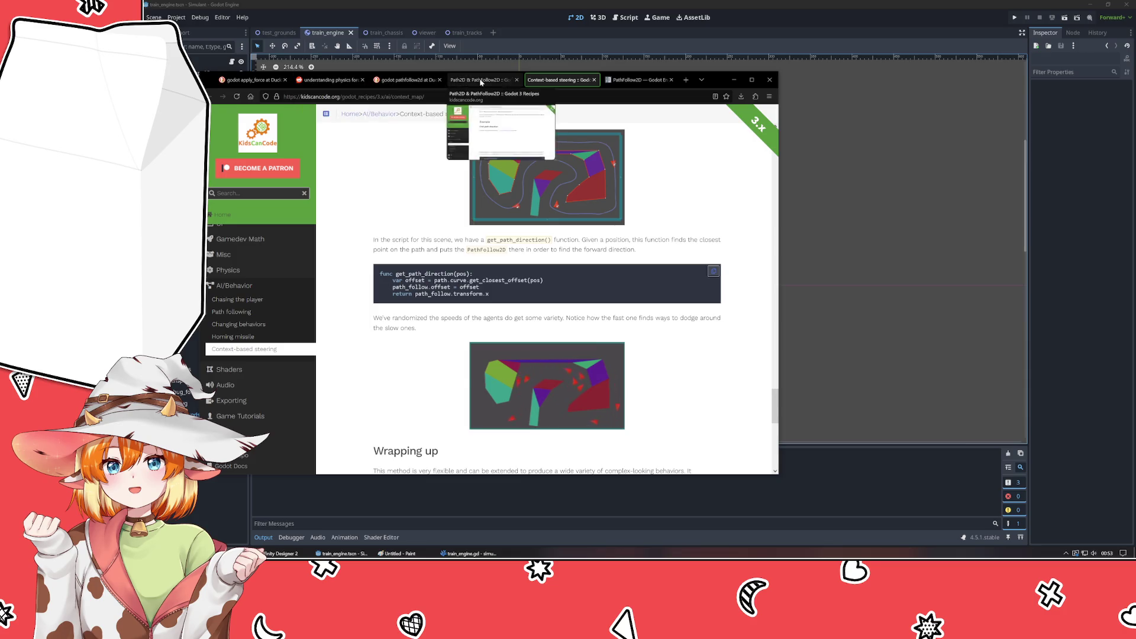
- Replace the apply_force search with a search for 'string formatg'
left_click(481, 83)
left_click(637, 80)
left_click(253, 82)
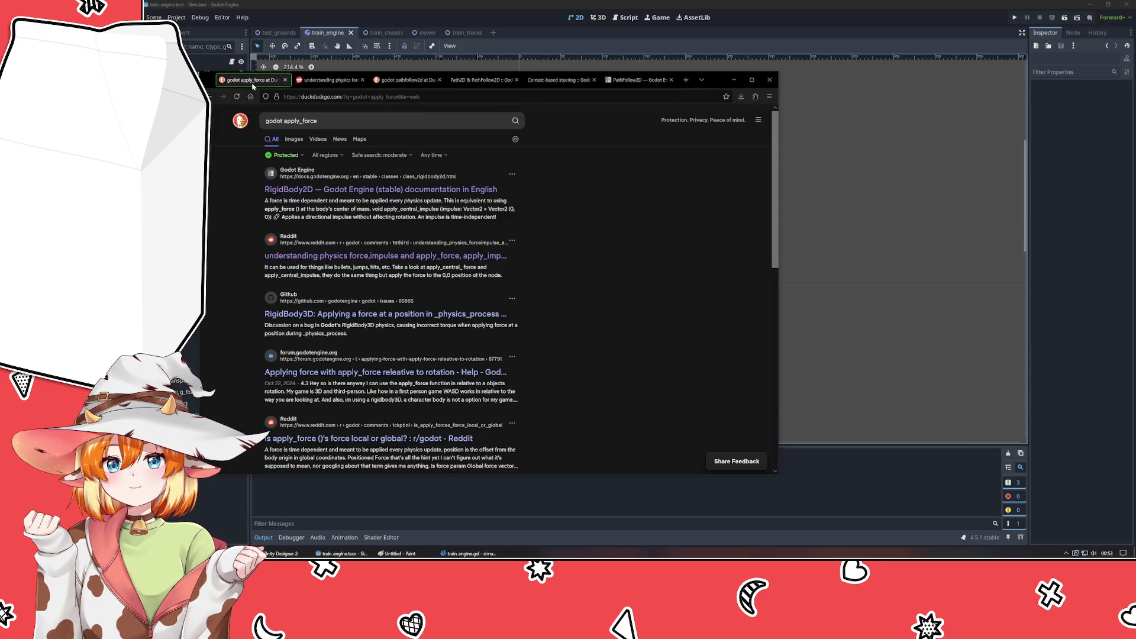
double_click(297, 122)
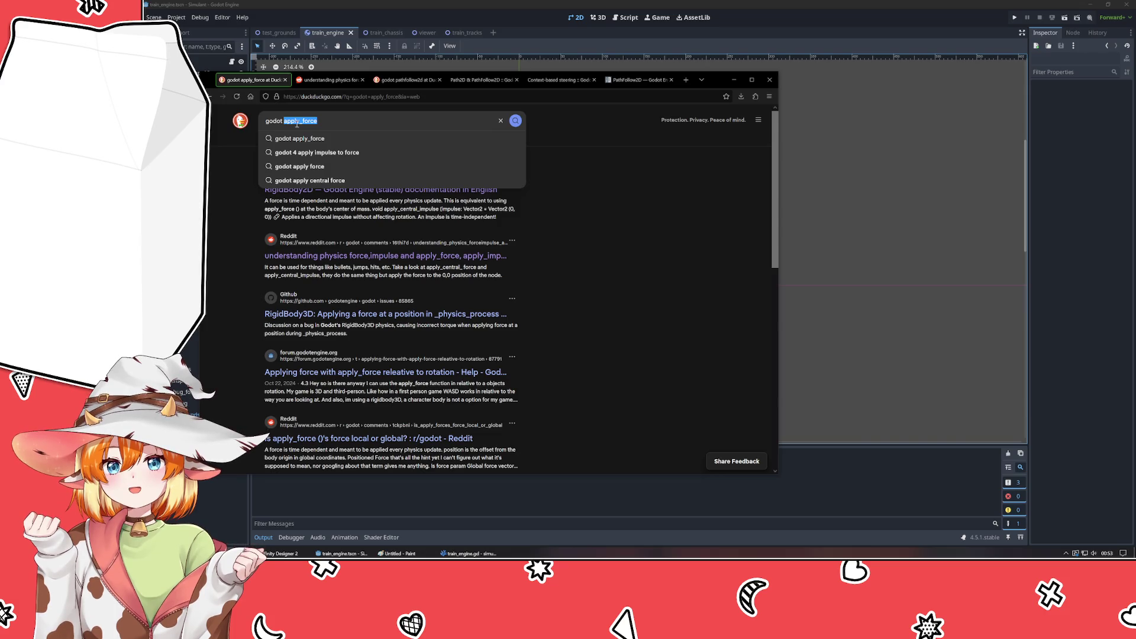
type("string formatg")
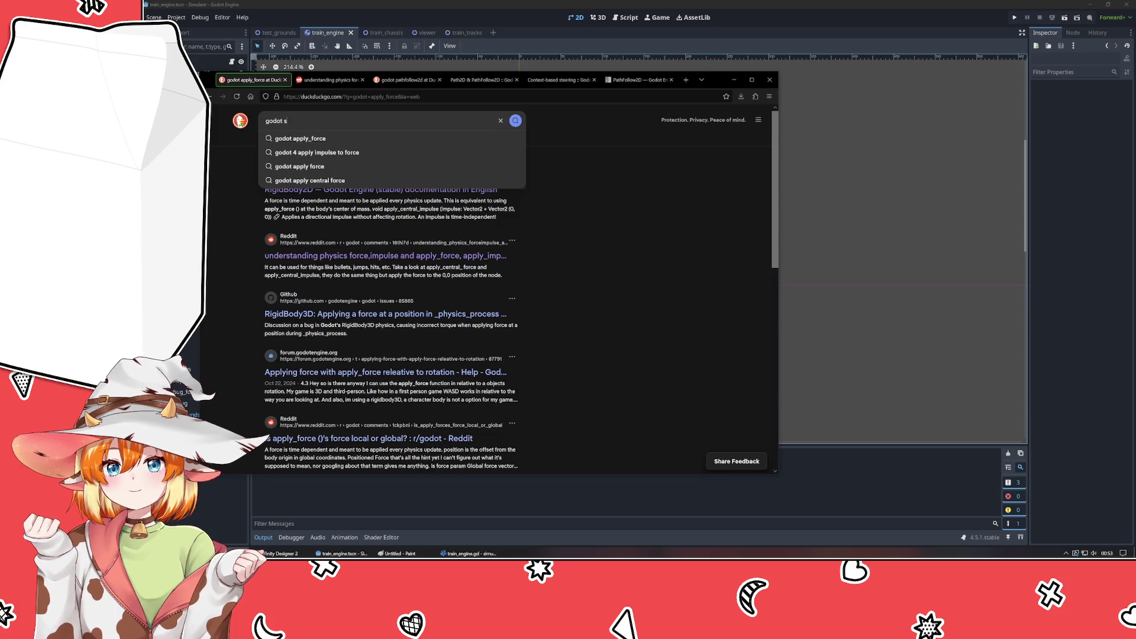
key("Return")
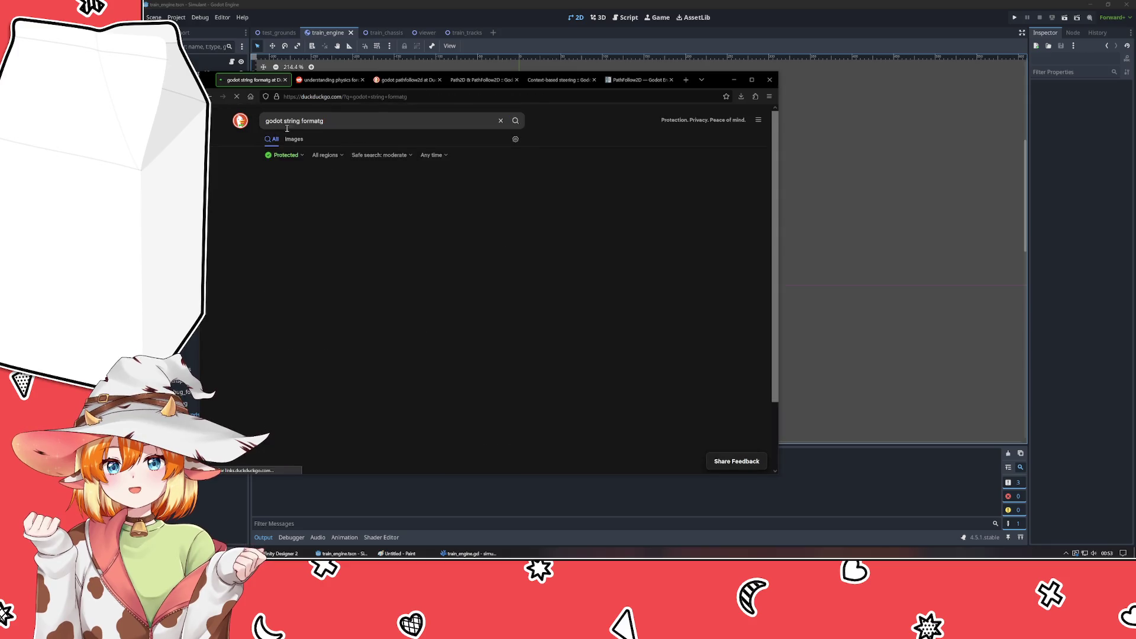
- Read the GDScript format strings docs down to Padding, then return to Godot
left_click(299, 215)
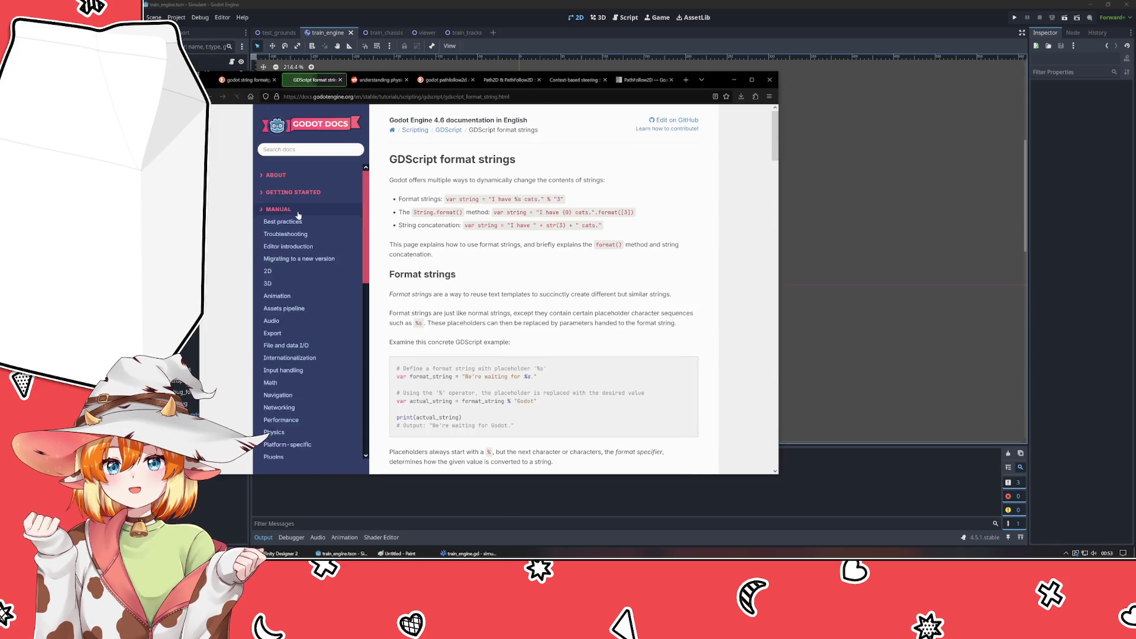
scroll(550, 320, "down", 10)
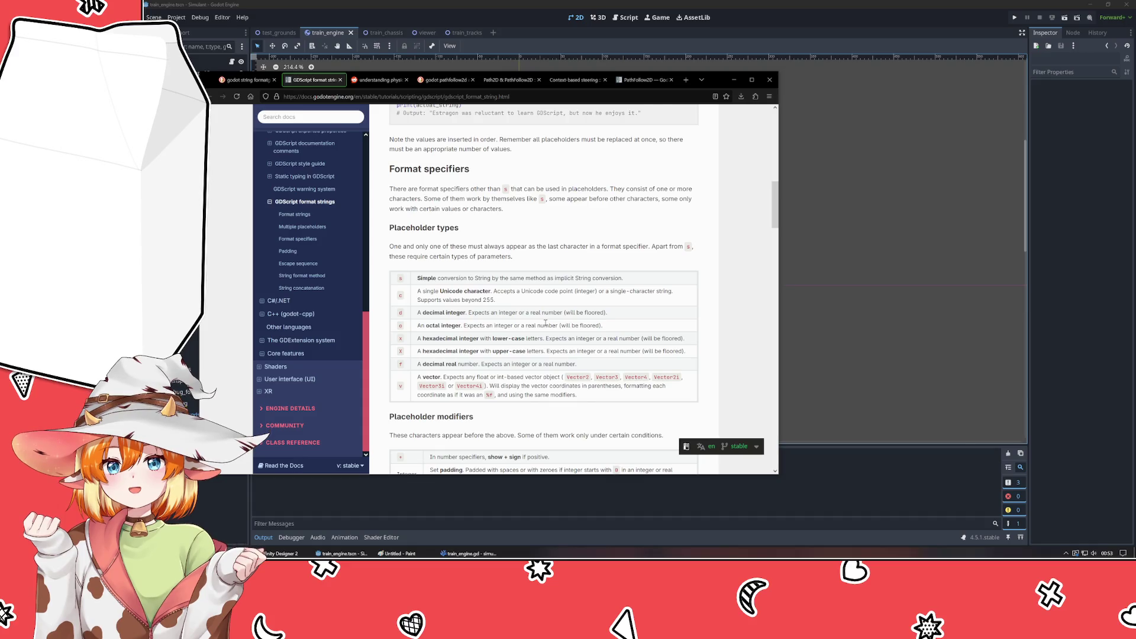
scroll(487, 367, "down", 5)
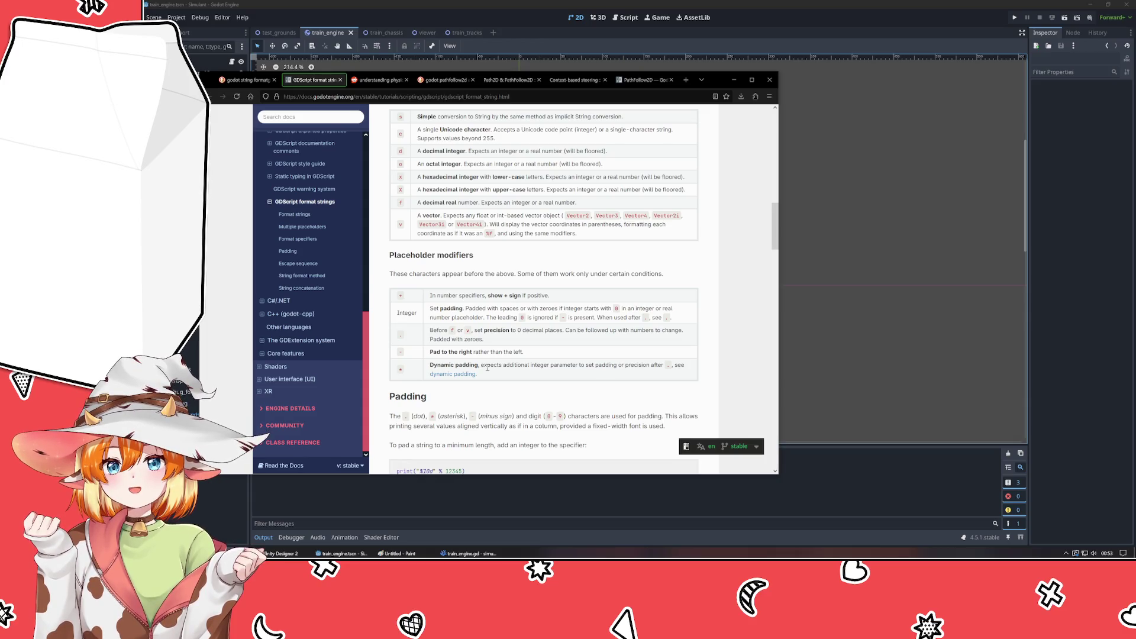
scroll(488, 368, "down", 5)
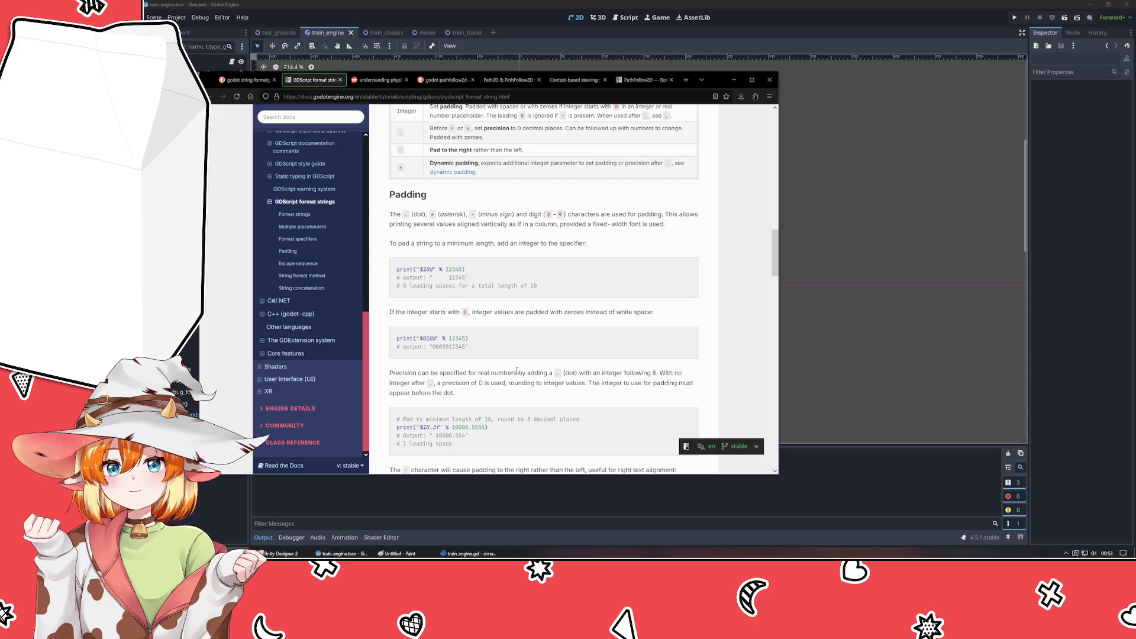
scroll(517, 373, "down", 3)
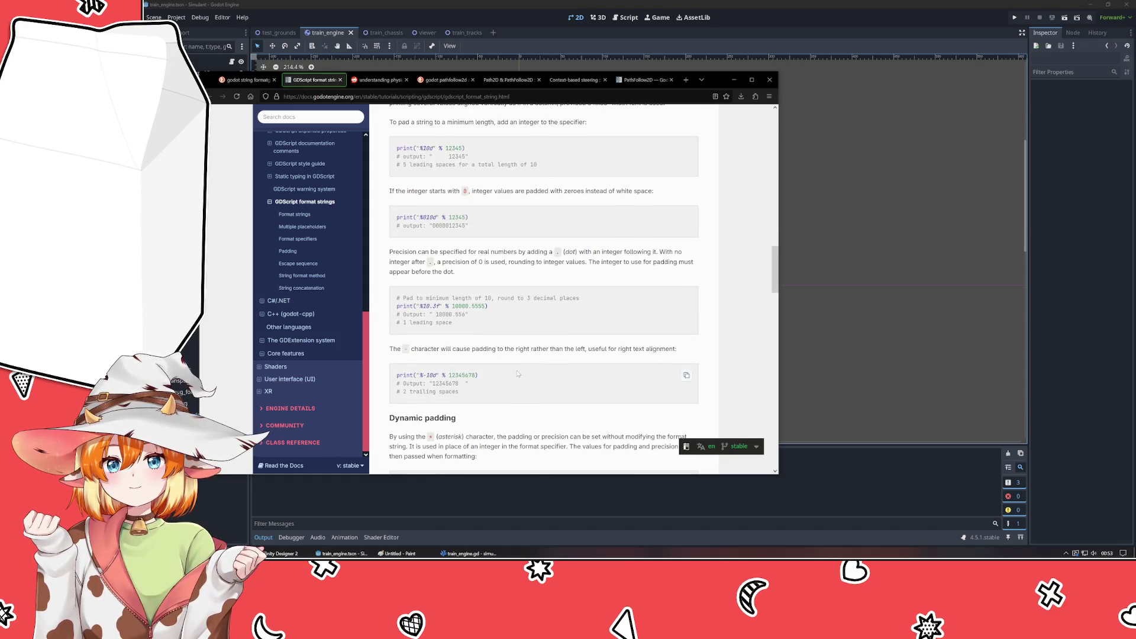
key("alt+Tab")
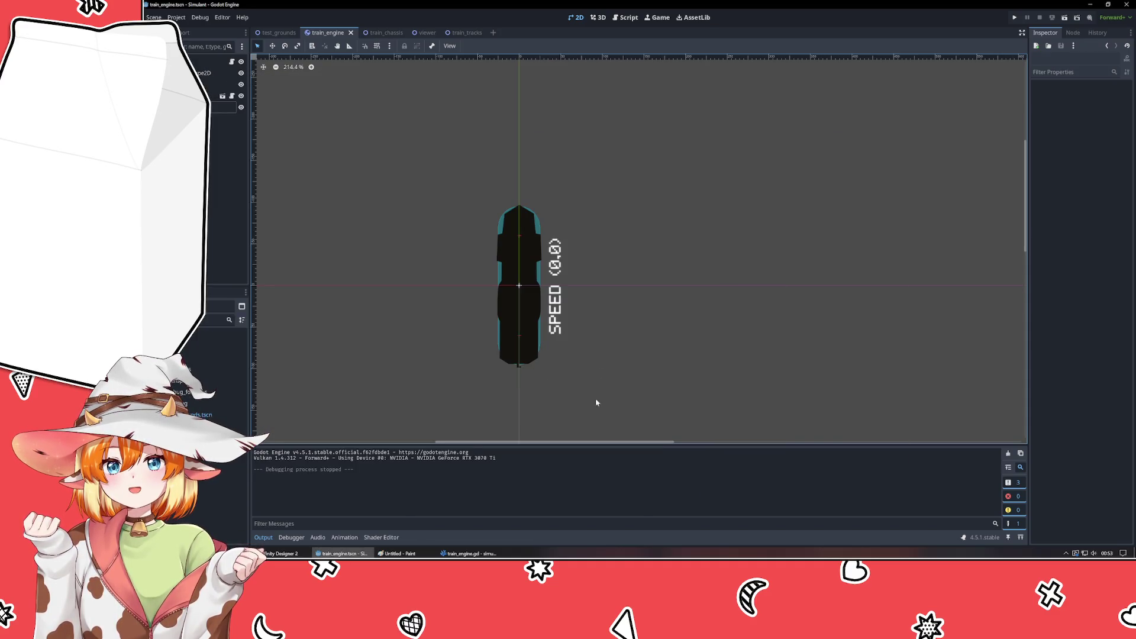
- Rewrite the label's placeholders as %.2d,%.2d in train_engine.gd
key("alt+Tab")
left_click(526, 232)
key("BackSpace")
key("BackSpace")
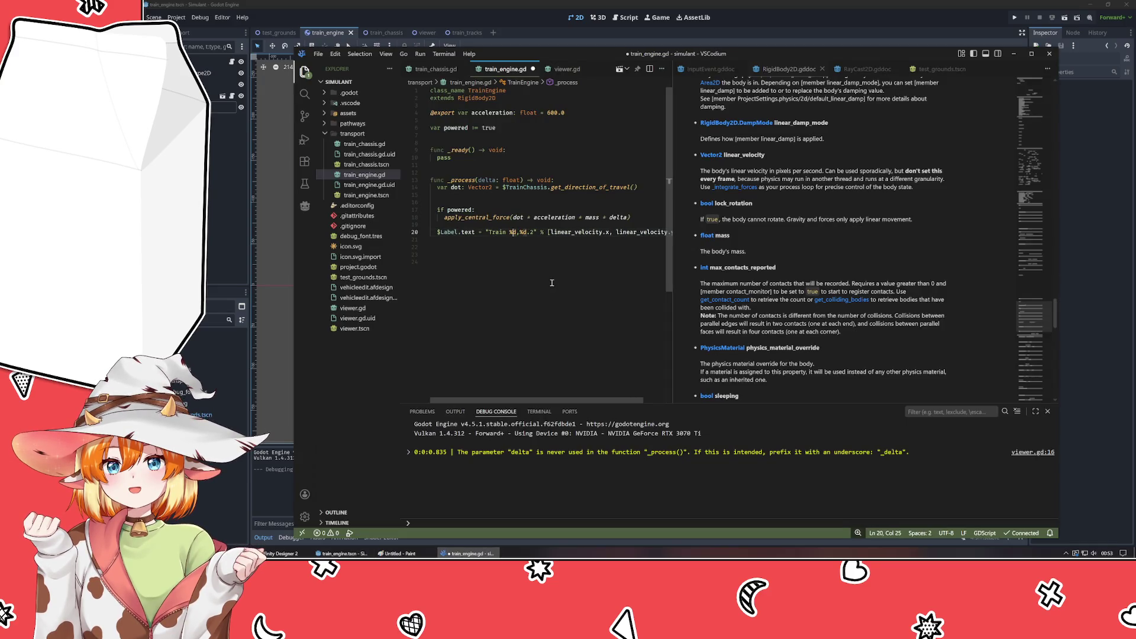
type(".2")
key("Right")
key("Right")
key("Right")
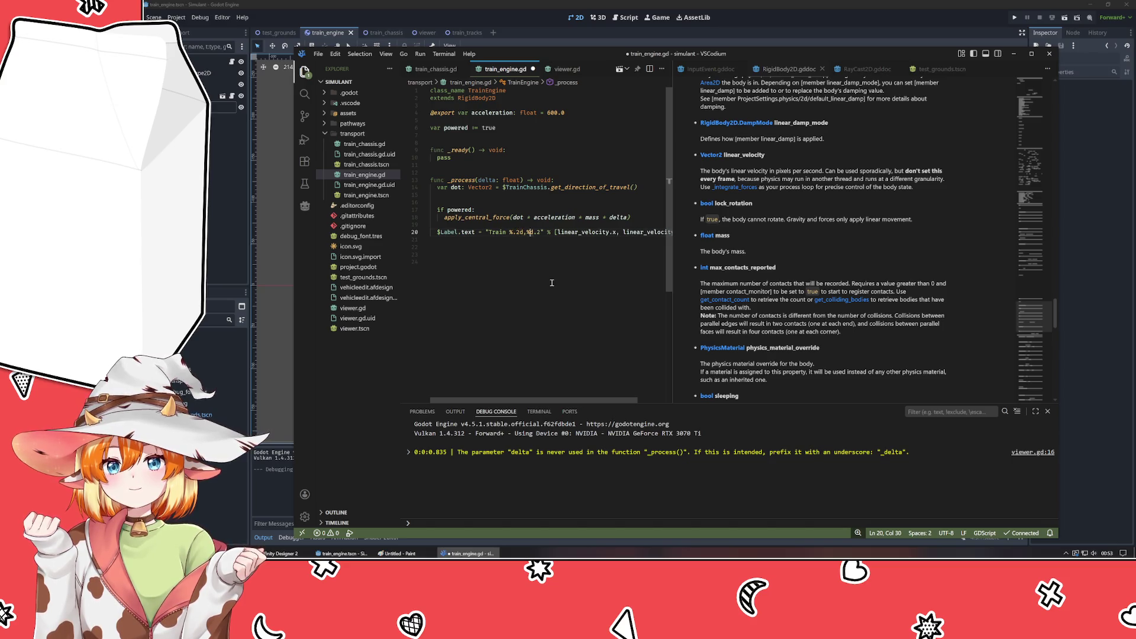
key("Delete")
key("Delete")
type(".2")
- Save the script, test-run the game, close it and return to VSCodium
key("ctrl+s")
key("alt+Tab")
key("F5")
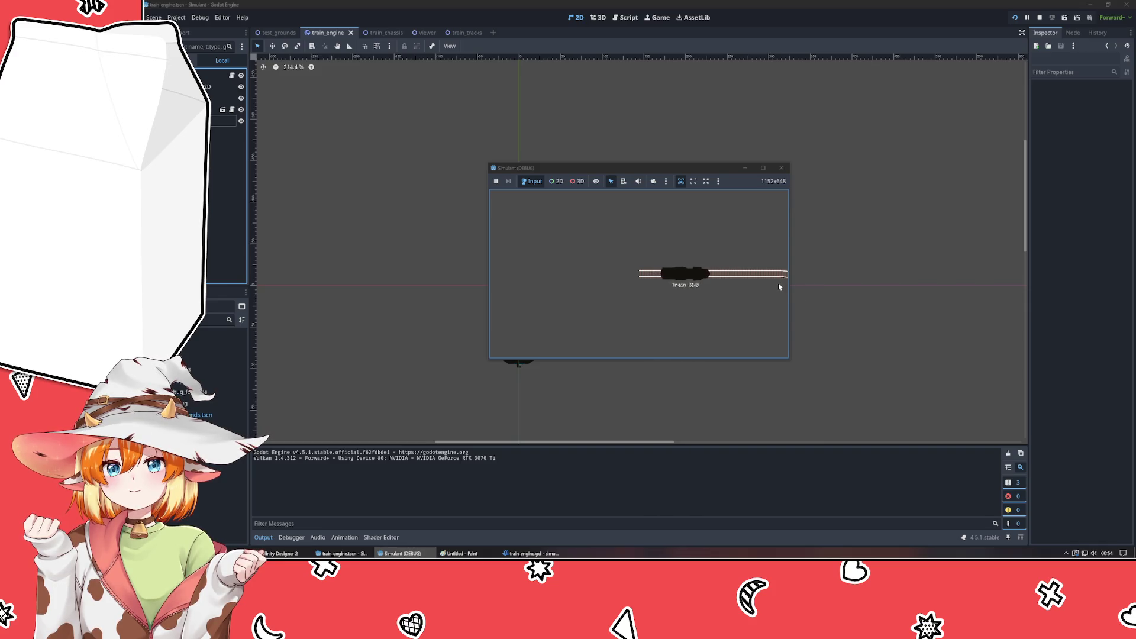
left_click(782, 169)
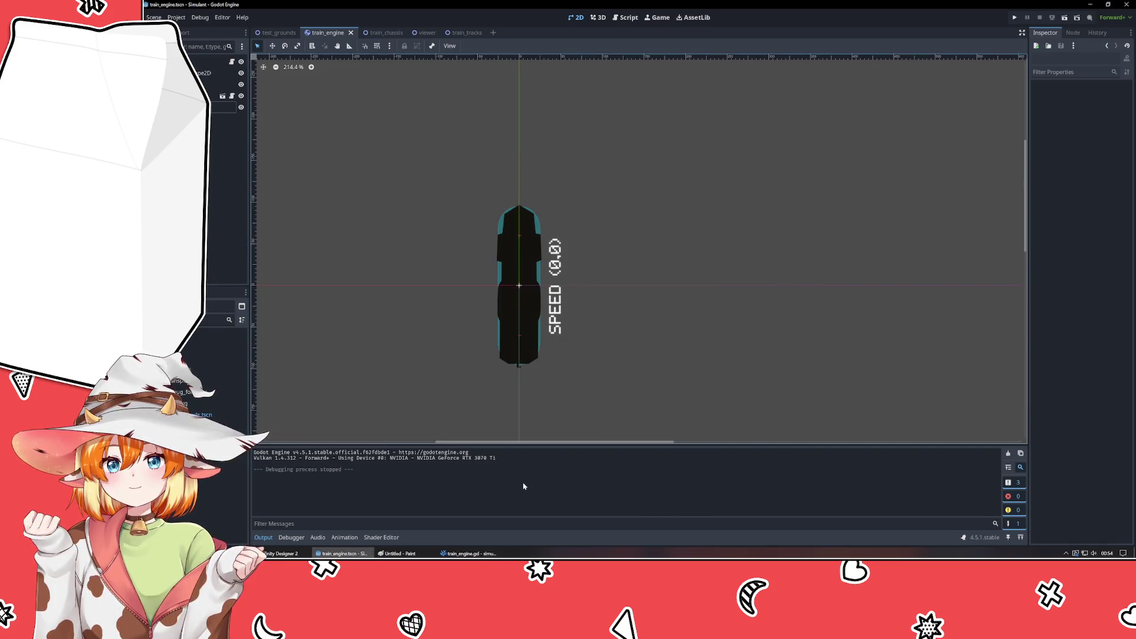
key("alt+Tab")
key("alt+Tab")
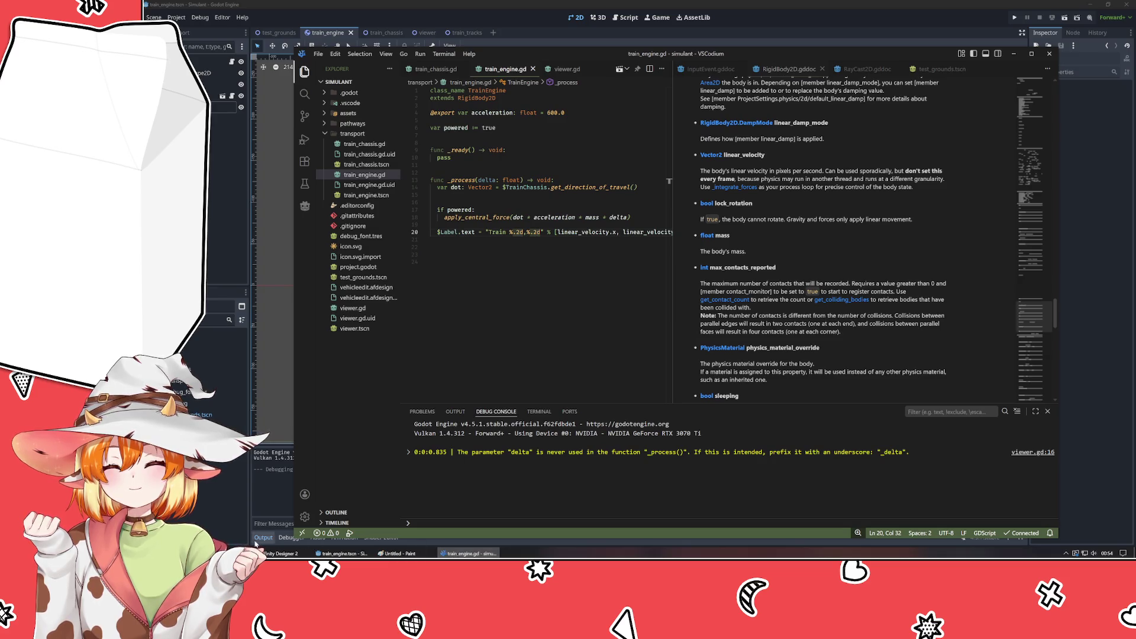
- Review the docs note that %d floors real numbers, then hide the docs
scroll(409, 349, "up", 8)
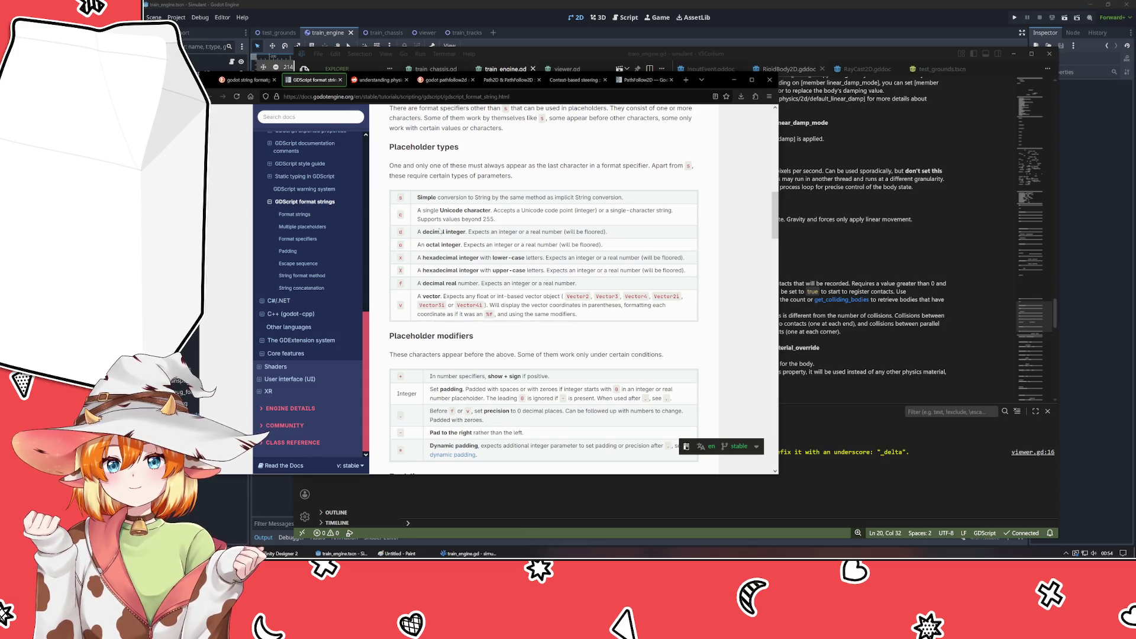
left_click_drag(523, 233, 612, 234)
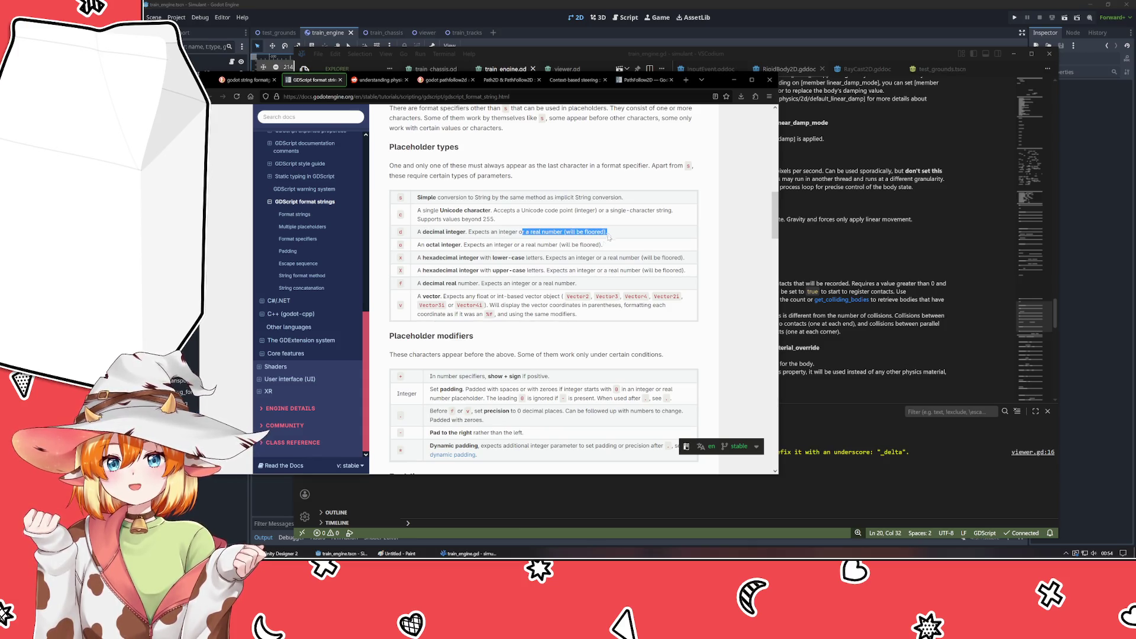
left_click(517, 283)
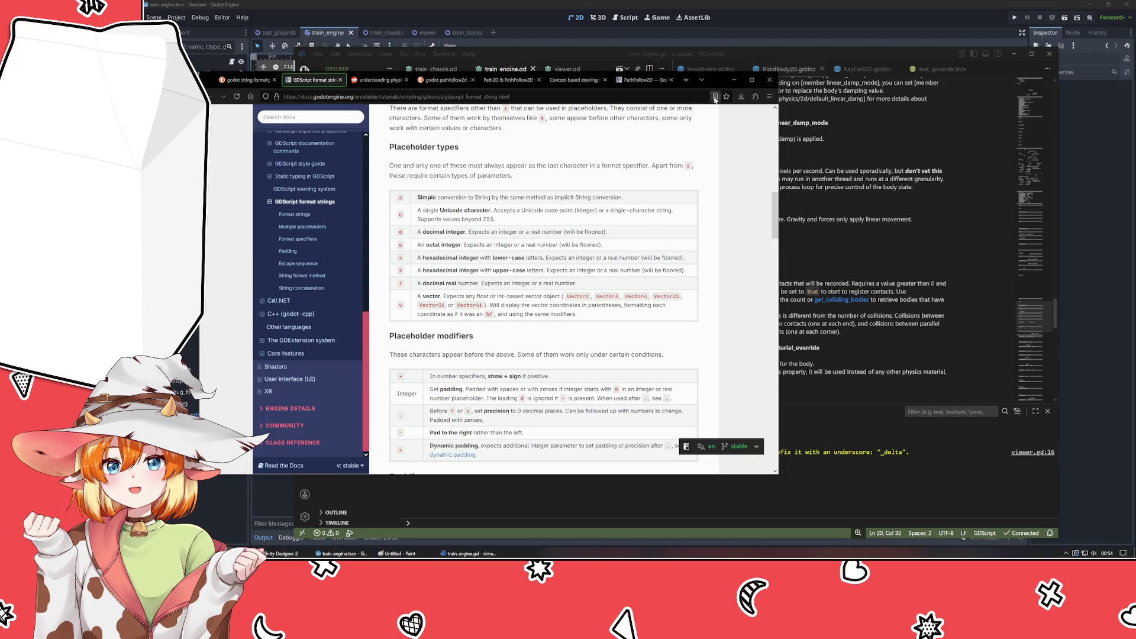
left_click(734, 79)
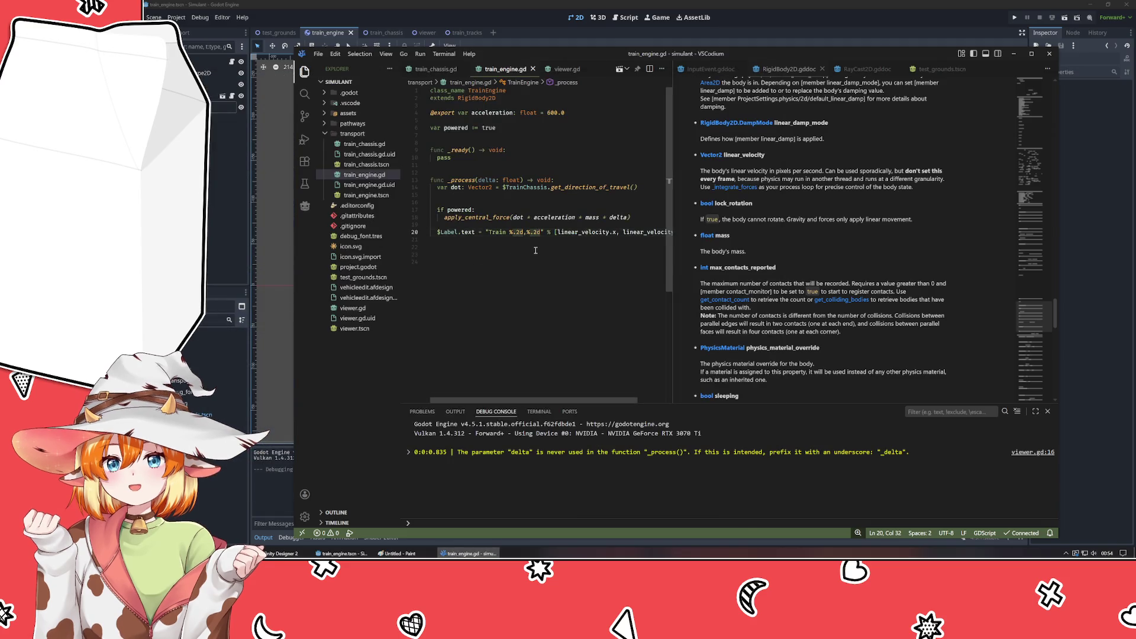
- Change both %.2d placeholders to %.2f
key("BackSpace")
type("f")
key("Left")
key("Left")
key("Left")
key("BackSpace")
type("f")
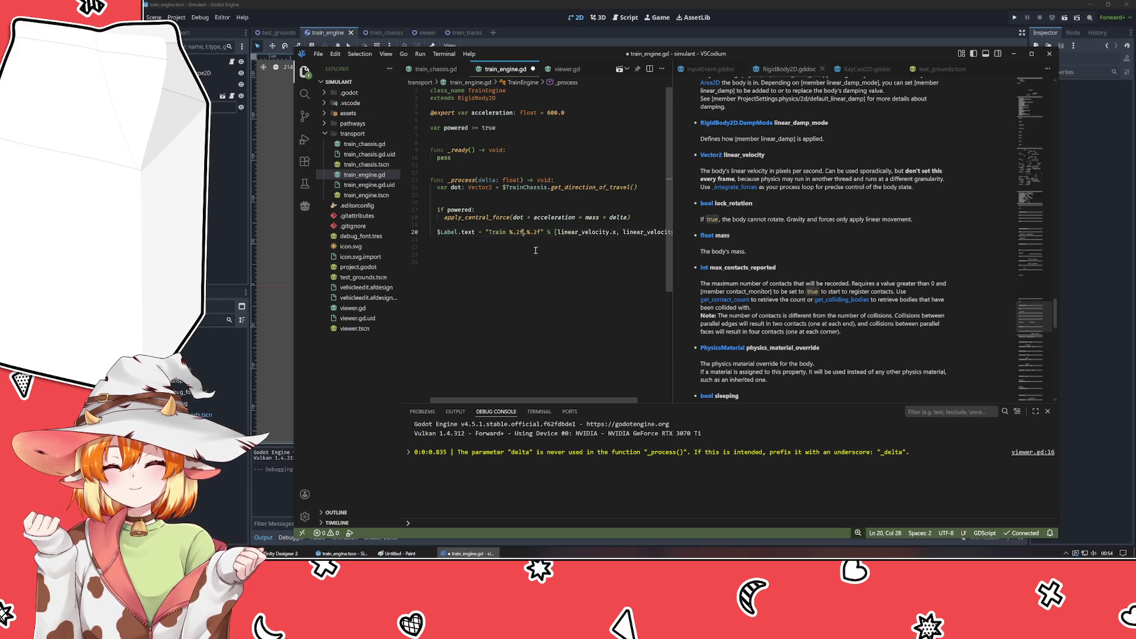
- Wrap the two values in parentheses as "Train (%.2f, %.2f)"
key("End")
key("Home")
key("ctrl+Right")
key("ctrl+Right")
key("ctrl+Right")
key("Right")
type("(")
key("Right")
key("Right")
key("Right")
type(")")
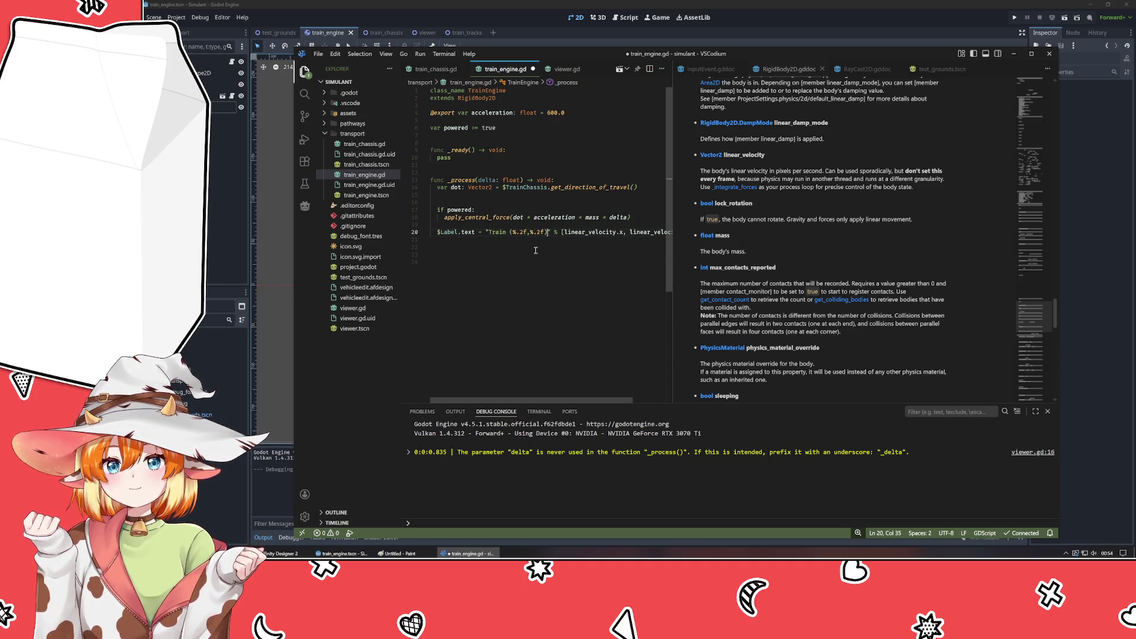
key("Left")
key("Left")
key("Left")
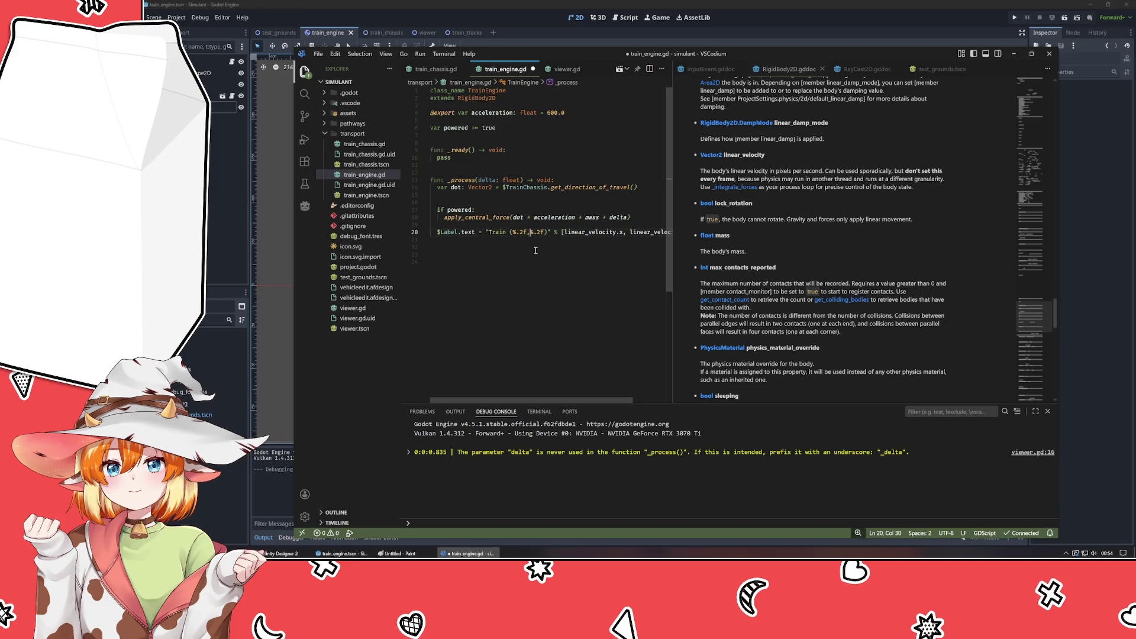
- Save and test-run the game, confirming the label shows (51.70, 0.00)
key("ctrl+s")
key("alt+Tab")
key("F5")
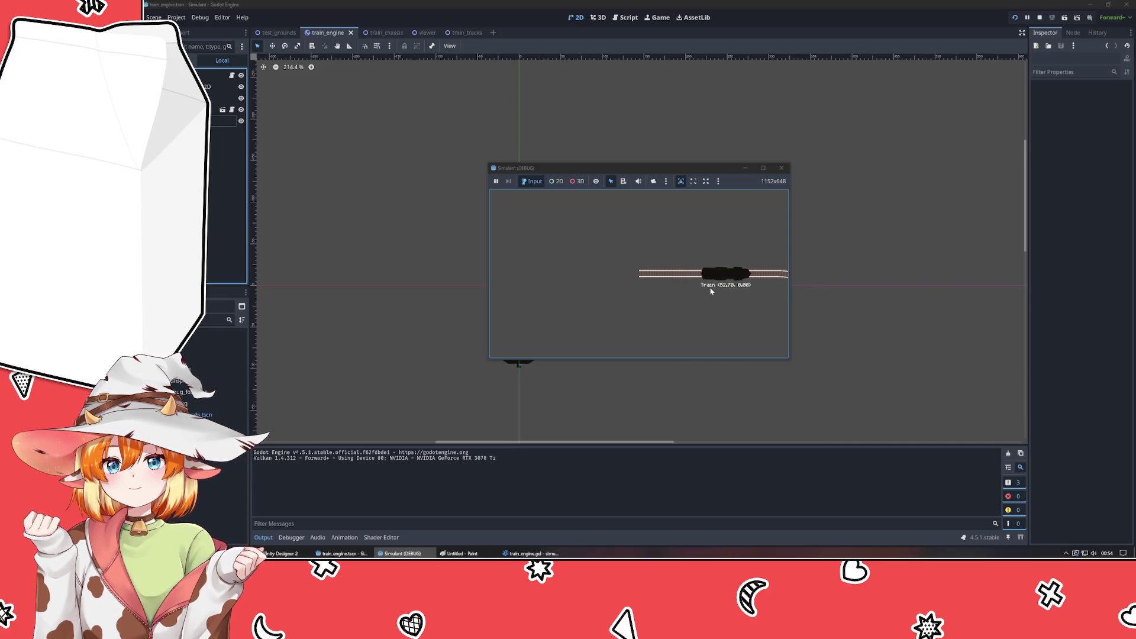
left_click(784, 170)
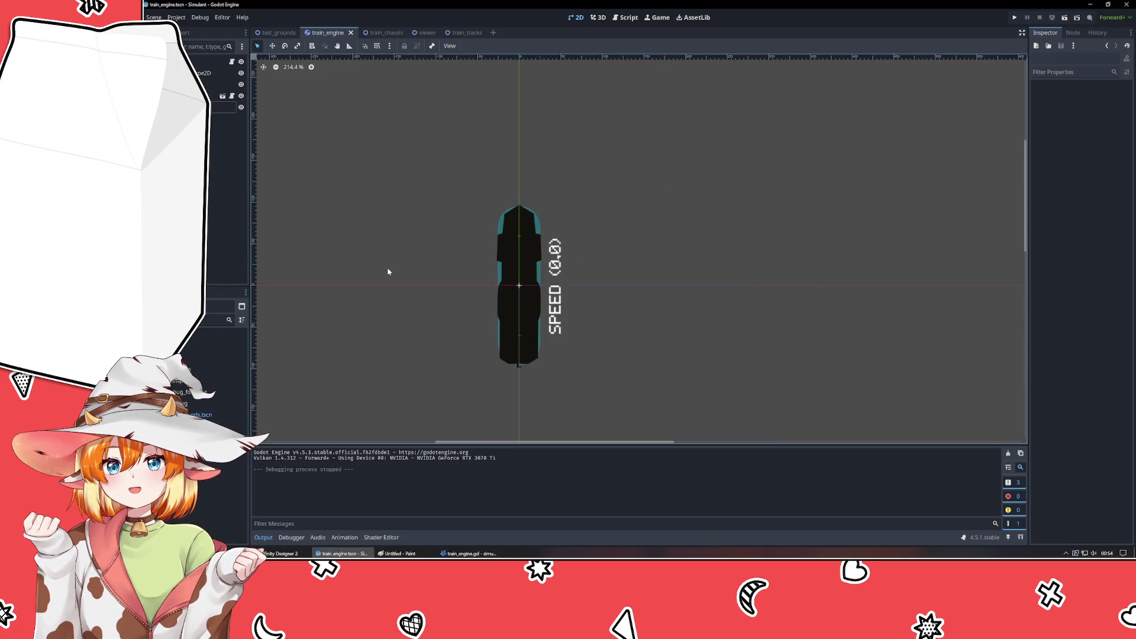
- Add width 2 to both specifiers, making "%2.2f", and save the script
left_click(480, 512)
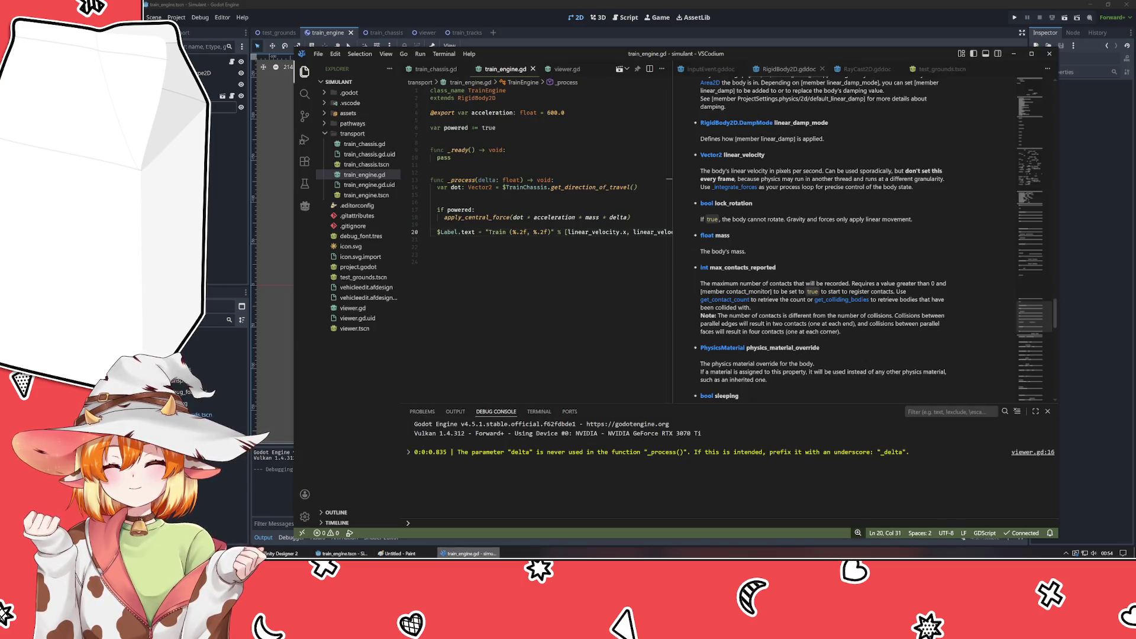
key("Right")
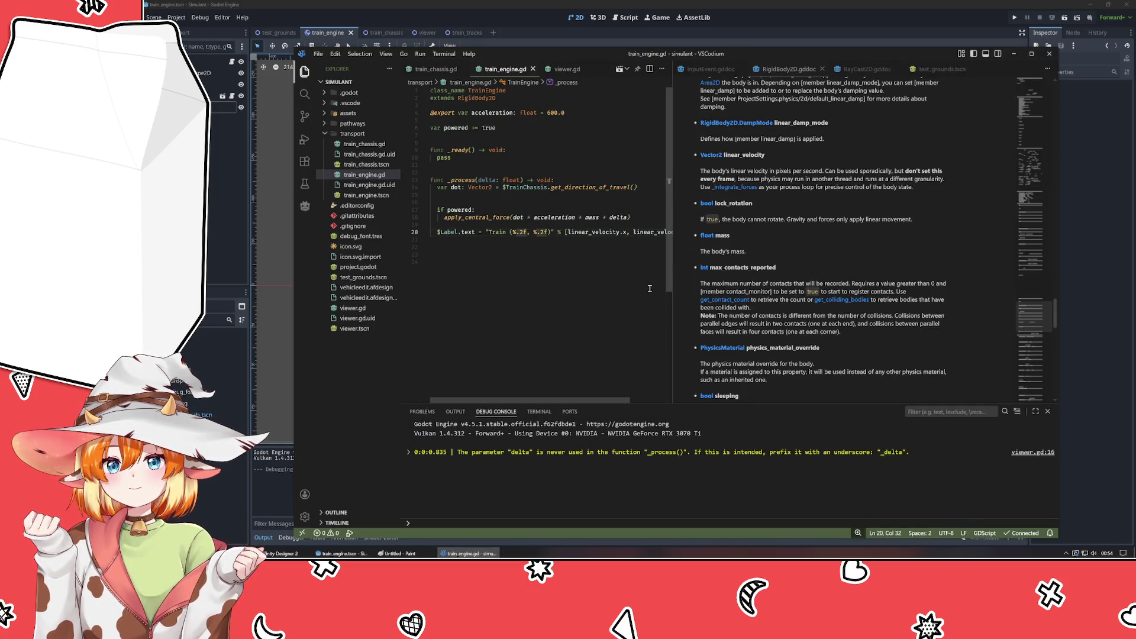
type("2")
key("Left")
key("Left")
key("Left")
type("2")
key("ctrl+s")
- Expand the SPEED label's Font Names, remove pixelmix and add a new font entry
left_click(221, 107)
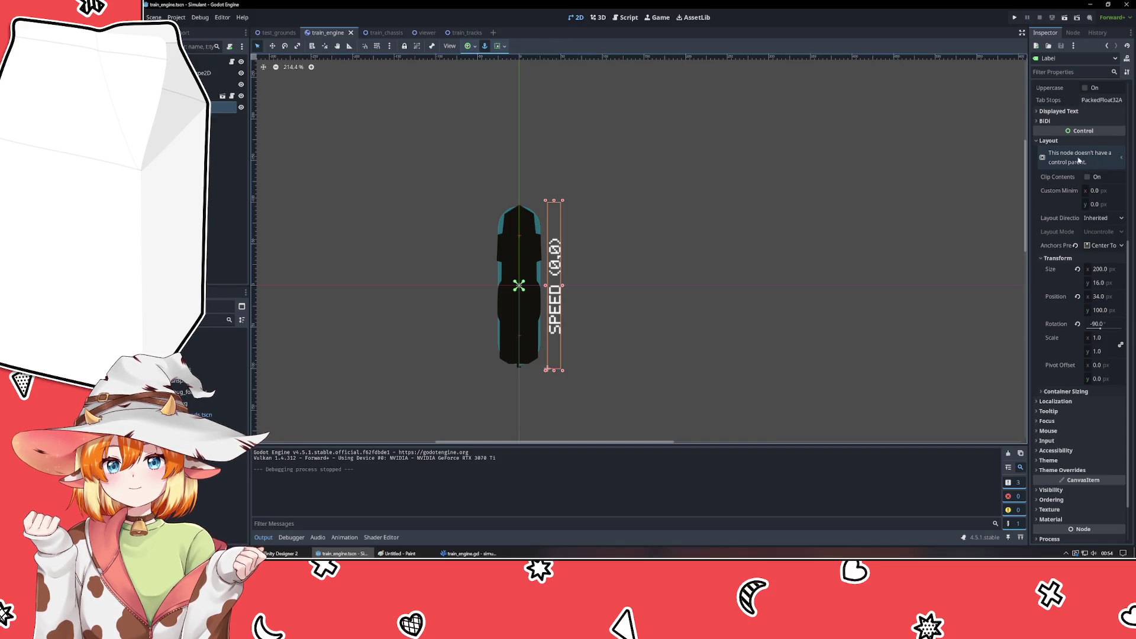
scroll(1072, 206, "up", 5)
left_click(1095, 160)
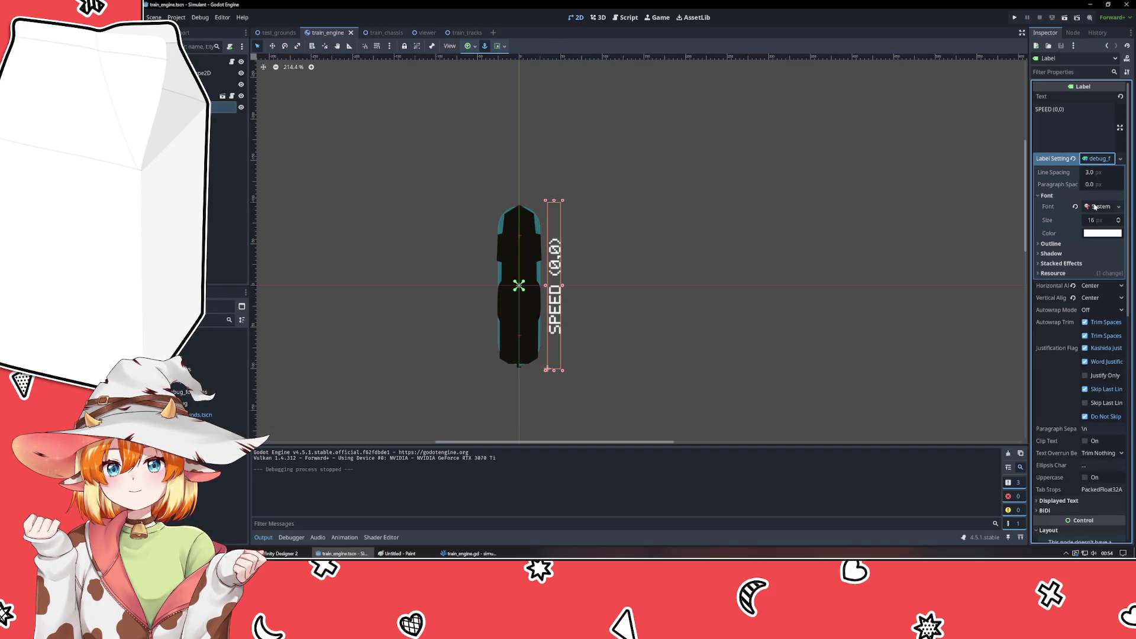
left_click(1094, 206)
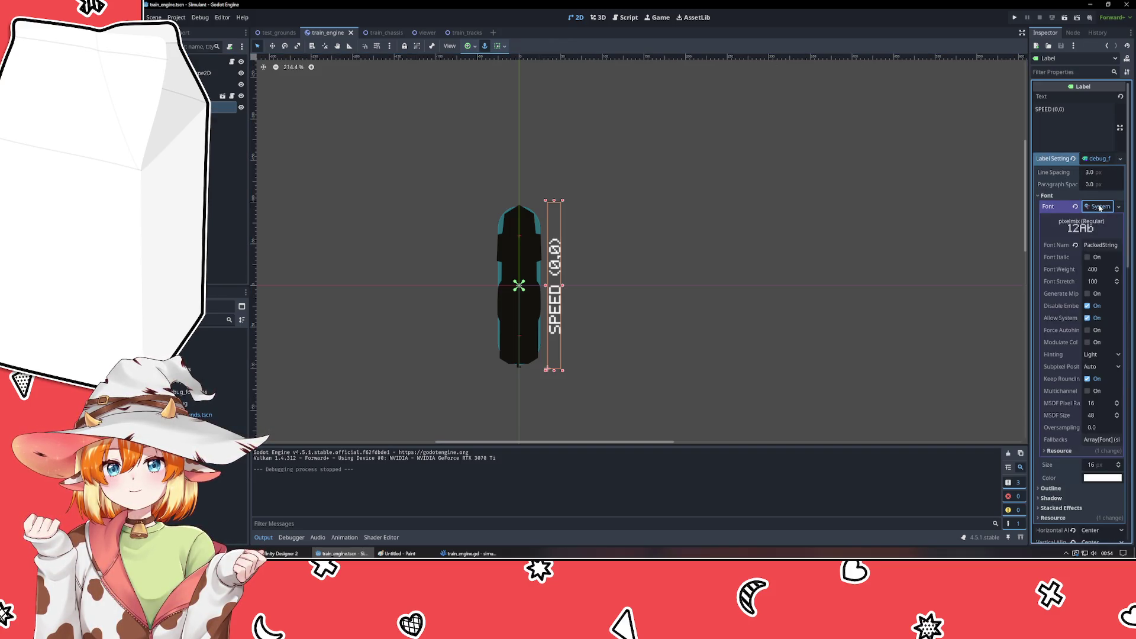
left_click(1099, 247)
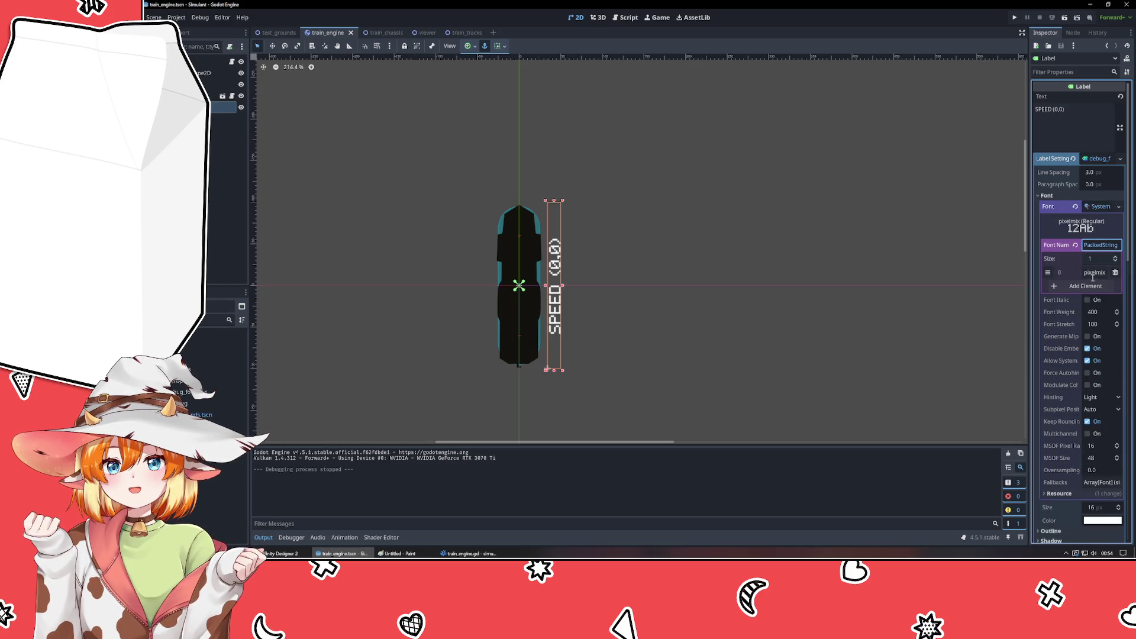
left_click(1115, 272)
left_click(1084, 274)
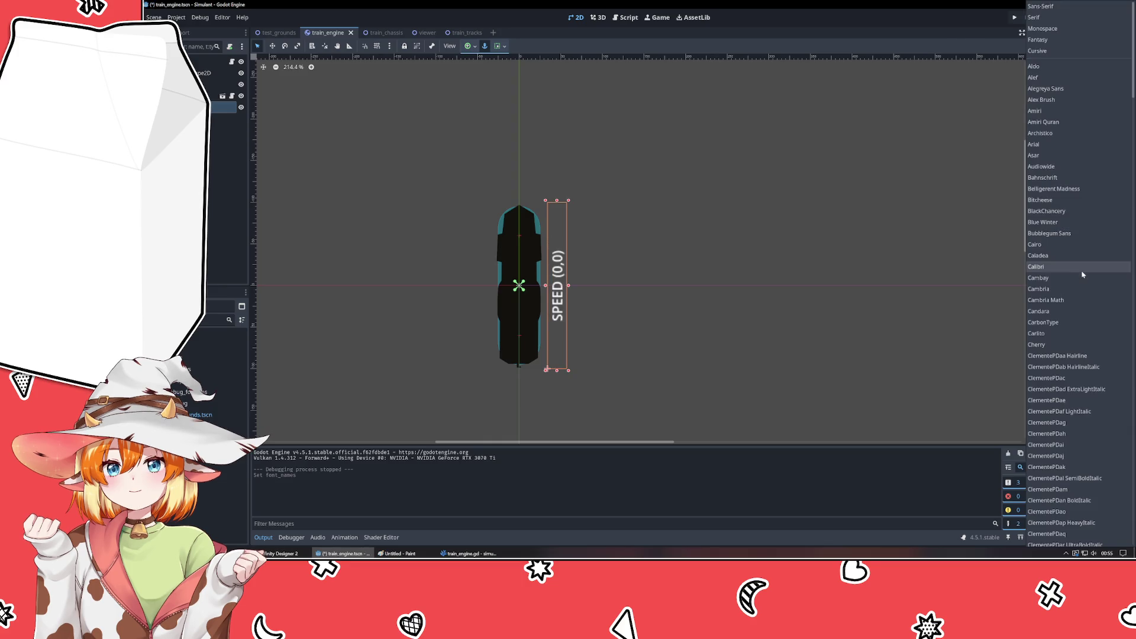
scroll(1081, 271, "down", 10)
scroll(1078, 266, "down", 10)
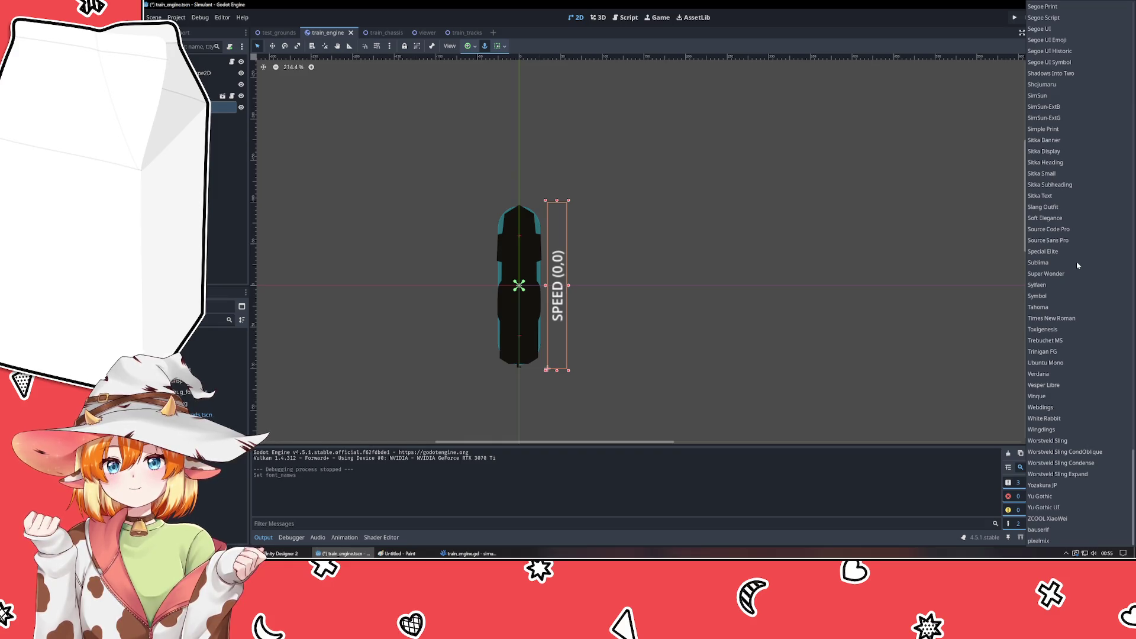
- Try Lobster as the label font, then replace it with Fira Code
scroll(1077, 266, "up", 8)
scroll(1077, 265, "up", 8)
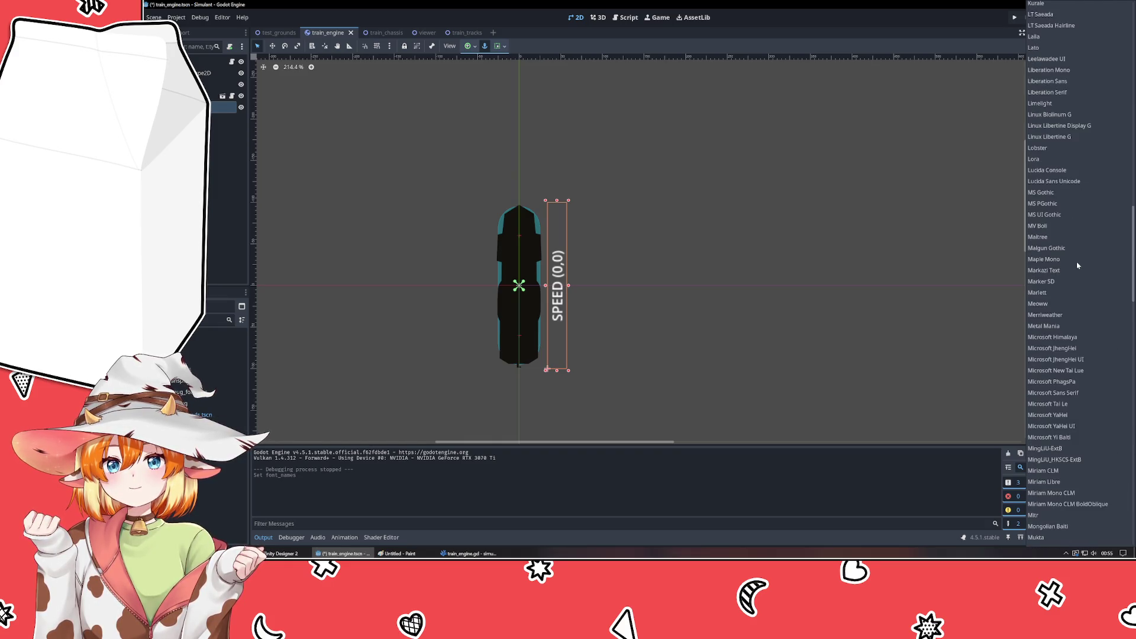
scroll(1077, 265, "up", 8)
scroll(1077, 265, "down", 2)
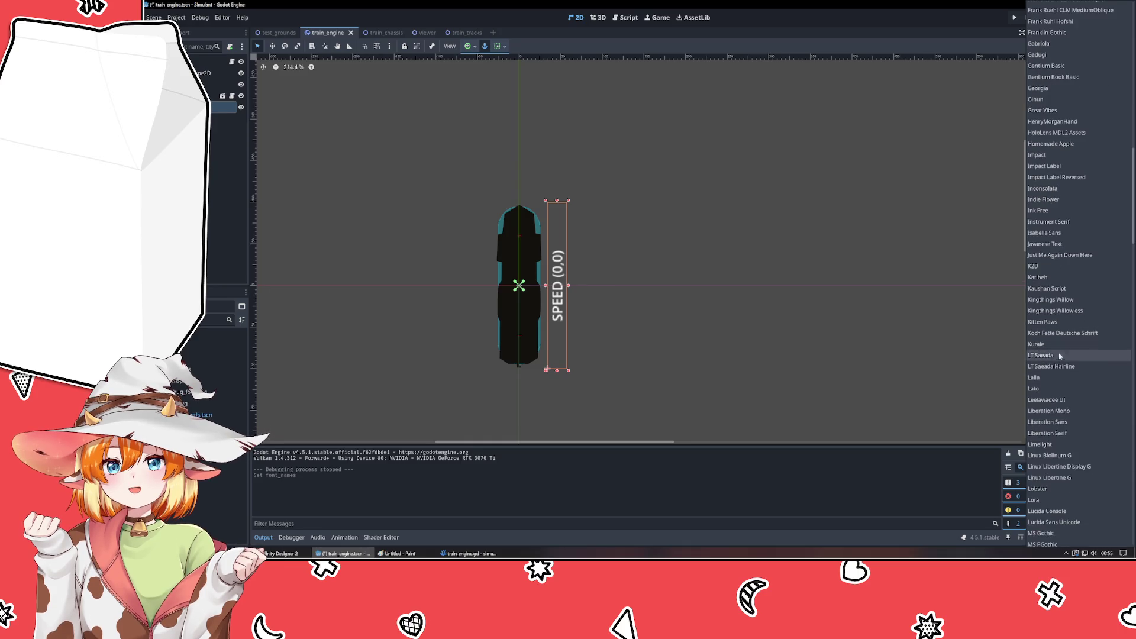
left_click(1058, 490)
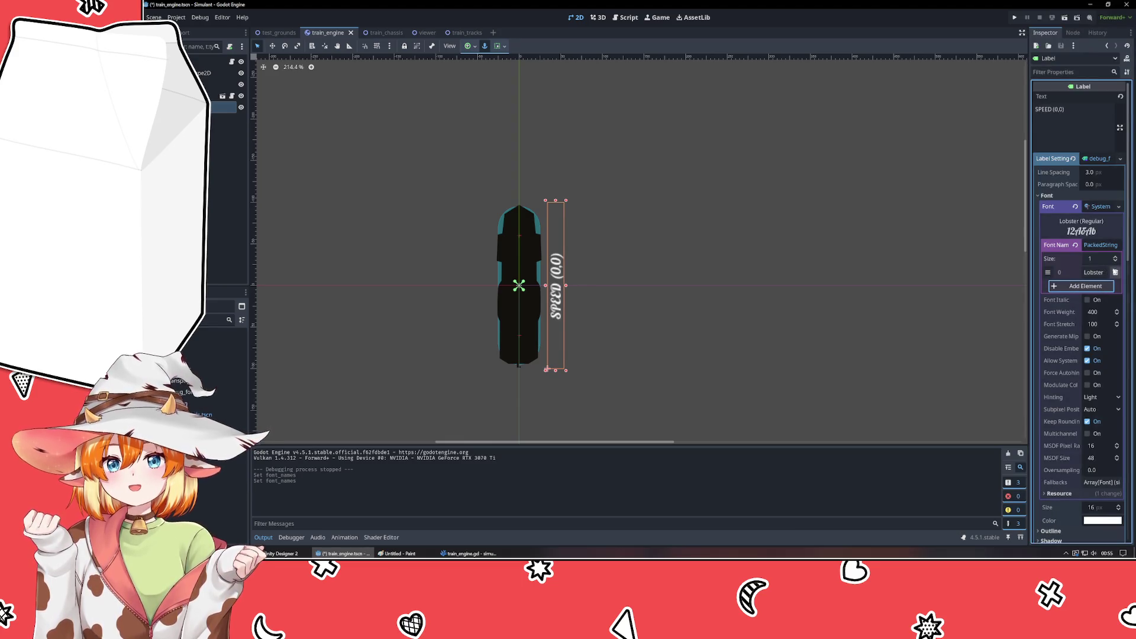
left_click(1116, 272)
left_click(1086, 274)
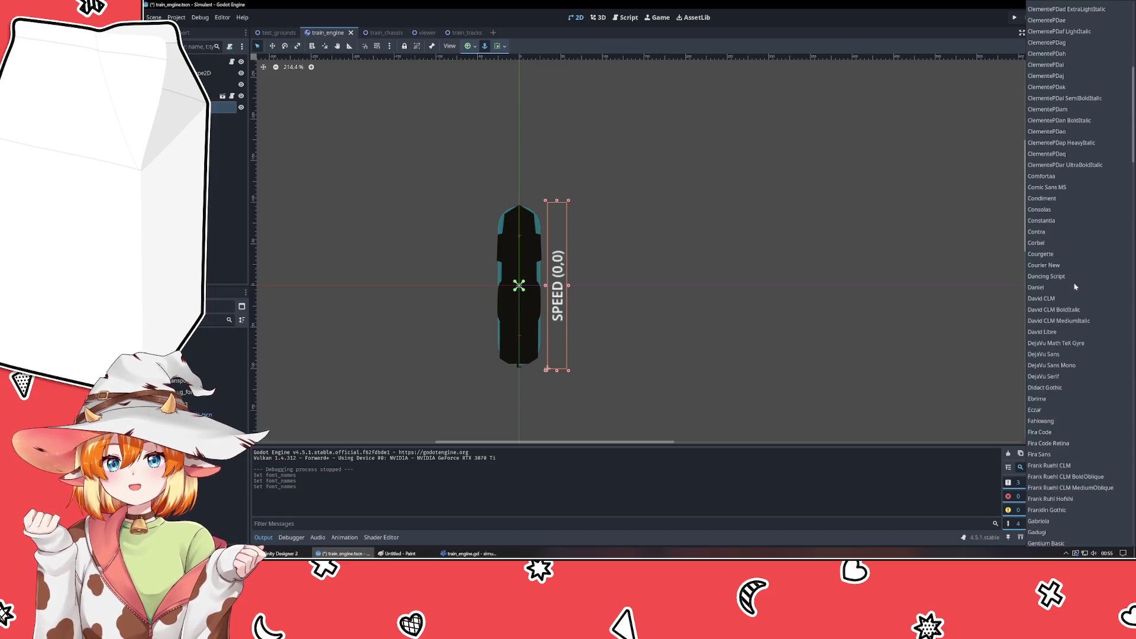
key("Escape")
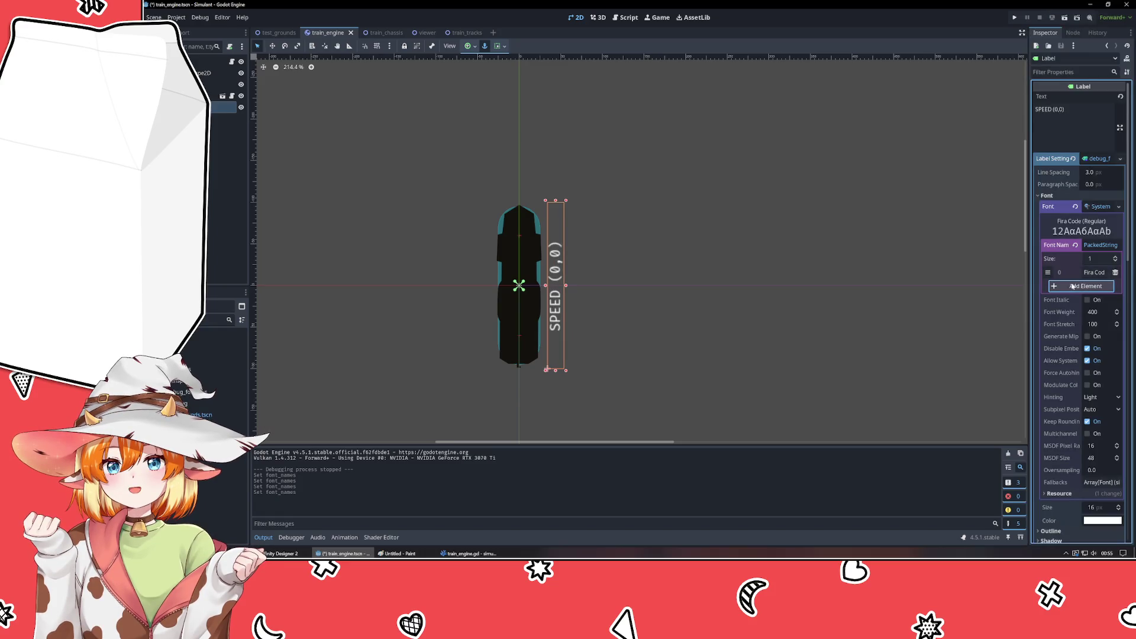
- Collapse the font settings, deselect the label and run the project with F5
left_click(1101, 245)
left_click(1100, 206)
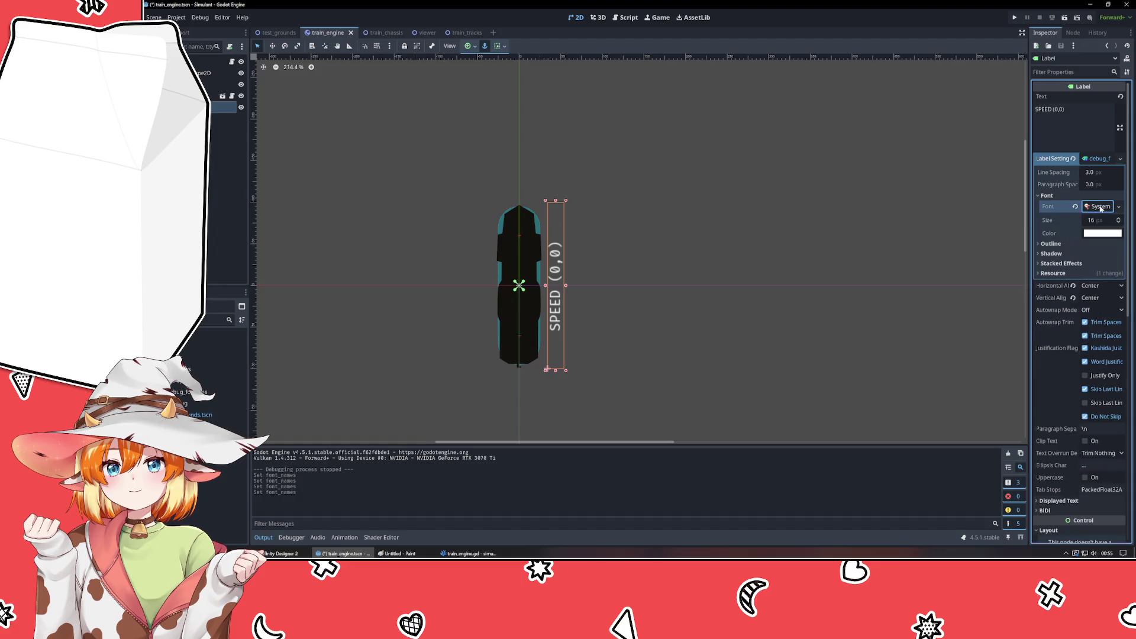
left_click(1099, 206)
left_click(1100, 207)
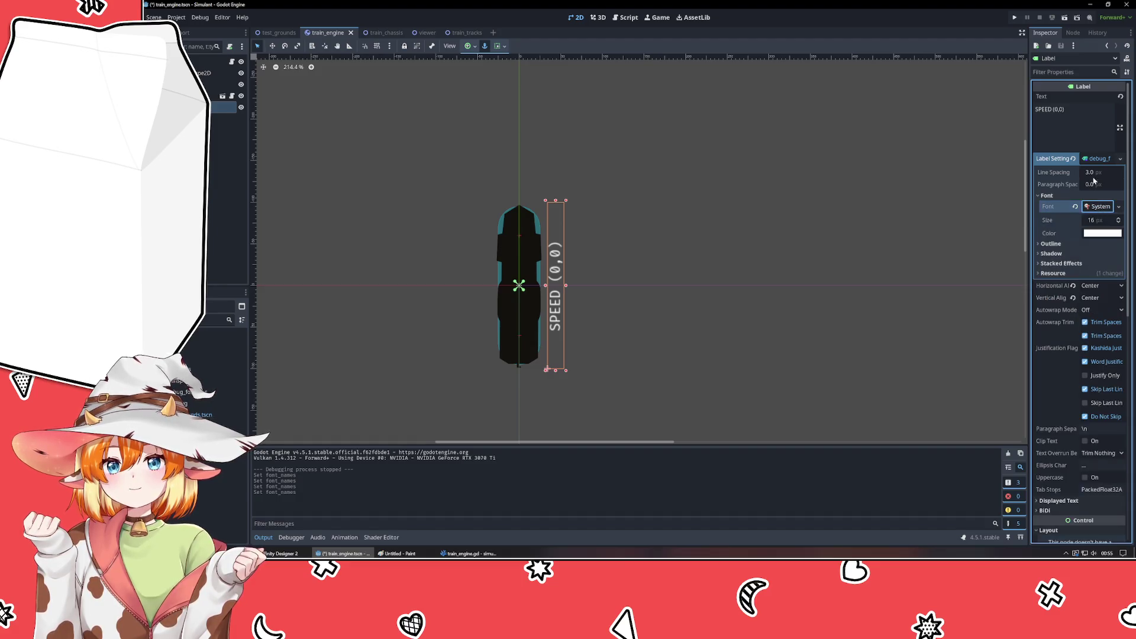
right_click(1095, 206)
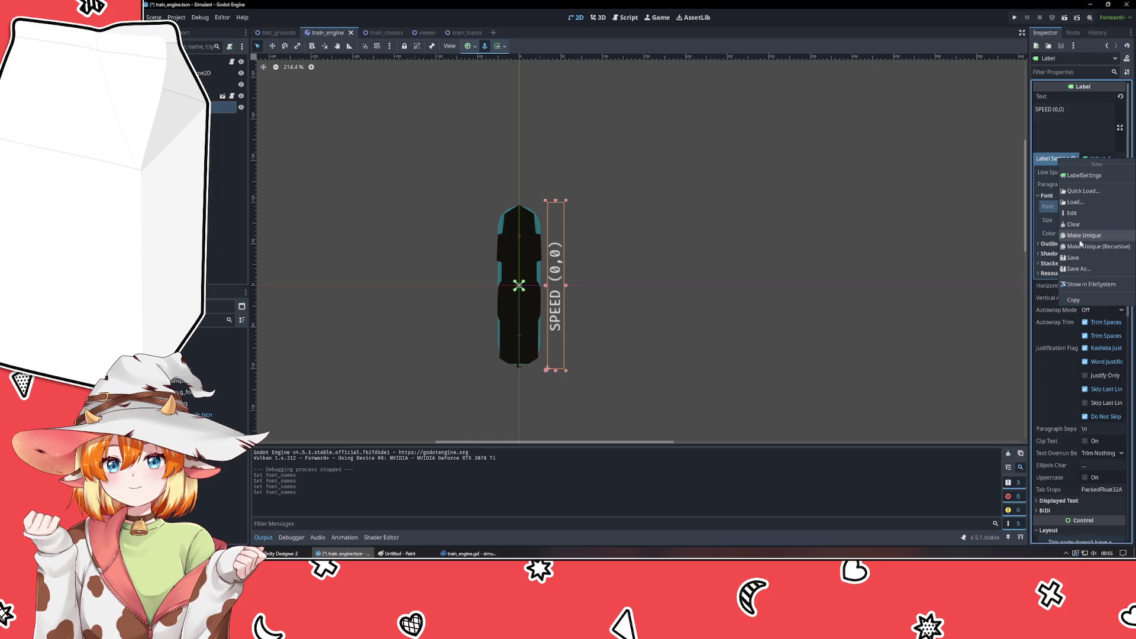
key("Escape")
left_click(731, 266)
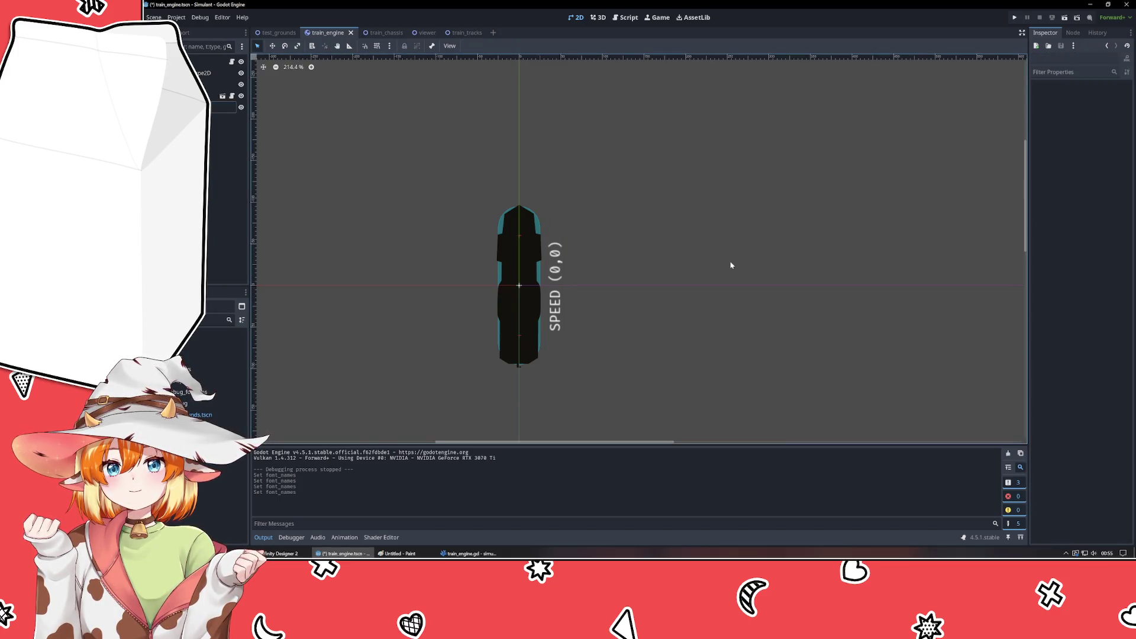
key("F5")
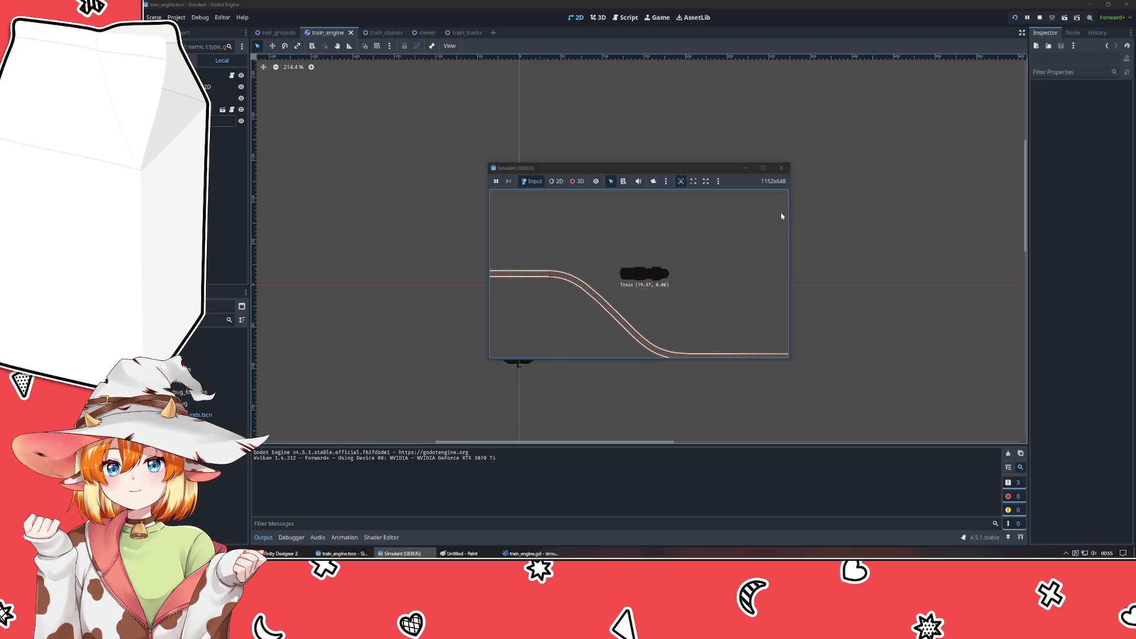
- Close the running game and return to the train_engine.gd script in VSCodium
left_click(775, 171)
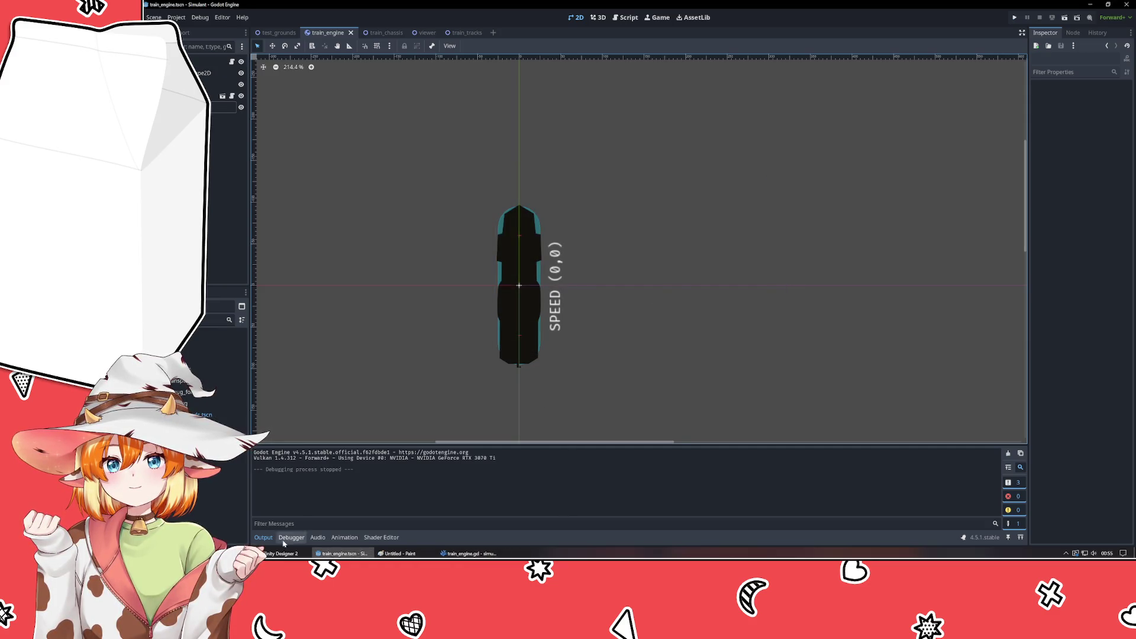
left_click(467, 554)
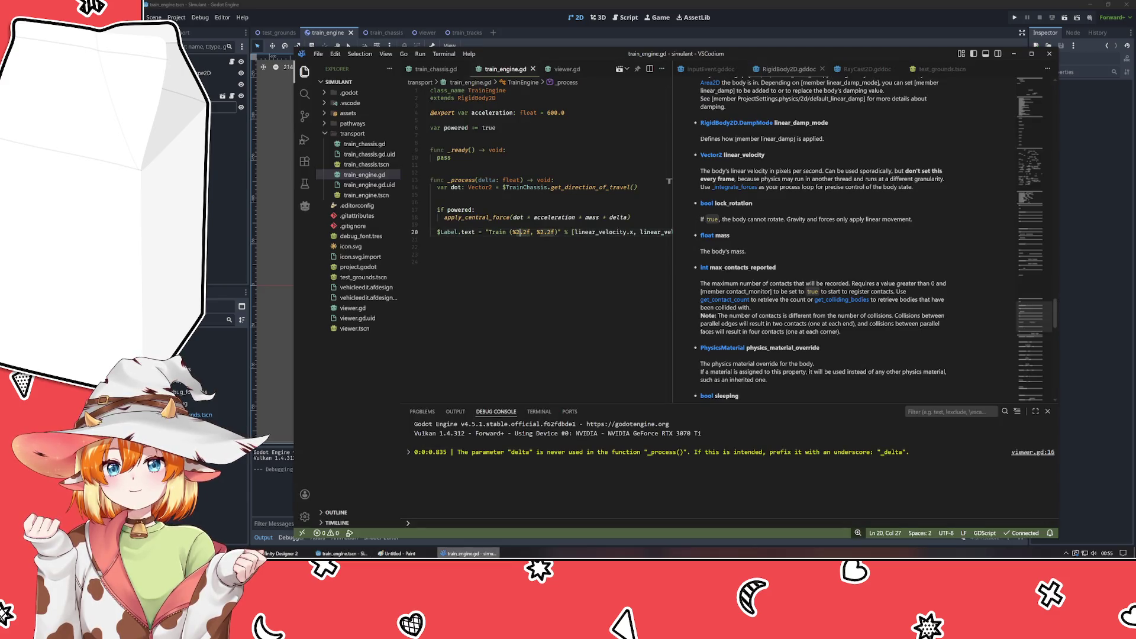
- Switch to Godot and drag TrainTracks2 in test_grounds to about (656, 2)
left_click(523, 303)
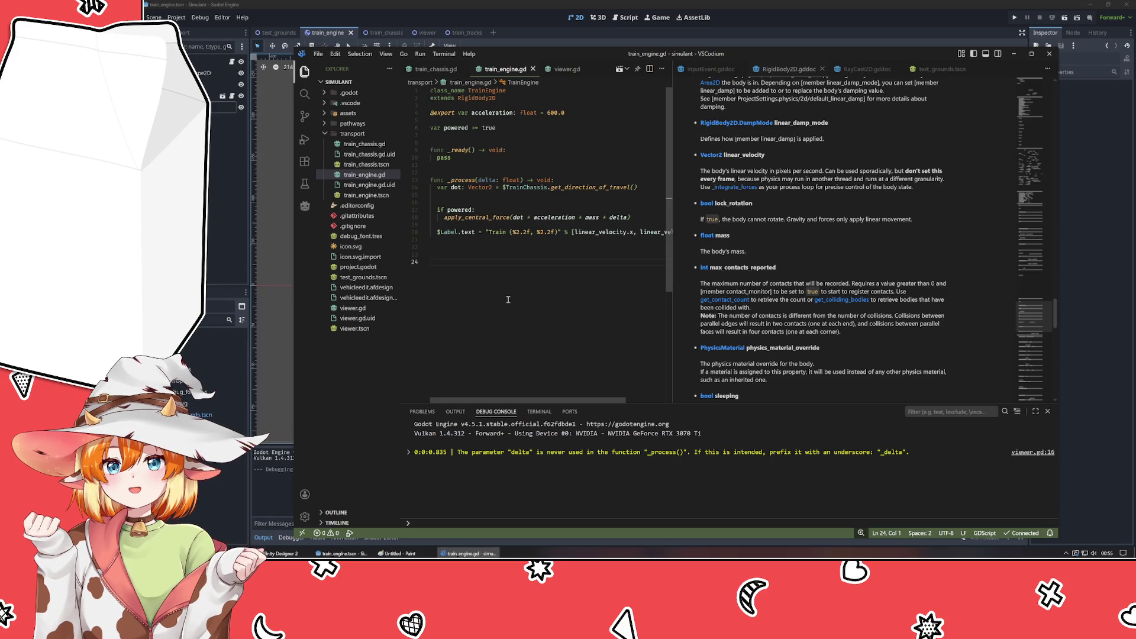
key("alt+Tab")
left_click_drag(508, 246, 524, 246)
left_click(425, 369)
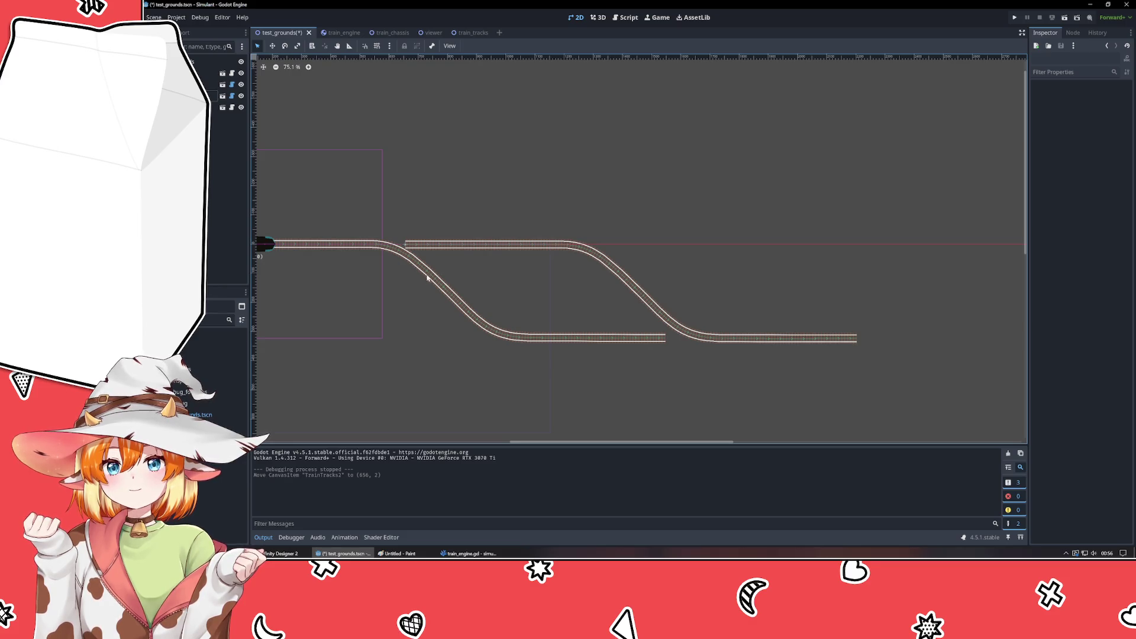
- Slide TrainTracks2 left, then back right so it lines up after the first track
left_click_drag(468, 243, 408, 241)
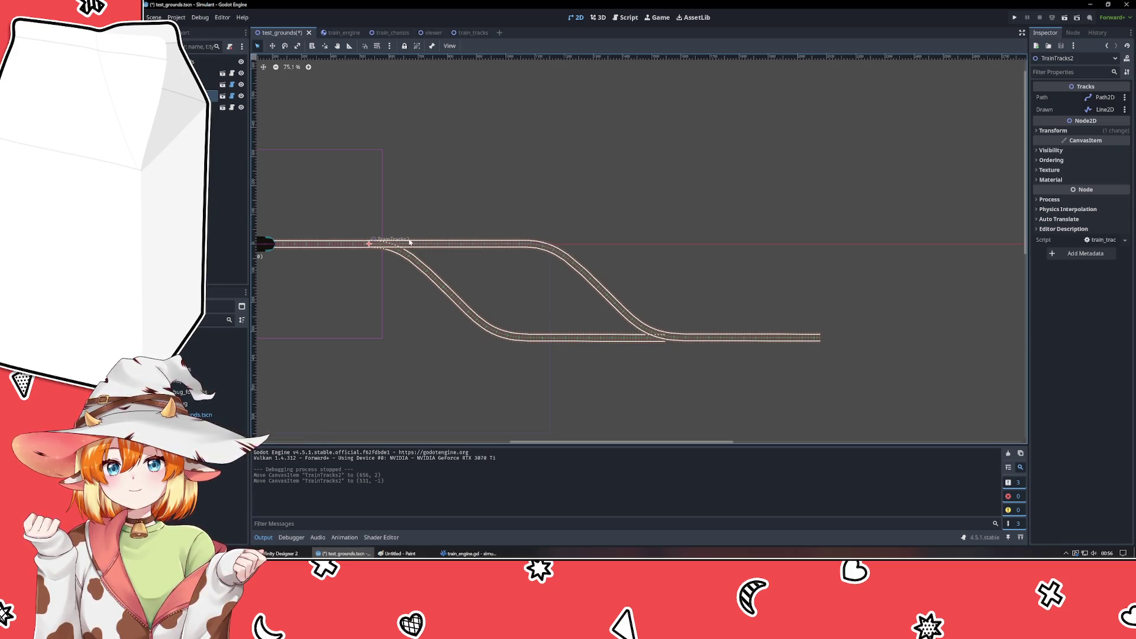
left_click(423, 210)
scroll(352, 252, "up", 5)
scroll(352, 252, "up", 4)
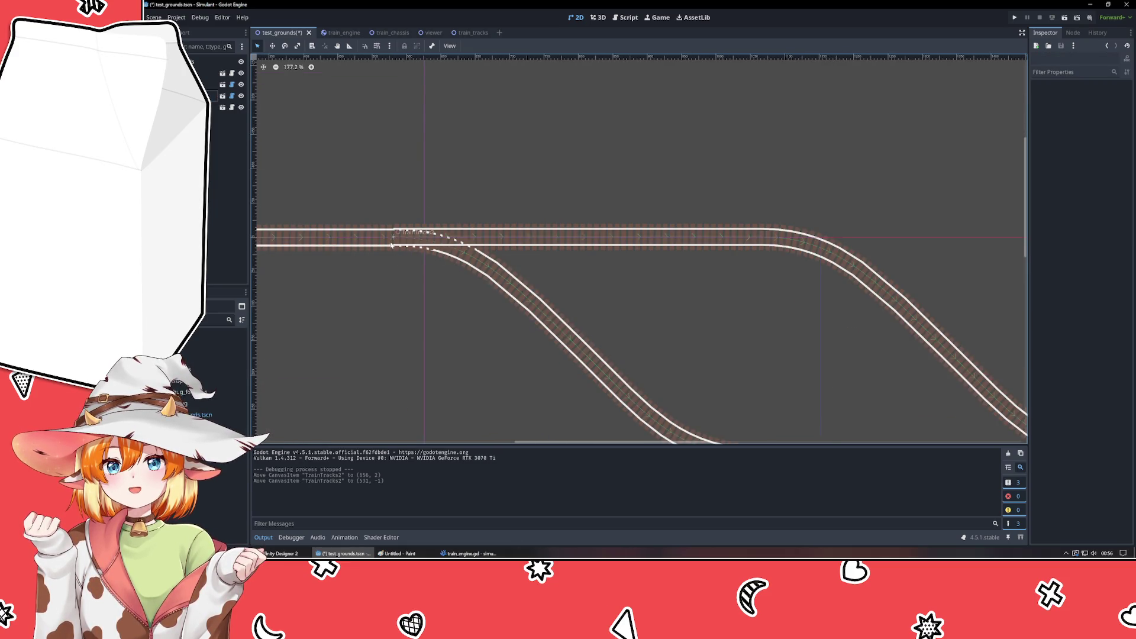
scroll(444, 324, "down", 7)
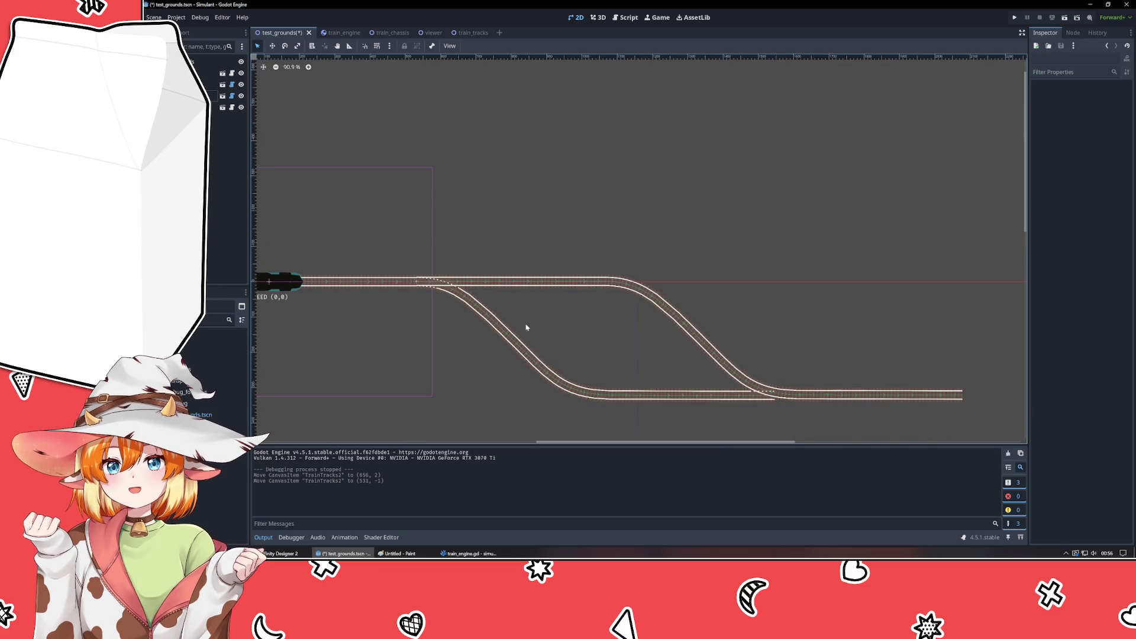
left_click_drag(672, 314, 713, 309)
left_click(580, 322)
scroll(592, 296, "left", 3)
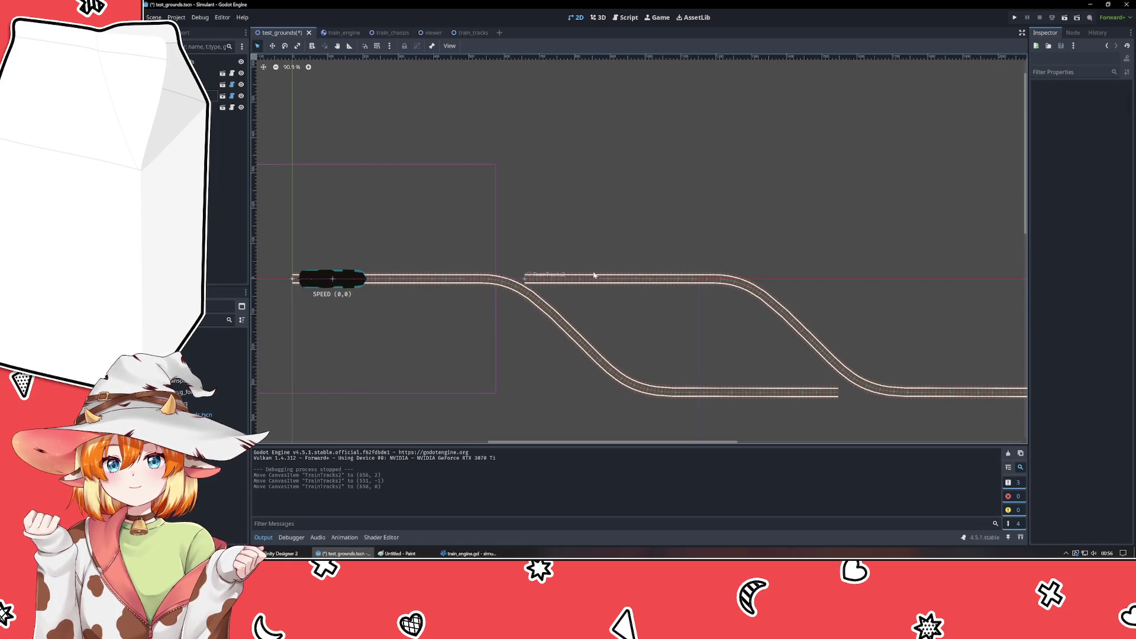
- Check TrainTracks2's transform at (650, 0) and save the test_grounds scene
double_click(588, 275)
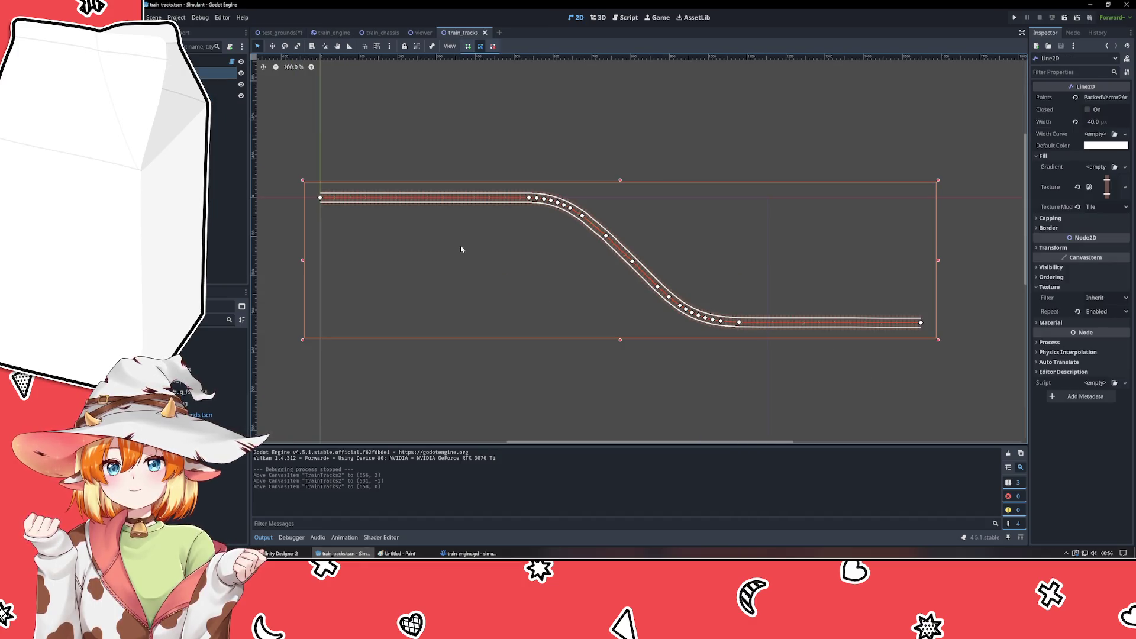
left_click(278, 33)
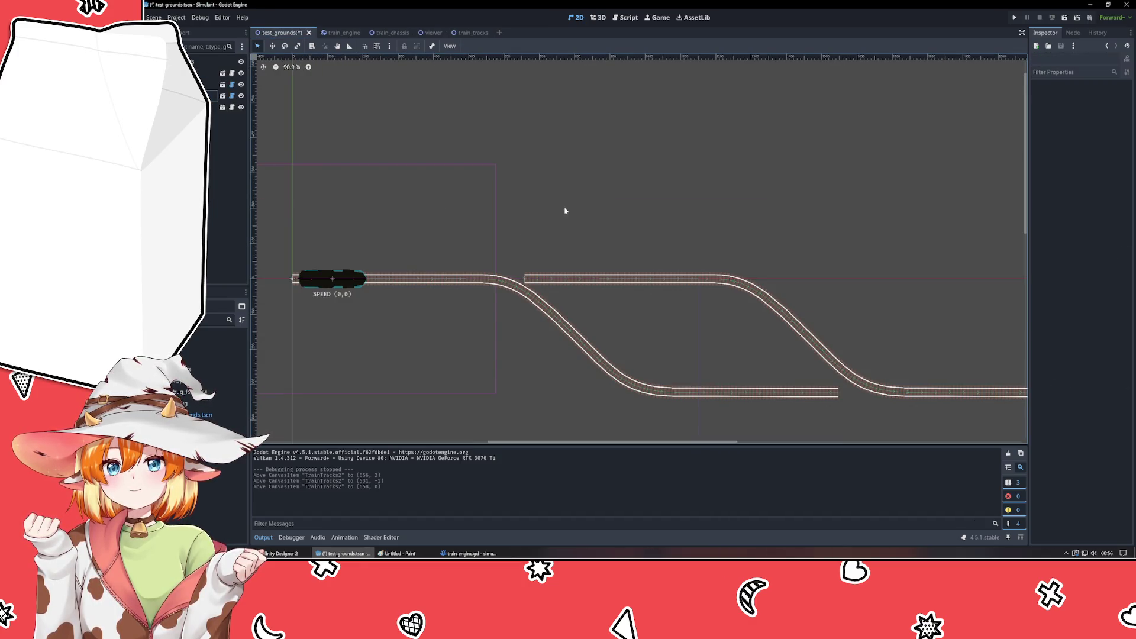
left_click(583, 276)
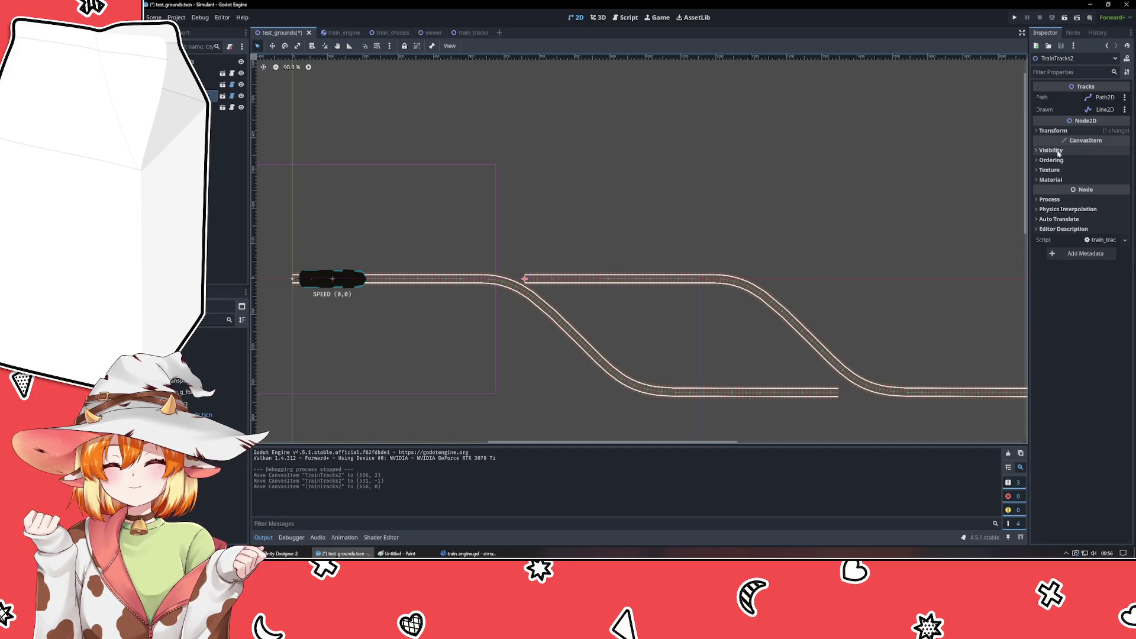
left_click(1060, 132)
left_click(1053, 130)
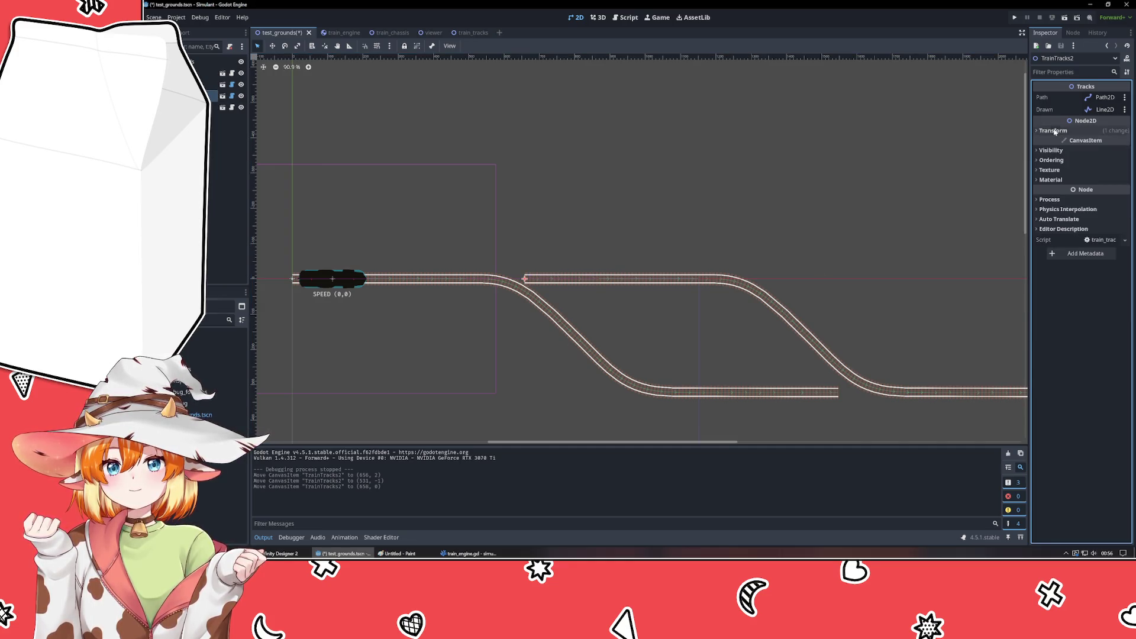
left_click(630, 149)
key("ctrl+s")
- Pan the 2D view over the track layout and select the Train node
left_click_drag(557, 215, 485, 148)
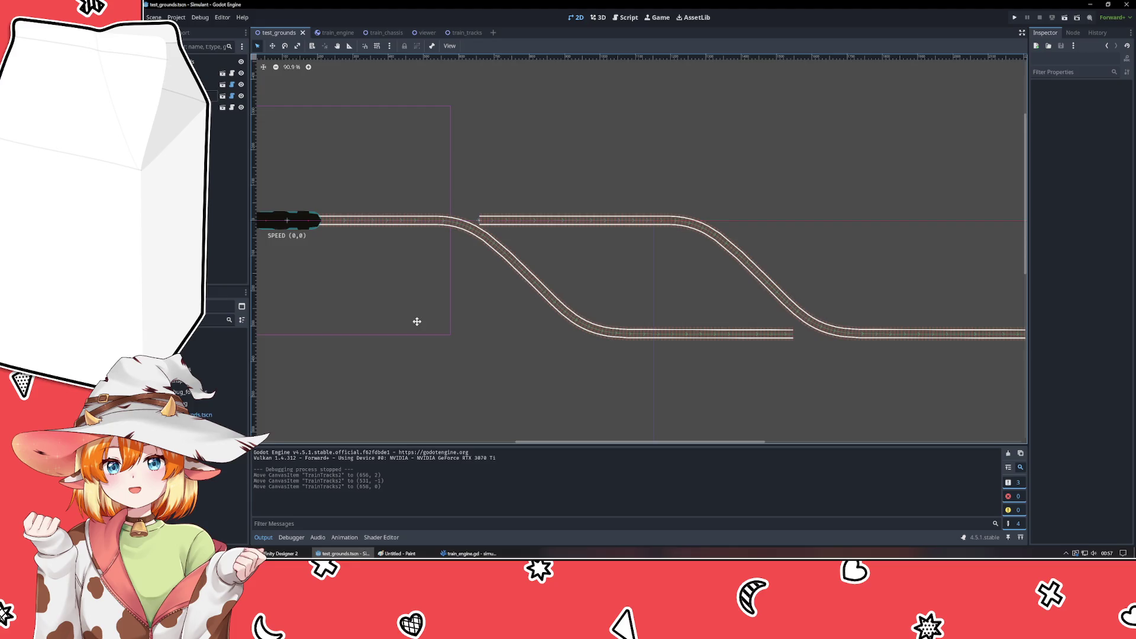
left_click_drag(416, 319, 449, 307)
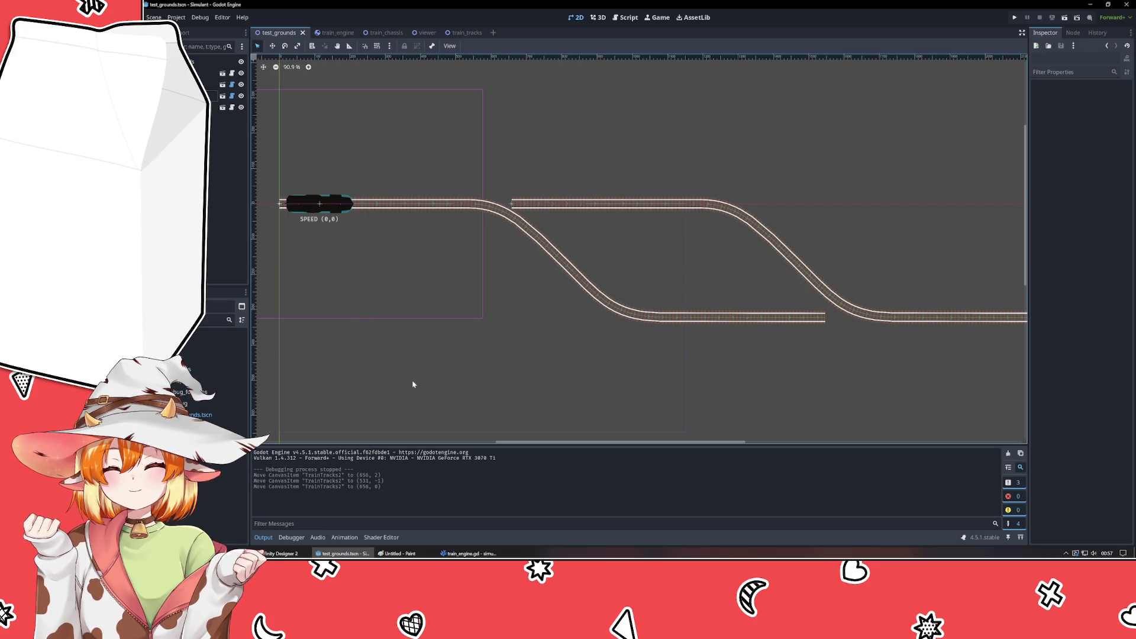
scroll(456, 302, "down", 6)
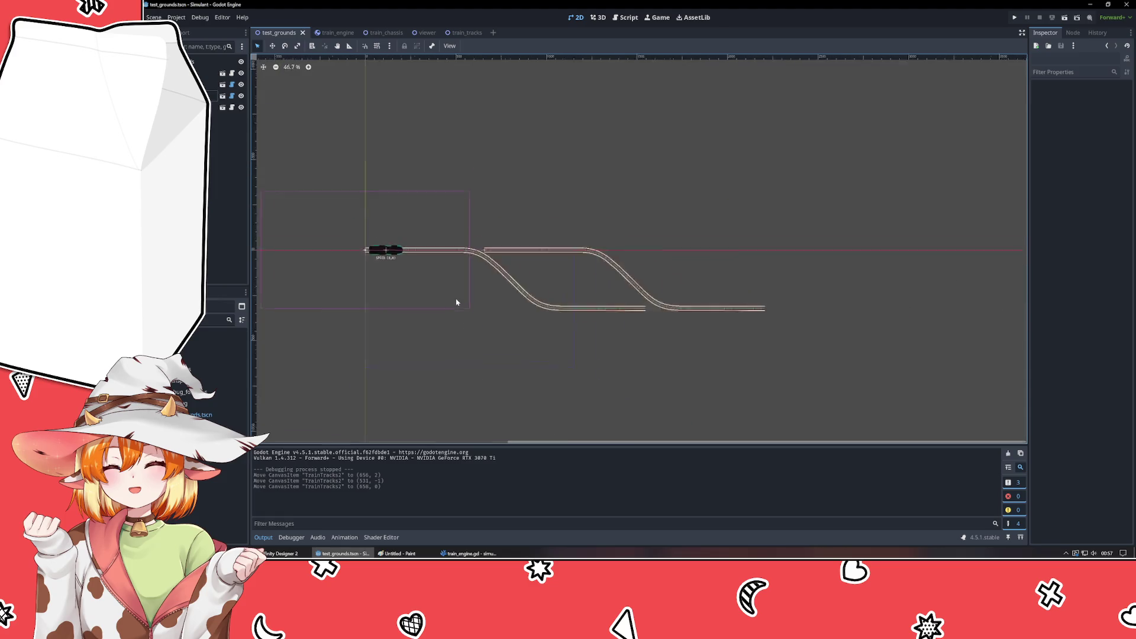
scroll(456, 302, "up", 7)
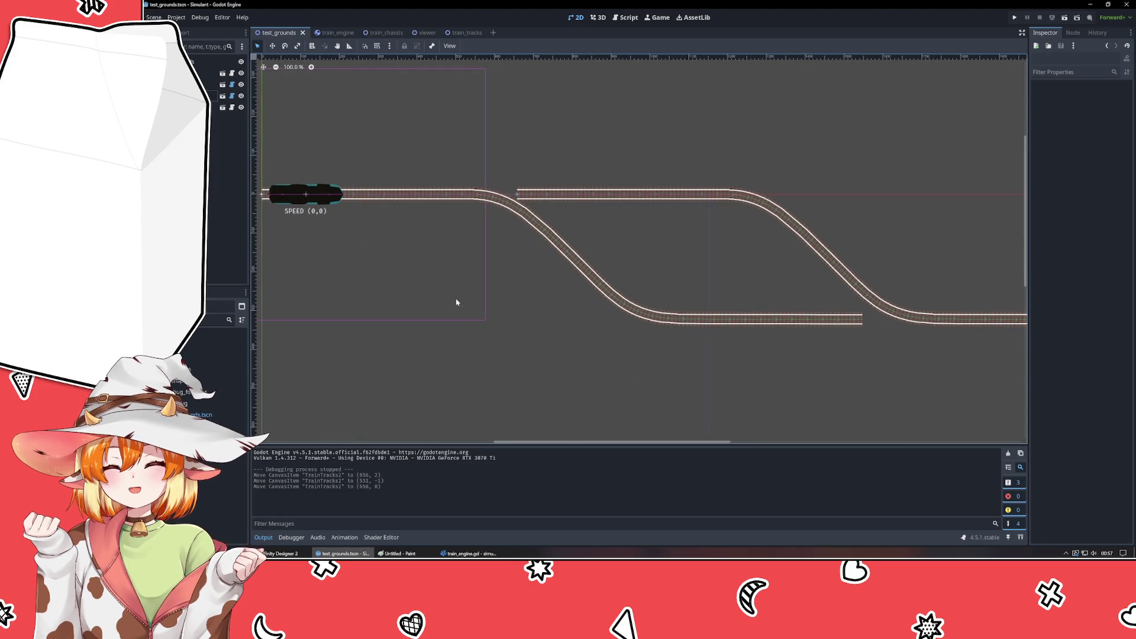
left_click_drag(456, 302, 426, 367)
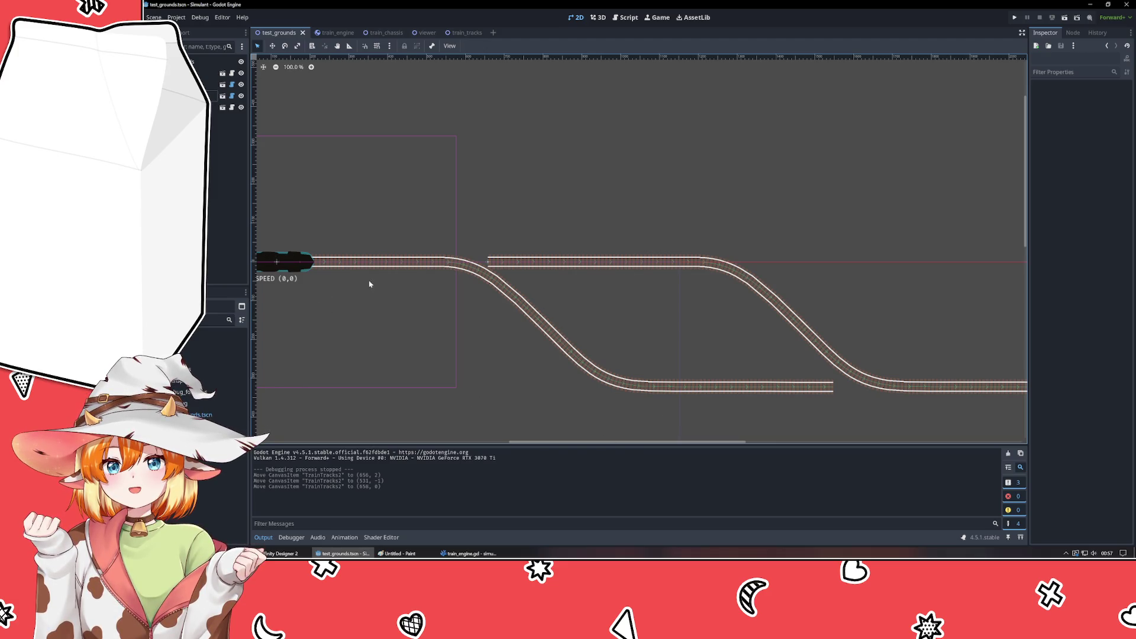
scroll(375, 280, "left", 3)
left_click(325, 253)
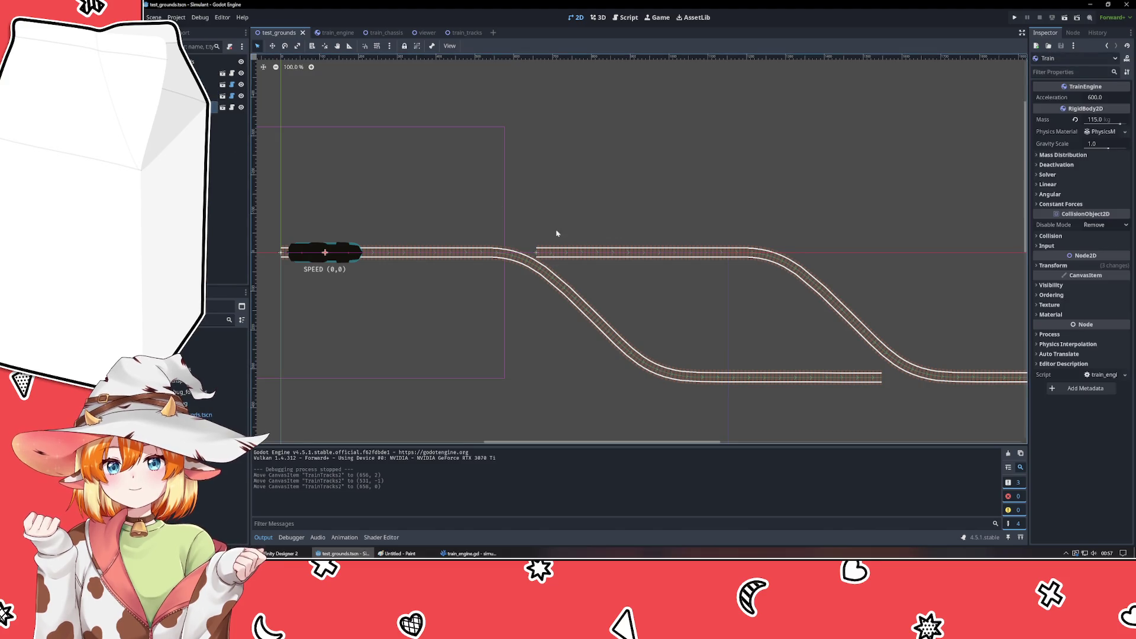
- In train_engine.gd, replace $Label with $Debug on line 20
left_click(467, 553)
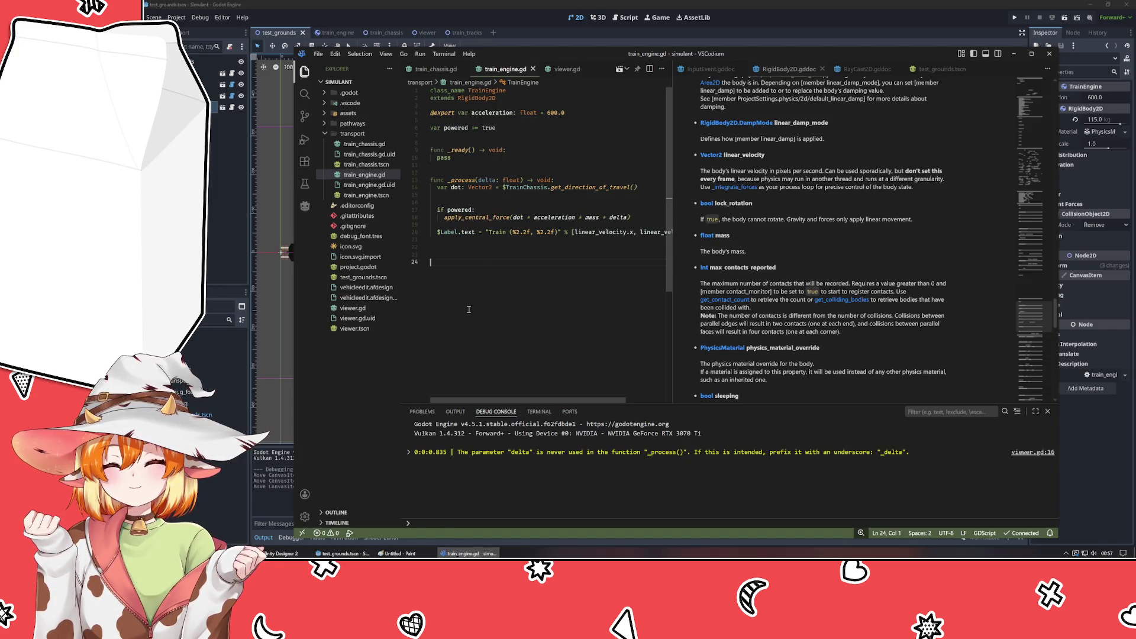
double_click(448, 232)
type("Debug")
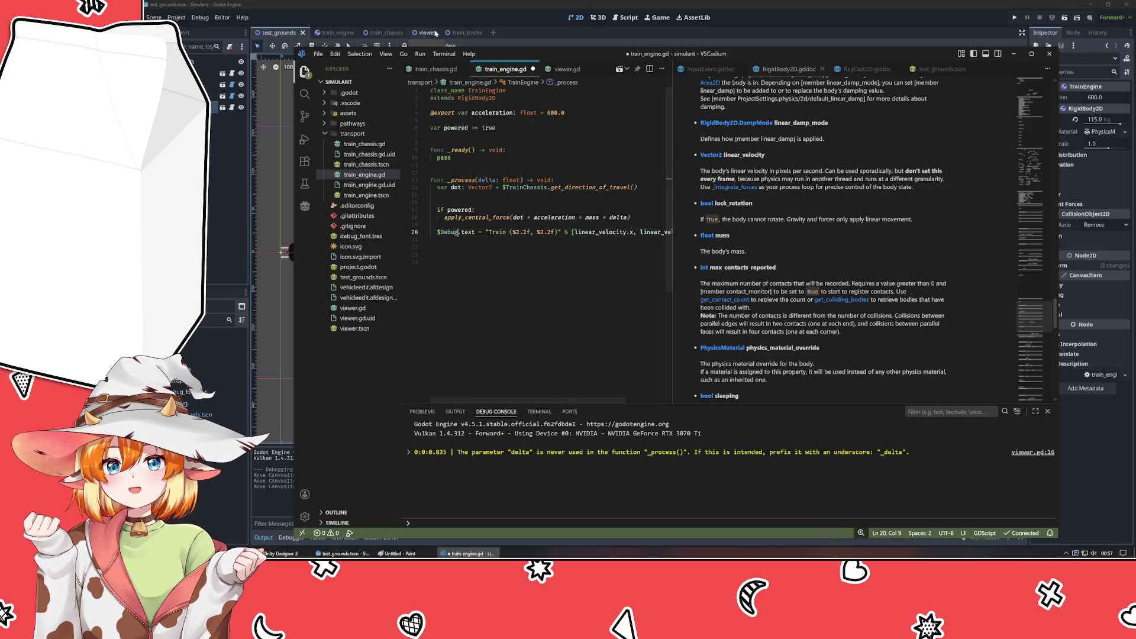
- Rename the train_engine scene's Label node to Debug, then open train_chassis.gd
key("alt+Tab")
key("ctrl+Tab")
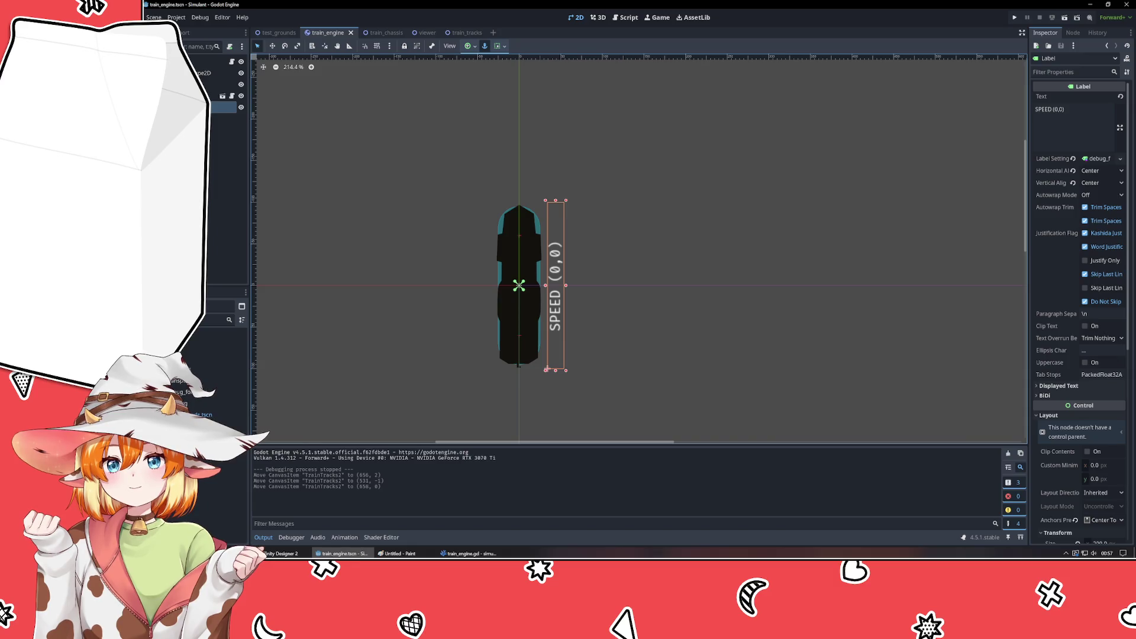
key("alt+Tab")
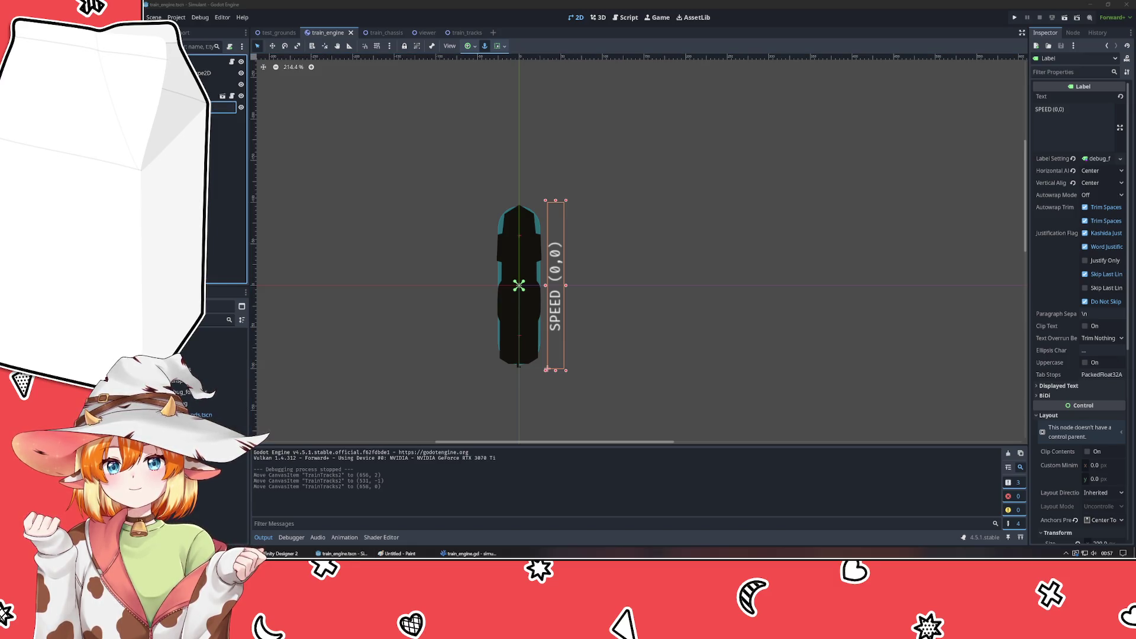
key("F2")
type("Debug")
key("Return")
key("alt+Tab")
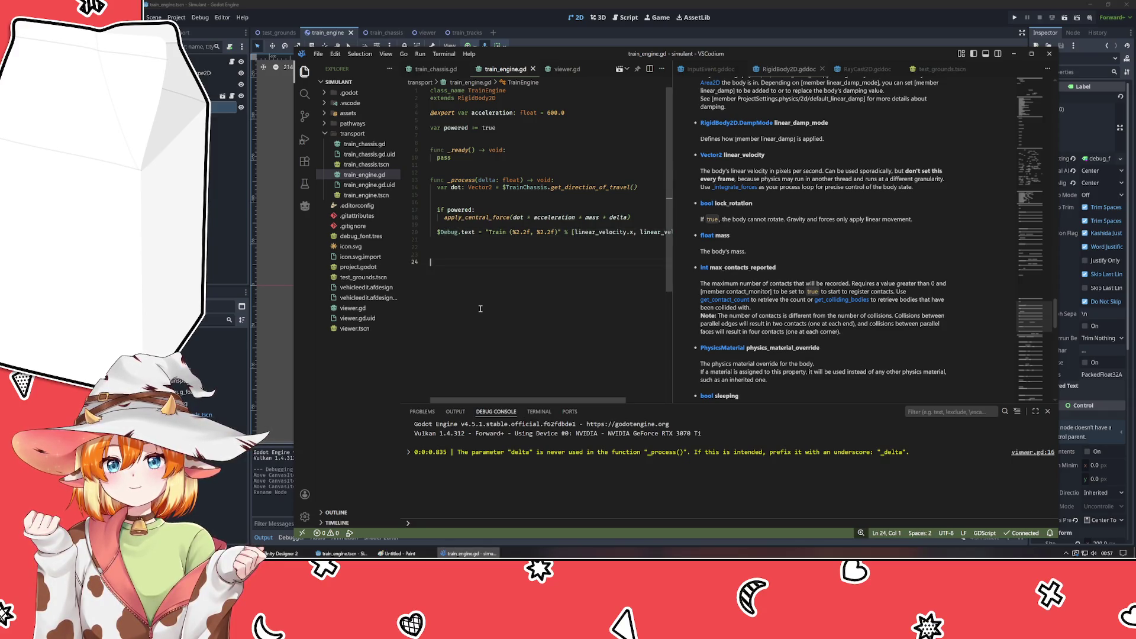
key("ctrl+Tab")
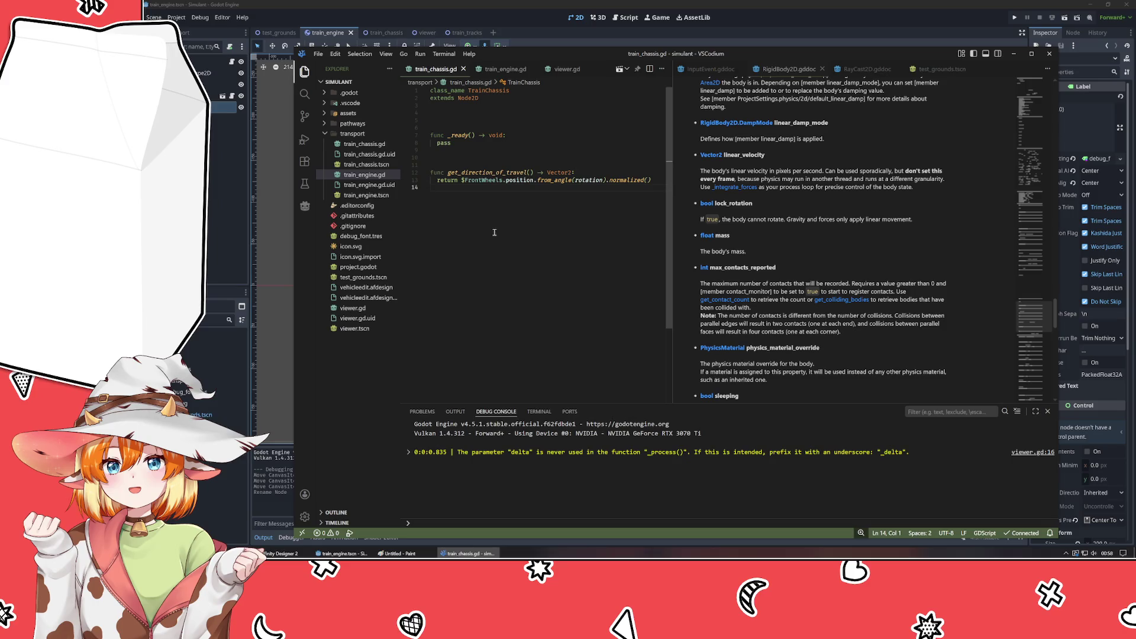
- Add a check_path_adherance() function with a pass body at the end of train_chassis.gd
key("Return")
key("Return")
key("Return")
key("Return")
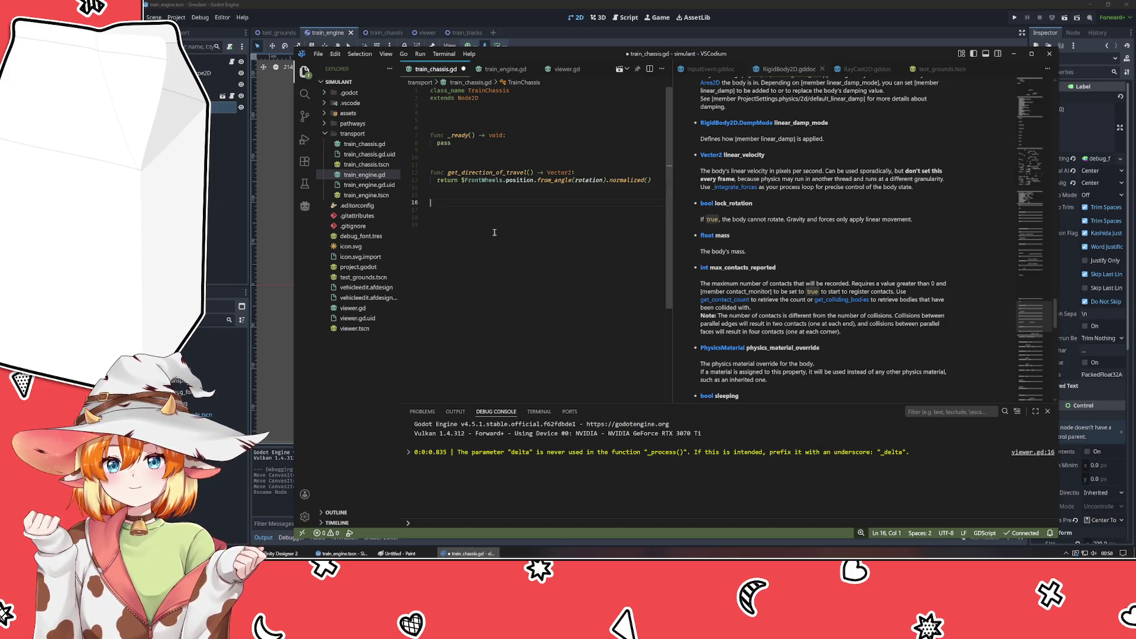
type("func ")
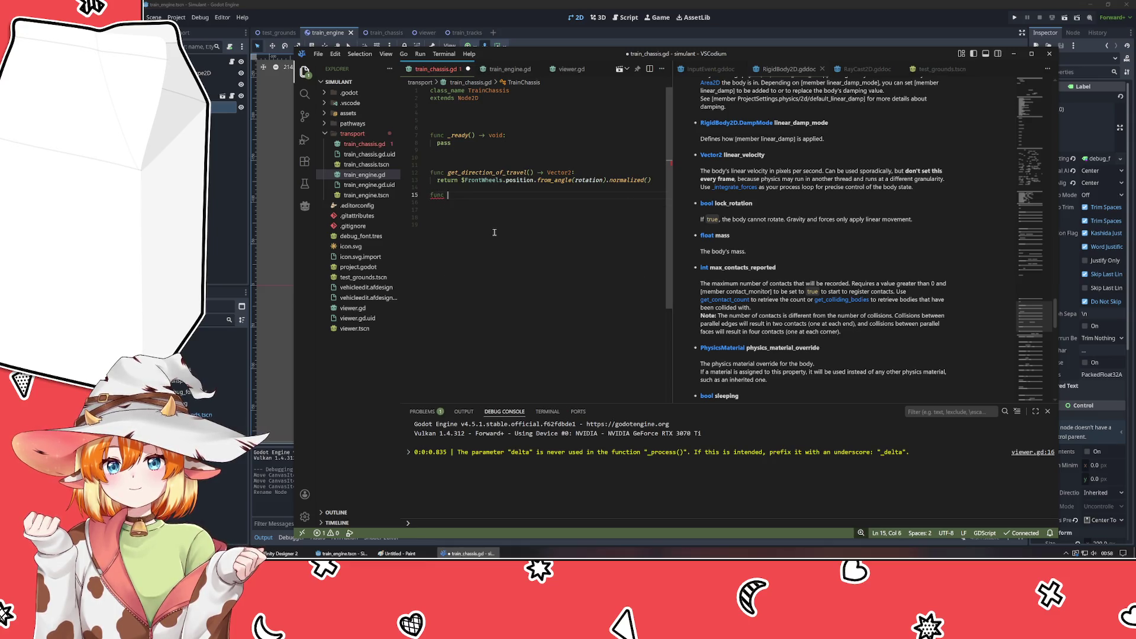
type("check_")
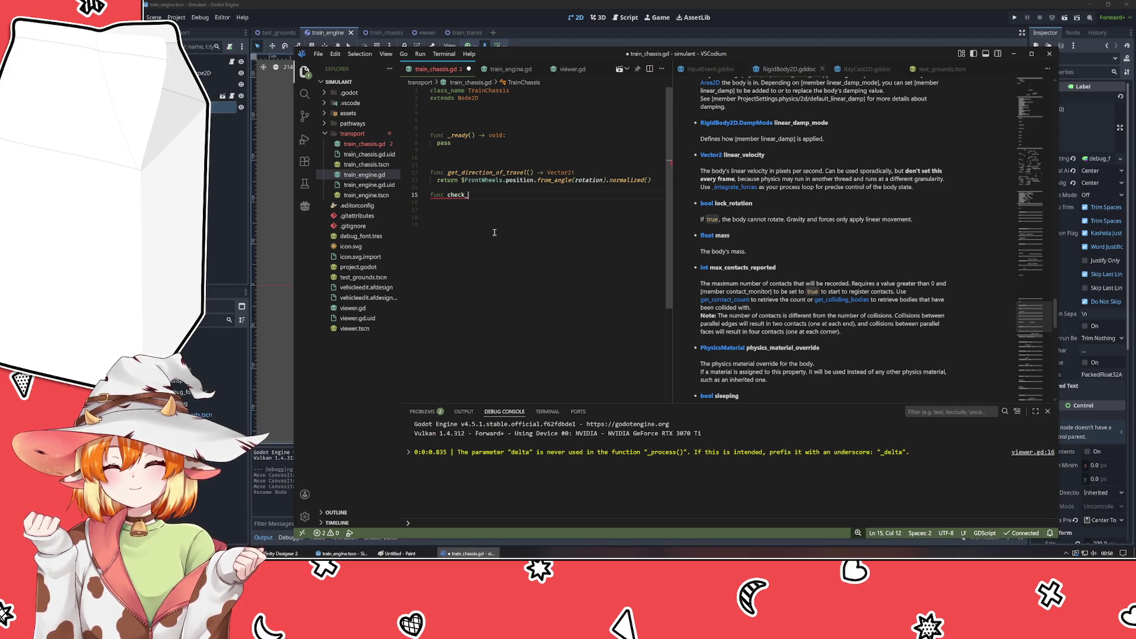
type("path_ad")
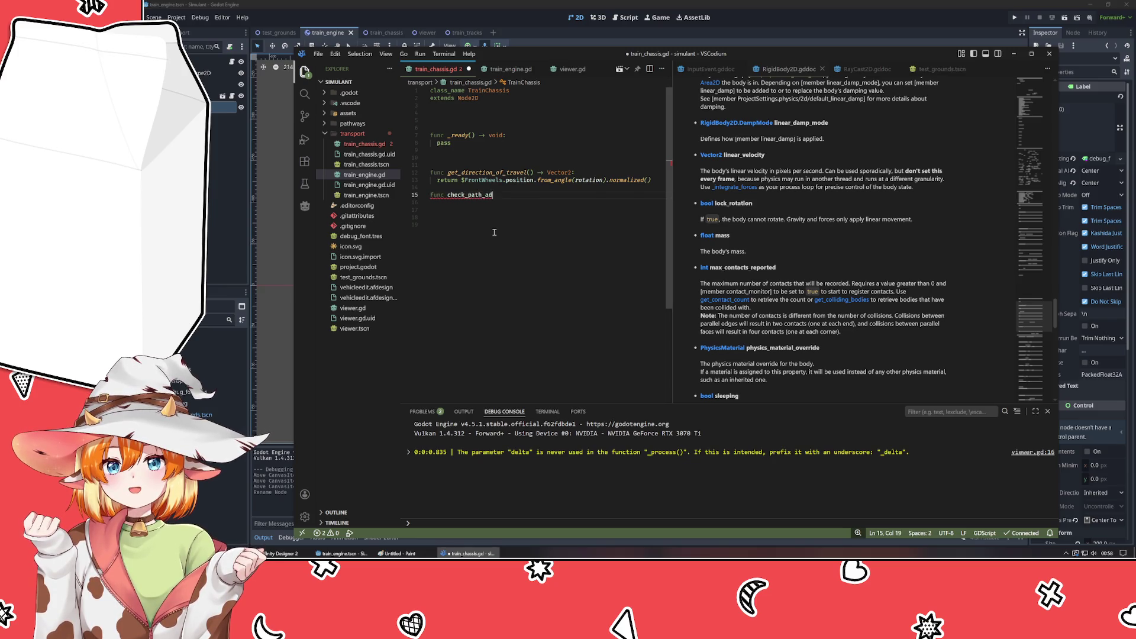
type("herance")
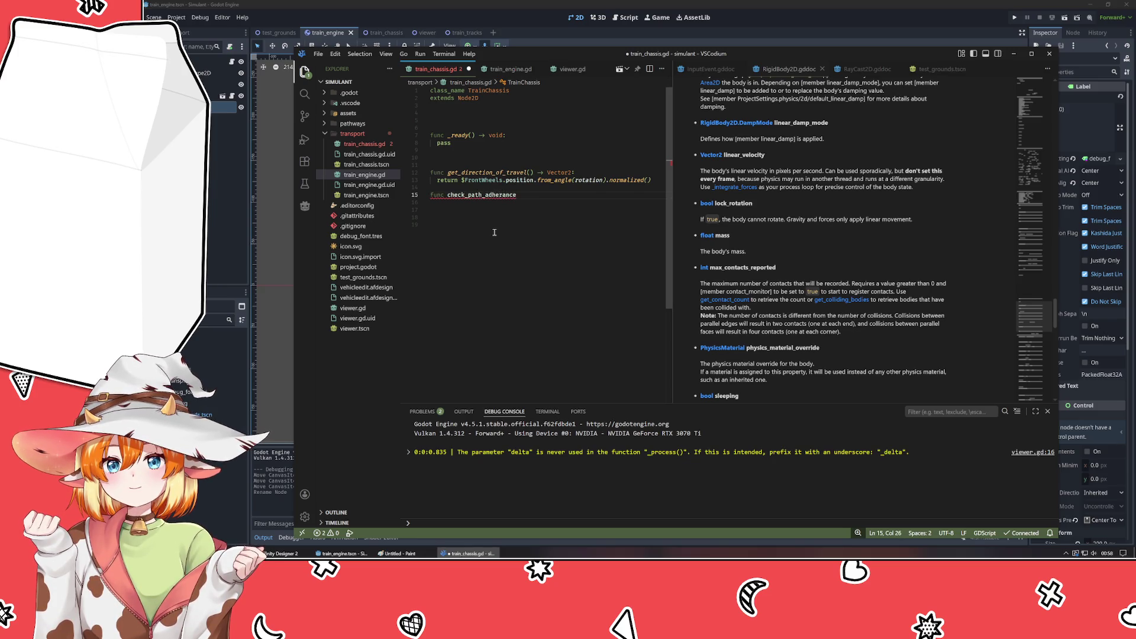
type("():")
key("Return")
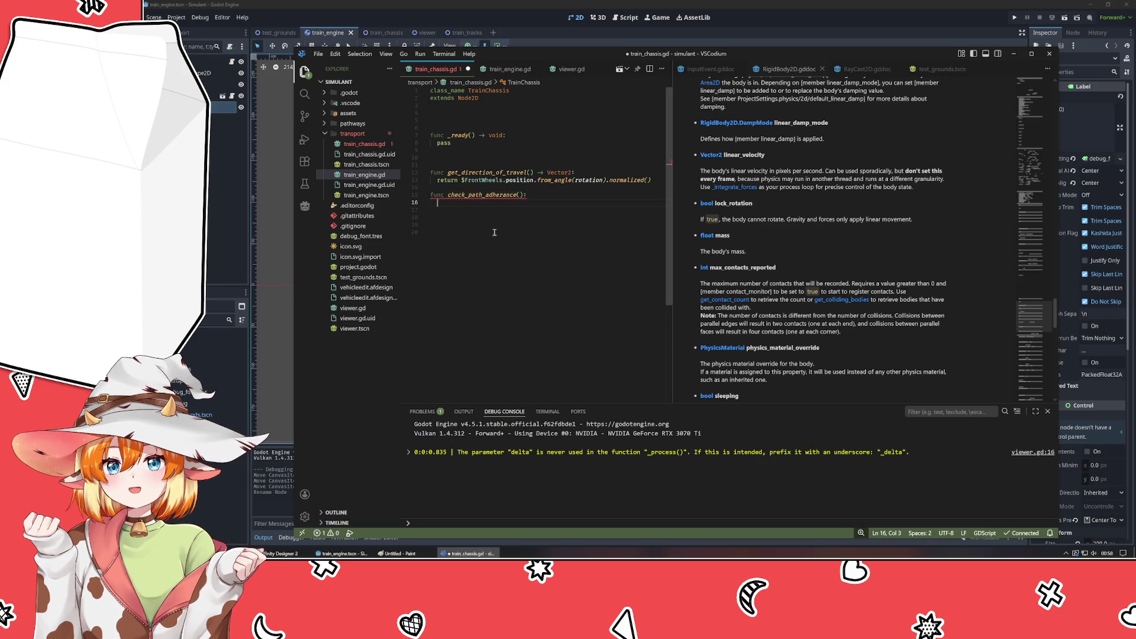
type("pass")
key("Up")
key("End")
key("Return")
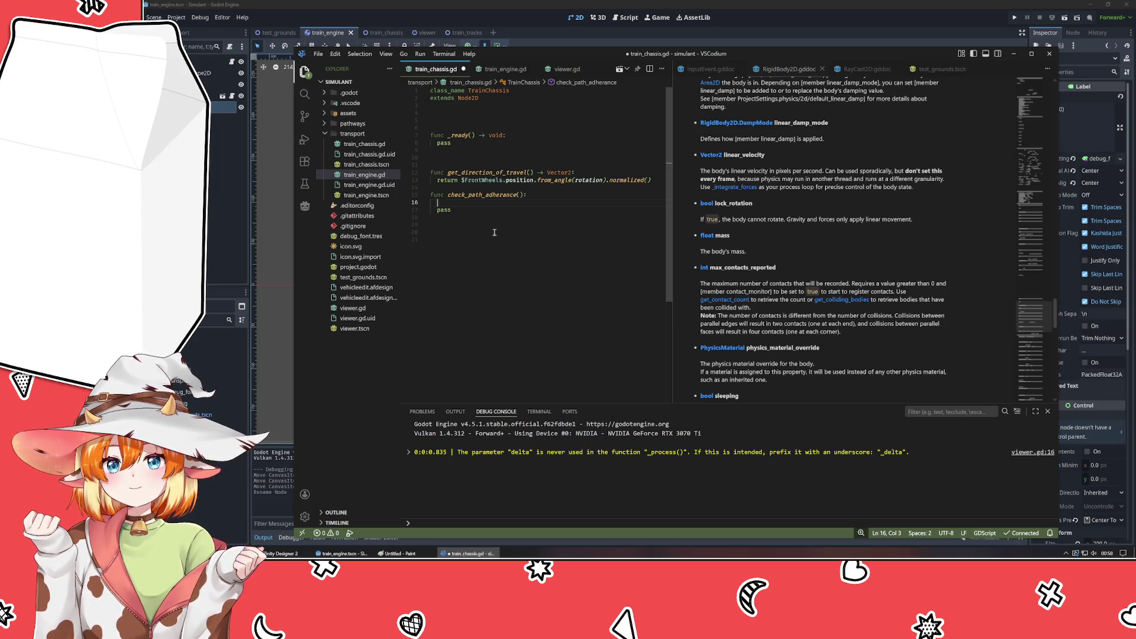
- Give check_path_adherance a path: Path2D parameter, then return to Godot
key("Up")
key("End")
key("Left")
key("Left")
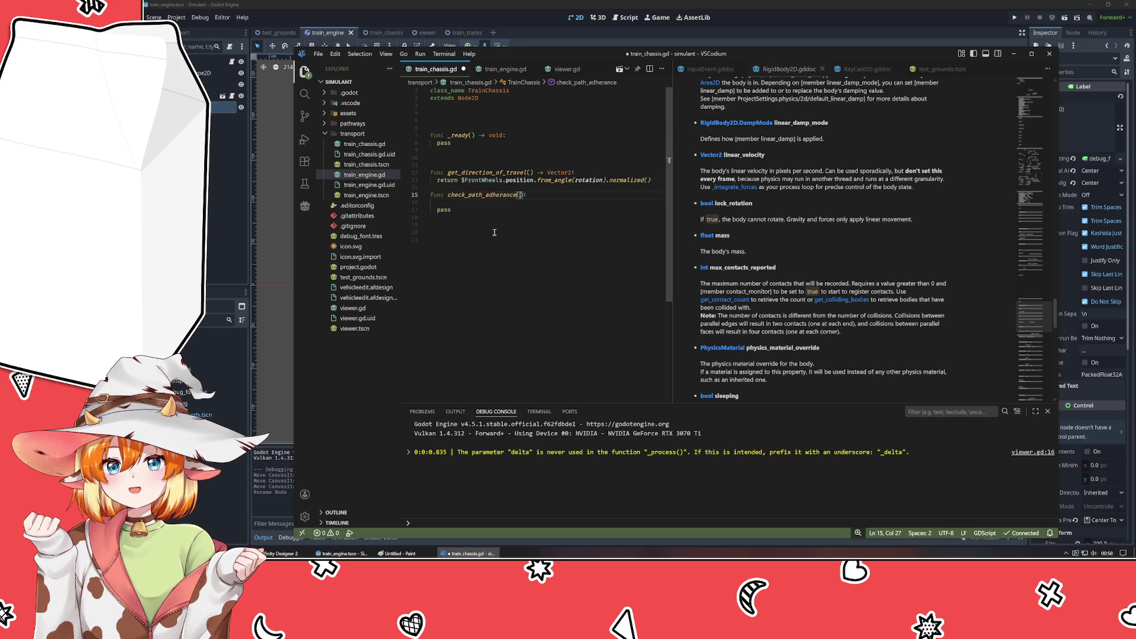
type("path: Path2")
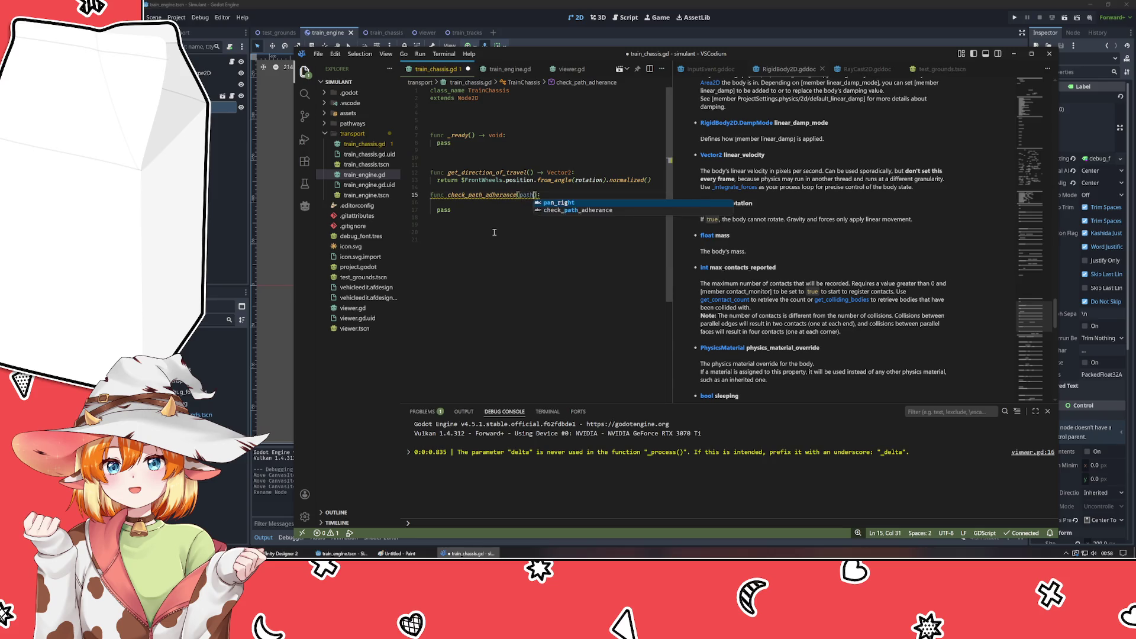
type("D")
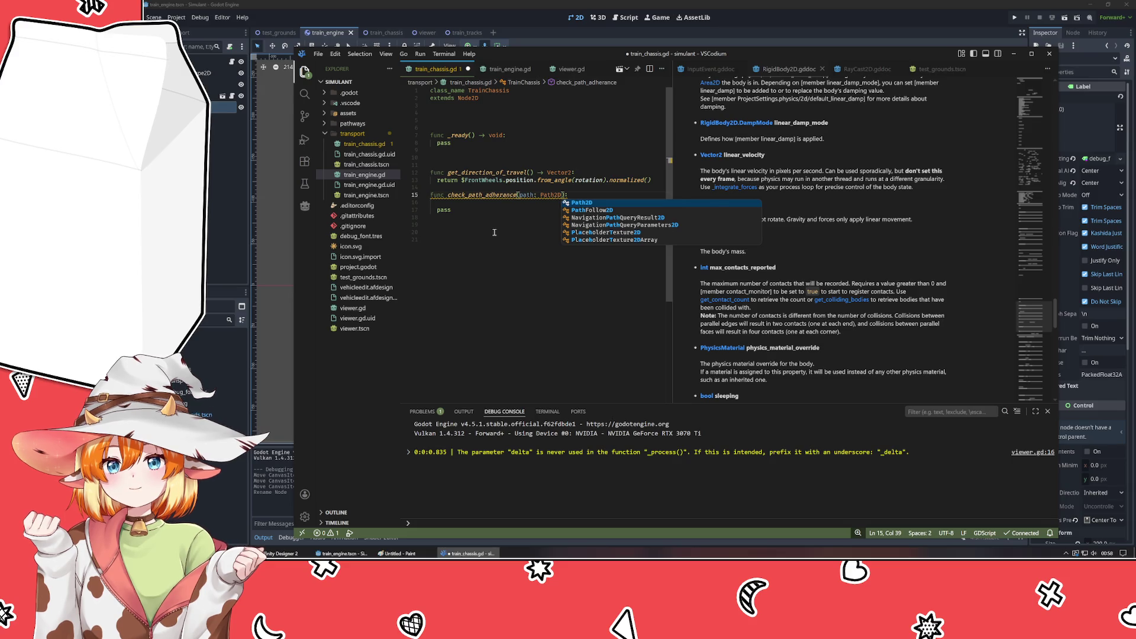
type(",")
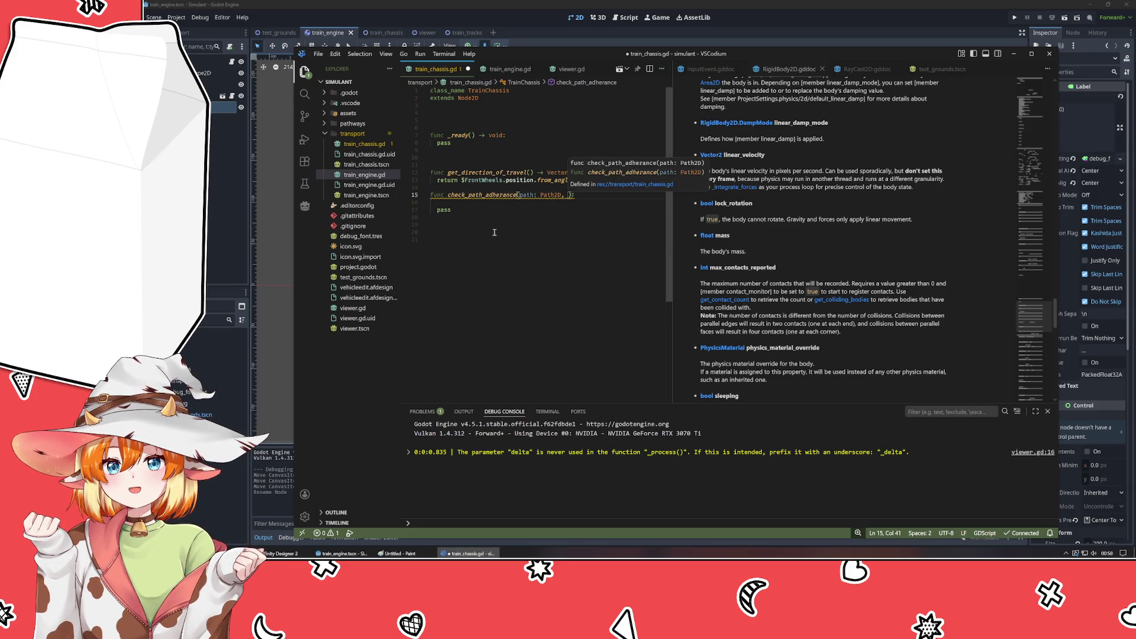
key("BackSpace")
key("BackSpace")
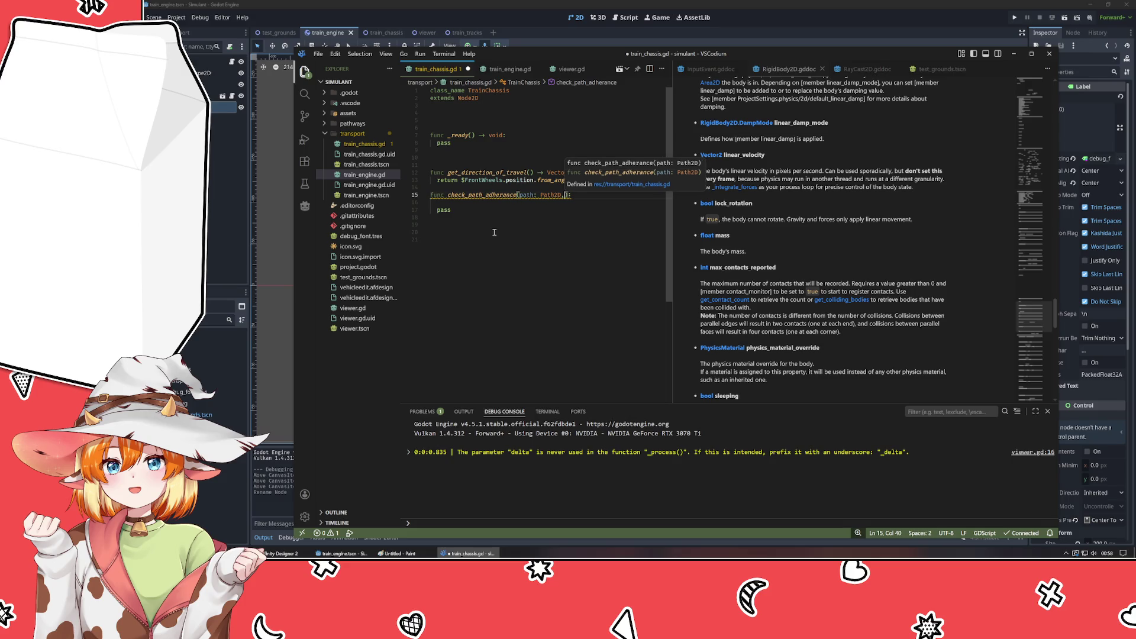
key("Escape")
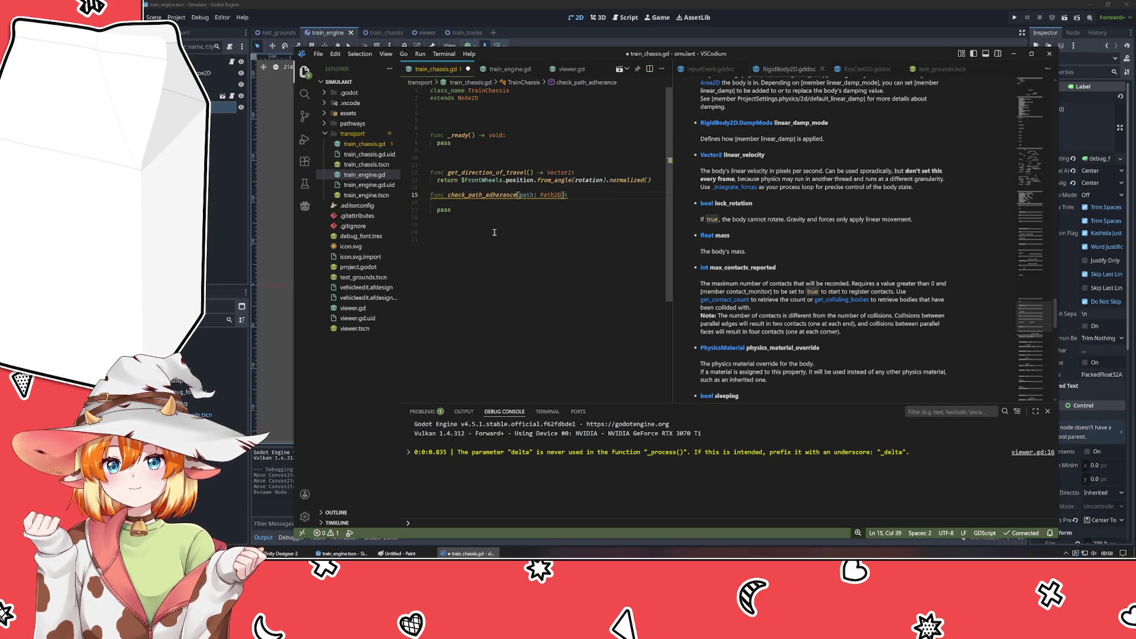
key("alt+Tab")
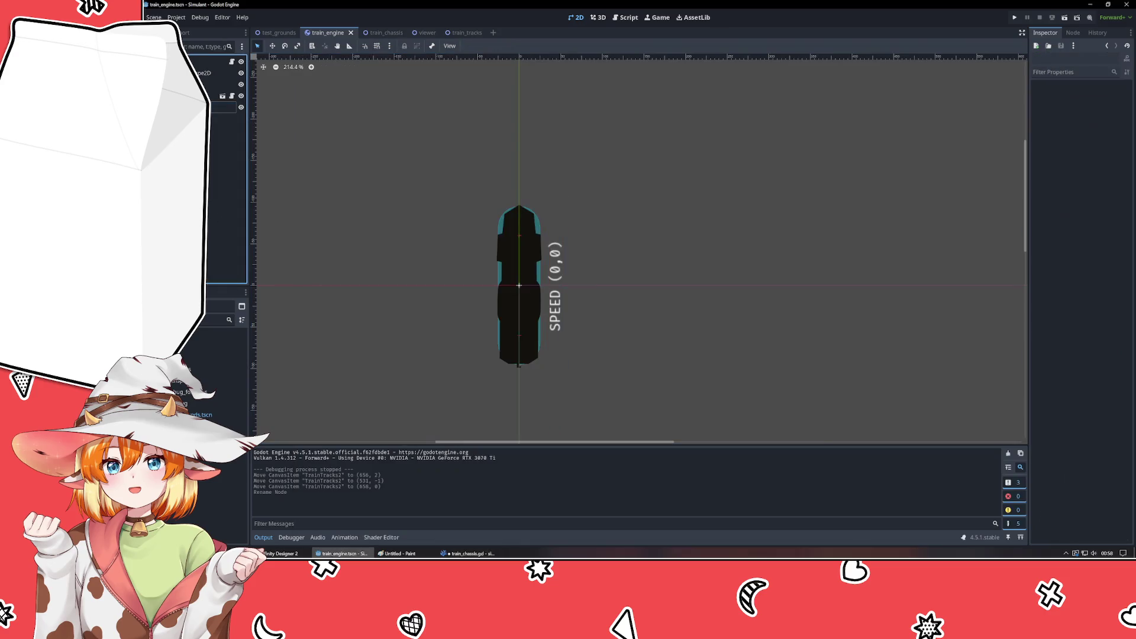
- View the test_grounds scene, then add blank lines inside check_path_adherance
left_click(277, 33)
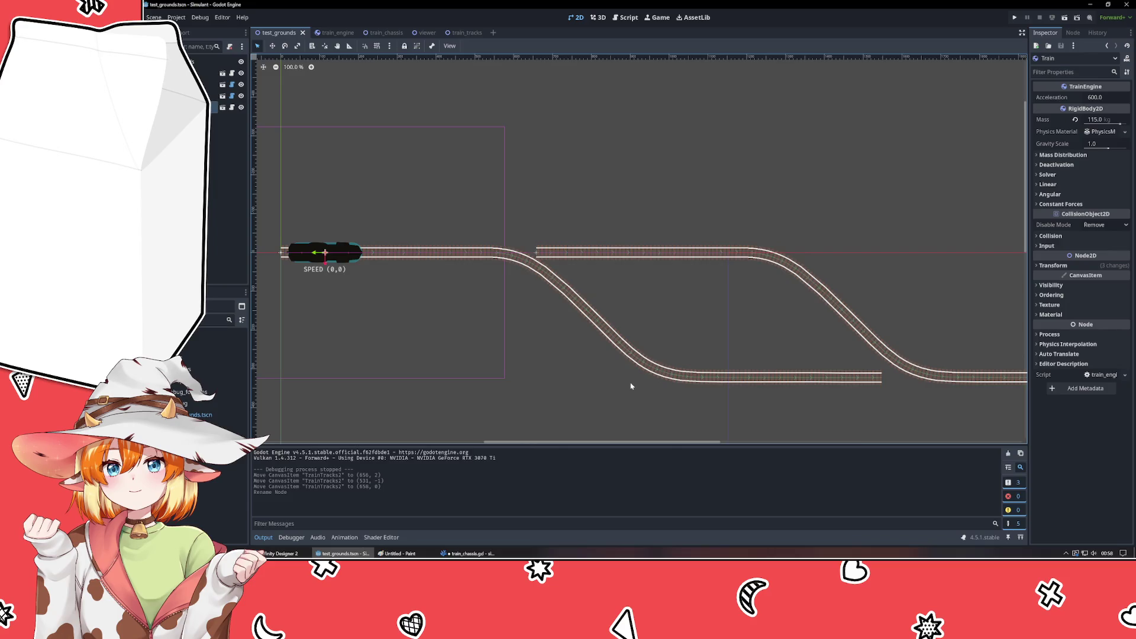
key("alt+Tab")
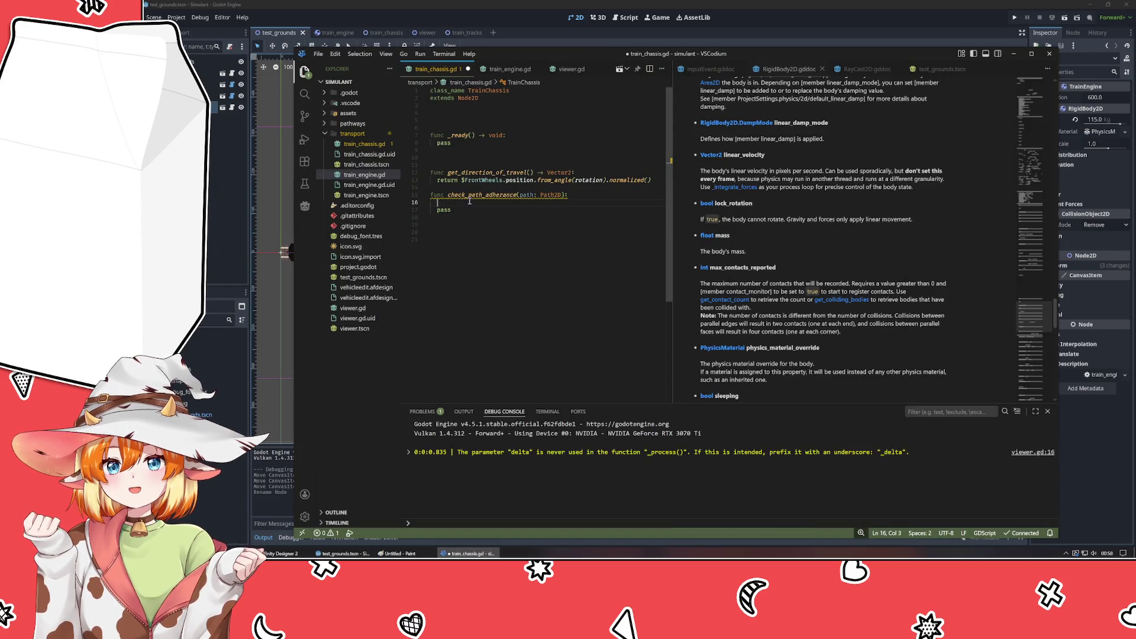
key("Return")
key("Return")
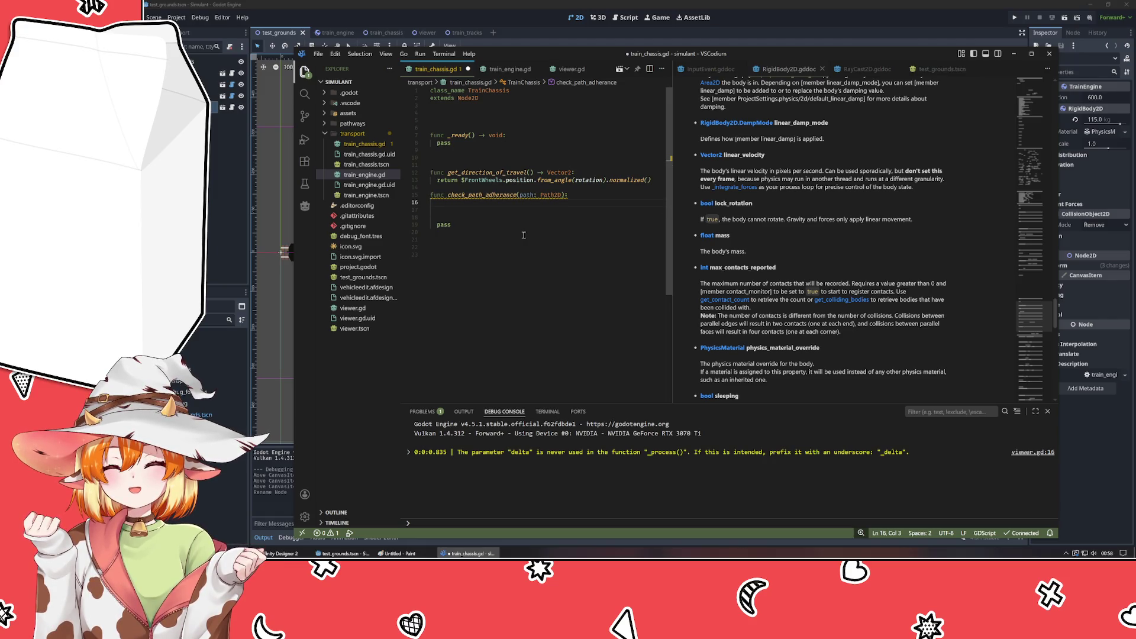
key("ctrl+z")
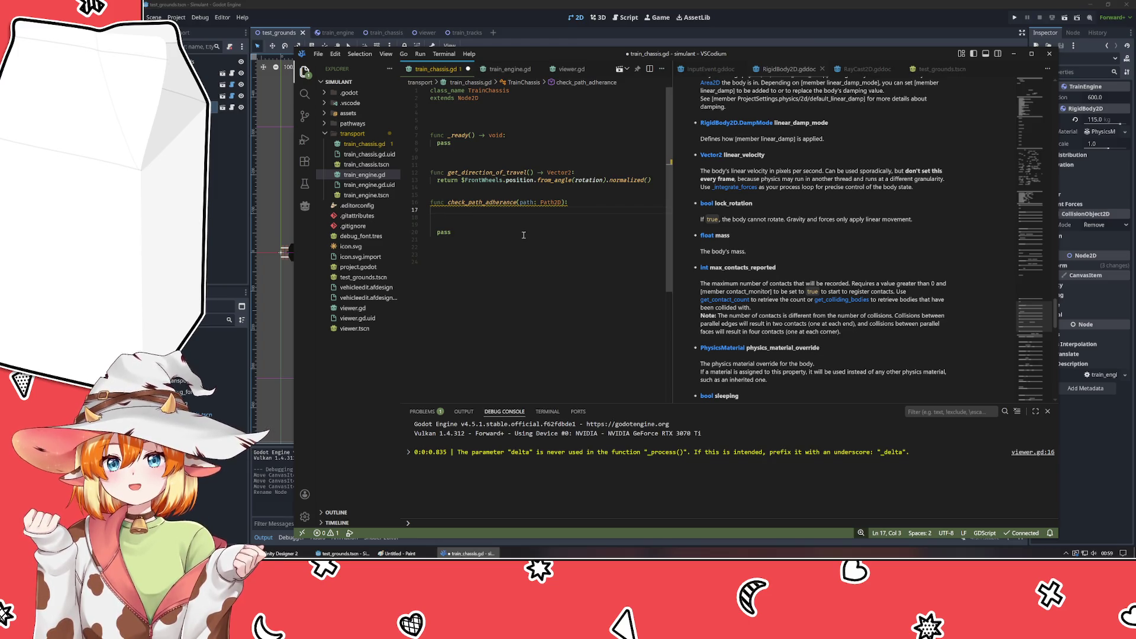
- Look over the train_chassis, train_tracks and train_engine scenes, then resume at line 18 of the chassis script
left_click(376, 32)
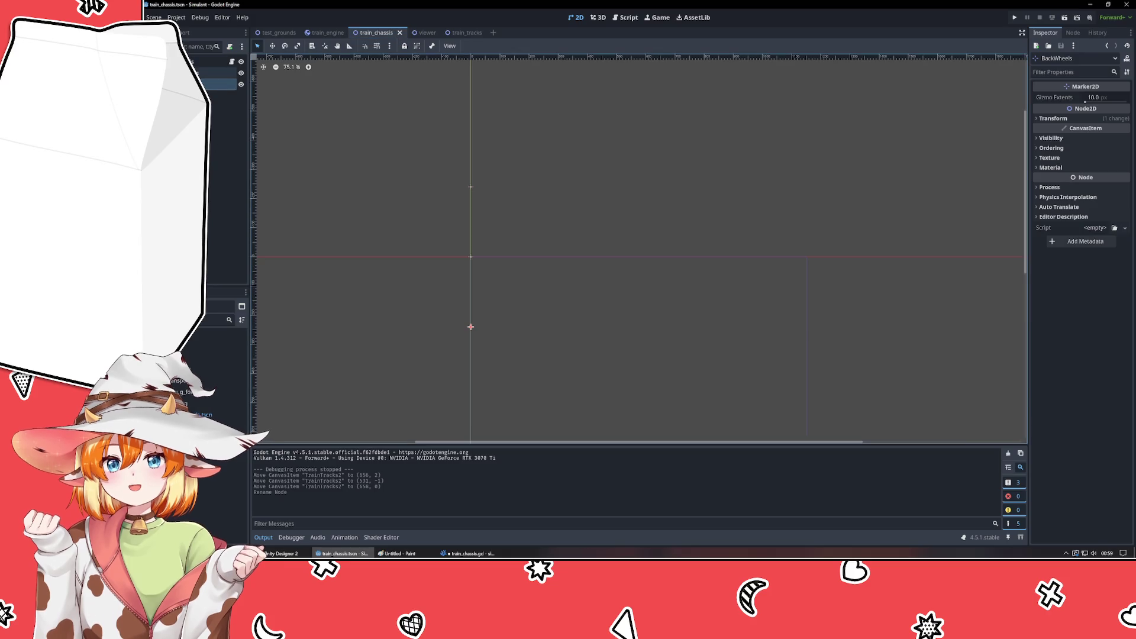
left_click(457, 33)
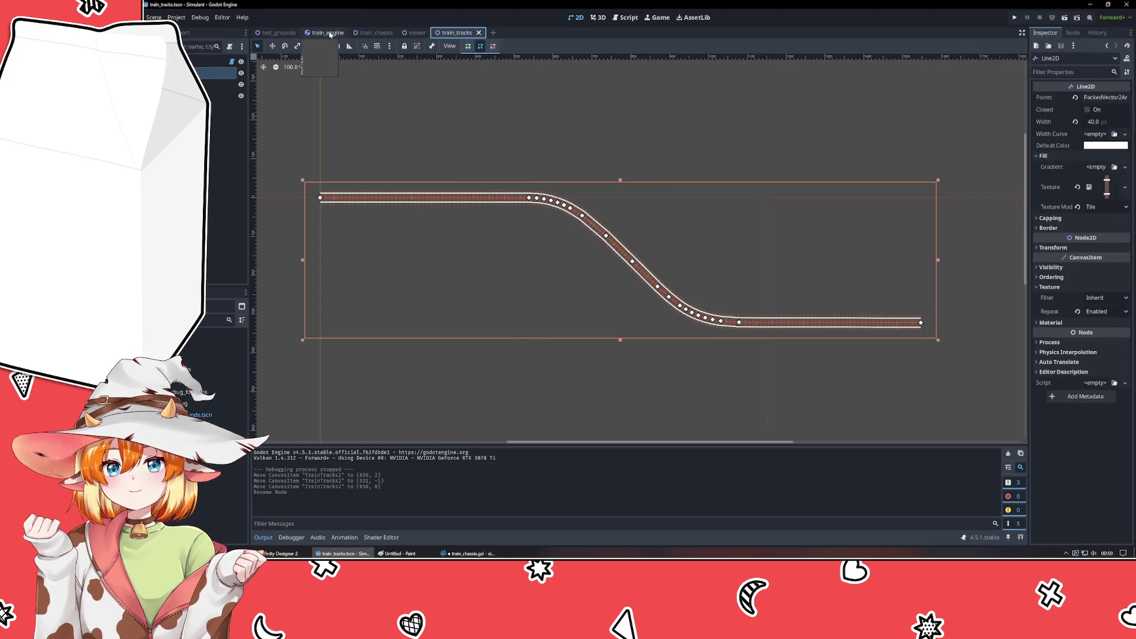
left_click(327, 33)
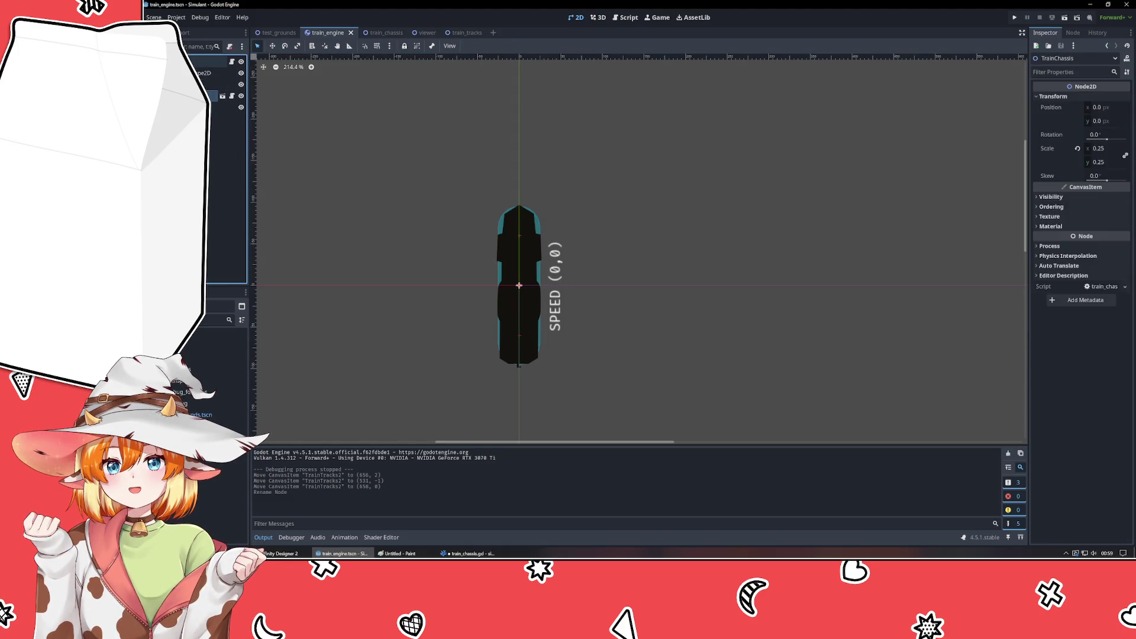
left_click(467, 553)
left_click(488, 219)
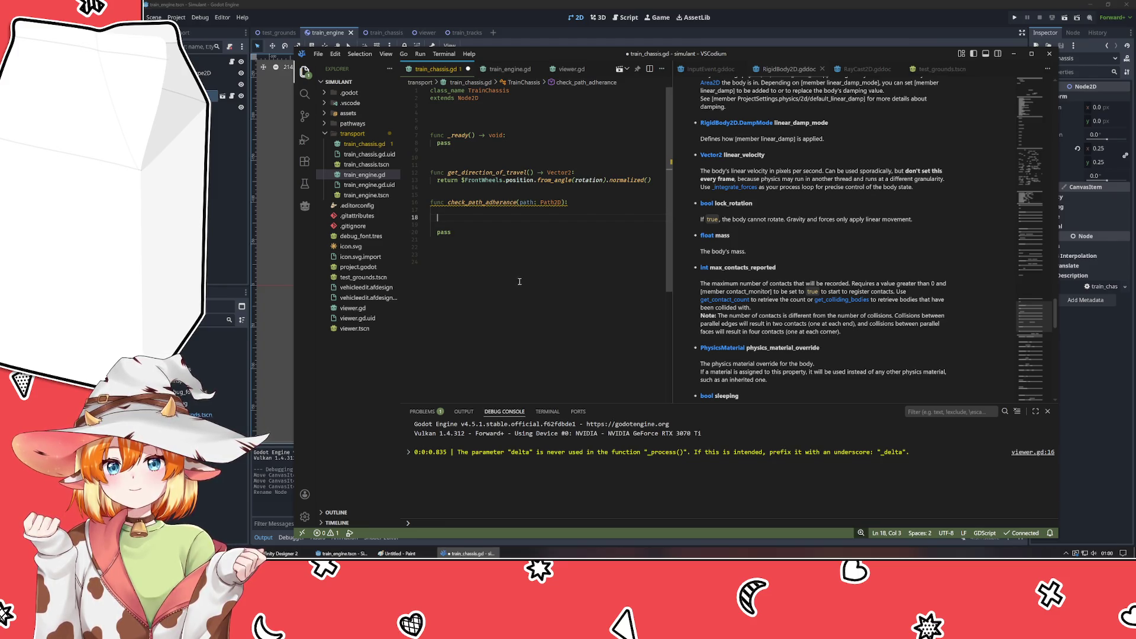
- Dock the Path2D class reference beside the code and close the InputEvent and RayCast2D references
type("path.")
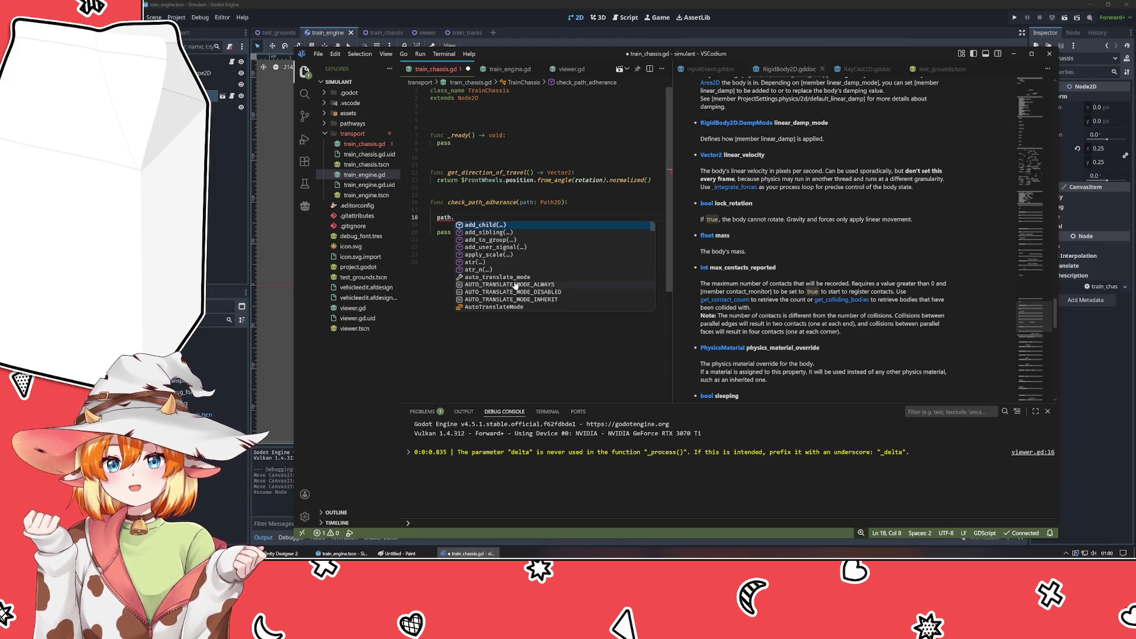
type("get_near")
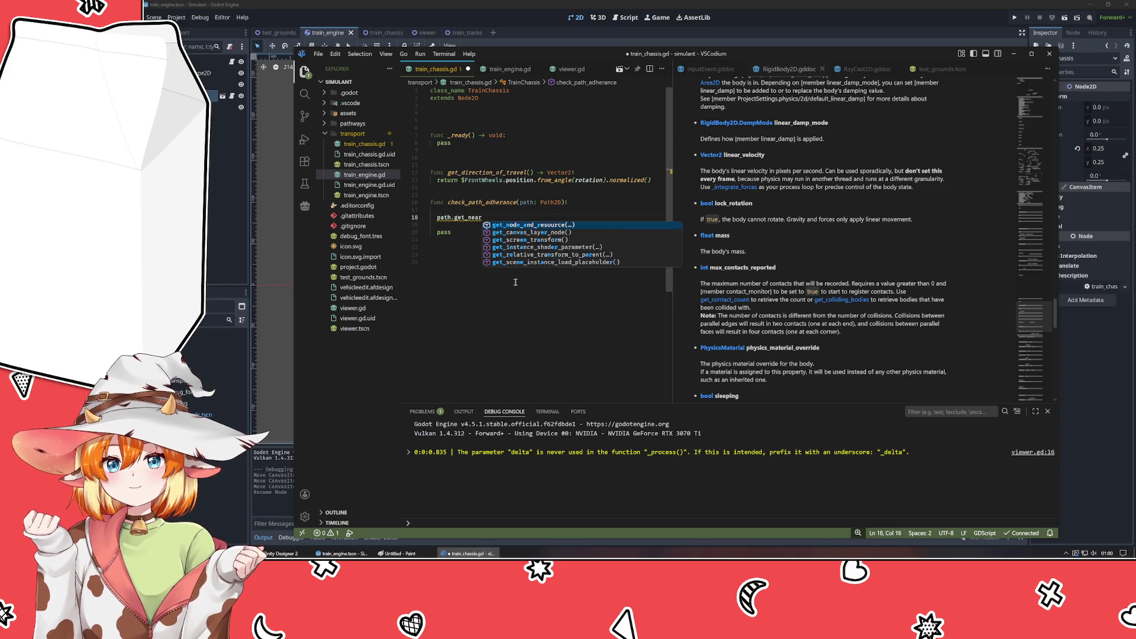
key("ctrl+BackSpace")
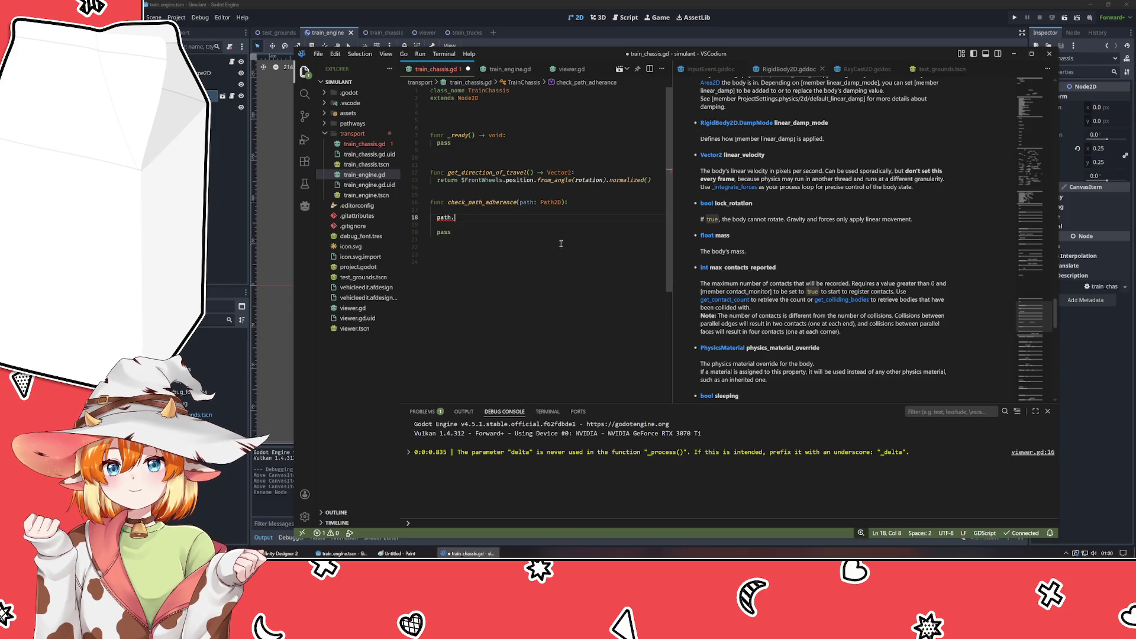
left_click(553, 202, "ctrl")
left_click_drag(503, 69, 829, 202)
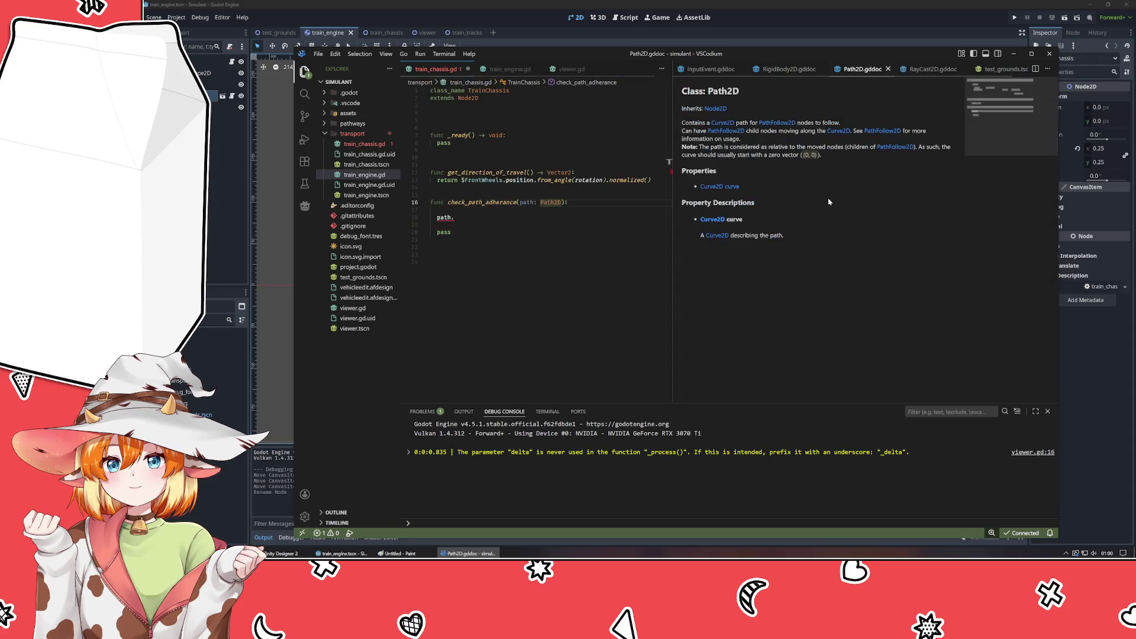
middle_click(710, 69)
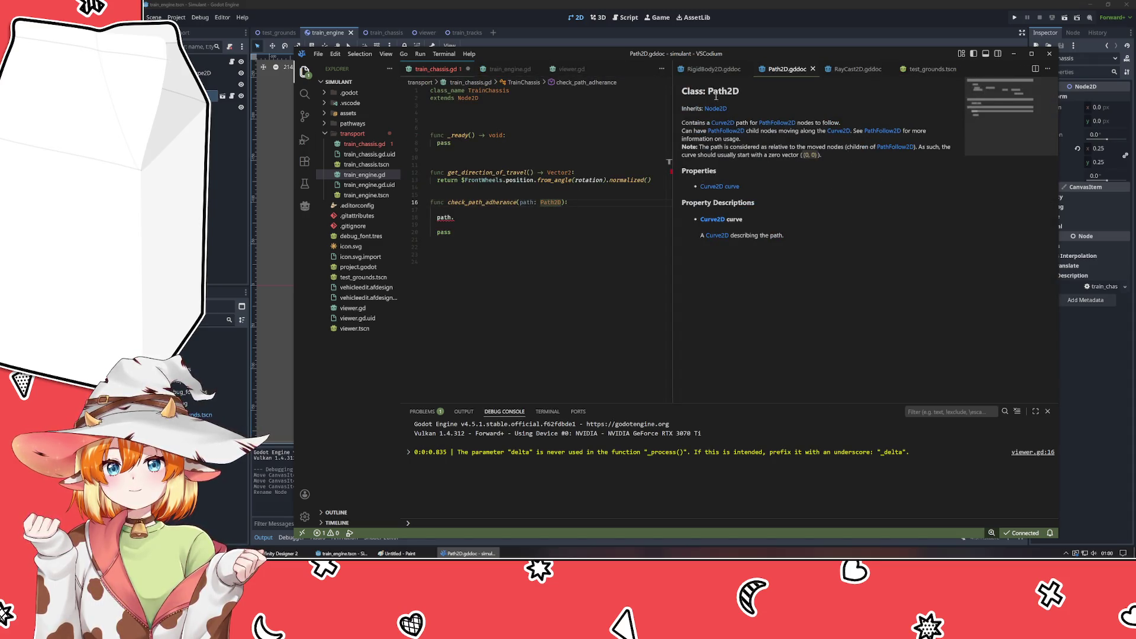
middle_click(852, 69)
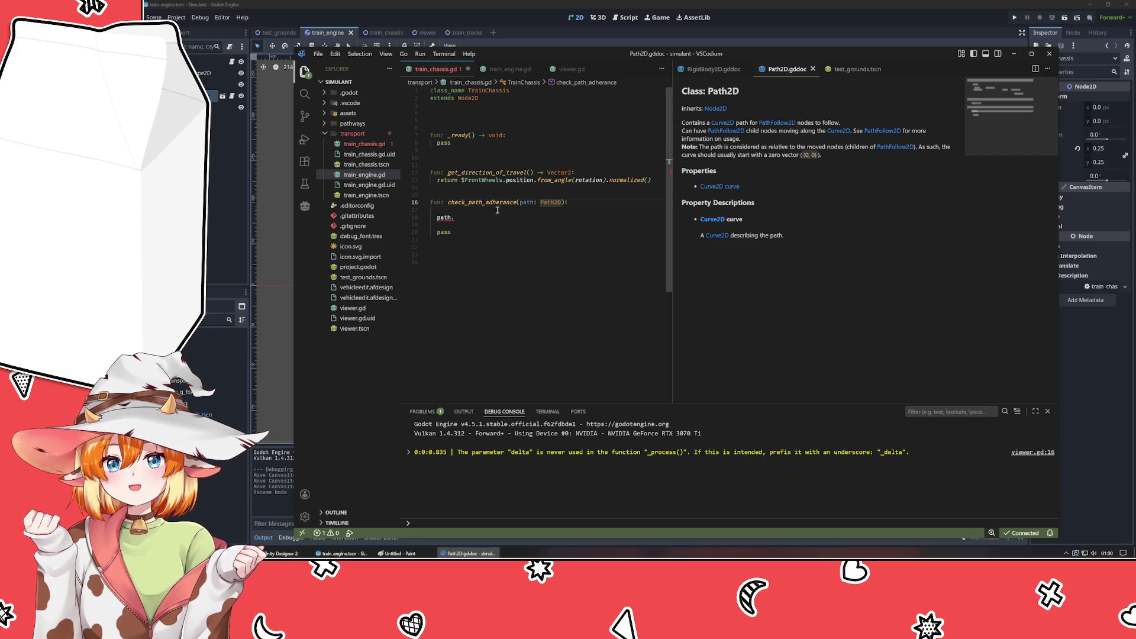
- Complete line 18 as path.curve.get_closest_point(); using autocomplete
left_click(470, 216)
type("curve.get")
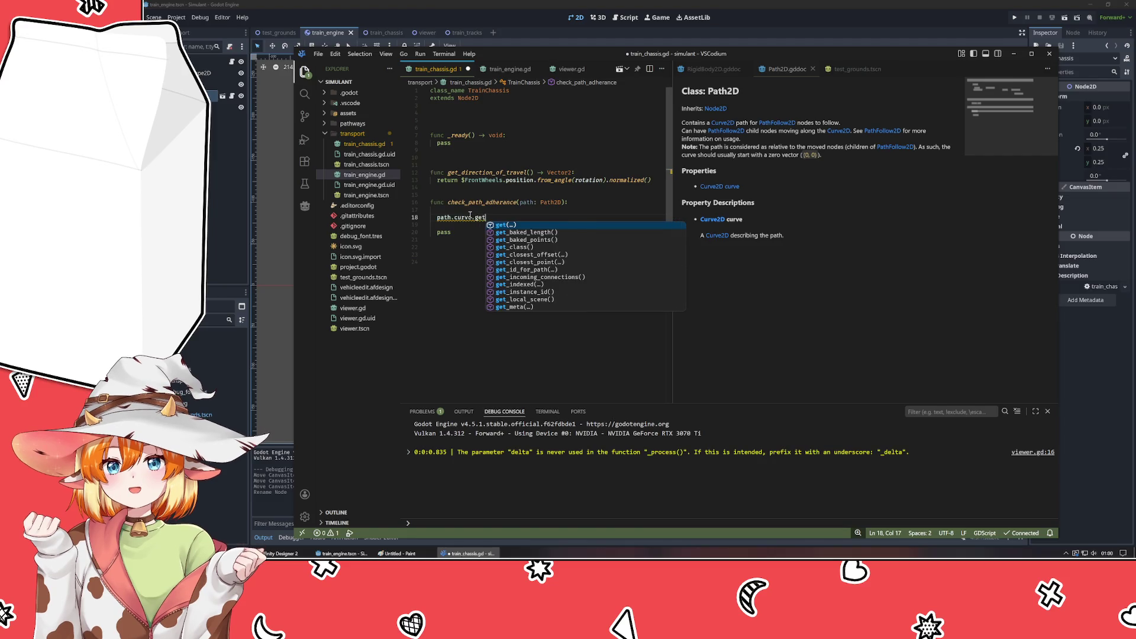
key("Down")
key("Down")
key("Down")
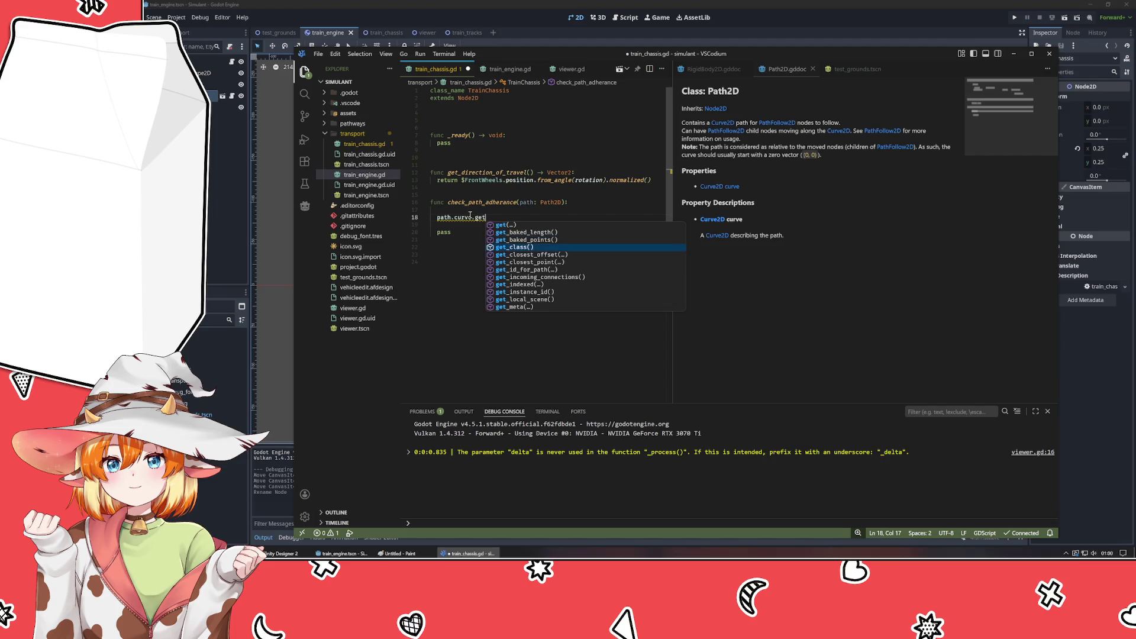
key("Down")
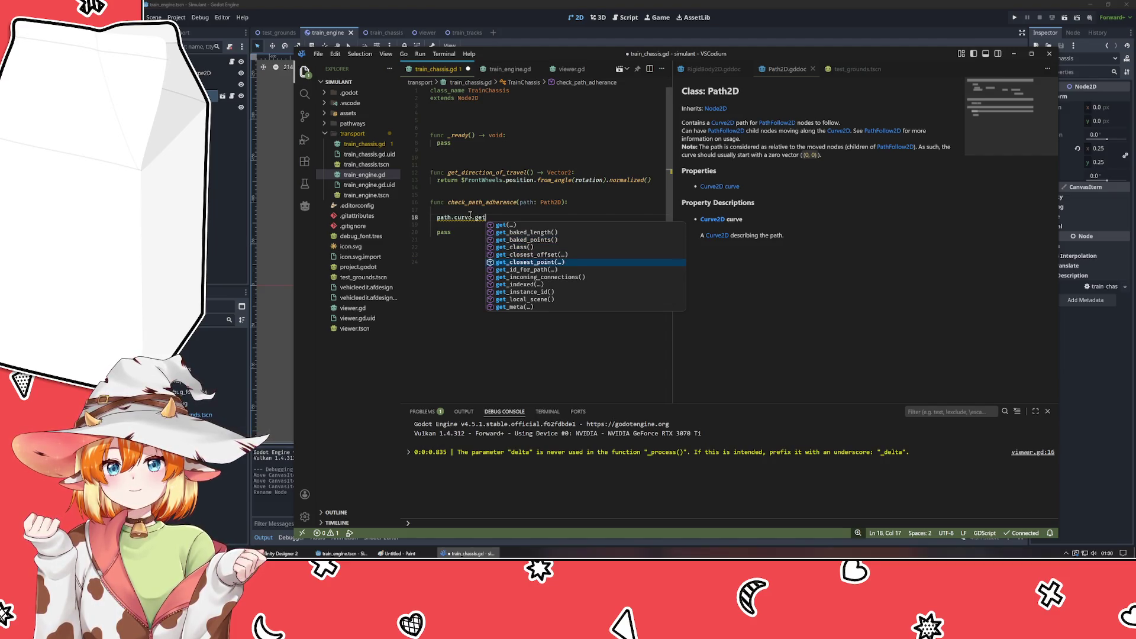
key("Return")
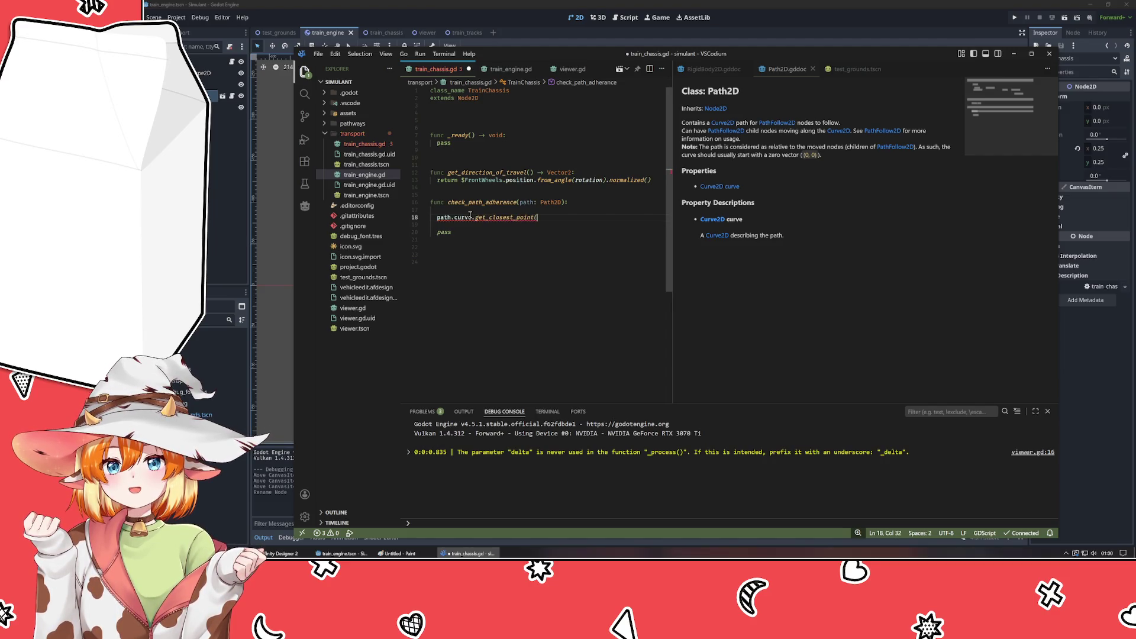
type(");")
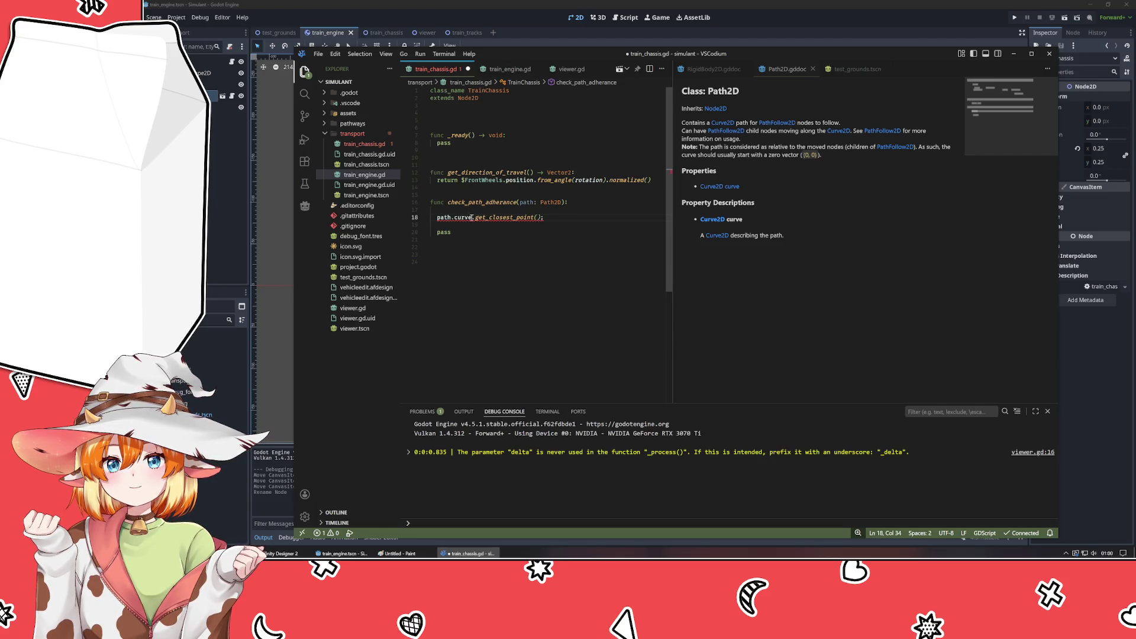
mouse_move(518, 218)
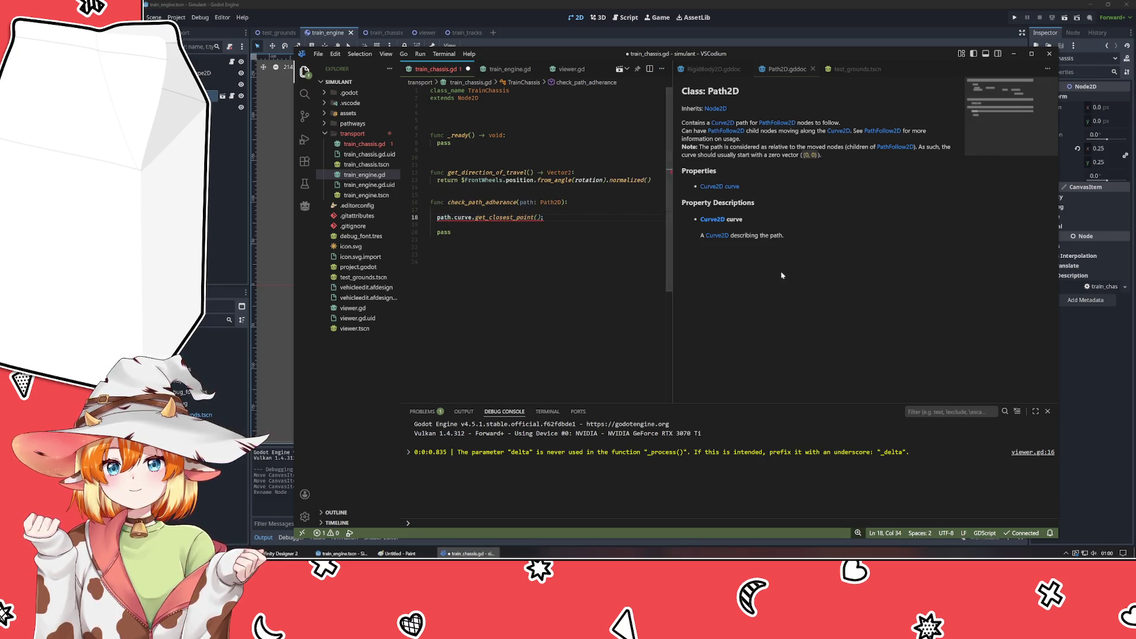
left_click(712, 220)
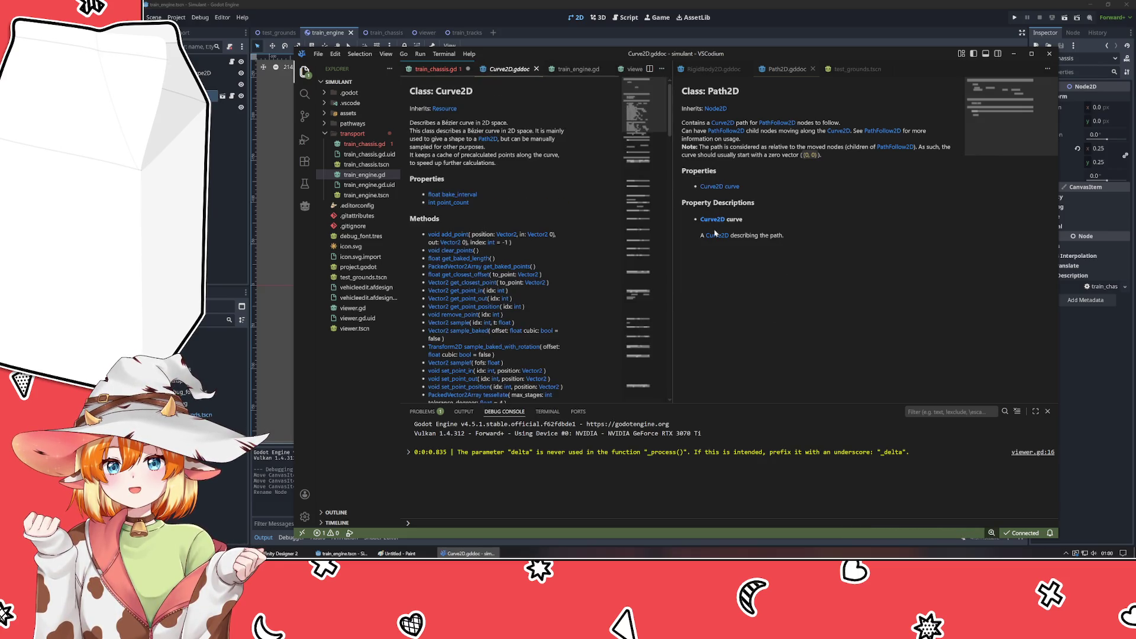
- Dock the Curve2D reference beside the script and read through its Methods descriptions
left_click_drag(510, 70, 776, 208)
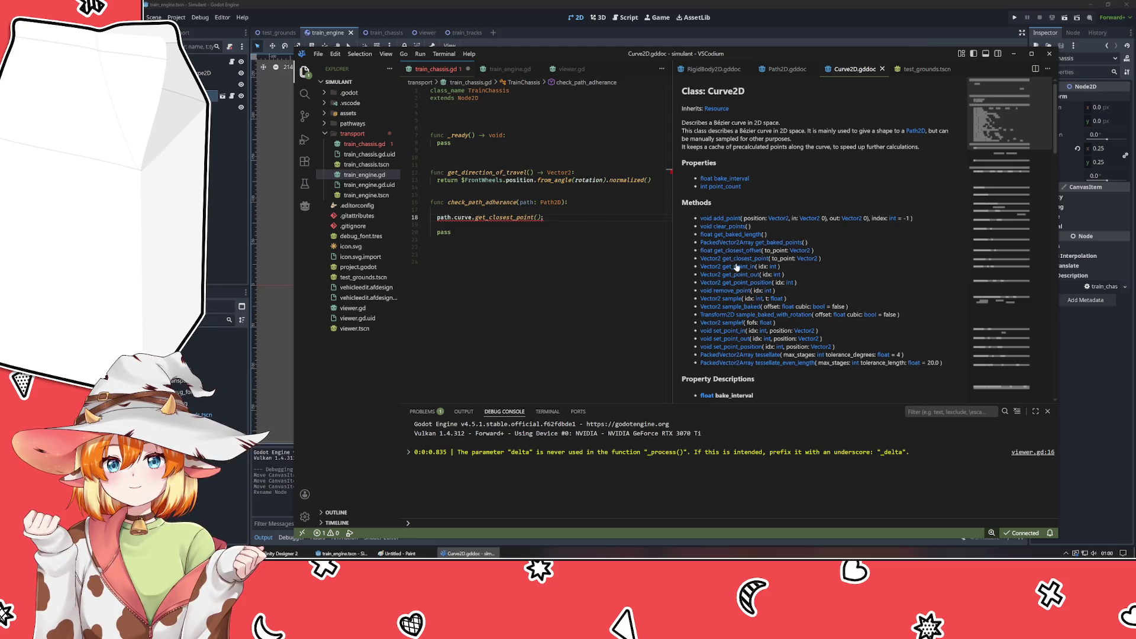
scroll(699, 270, "down", 1)
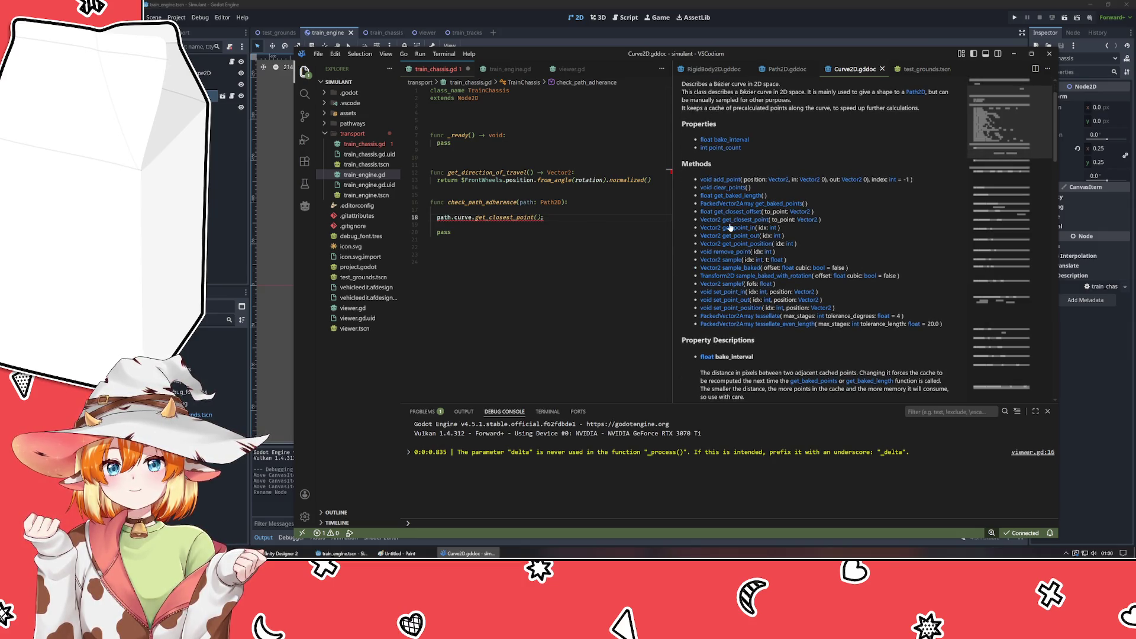
scroll(731, 227, "down", 2)
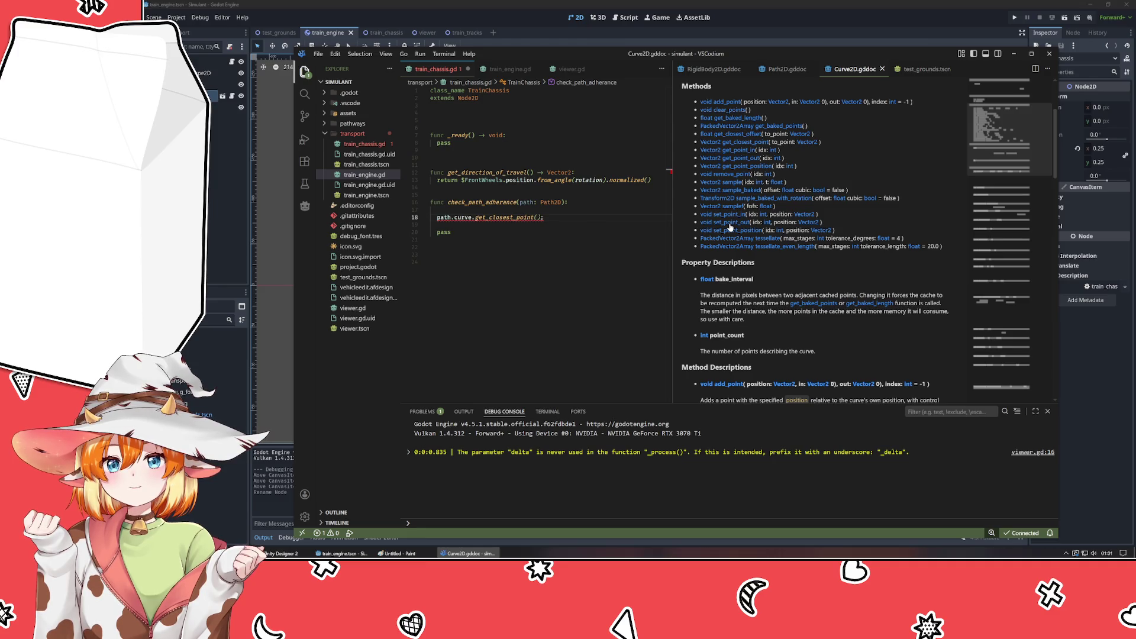
scroll(731, 227, "down", 8)
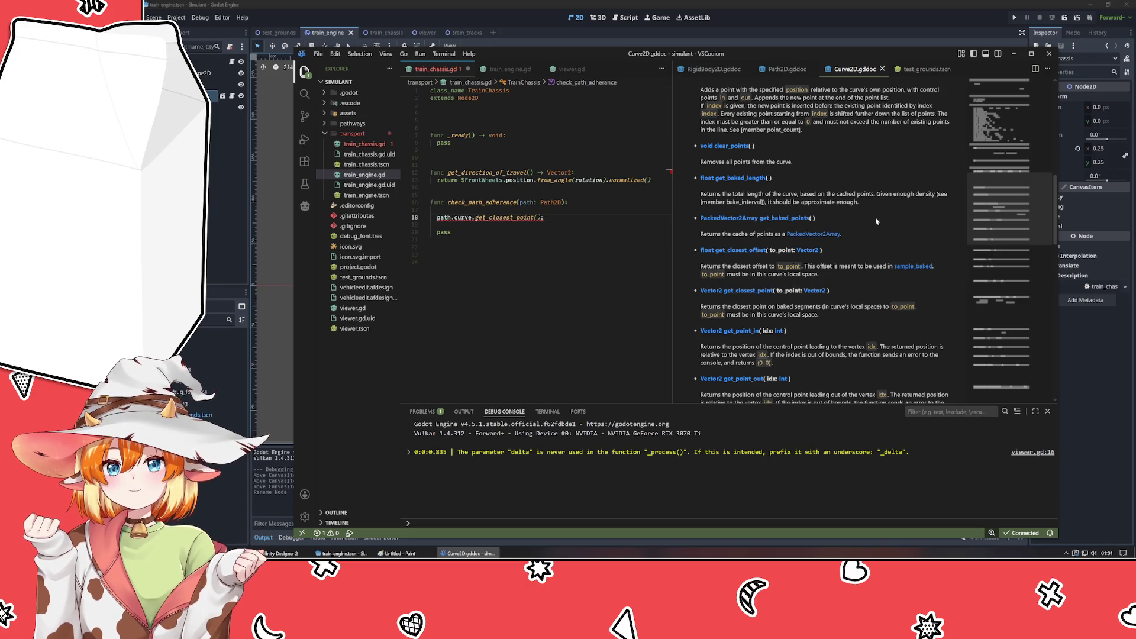
scroll(862, 225, "down", 2)
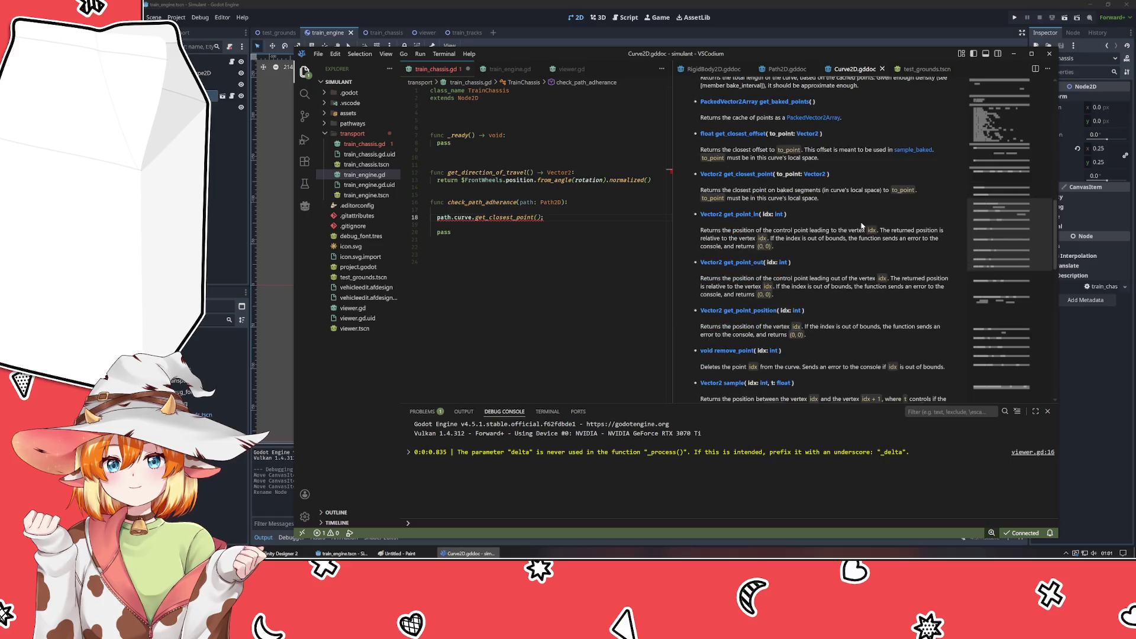
scroll(853, 210, "up", 1)
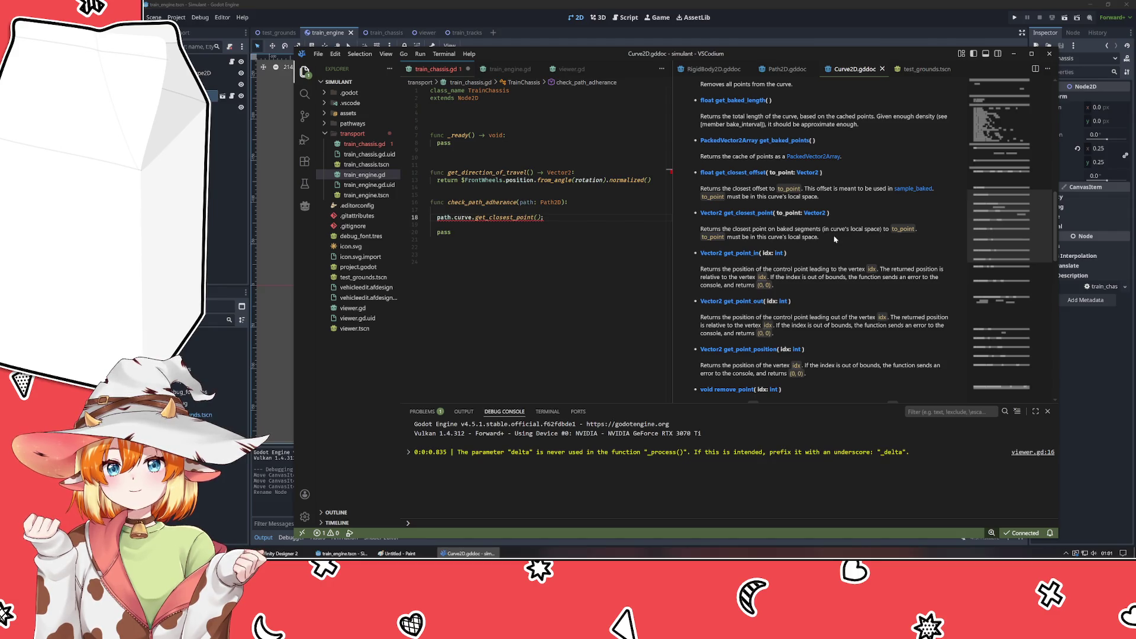
scroll(835, 239, "down", 4)
scroll(827, 237, "down", 4)
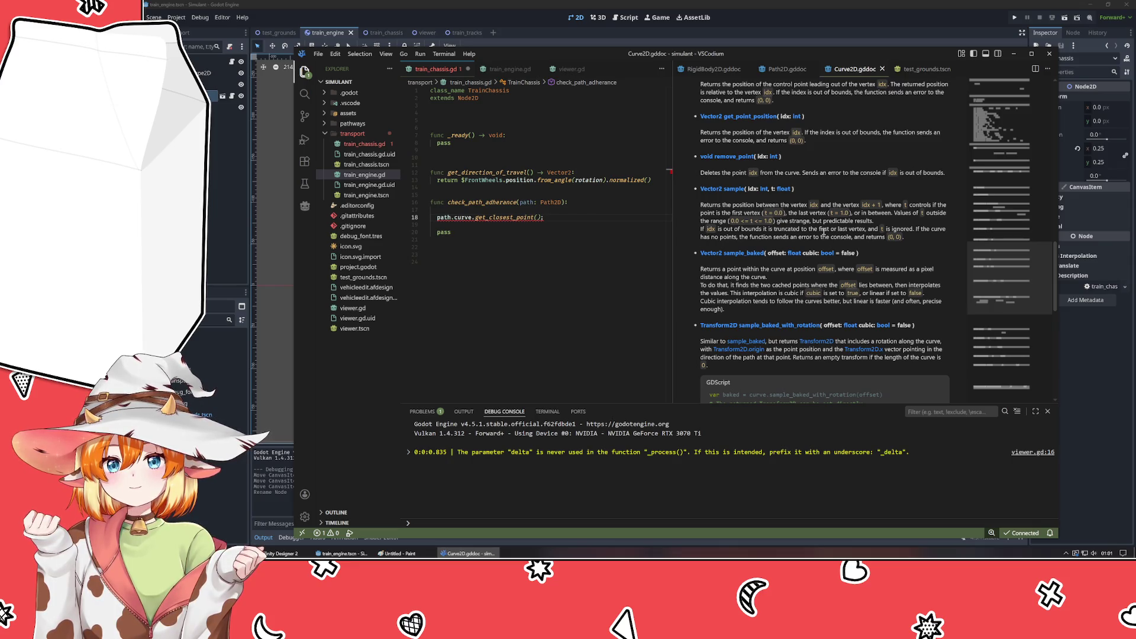
scroll(823, 232, "down", 3)
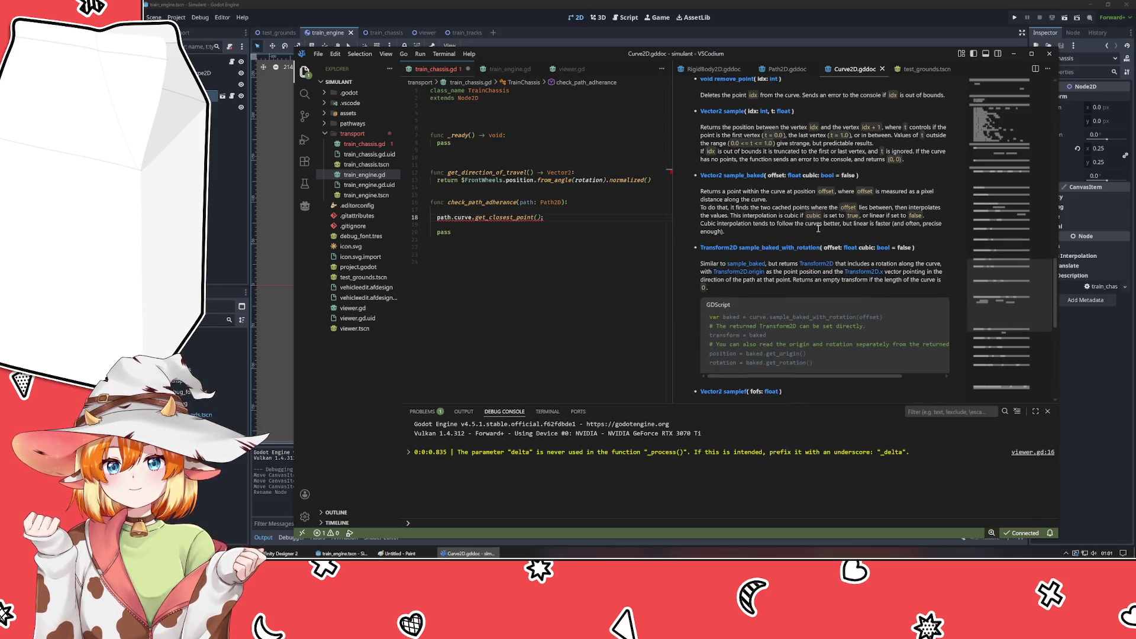
scroll(802, 231, "up", 15)
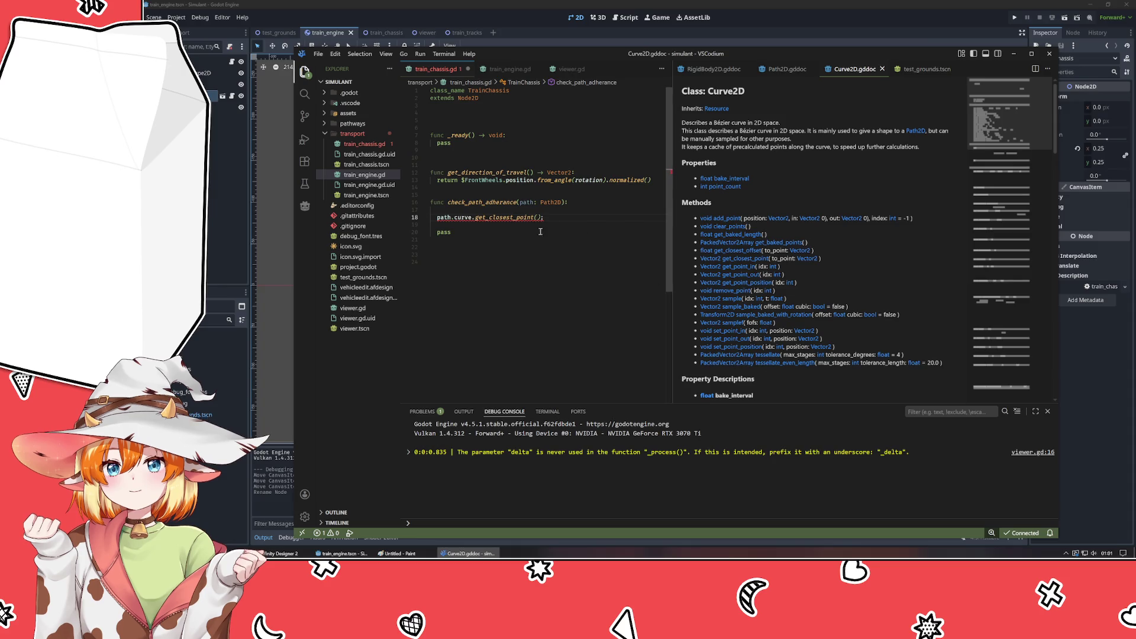
left_click(585, 220)
- Comment out the get_closest_point line and look over the train_tracks scene
key("Left")
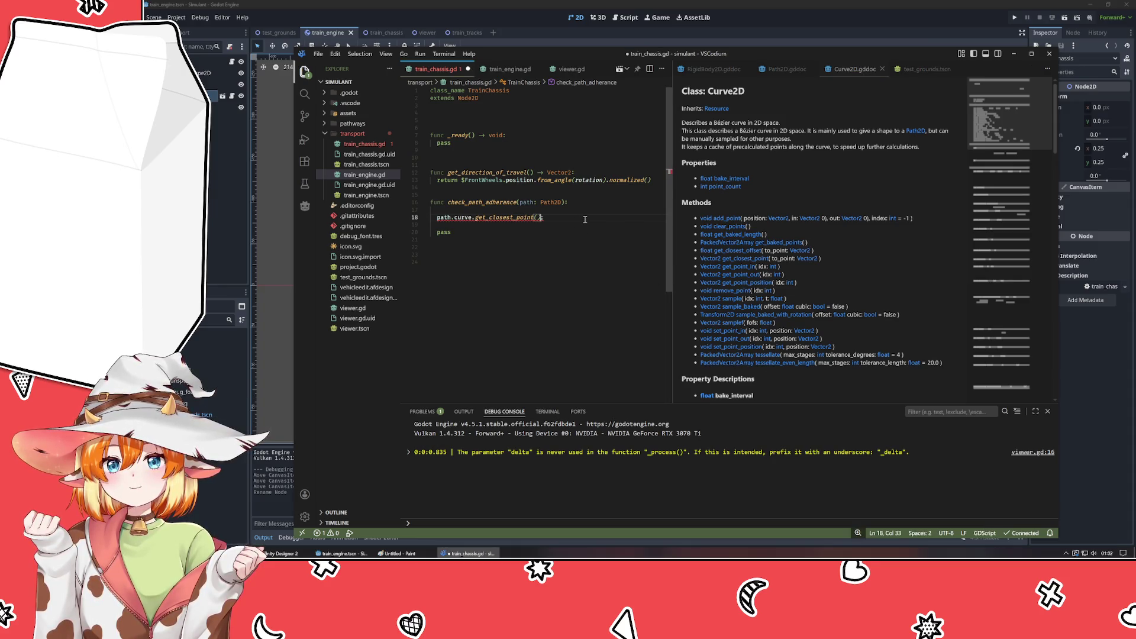
key("ctrl+slash")
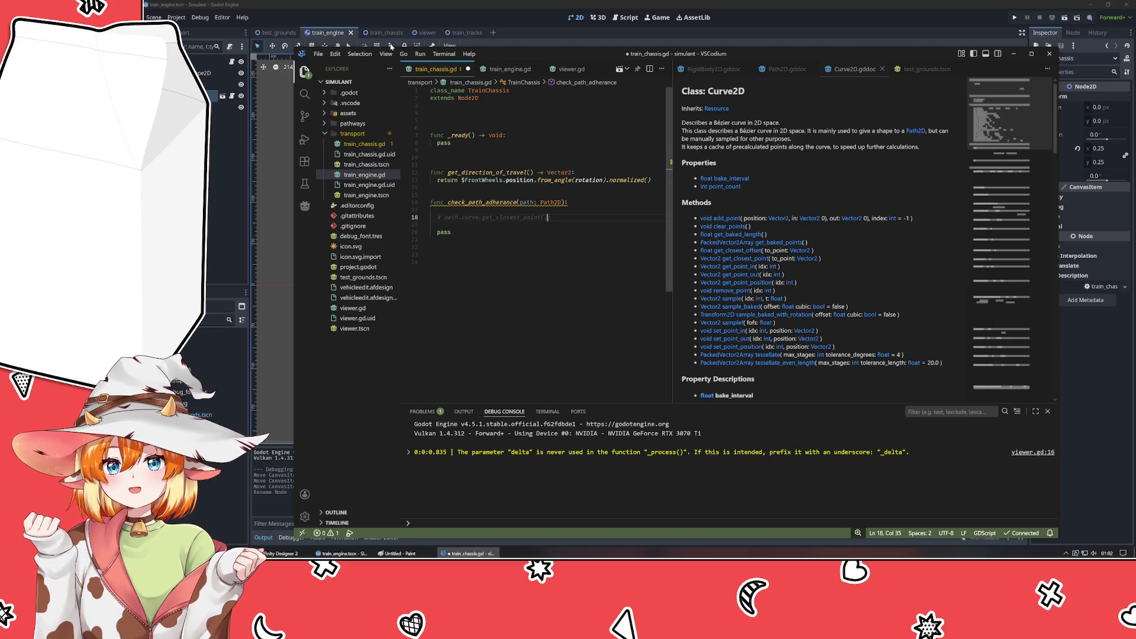
left_click(462, 33)
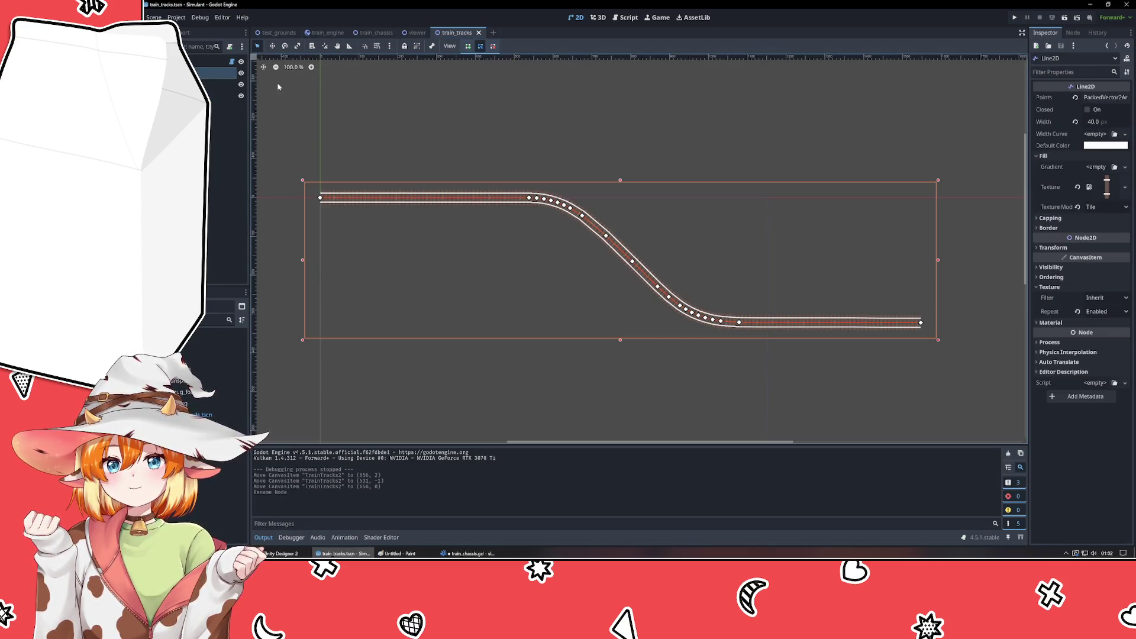
left_click(225, 177)
left_click(542, 296)
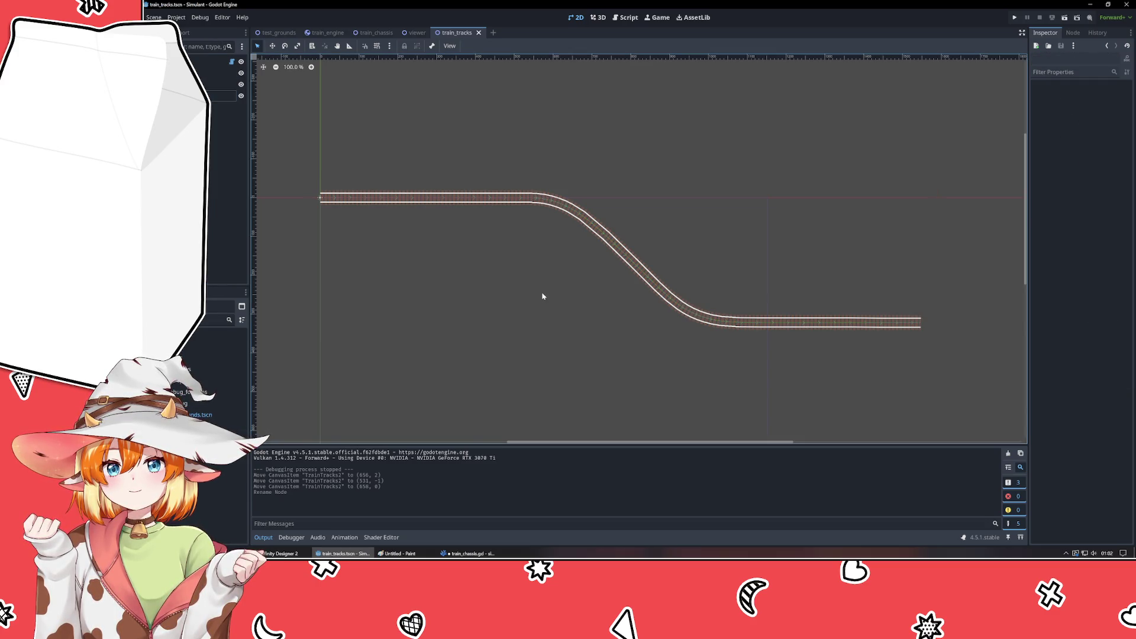
left_click(468, 553)
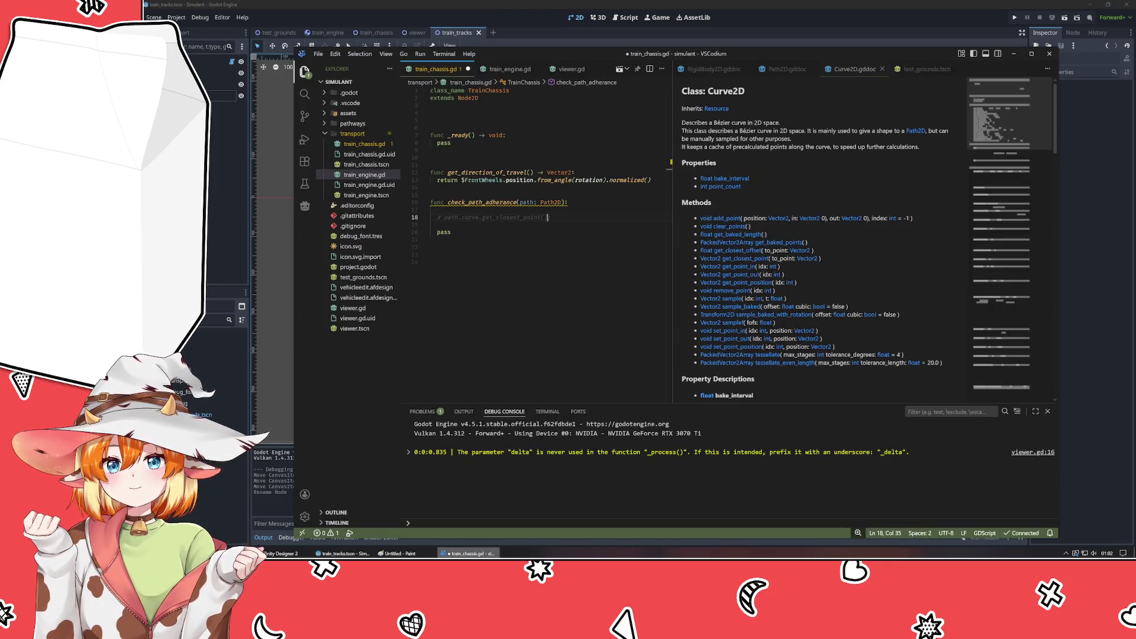
- Change the path parameter type from Path2D to Tracks and save train_chassis.gd
double_click(550, 203)
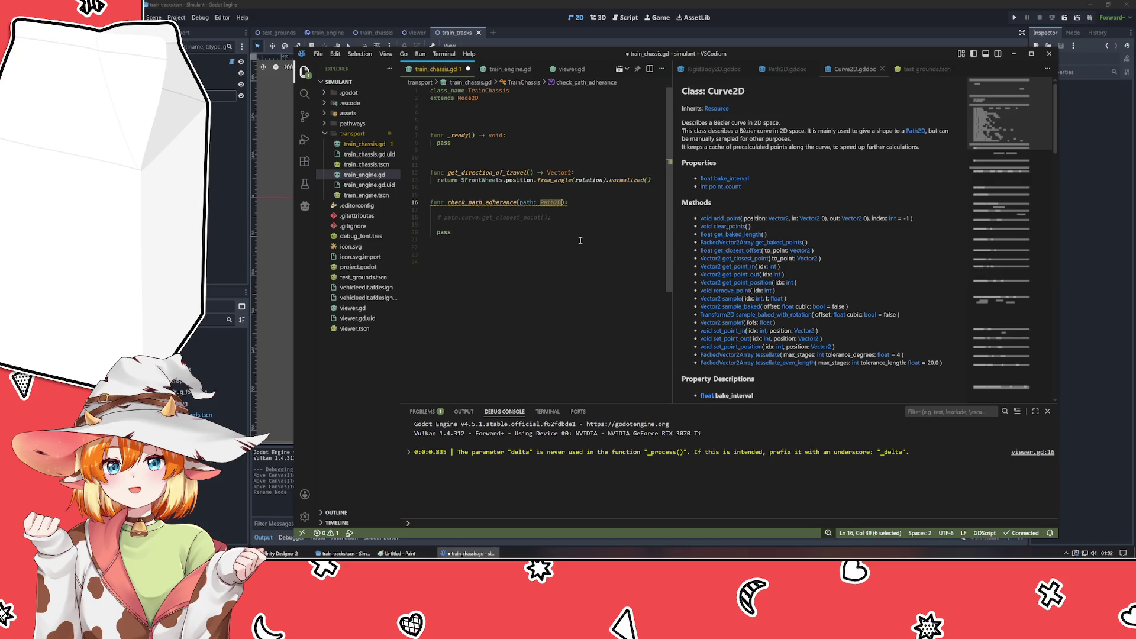
type("Train")
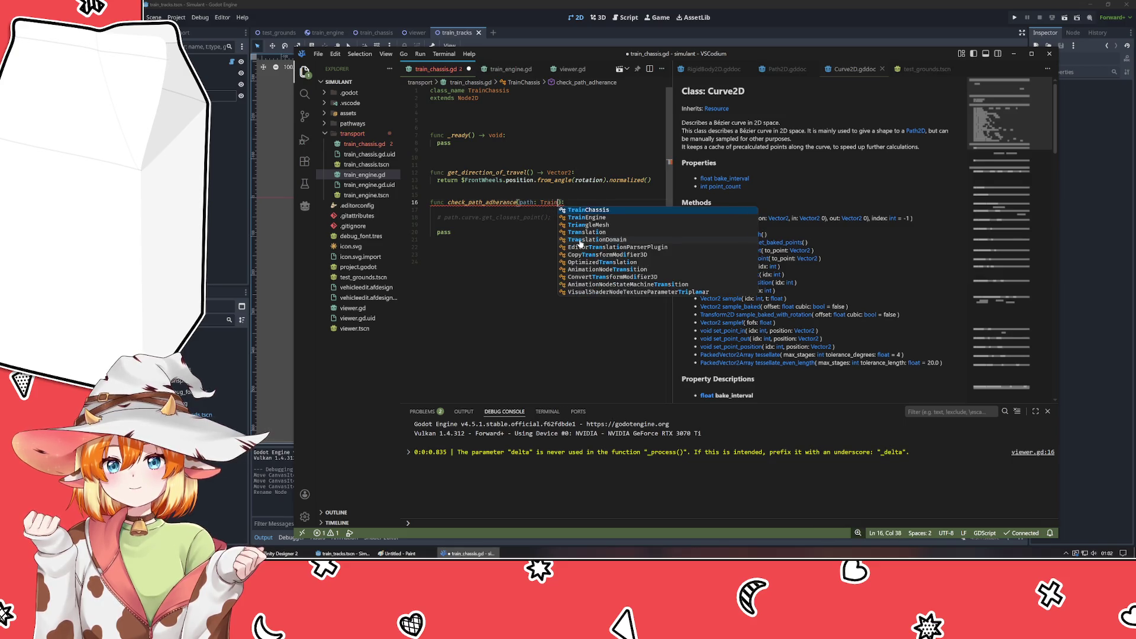
key("Return")
key("ctrl+s")
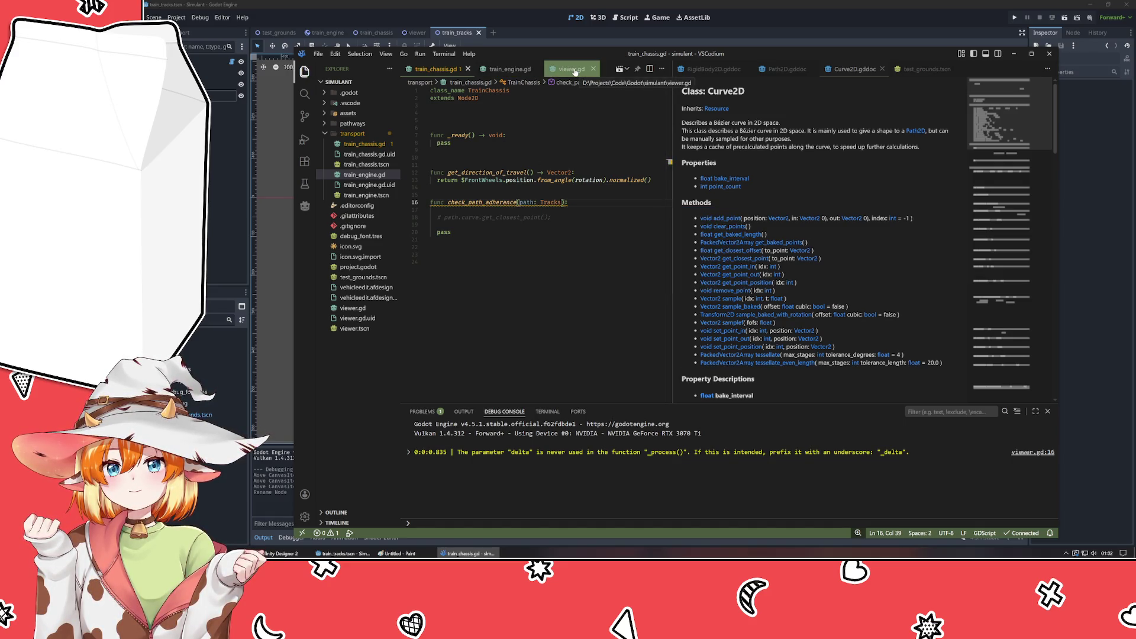
- Open train_tracks.gd from the pathways folder and place the cursor on line 20
left_click(355, 126)
left_click(360, 133)
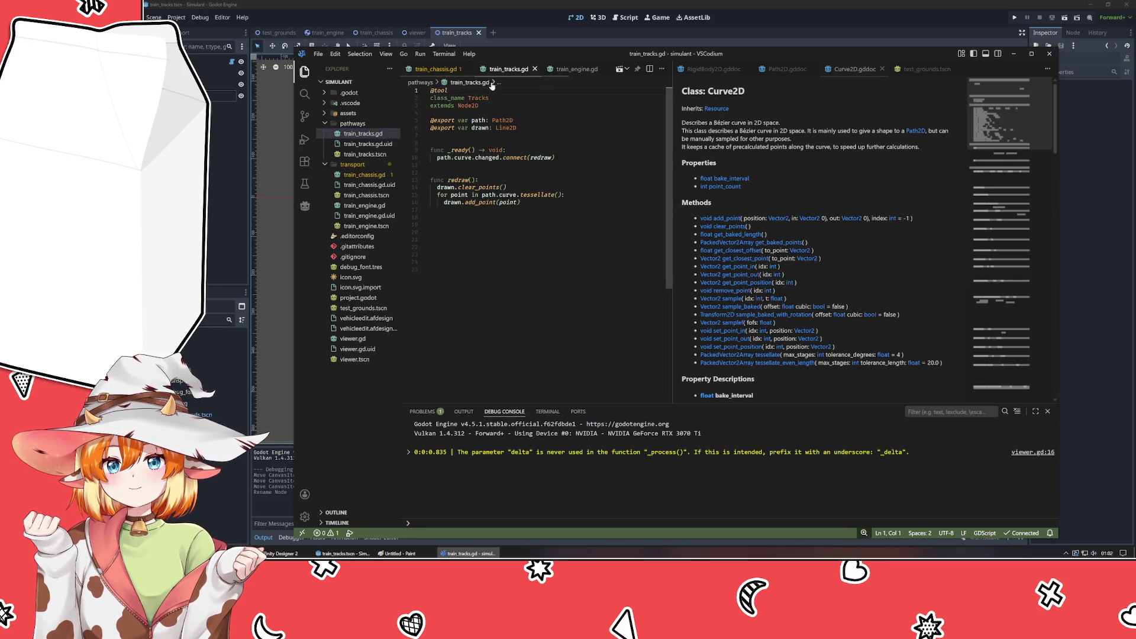
left_click(553, 303)
left_click(496, 233)
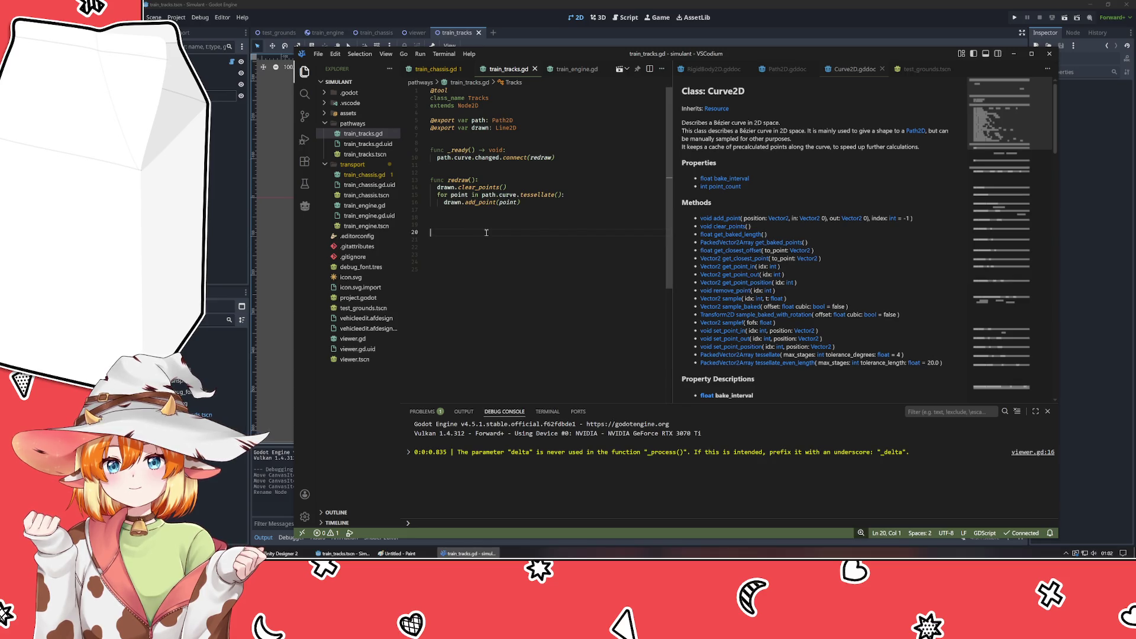
- Write a func get_path_point(position: Vector2): stub whose body is pass
type("func get")
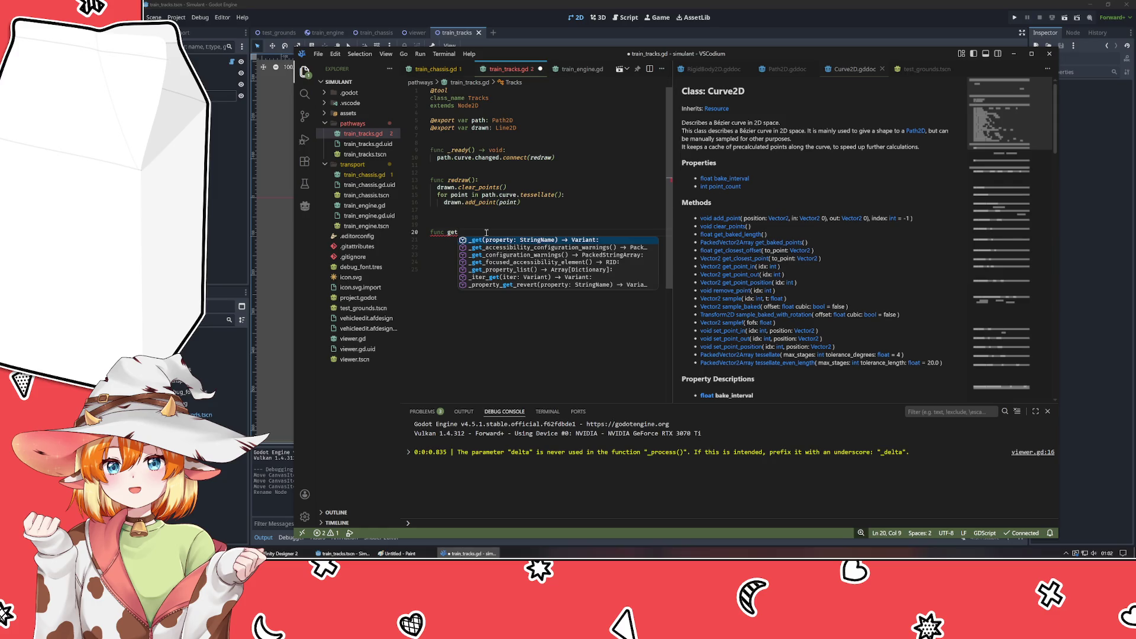
type("_path_point")
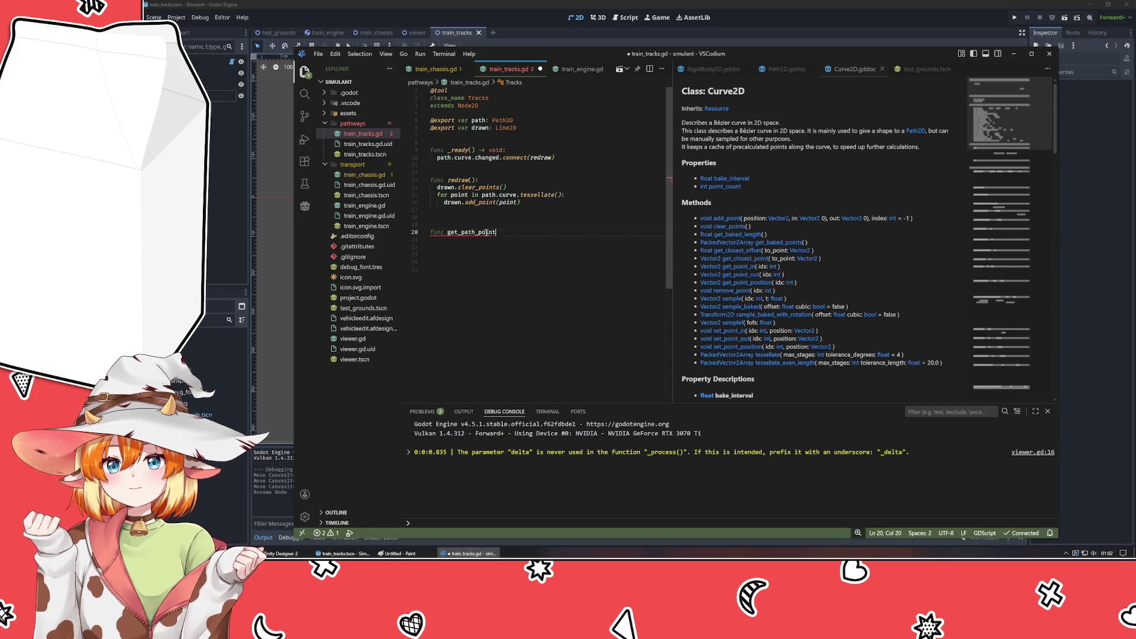
type("()")
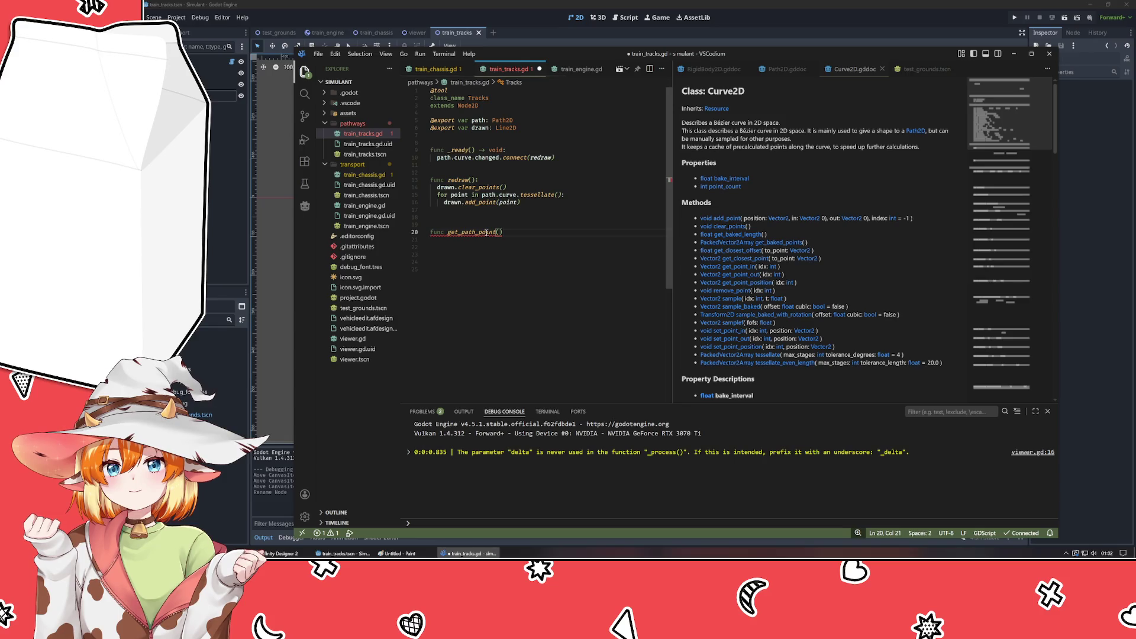
key("Escape")
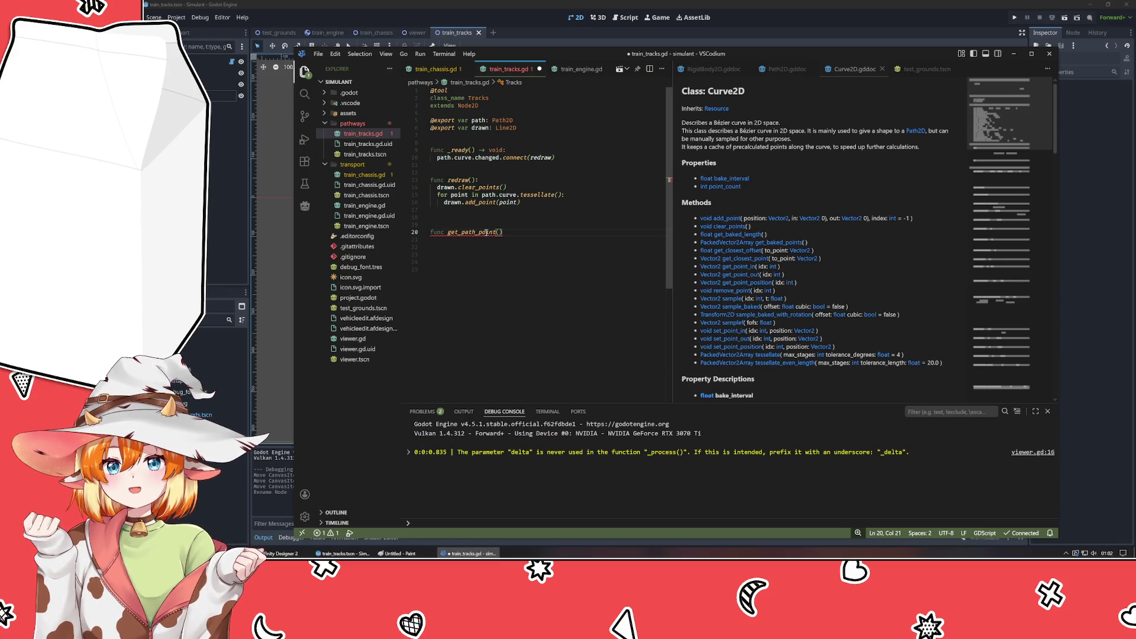
type("position: V")
type("ector2D")
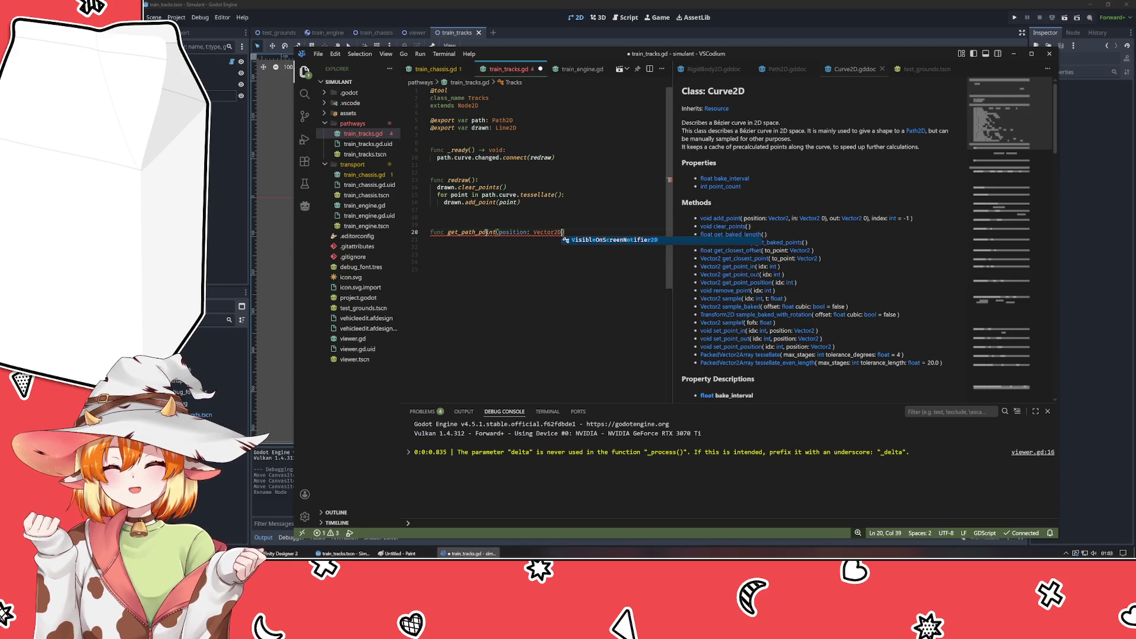
key("BackSpace")
key("Escape")
type("):")
key("Return")
type("ass")
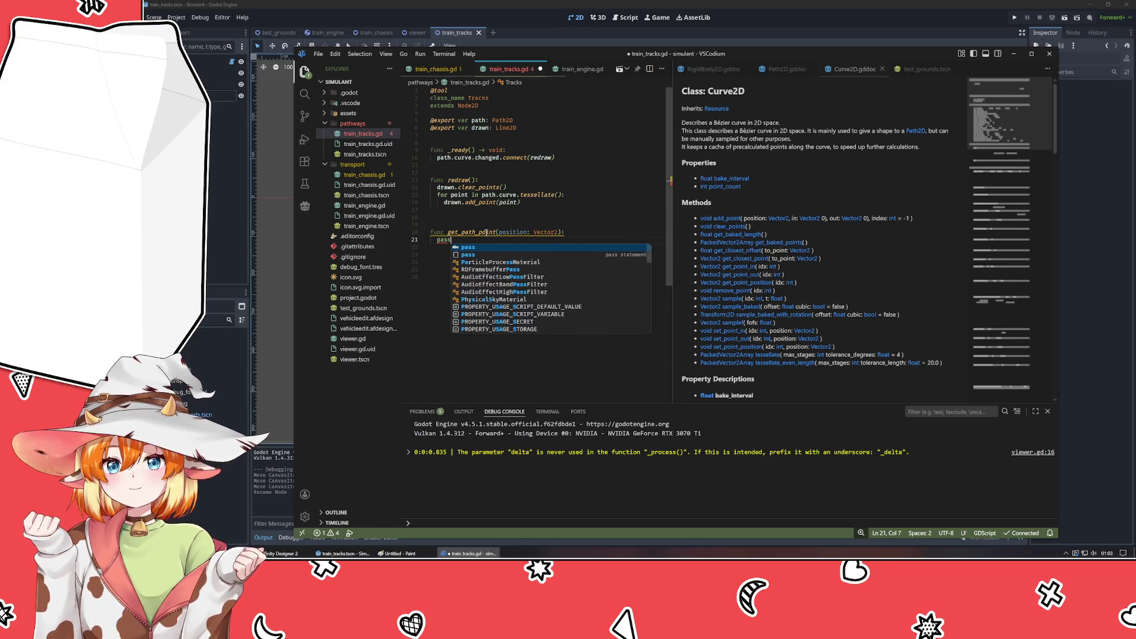
key("Up")
key("End")
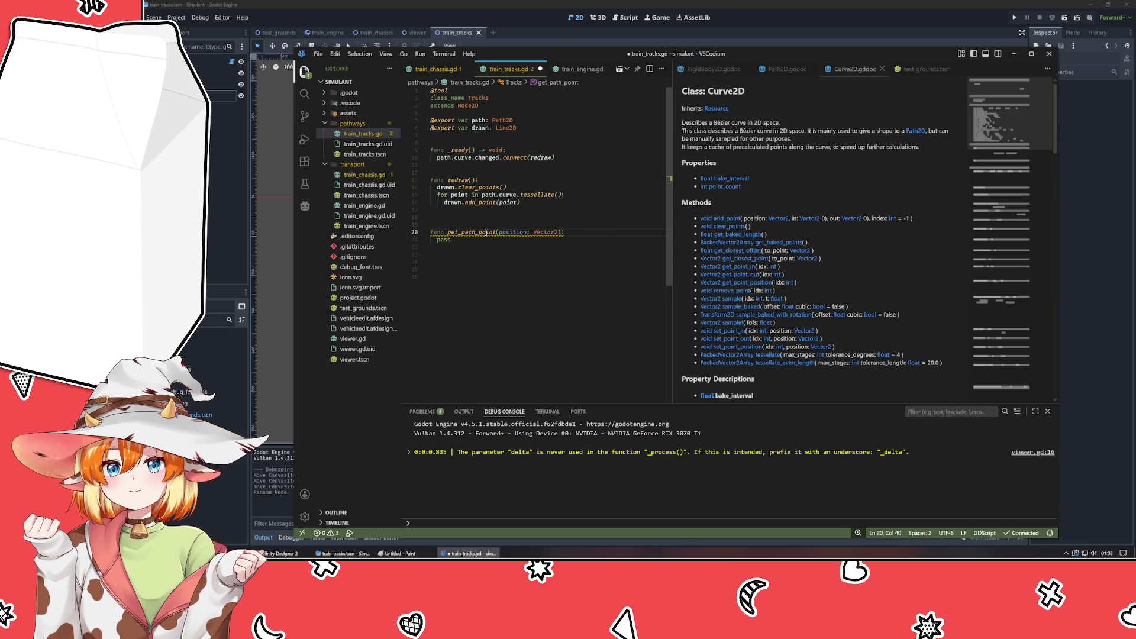
key("Down")
key("Return")
key("Return")
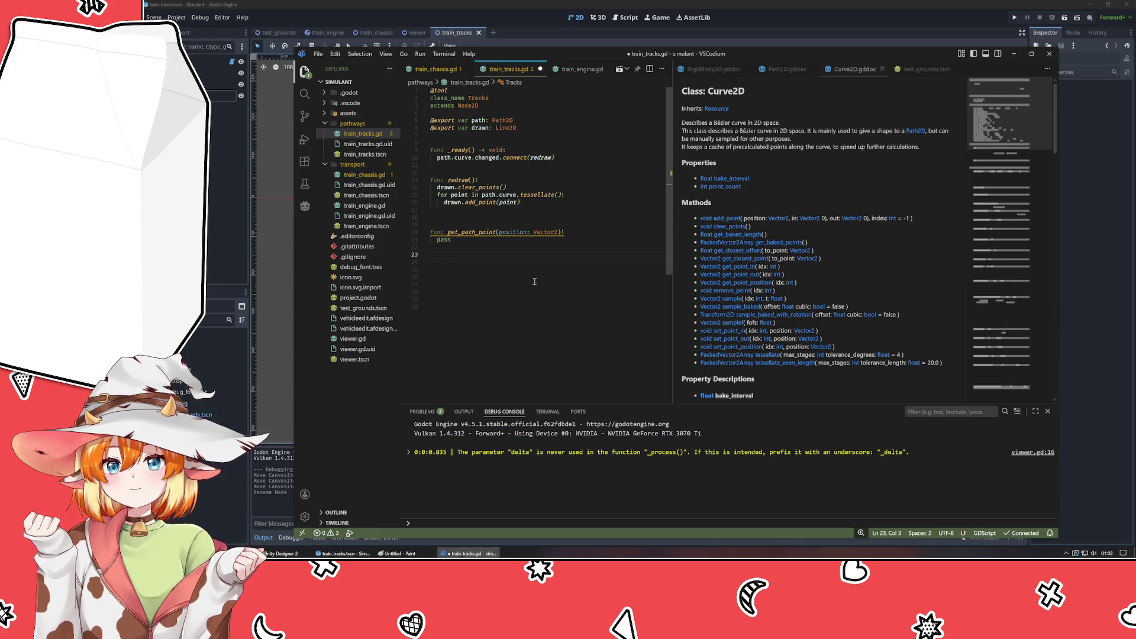
left_click(219, 96)
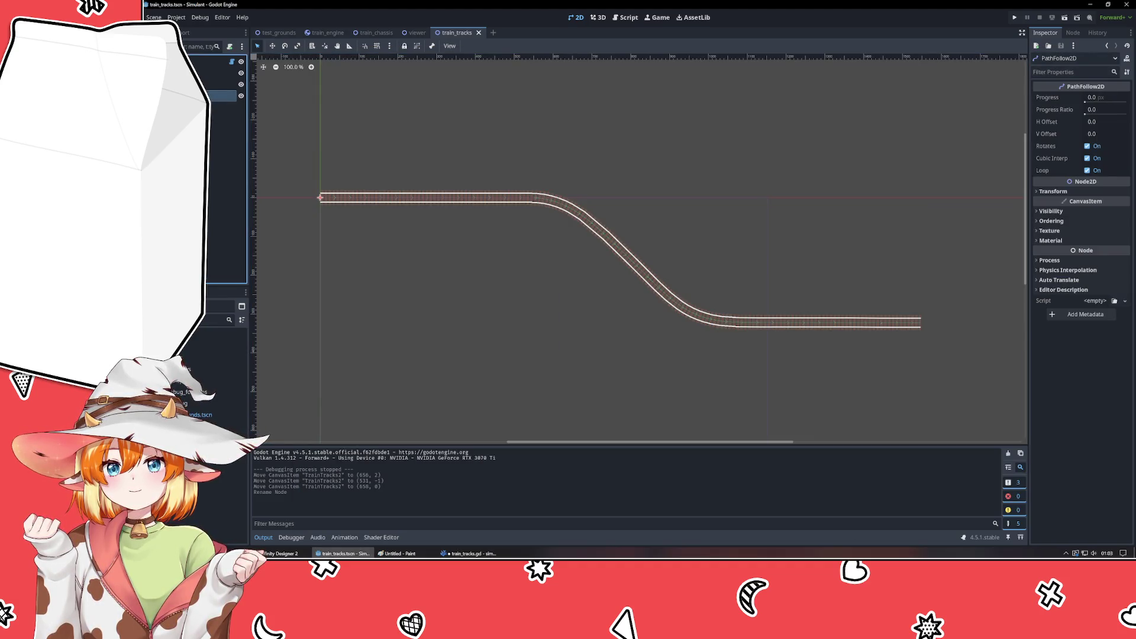
- Rename the Path2D node to Path and save the train_tracks scene
left_click(222, 84)
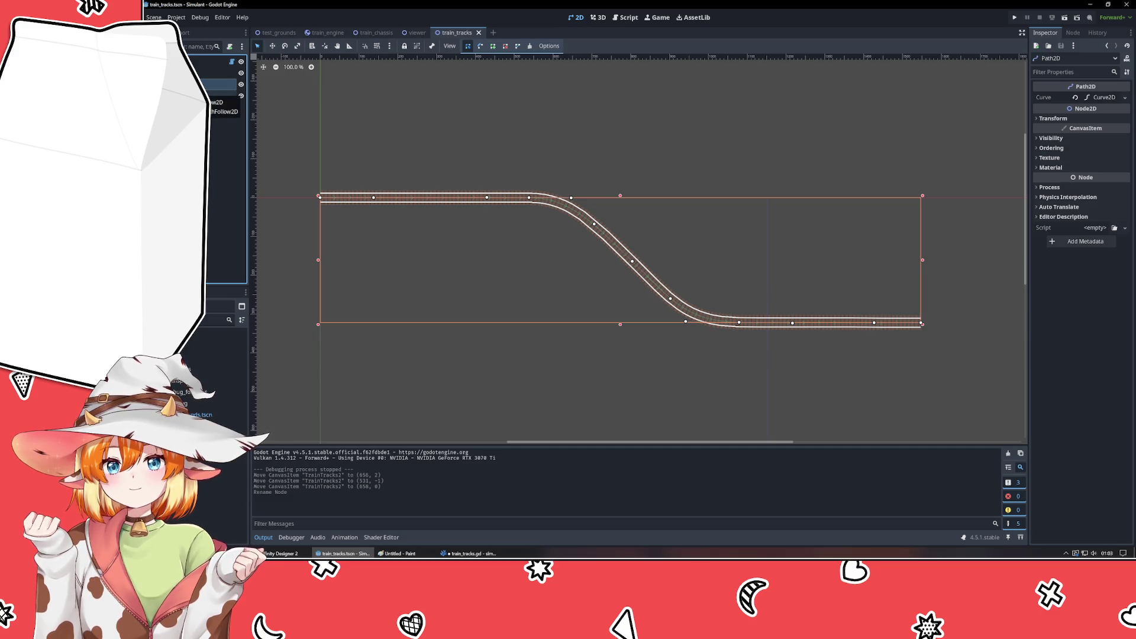
left_click(222, 96)
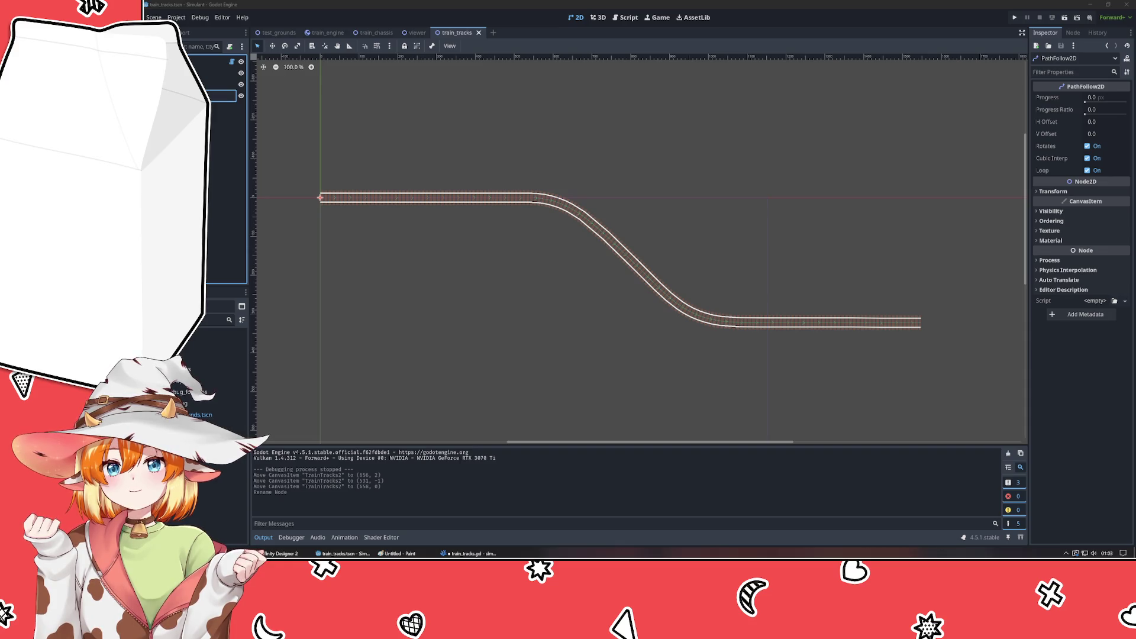
left_click(225, 177)
key("ctrl+s")
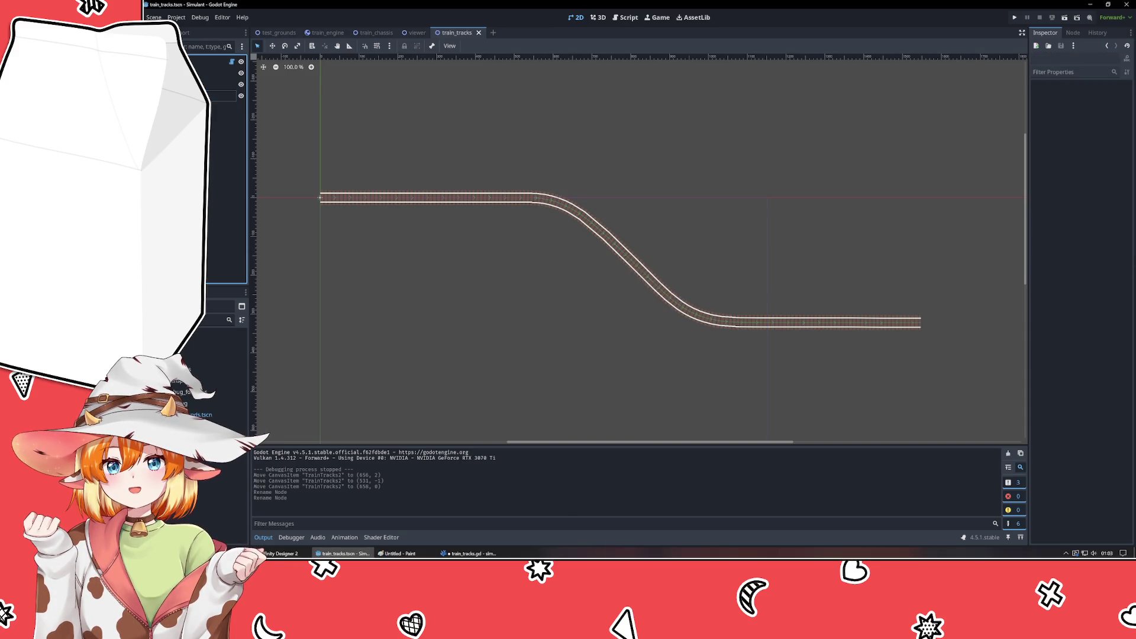
key("alt+Tab")
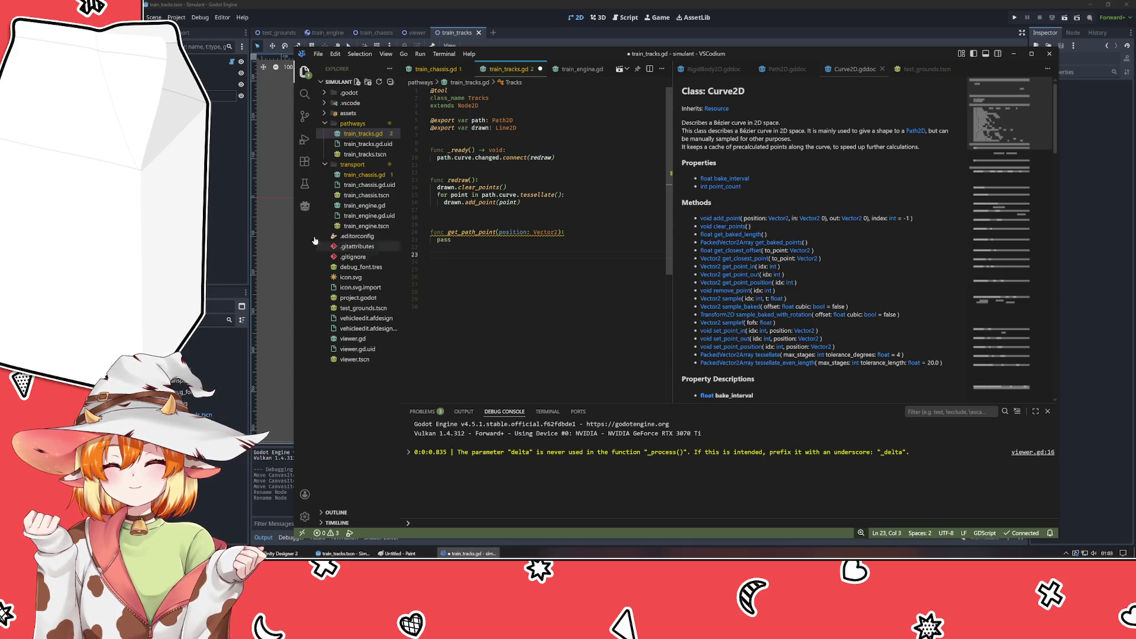
left_click(237, 203)
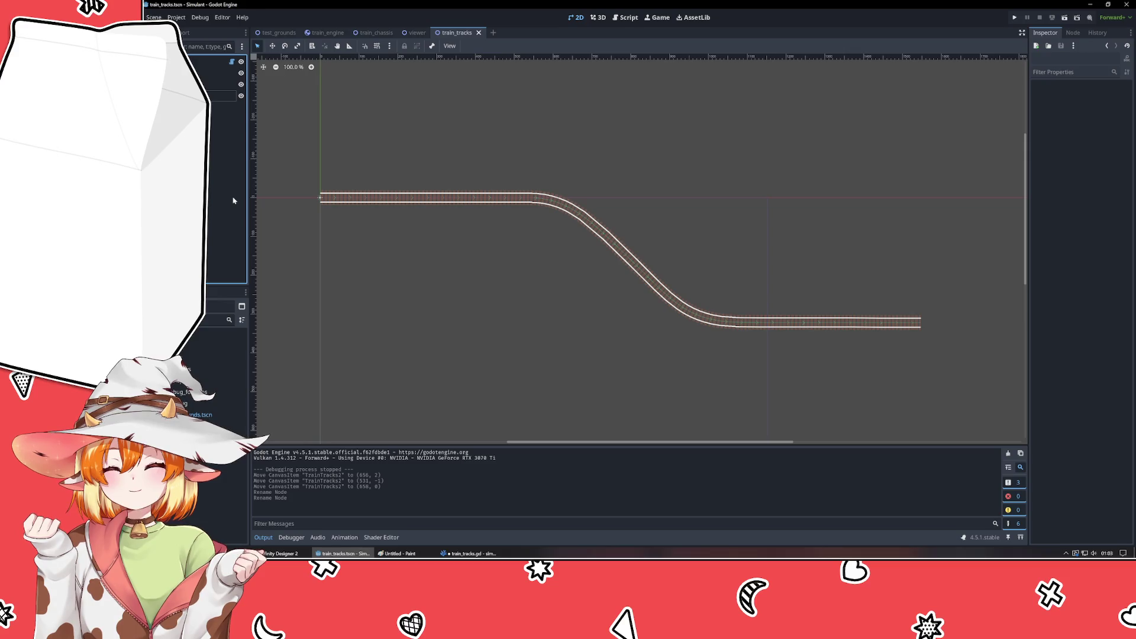
- Rename the Line2D node to Drawn and save the scene again
left_click(219, 73)
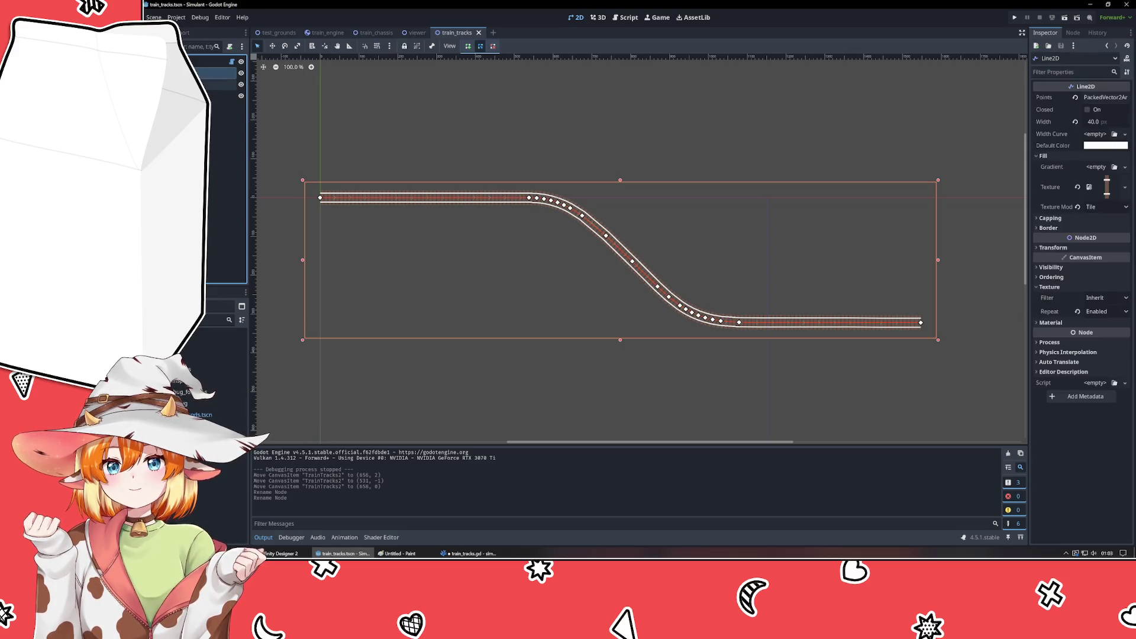
left_click(219, 84)
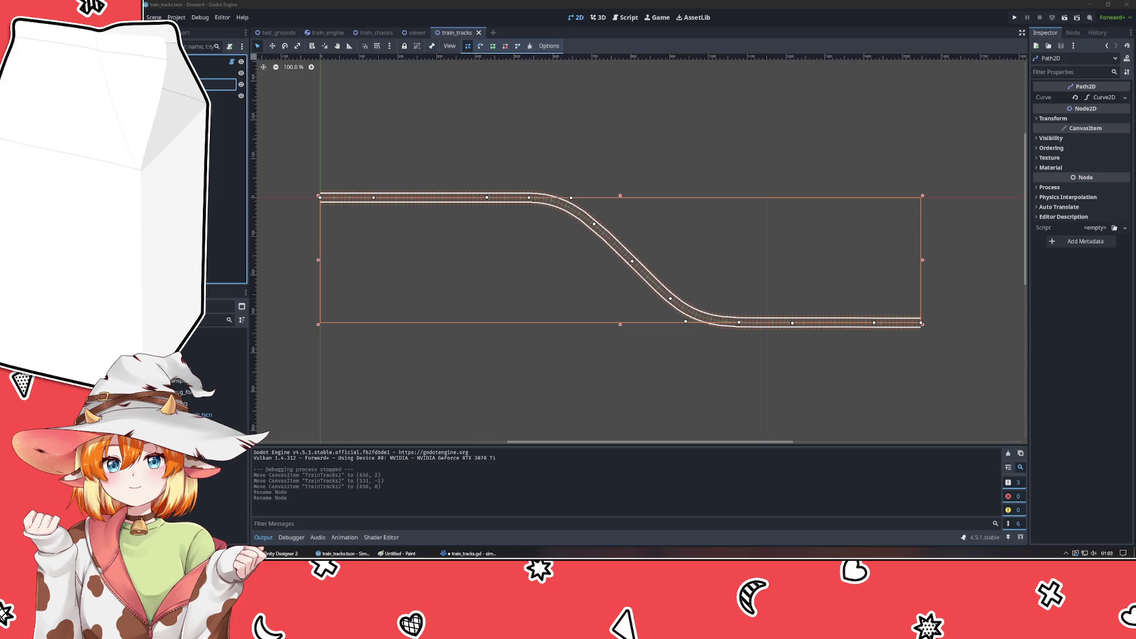
left_click(219, 73)
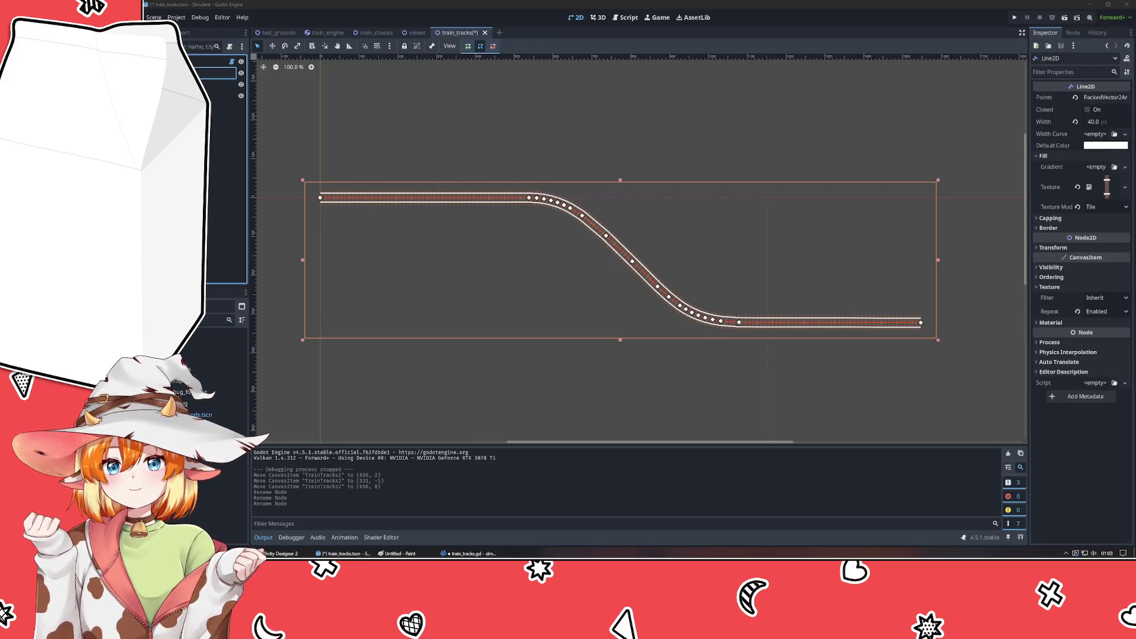
key("Return")
key("Escape")
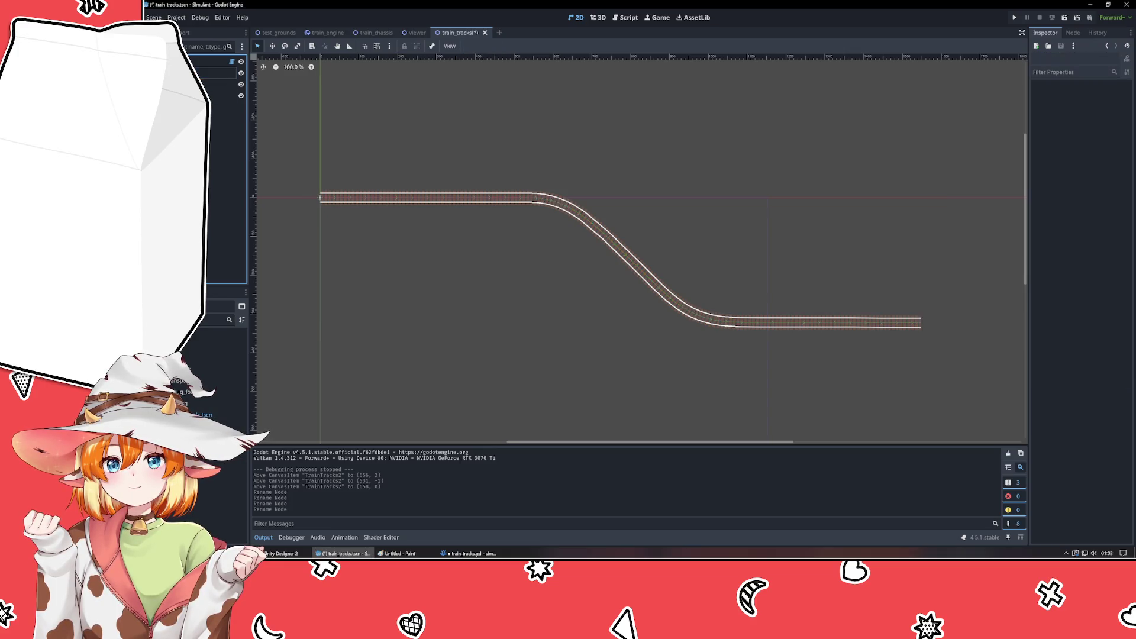
key("ctrl+s")
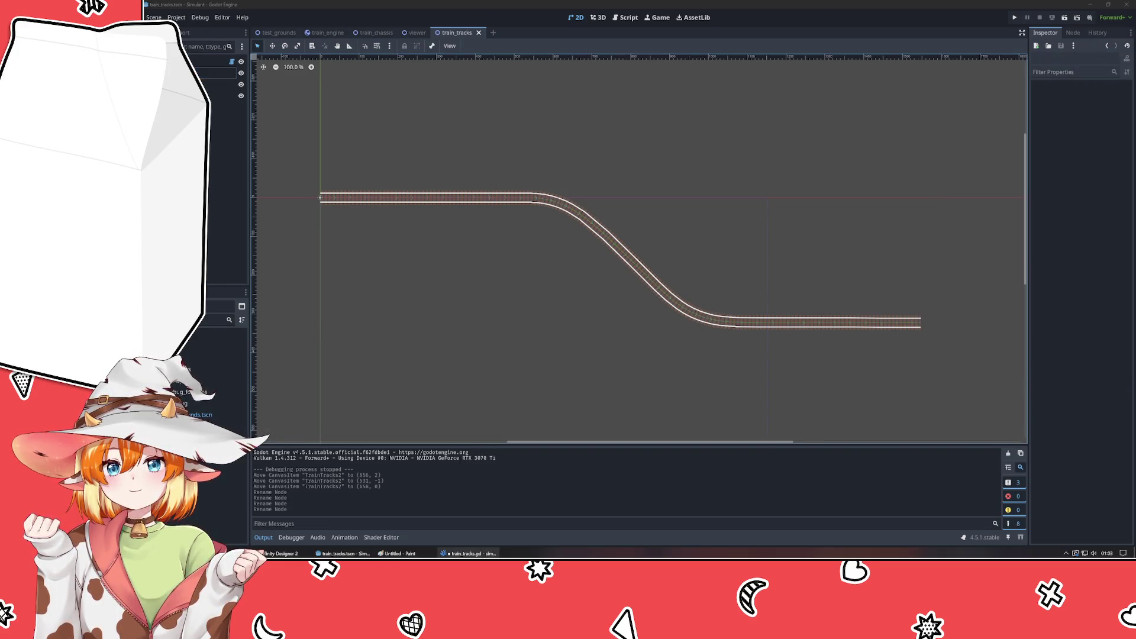
left_click(467, 554)
left_click(343, 553)
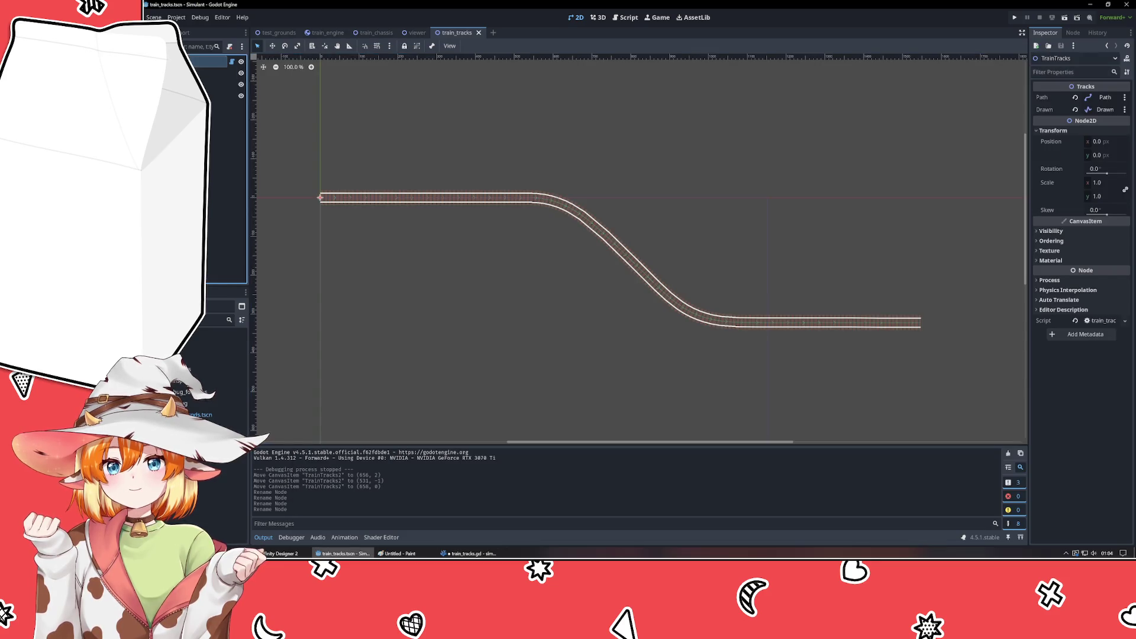
left_click(466, 554)
- Change the drawn reference in redraw to the $Drawn node
left_click(473, 128)
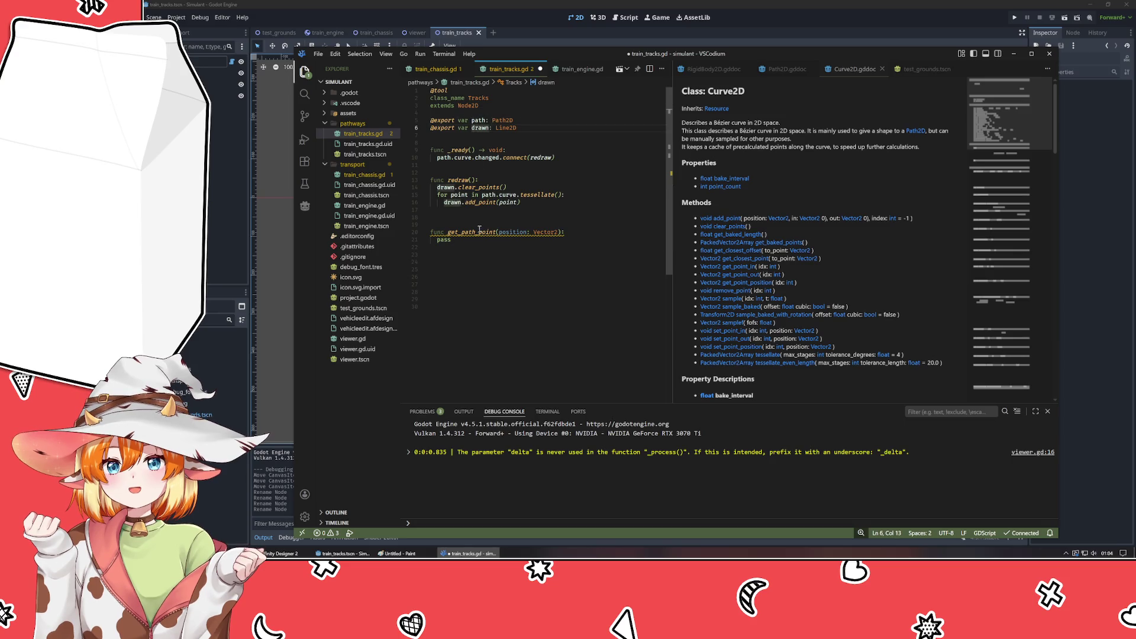
left_click(456, 188)
mouse_move(489, 205)
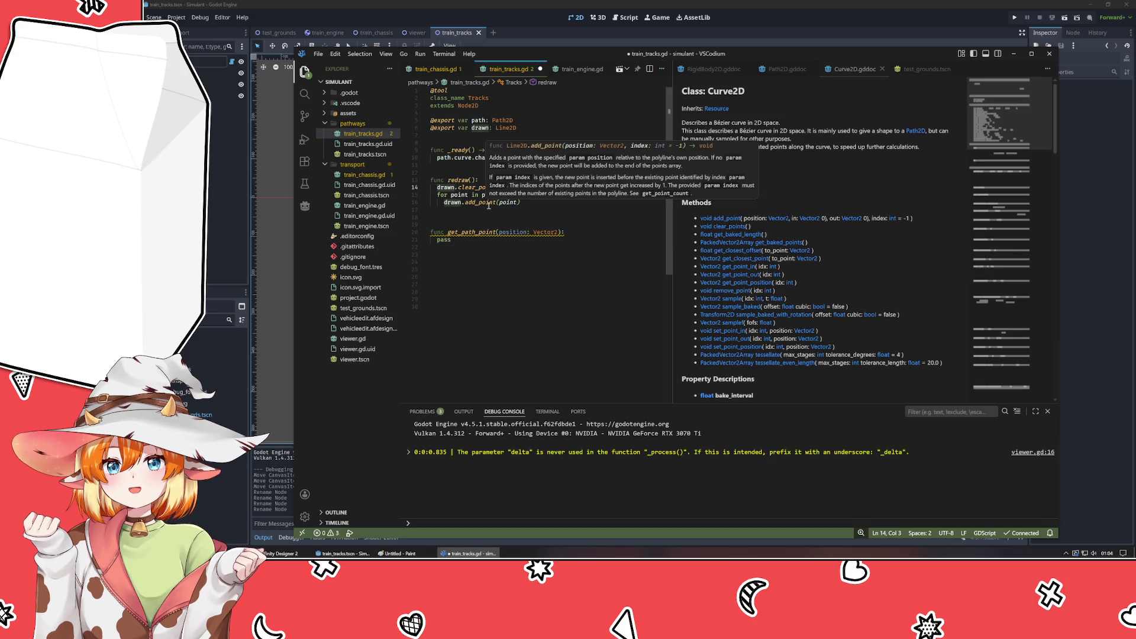
key("ctrl+shift+k")
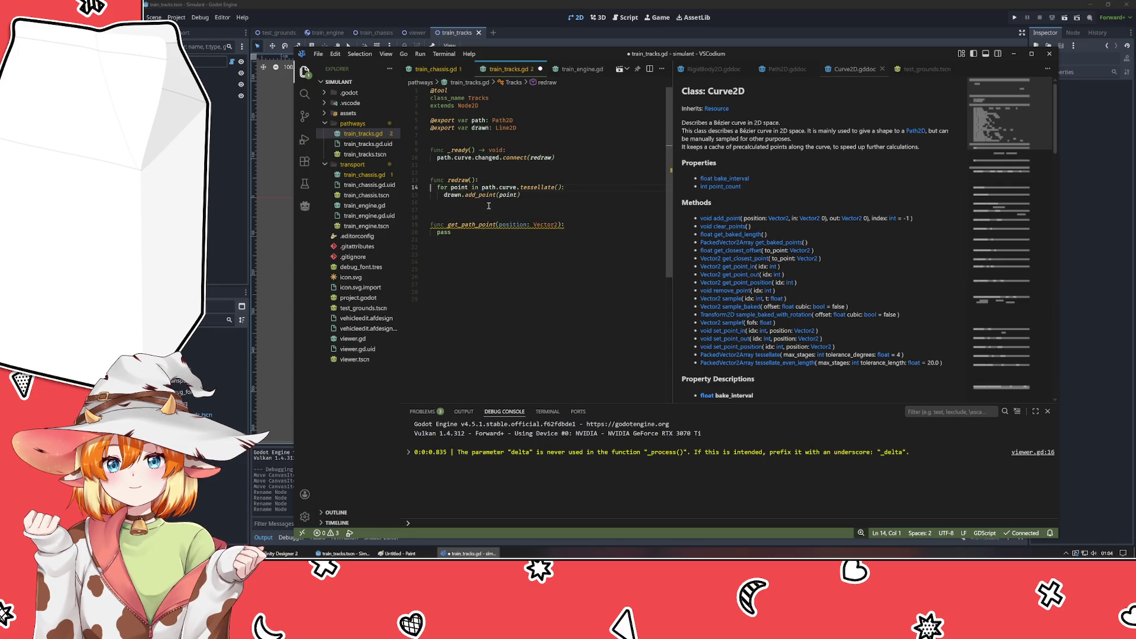
type("D")
key("Escape")
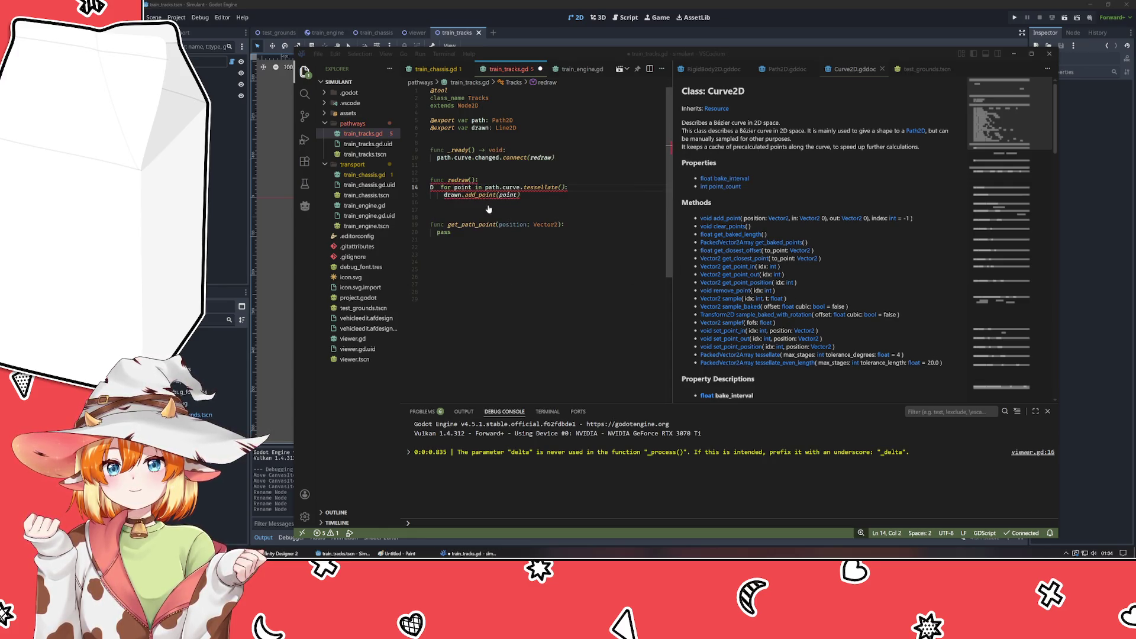
key("super")
type("paint")
key("Escape")
key("ctrl+z")
key("ctrl+z")
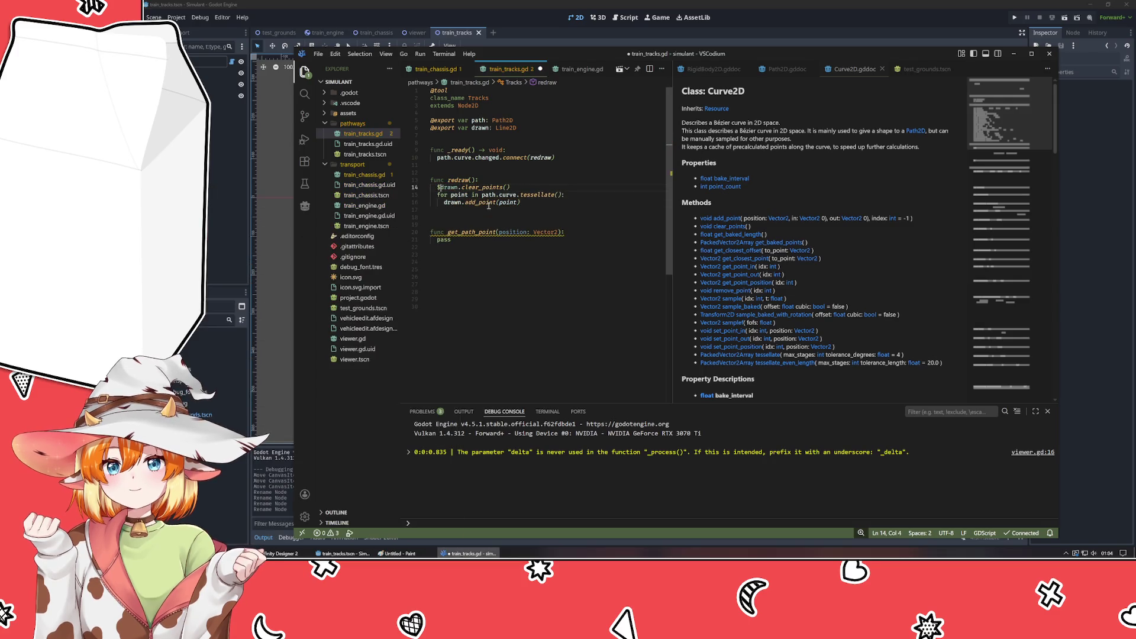
key("Delete")
type("D")
key("Escape")
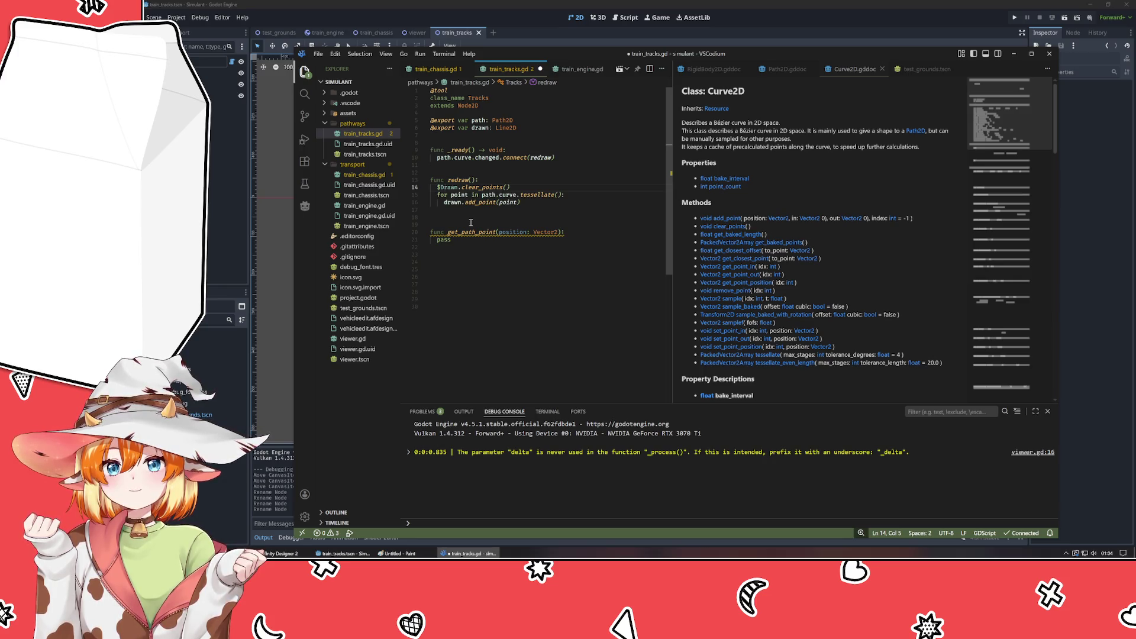
left_click(471, 223)
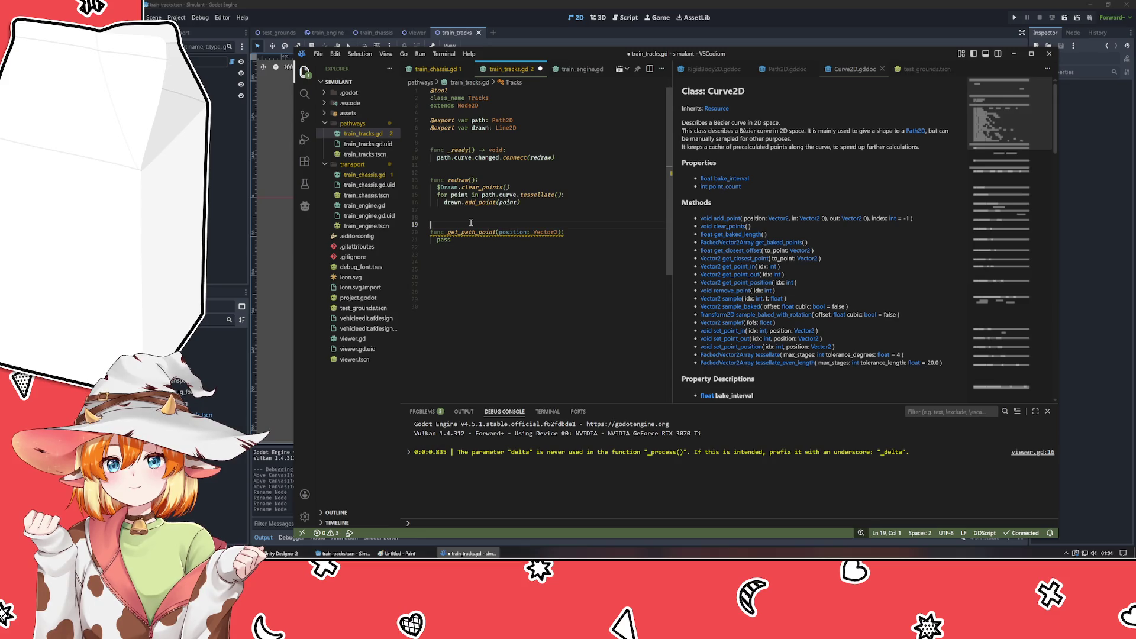
- Delete the path and drawn exports and use $Path and $Drawn in _ready and the loop
left_click(445, 157)
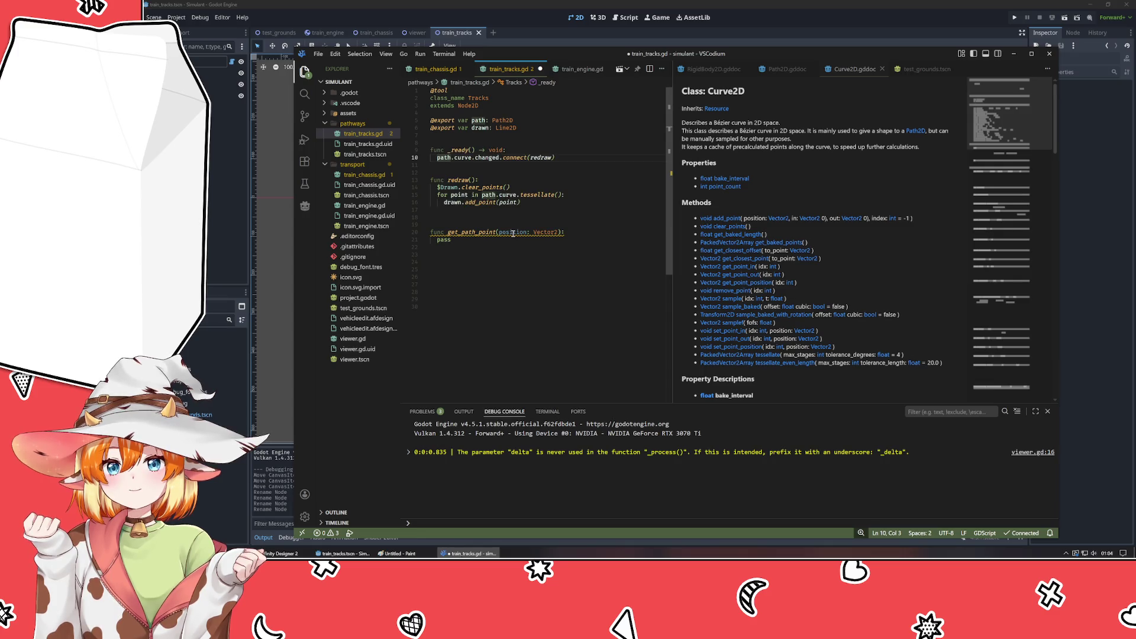
type("$")
key("Return")
left_click(491, 120)
key("ctrl+shift+k")
key("ctrl+shift+k")
key("ctrl+shift+k")
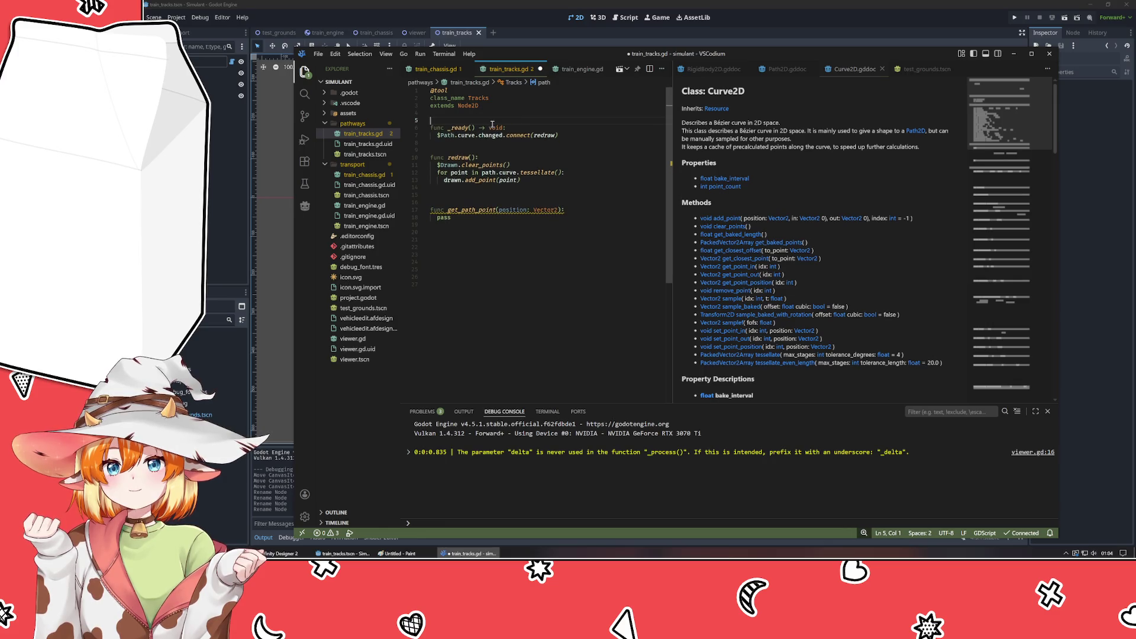
left_click(482, 172)
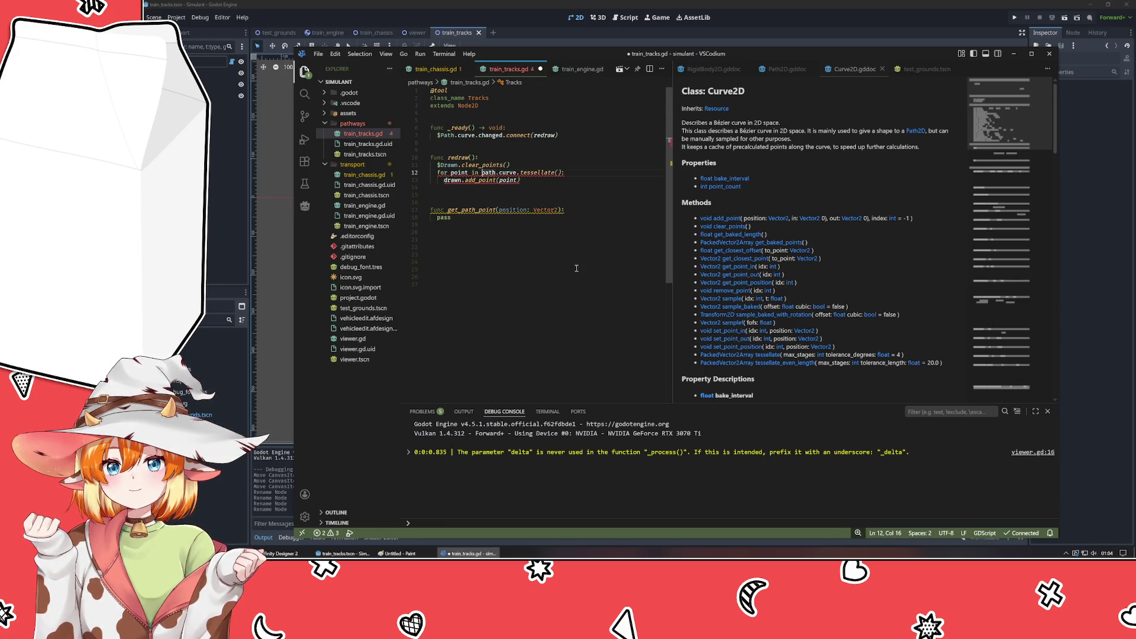
key("Delete")
type("$P")
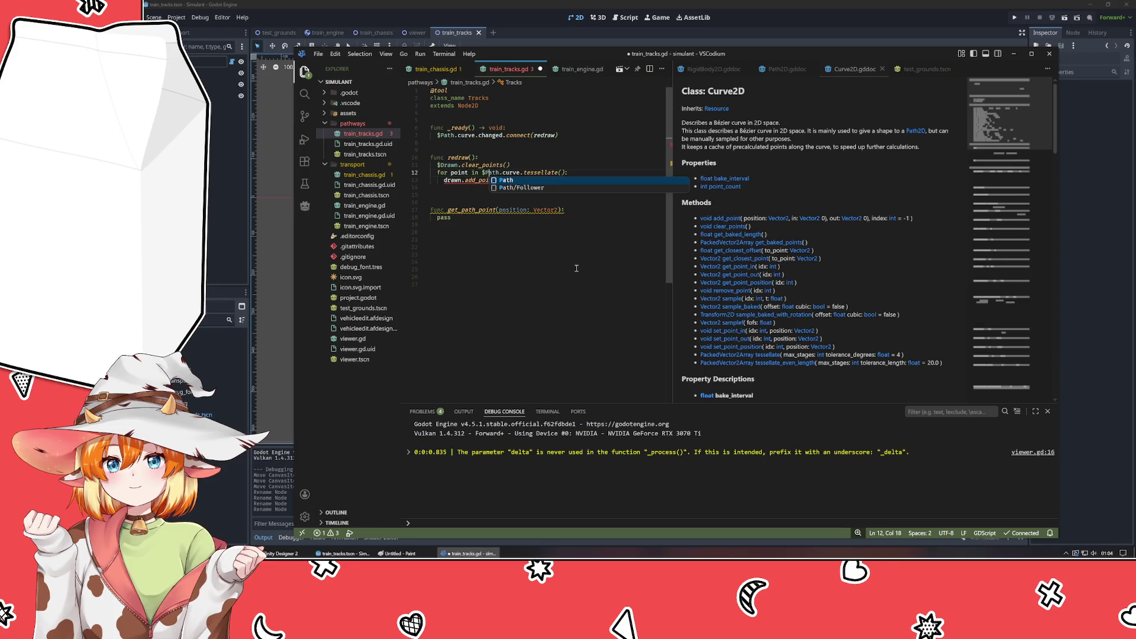
left_click(472, 189)
key("Up")
key("Home")
key("Delete")
type("$D")
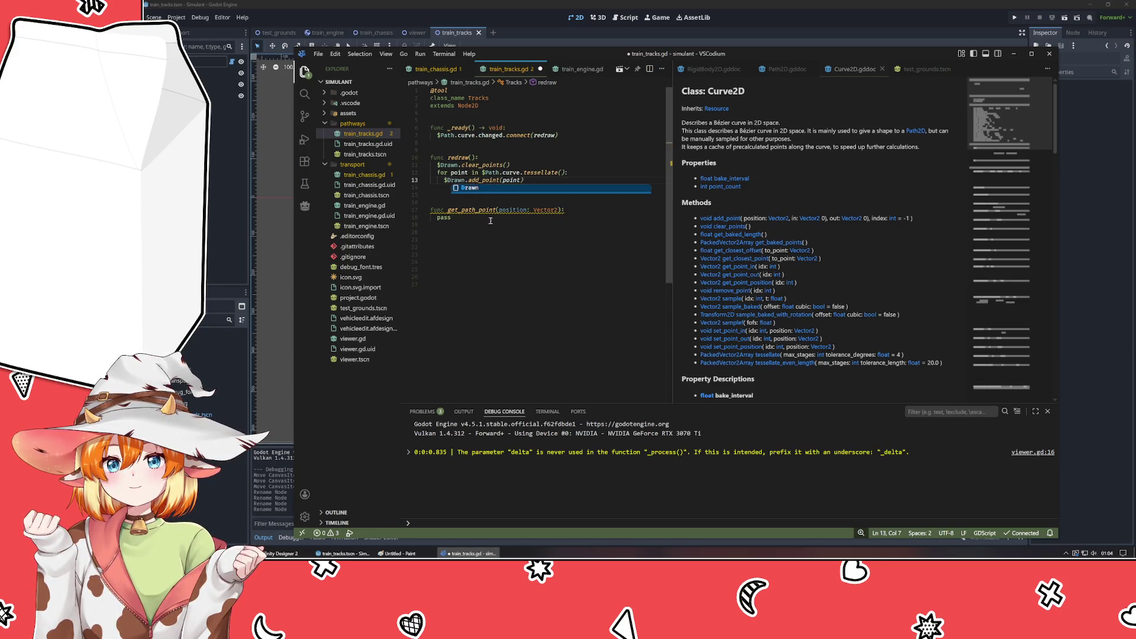
left_click(499, 264)
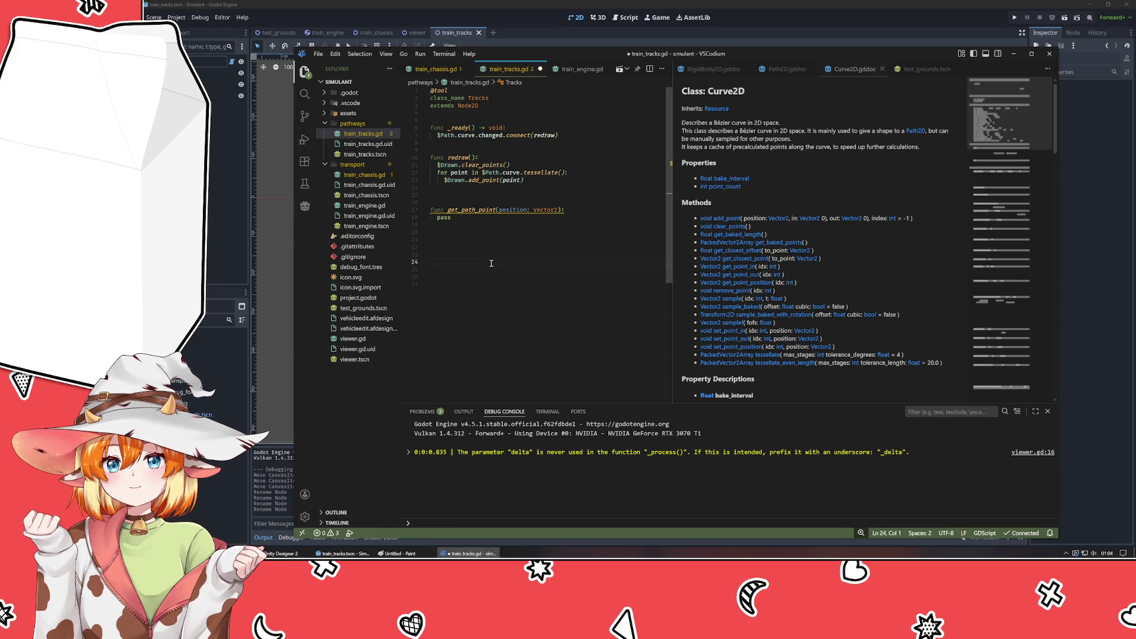
- Retype the pass line in get_path_point and add blank lines below it
left_click(527, 219)
key("BackSpace")
key("BackSpace")
key("BackSpace")
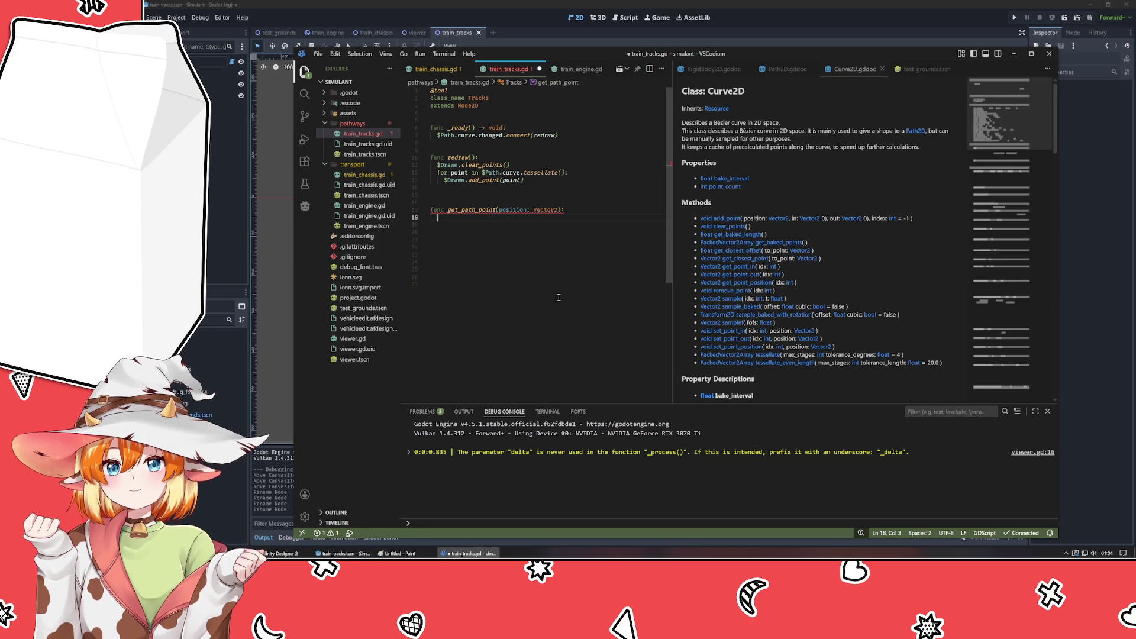
type("pass")
key("Return")
key("Return")
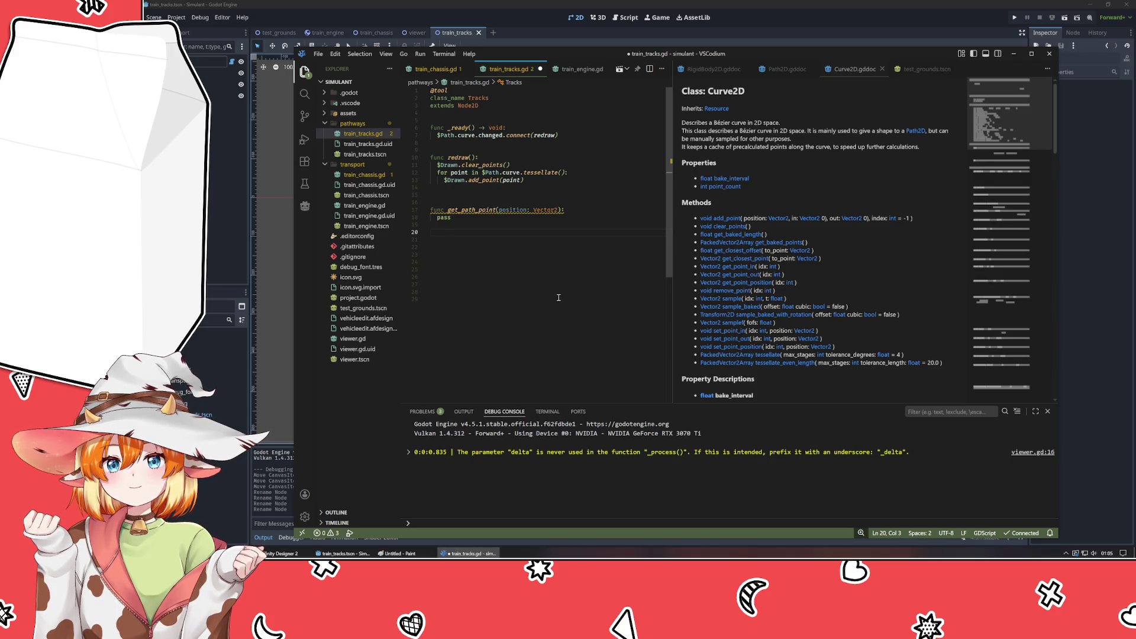
double_click(466, 211)
left_click(464, 239)
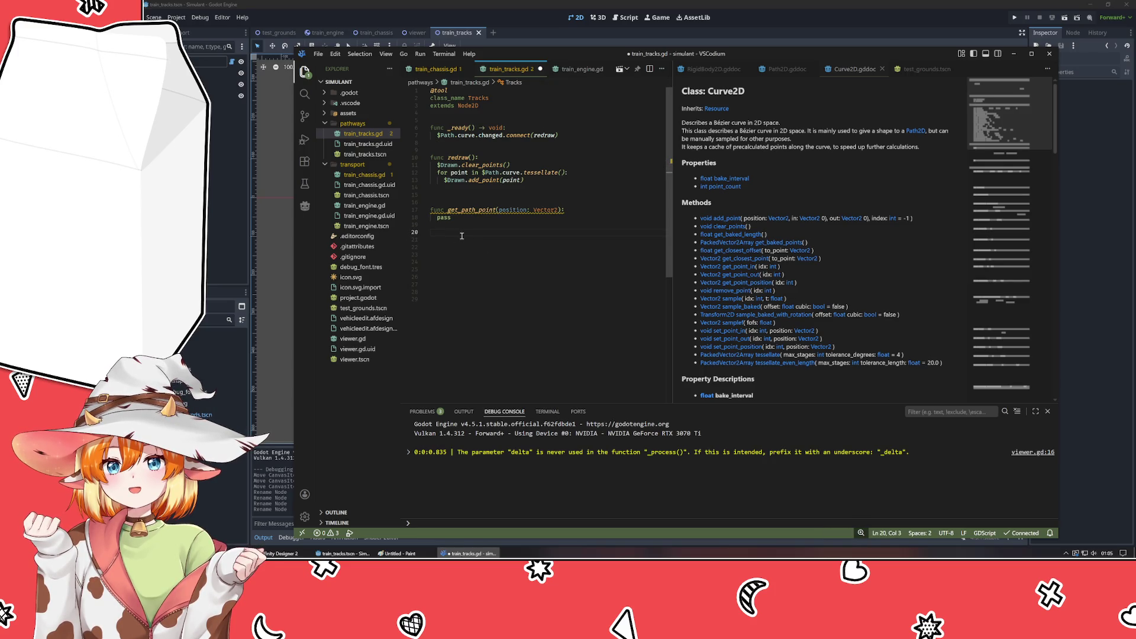
- Add a $Path/Follower line below get_path_point, removing the duplicated Path/ prefix
type("$Path")
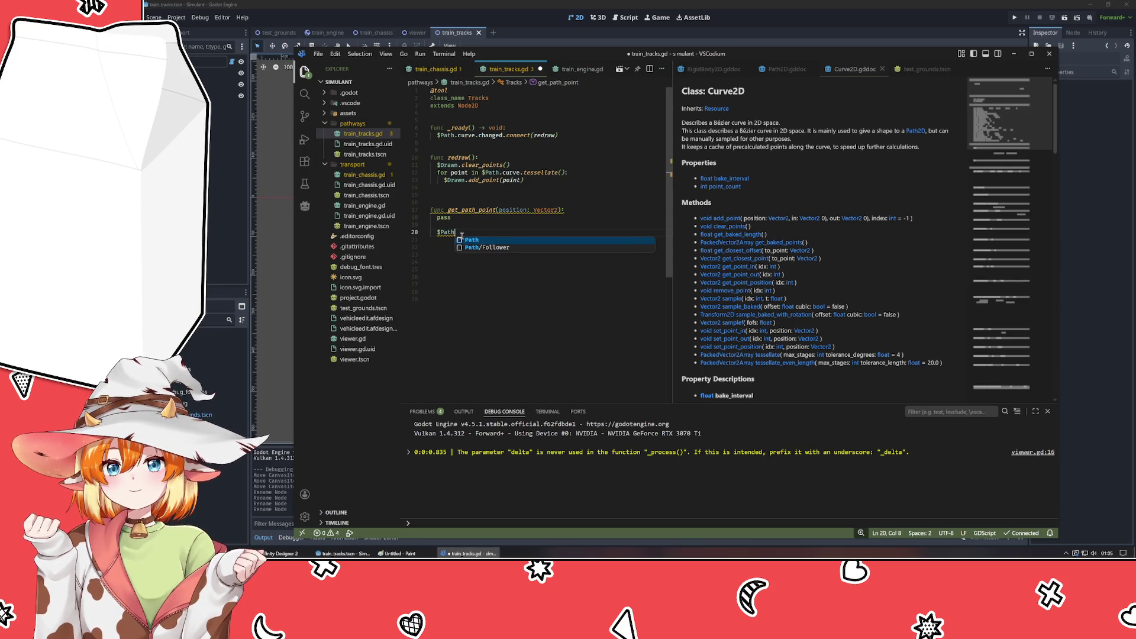
left_click(462, 236)
left_click(462, 236)
type("/")
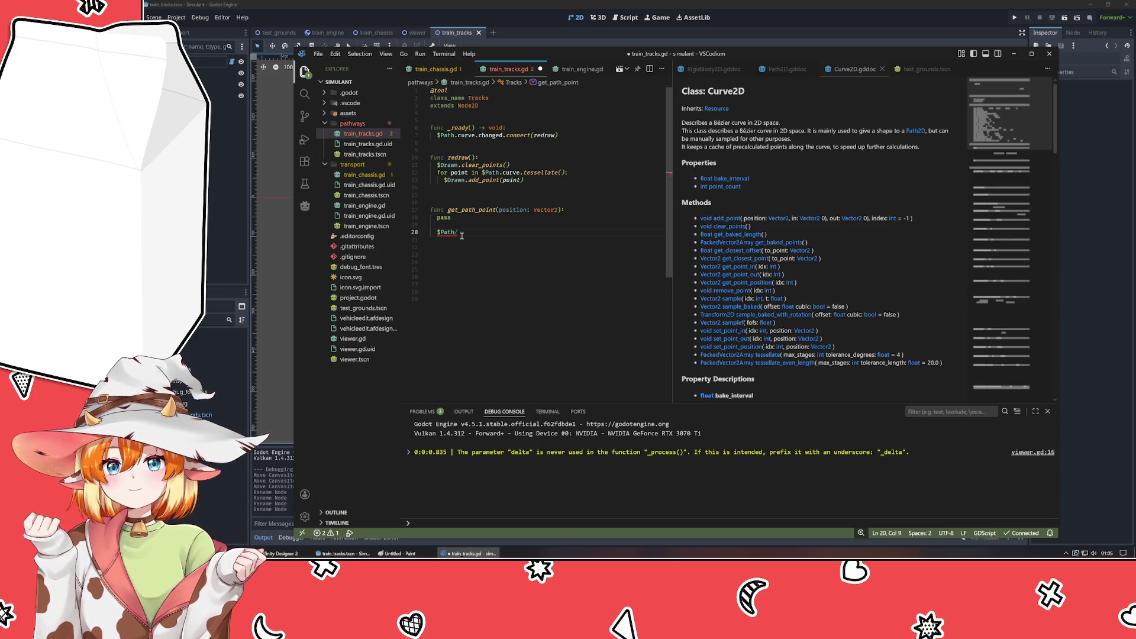
type("Fo")
key("Down")
key("Down")
key("Return")
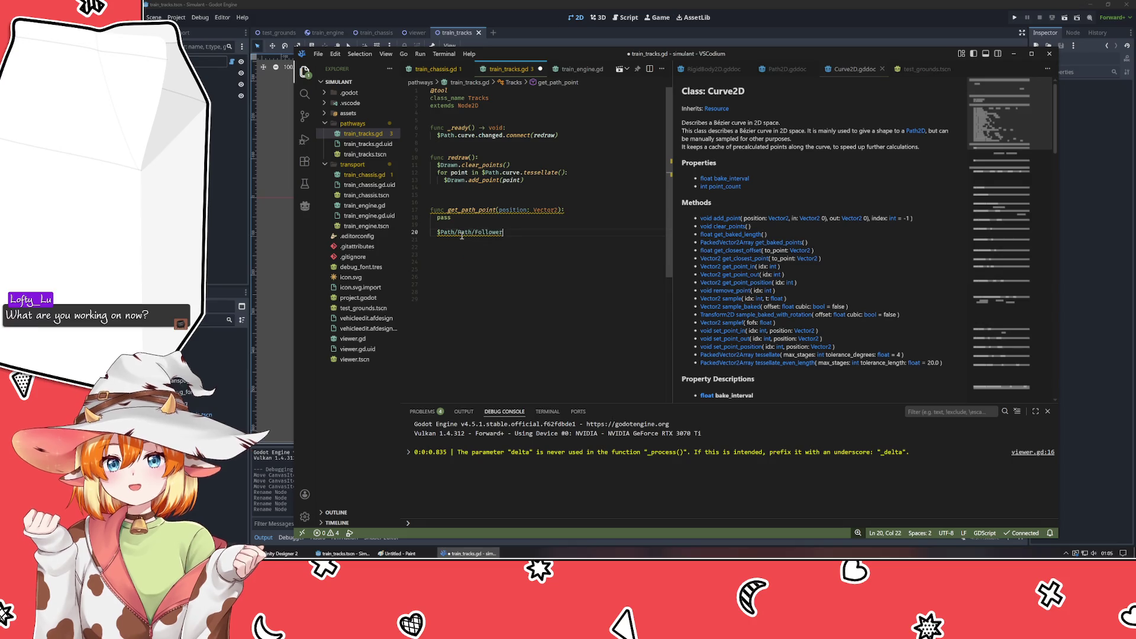
key("ctrl+Left")
key("BackSpace")
key("BackSpace")
key("BackSpace")
key("End")
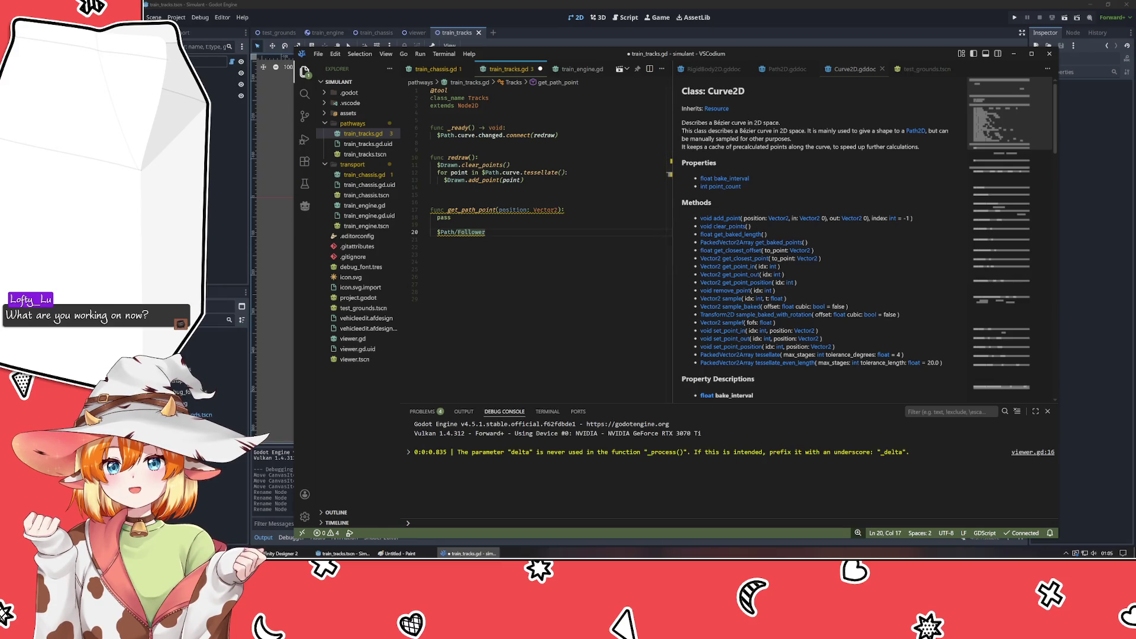
key("alt+Tab")
left_click(275, 32)
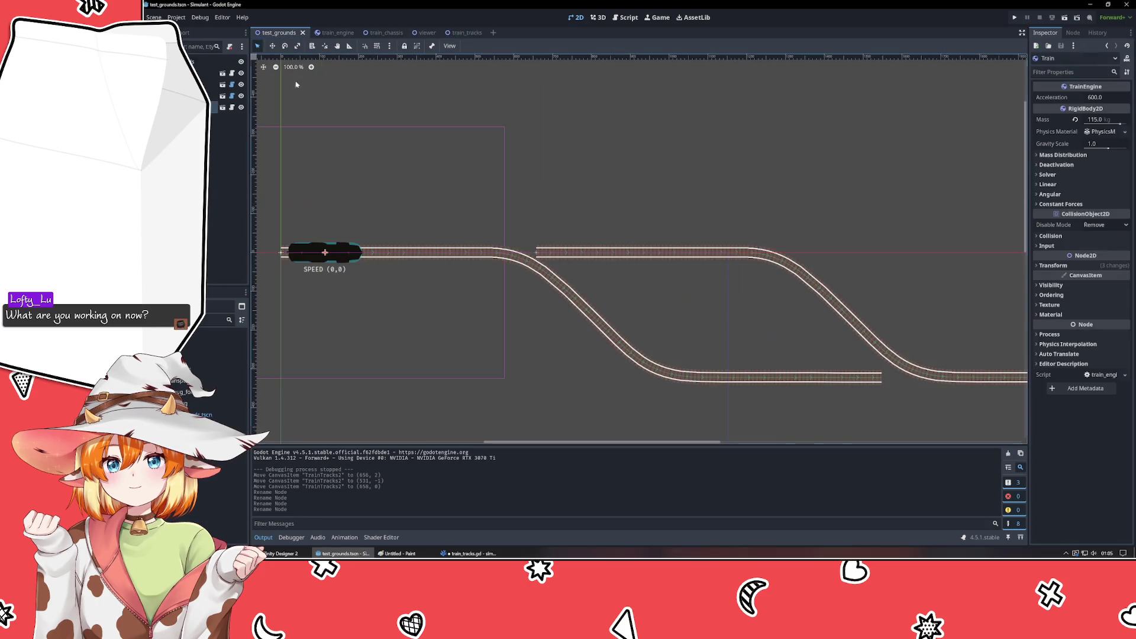
- Delete the TrainTracks2 node and drag the Train onto the remaining track
left_click(662, 253)
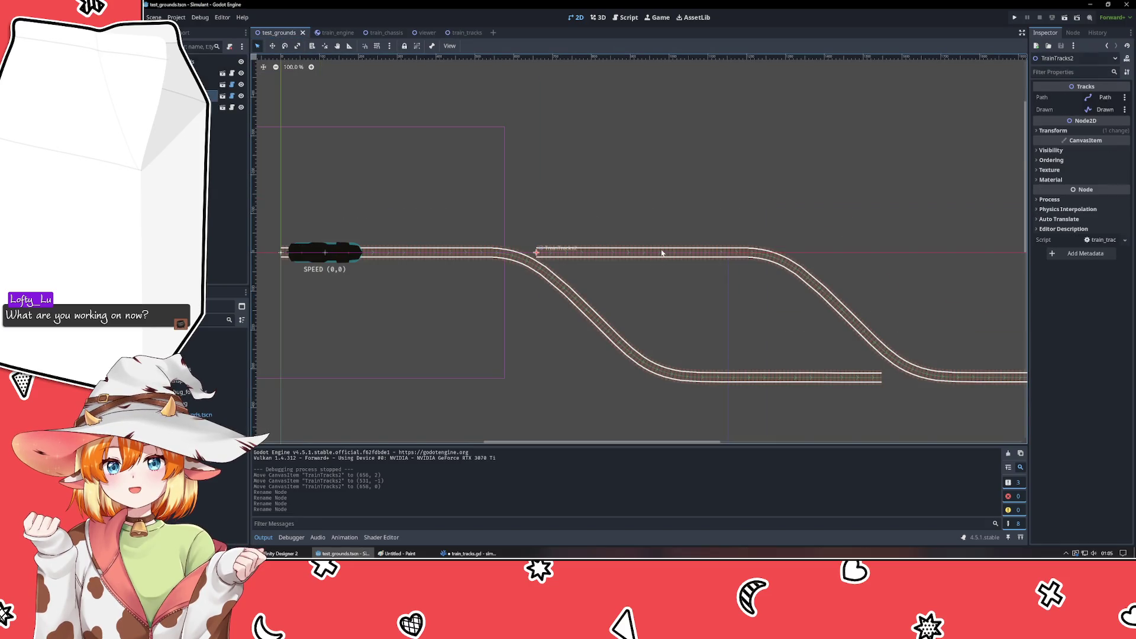
key("Delete")
key("Return")
mouse_move(312, 253)
left_mouse_down()
mouse_move(976, 247)
mouse_move(731, 283)
mouse_move(290, 255)
mouse_move(483, 258)
mouse_move(556, 286)
mouse_move(564, 319)
mouse_move(552, 310)
left_mouse_up()
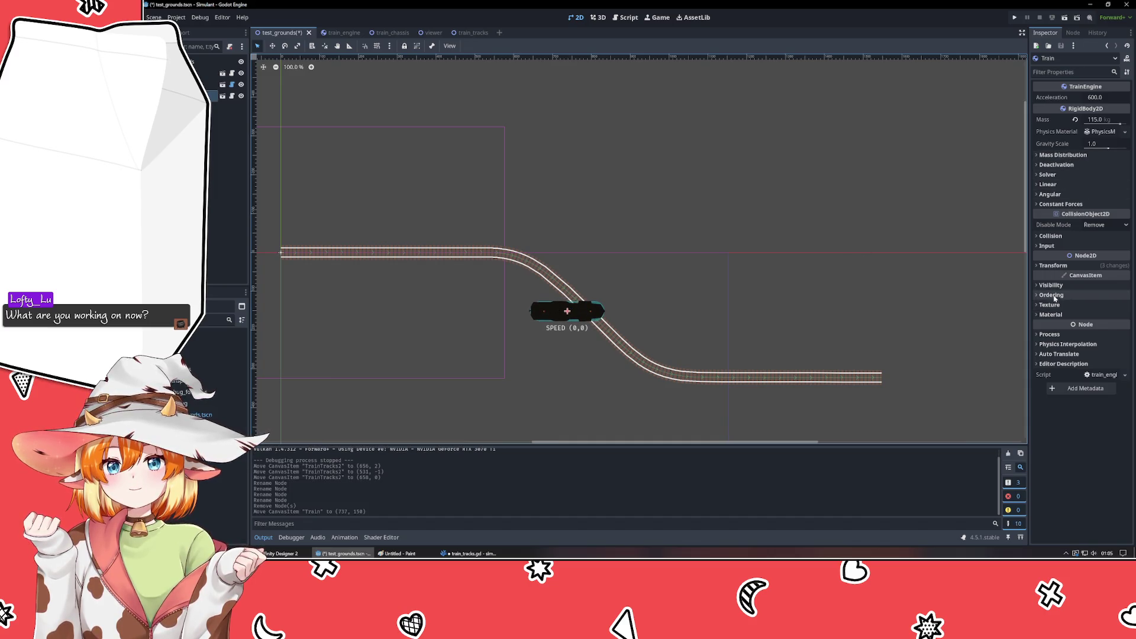
- Set the Train's rotation to 90 and its y position to 0, leaving it at (136, 0)
left_click(1054, 265)
left_click_drag(1112, 309, 1118, 309)
mouse_move(547, 306)
left_mouse_down()
mouse_move(553, 280)
mouse_move(671, 368)
mouse_move(667, 356)
mouse_move(704, 366)
mouse_move(820, 334)
mouse_move(323, 232)
mouse_move(328, 254)
left_mouse_up()
left_click(1101, 305)
type("90")
key("Return")
left_click(1111, 290)
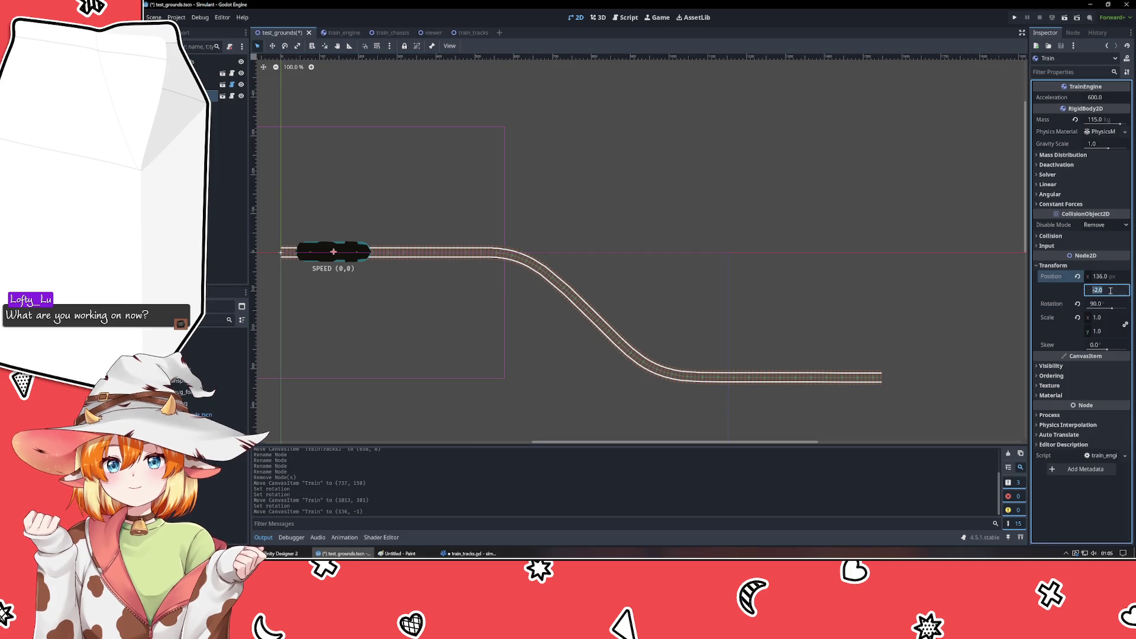
type("0")
key("Return")
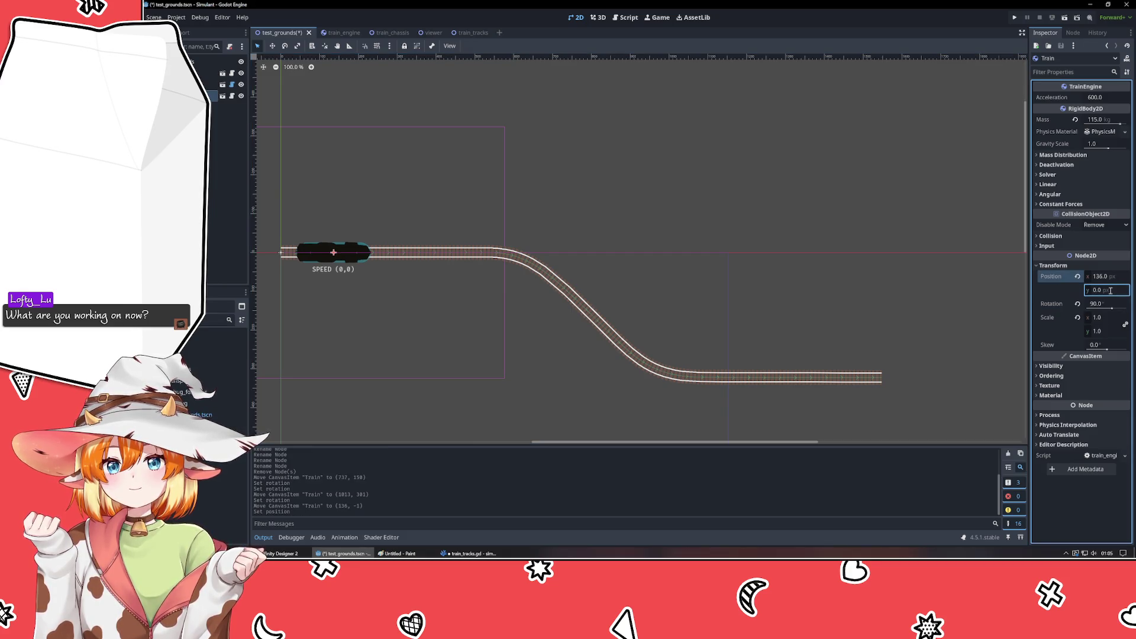
left_click(583, 293)
left_click(331, 254)
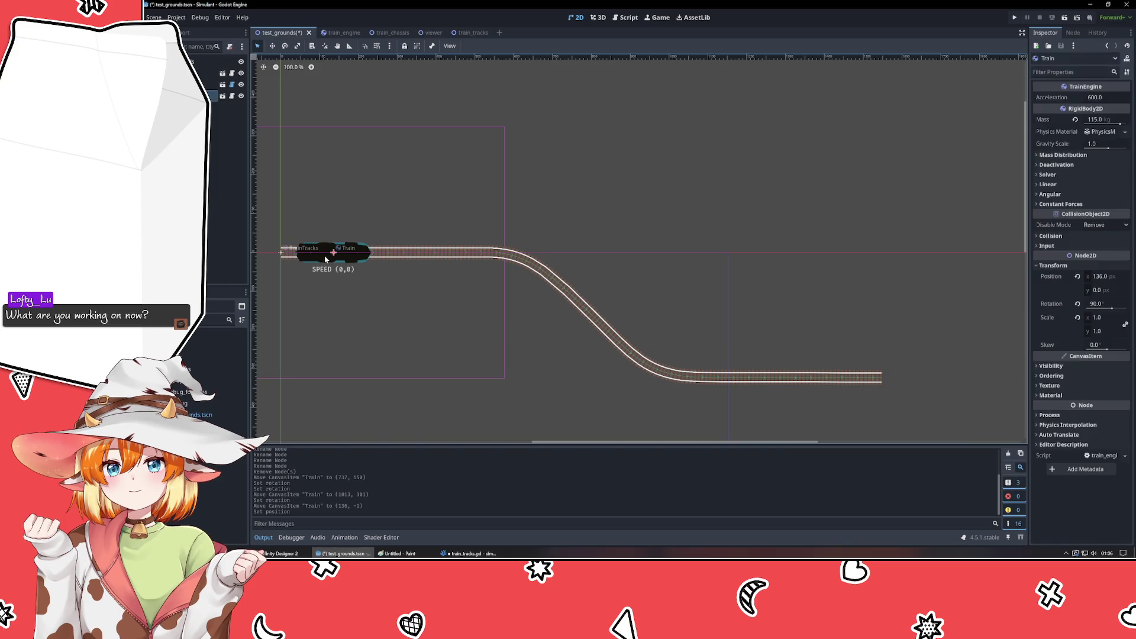
left_click(349, 303)
- Save test_grounds, then pan along the whole track, undoing accidental train moves
key("ctrl+s")
scroll(333, 250, "up", 9)
scroll(333, 251, "up", 4)
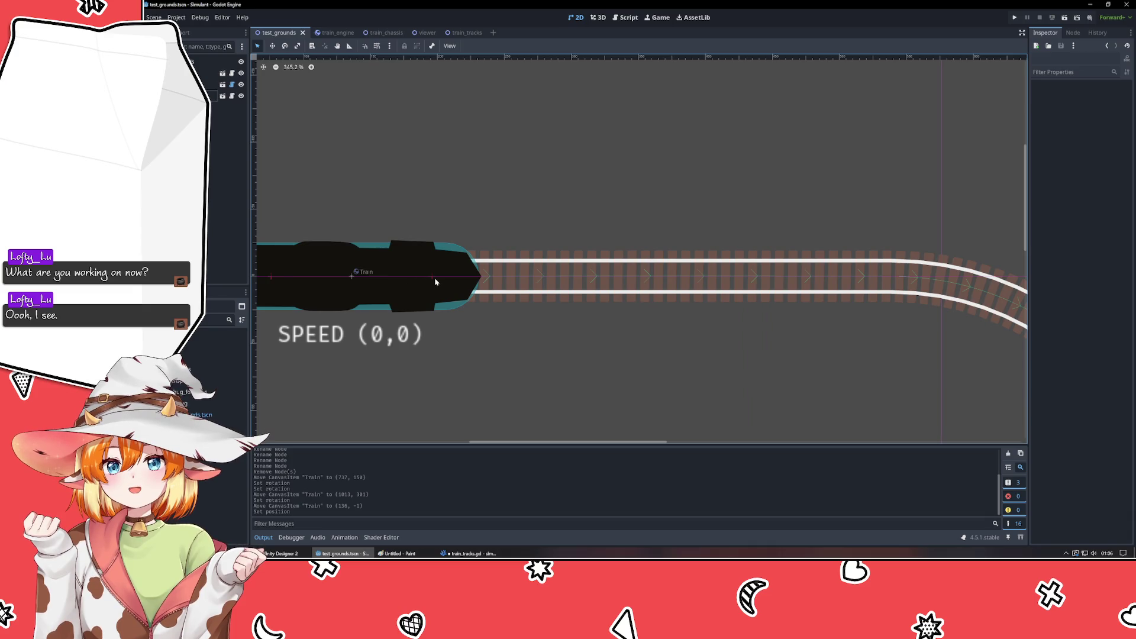
left_click_drag(271, 286, 277, 303)
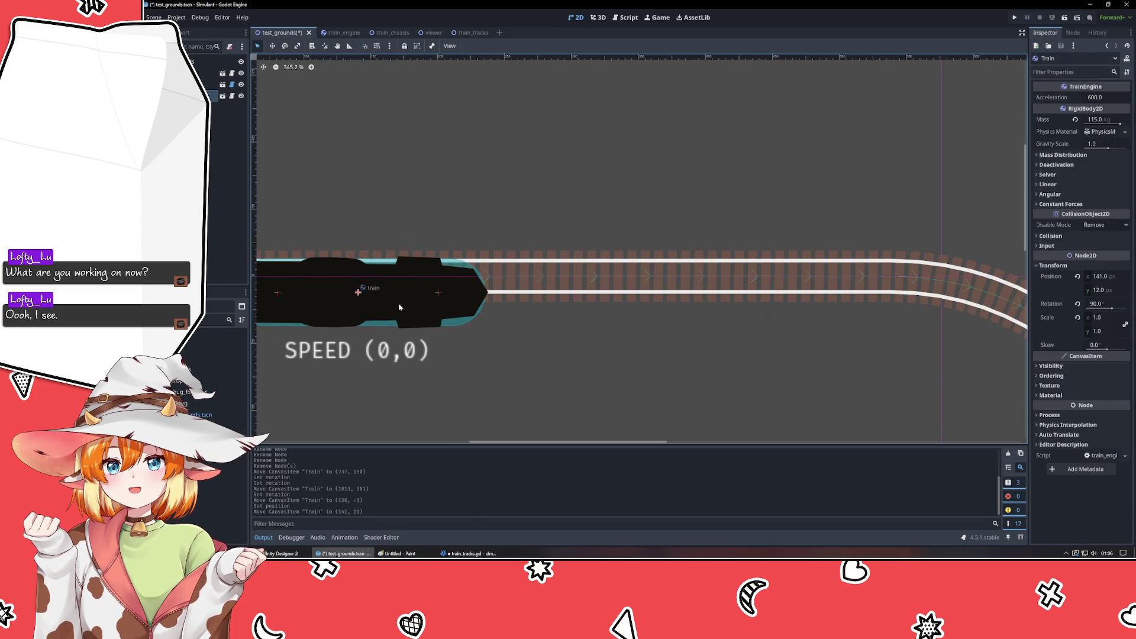
key("ctrl+z")
left_click_drag(423, 385, 497, 386)
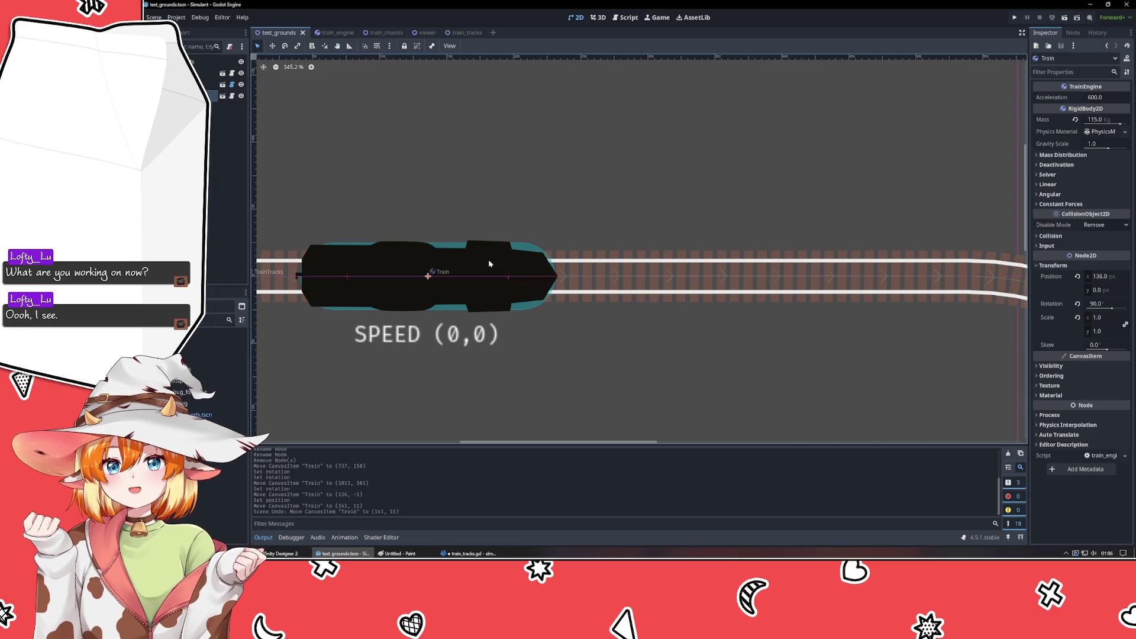
mouse_move(964, 286)
left_mouse_down()
mouse_move(563, 257)
mouse_move(464, 271)
left_mouse_up()
left_click_drag(684, 382, 619, 256)
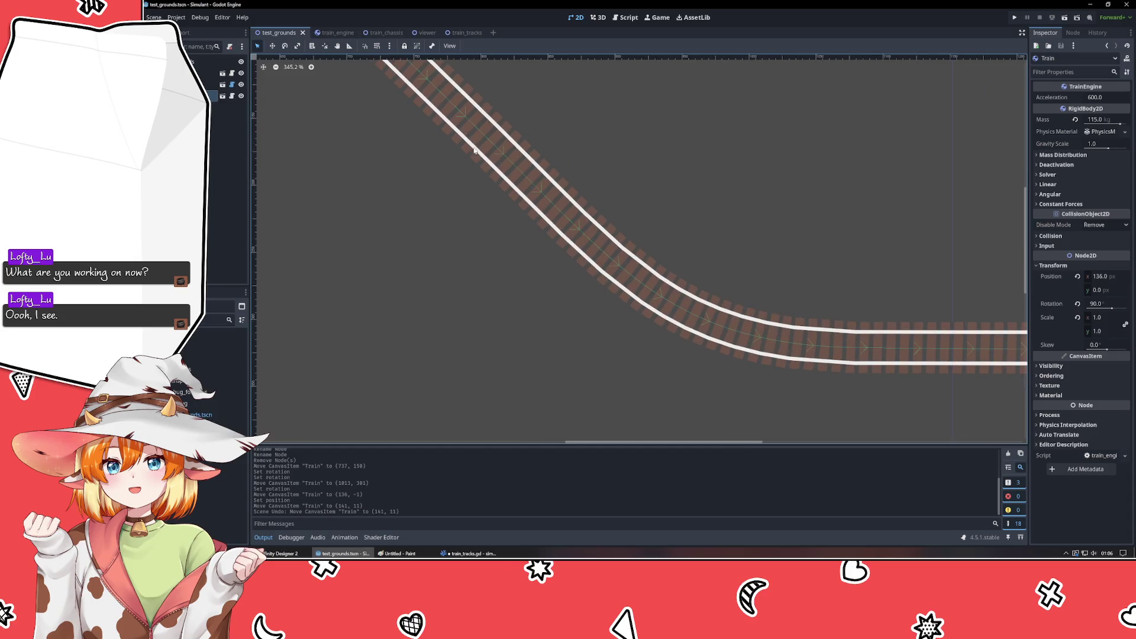
mouse_move(347, 164)
left_mouse_down()
mouse_move(367, 207)
mouse_move(621, 385)
mouse_move(672, 385)
left_mouse_up()
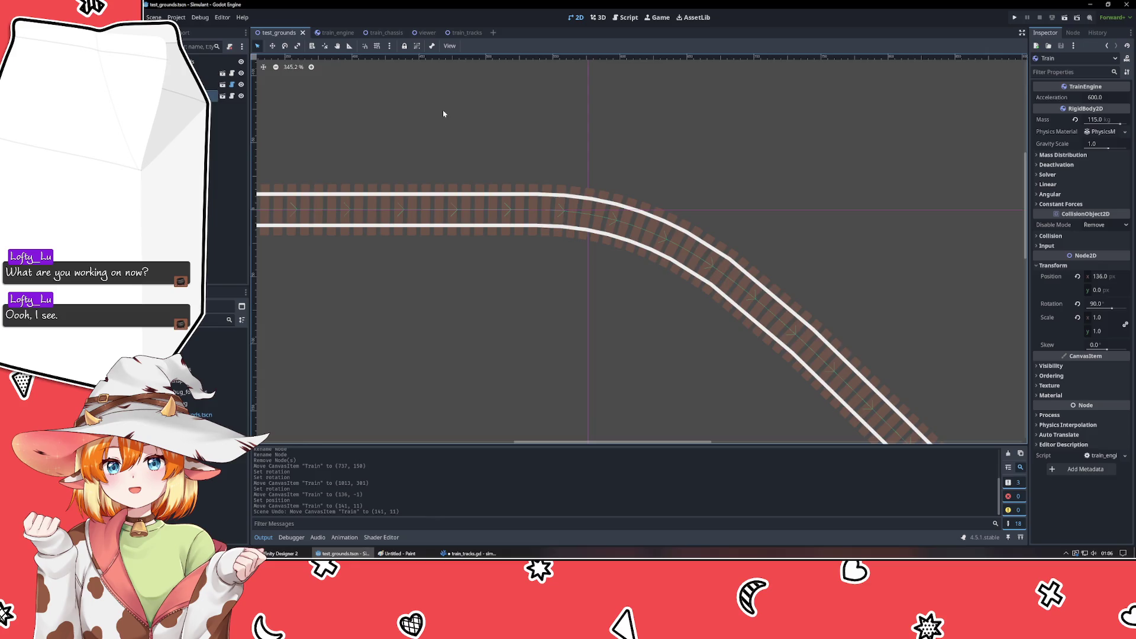
left_click_drag(444, 112, 778, 241)
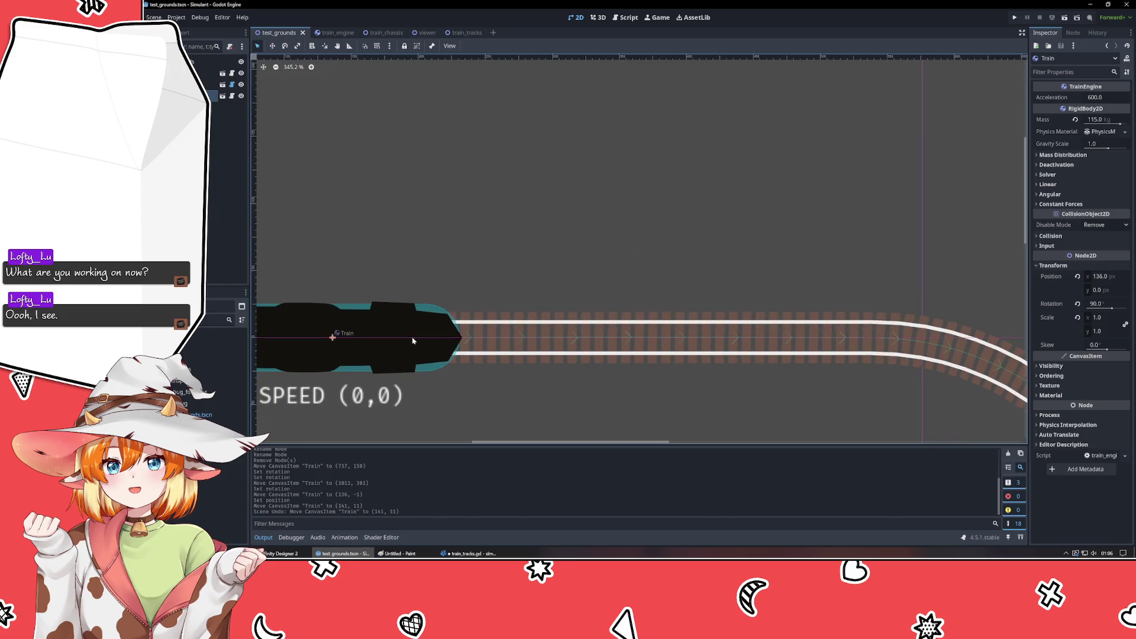
left_click_drag(412, 339, 405, 249)
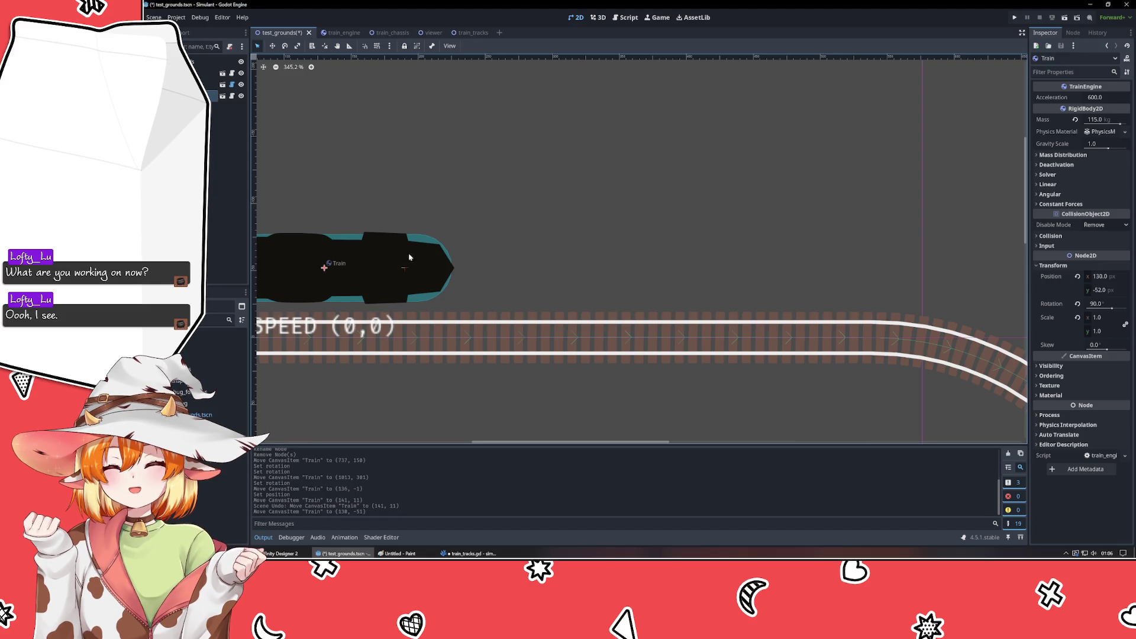
key("ctrl+z")
- Zoom in and out around the track's curve to inspect its shape
scroll(537, 198, "left", 5)
scroll(537, 198, "down", 1)
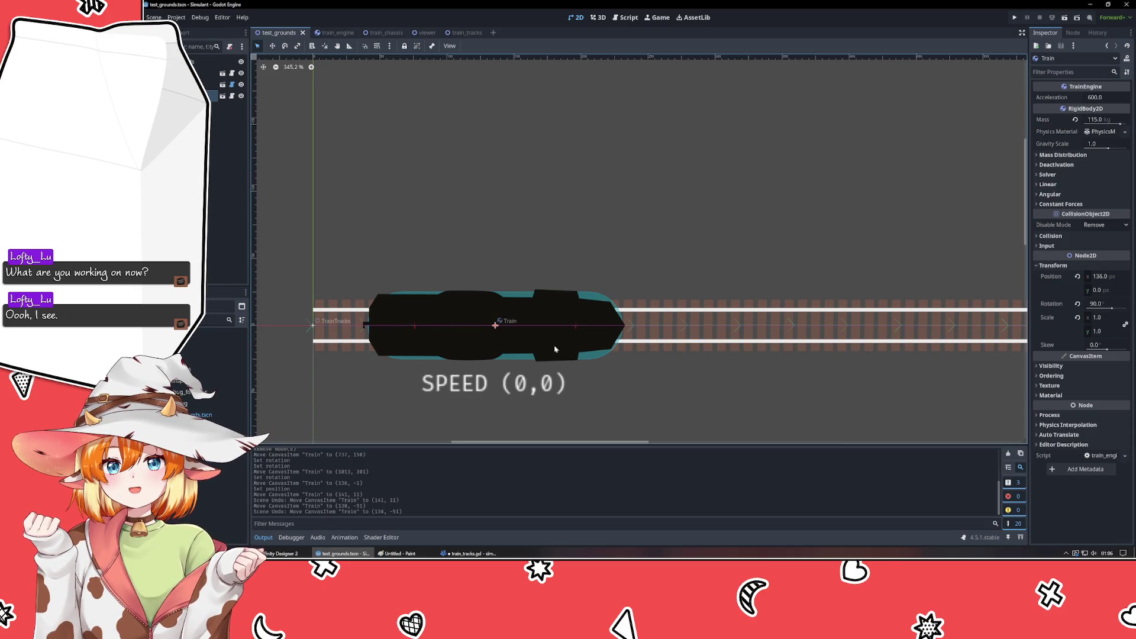
scroll(815, 372, "down", 5)
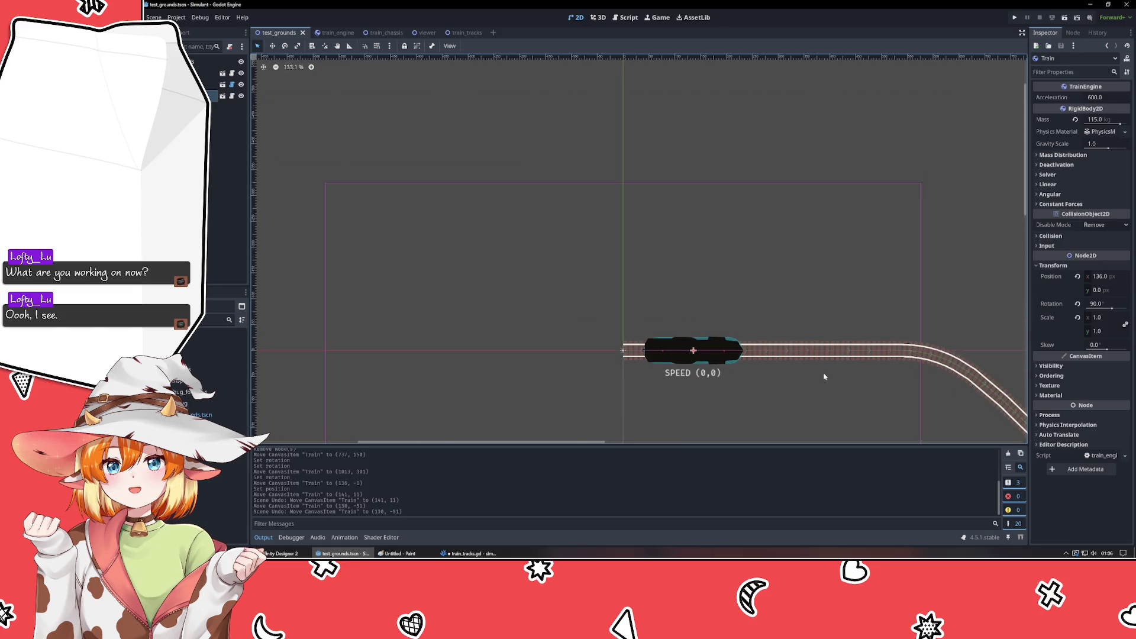
scroll(619, 307, "up", 1)
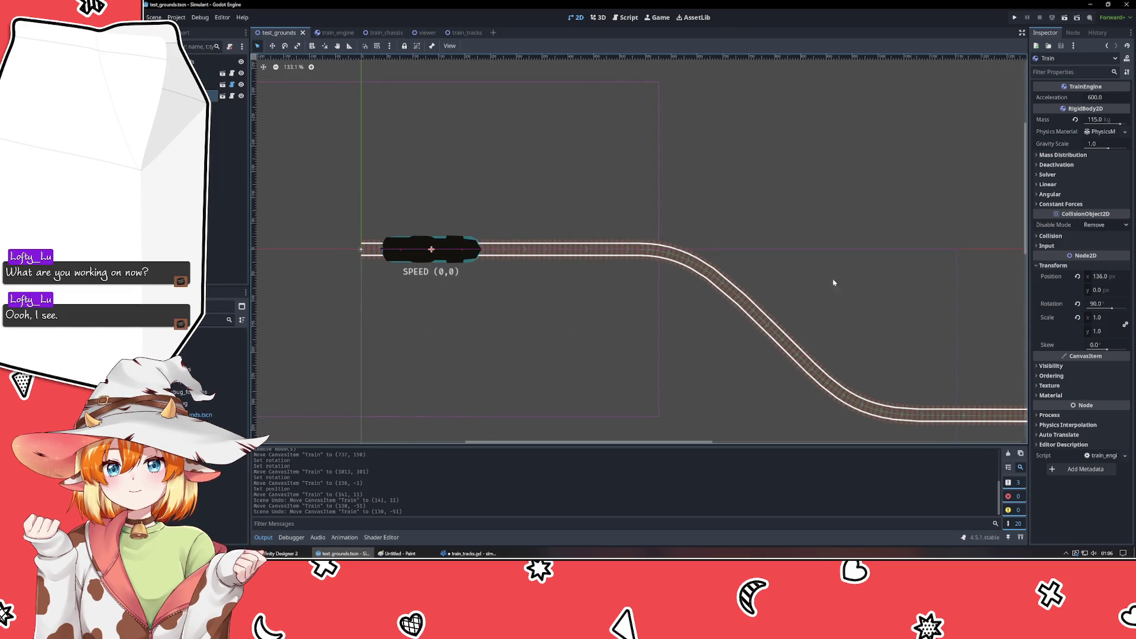
mouse_move(901, 246)
left_mouse_down()
mouse_move(665, 180)
mouse_move(696, 187)
left_mouse_up()
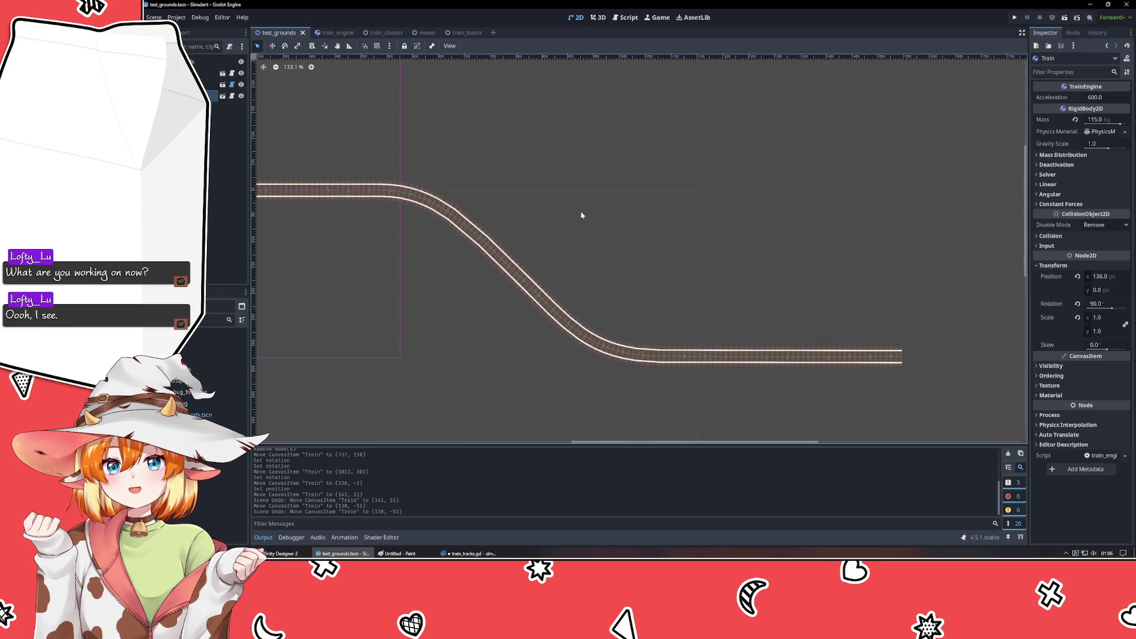
scroll(581, 216, "down", 5)
scroll(441, 226, "up", 2)
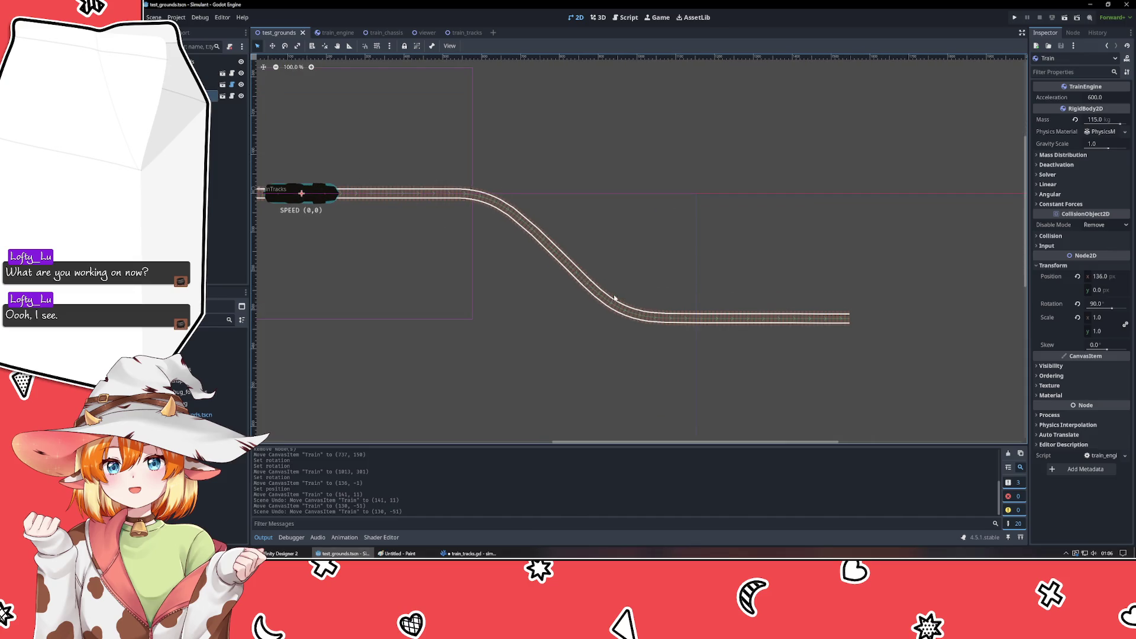
scroll(482, 325, "down", 2)
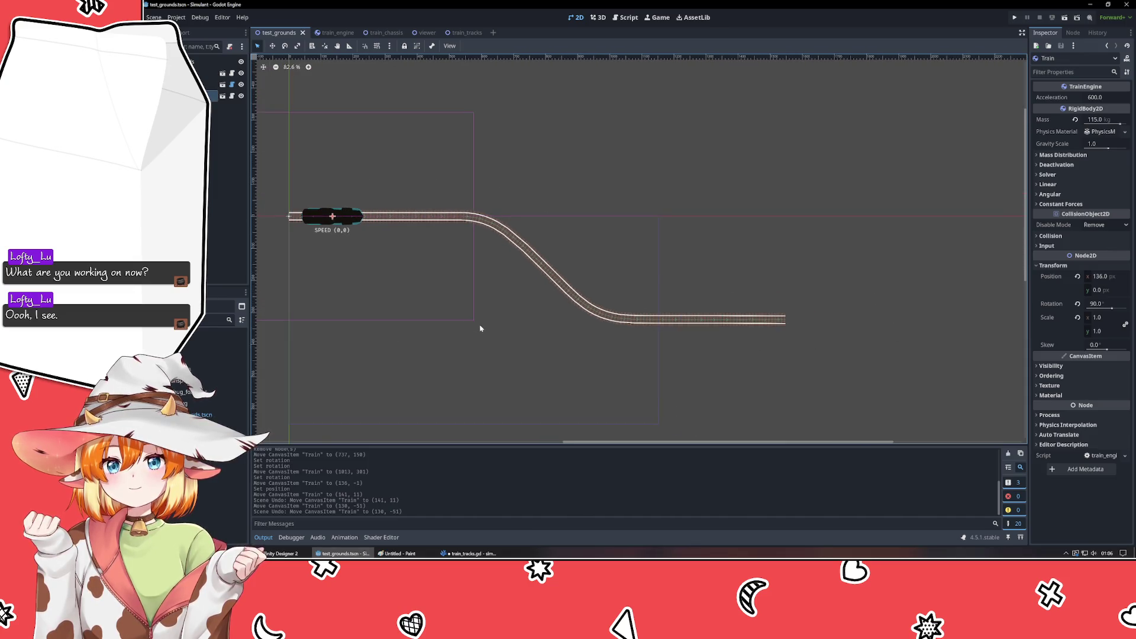
scroll(480, 329, "up", 2)
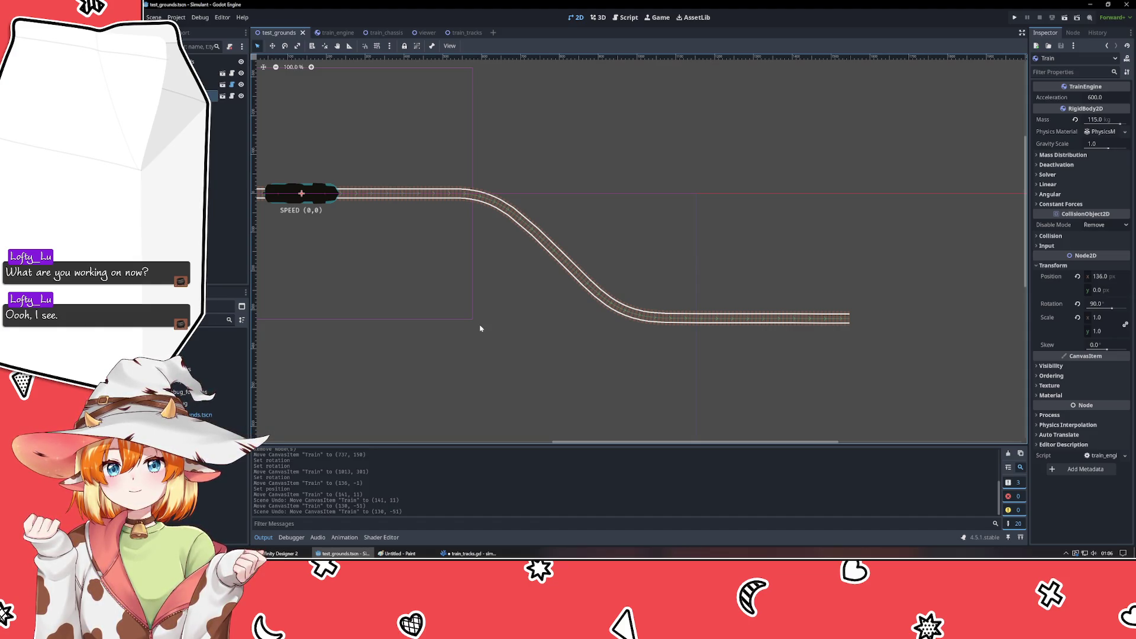
left_click(467, 553)
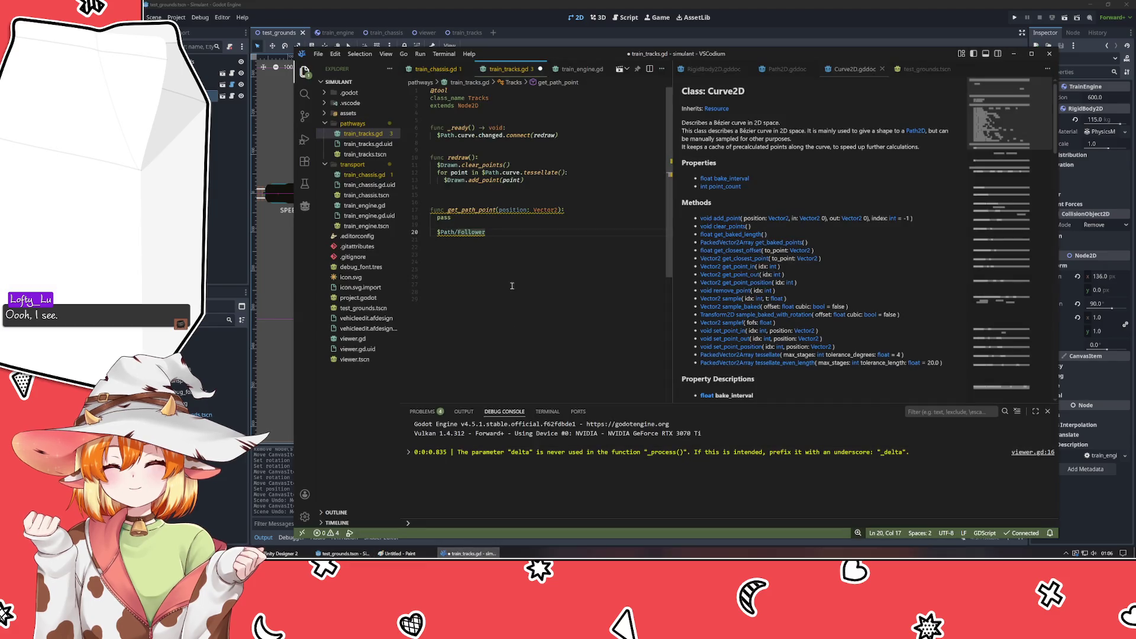
- Extend the follower line to $Path/Follower.set and start a new line below
type(".")
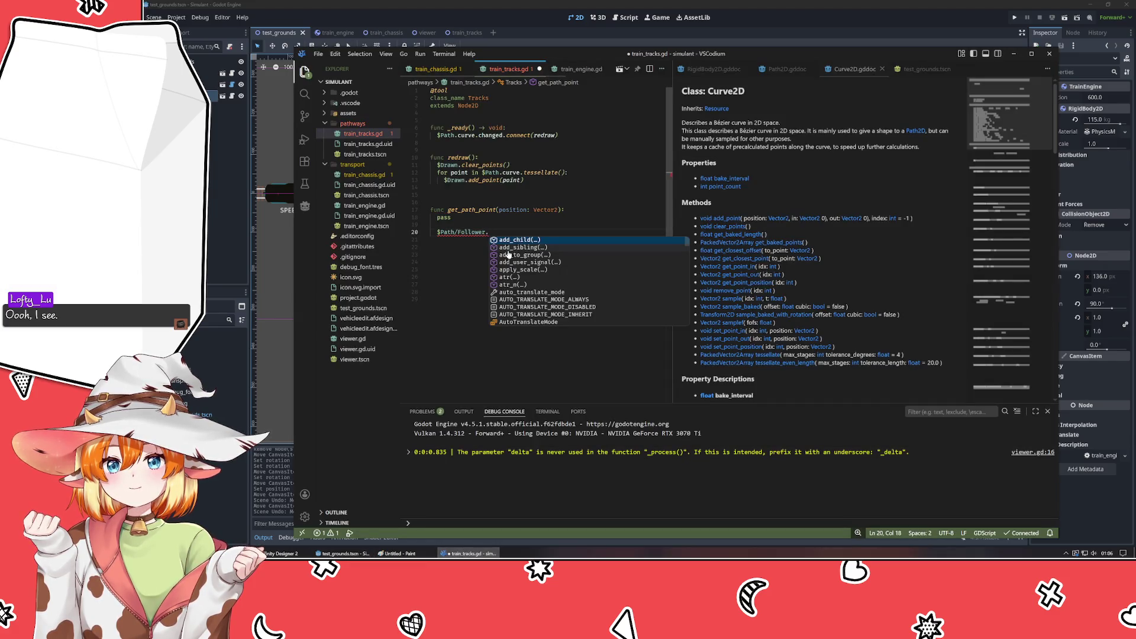
type("set")
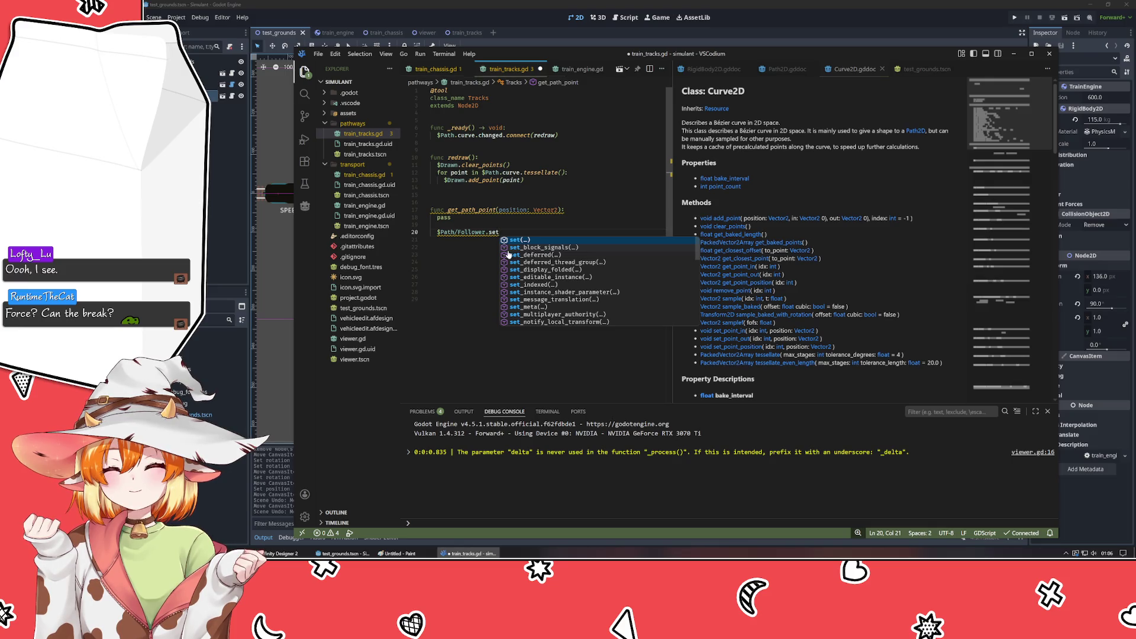
key("Escape")
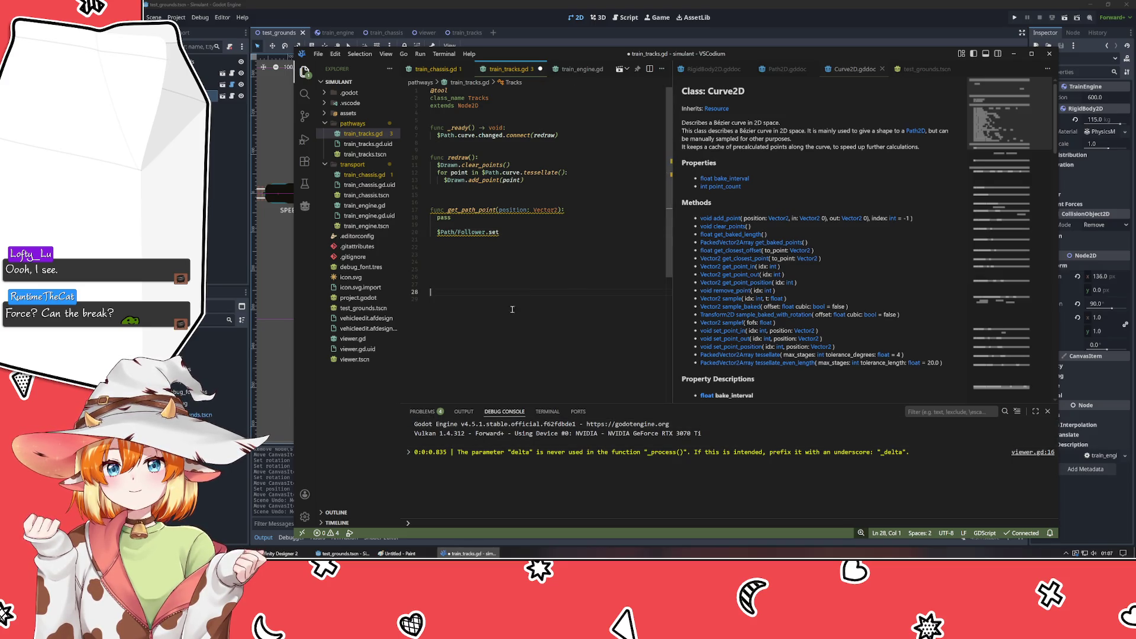
key("Return")
key("Return")
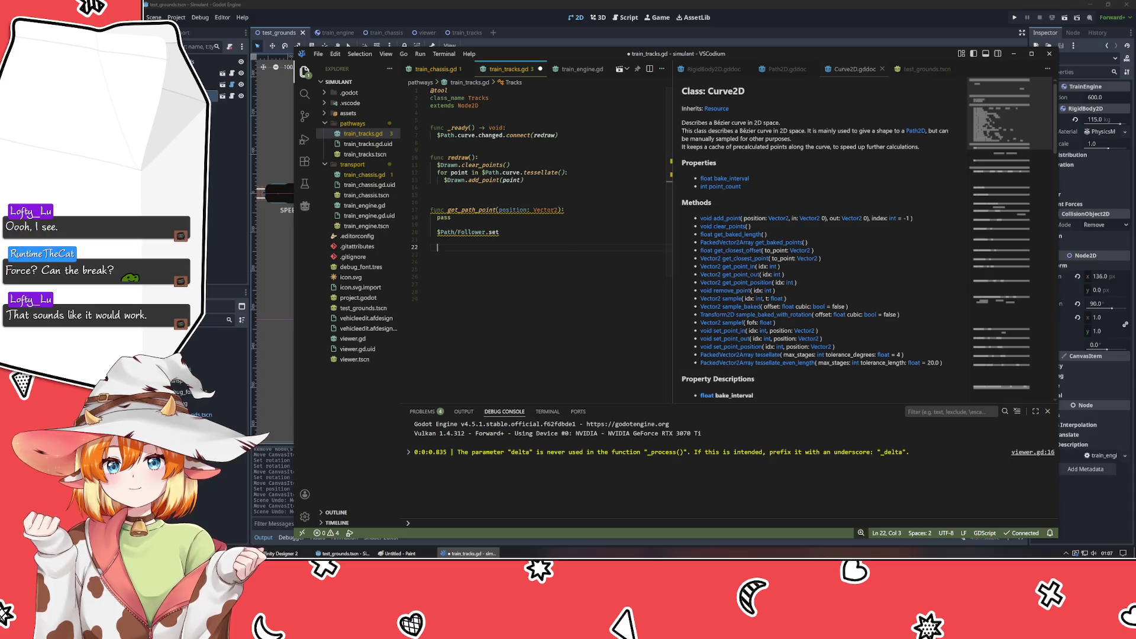
key("alt+Tab")
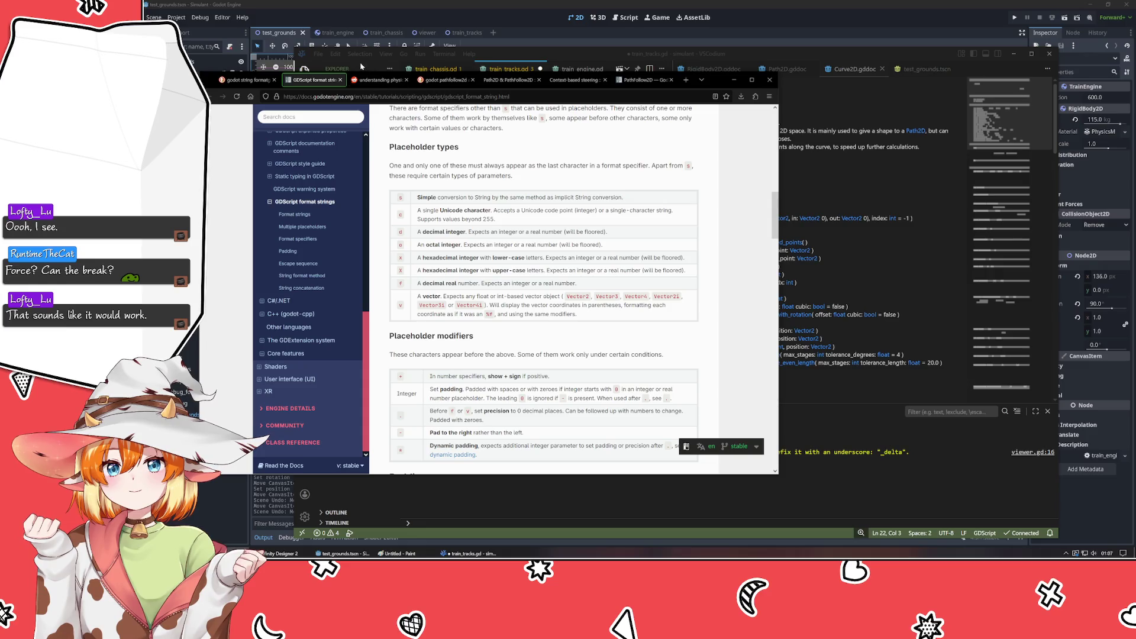
- Find the KidsCanCode Path2D & PathFollow2D recipe and study its get_closest_offset example code
left_click(376, 80)
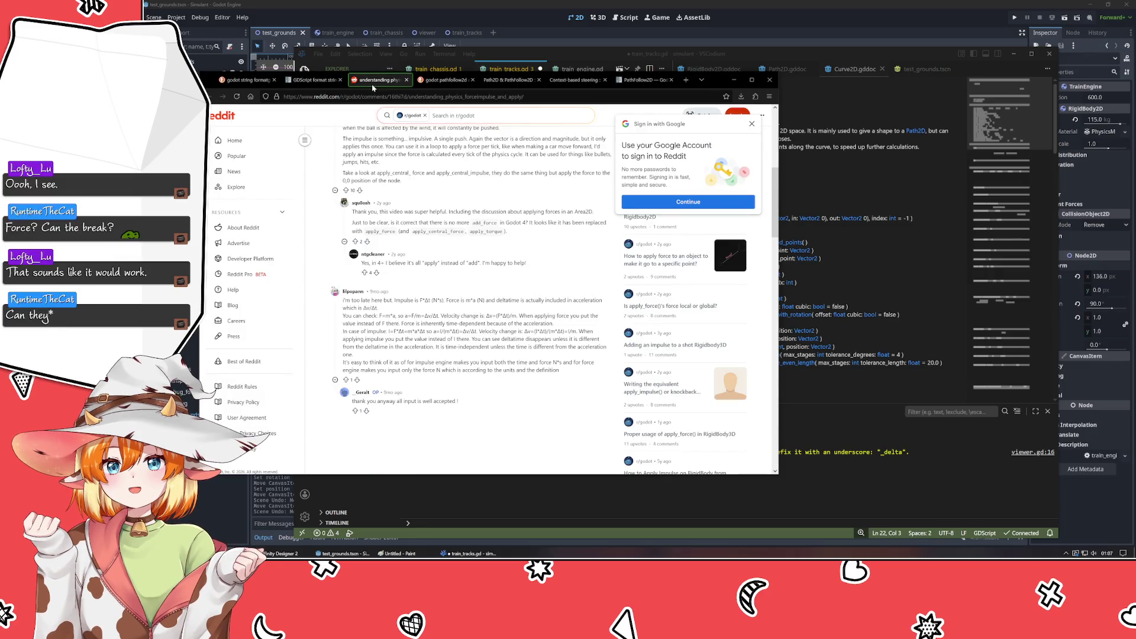
left_click(444, 80)
left_click(507, 80)
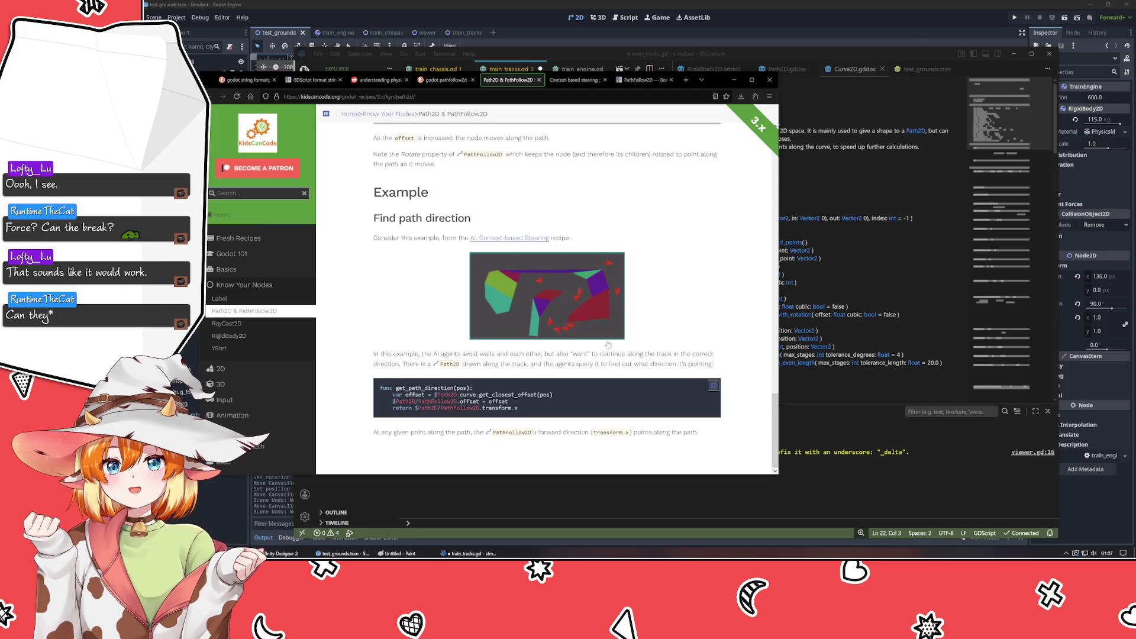
left_click_drag(393, 396, 544, 415)
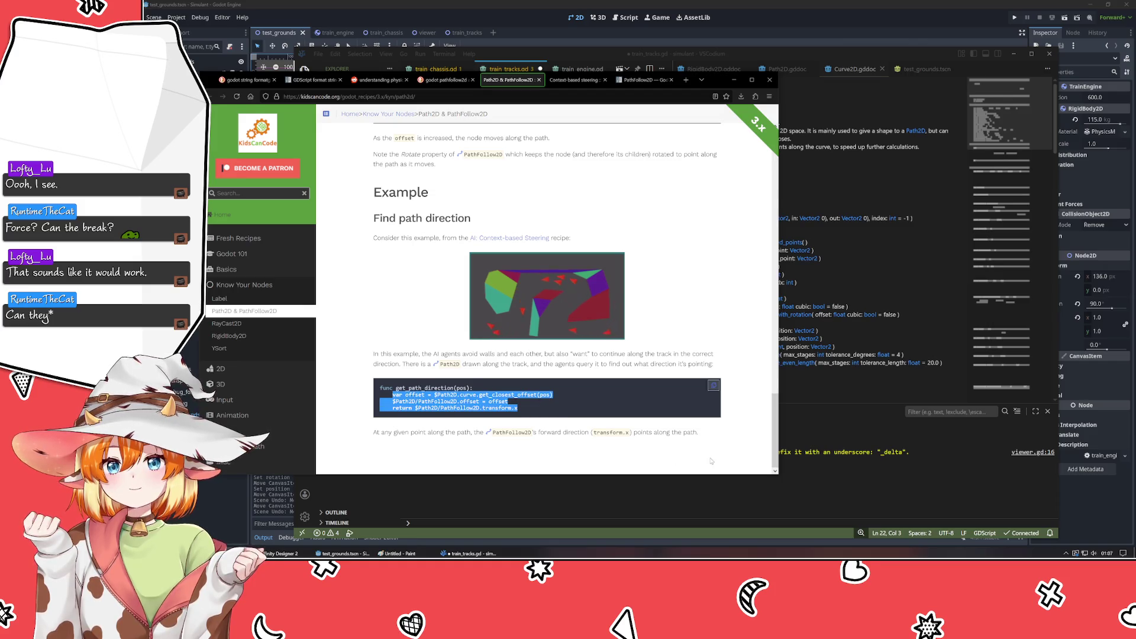
left_click(587, 465)
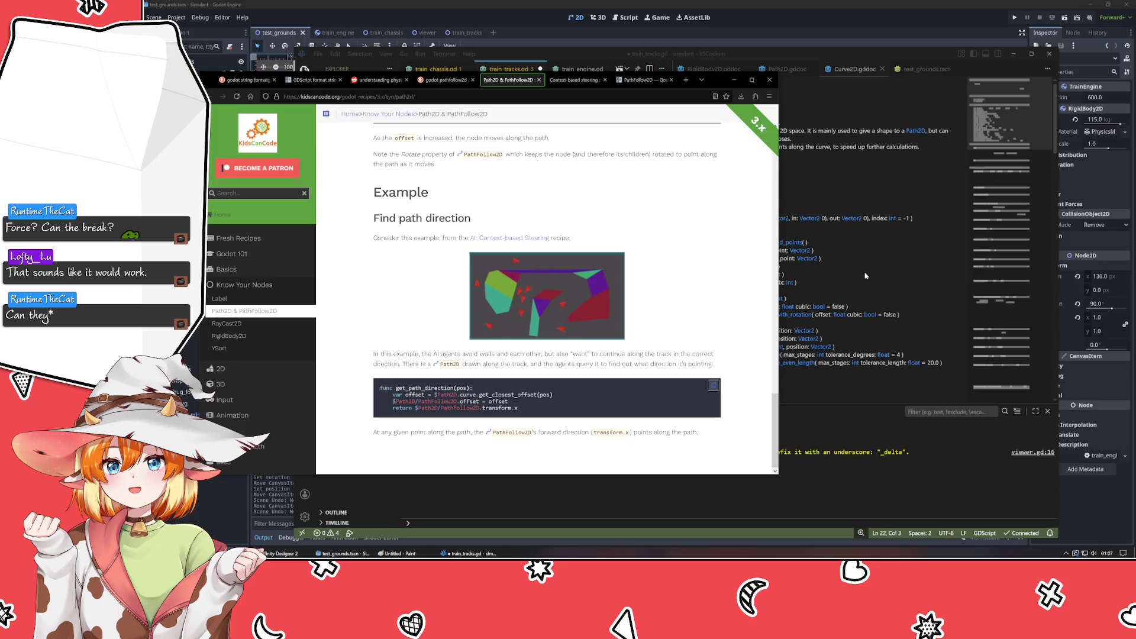
- Back in train_tracks.gd, select set on line 20 and move to the line above
key("alt+Tab")
double_click(508, 230)
key("Up")
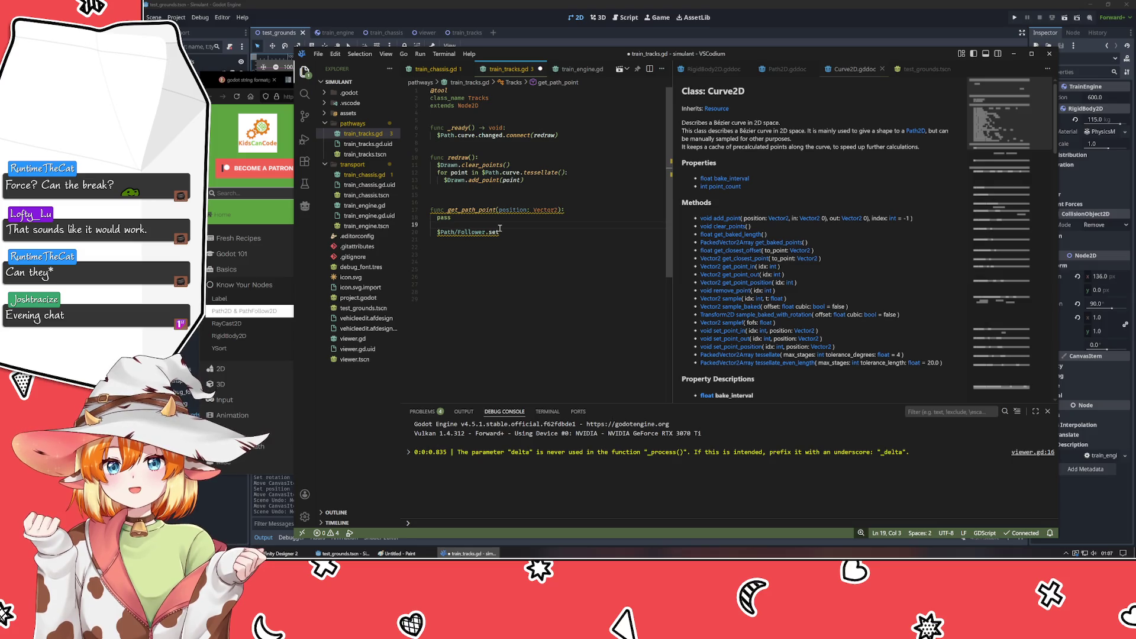
- Write $Path.curve.get_closest_offset() on a new line above the follower setter, following the recipe's example
type("$Path")
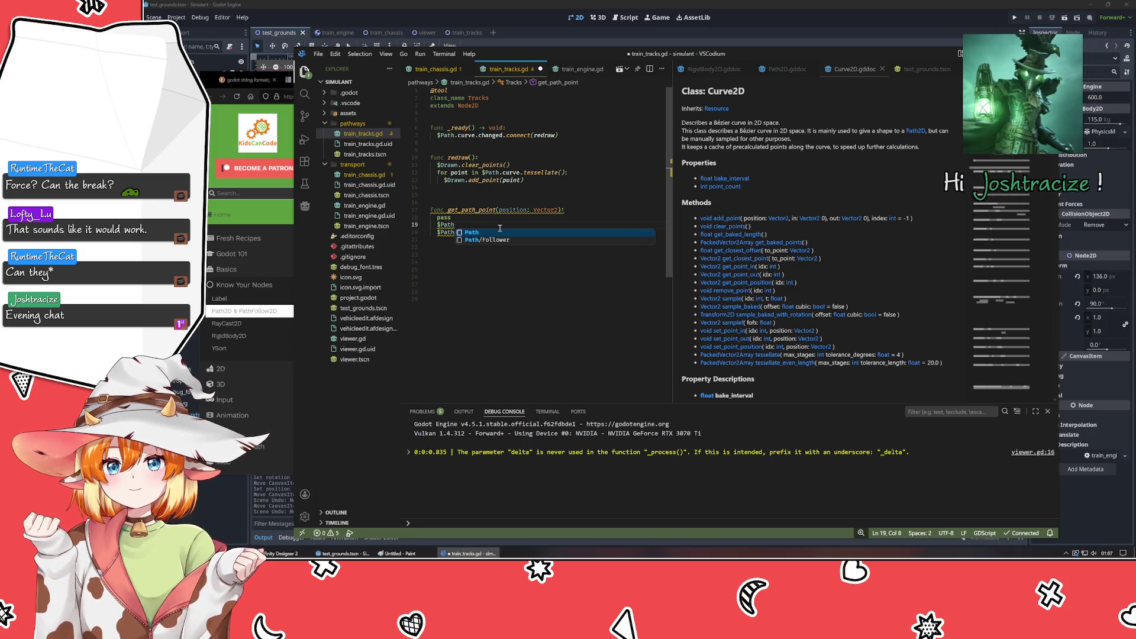
key("Escape")
key("Home")
key("Return")
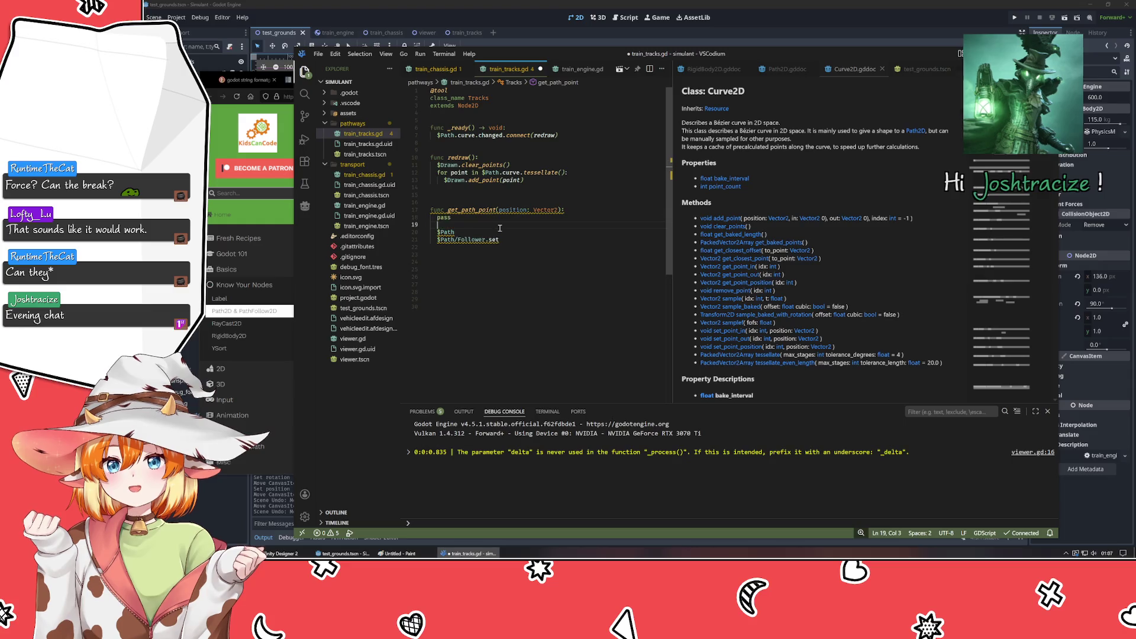
key("End")
type(".")
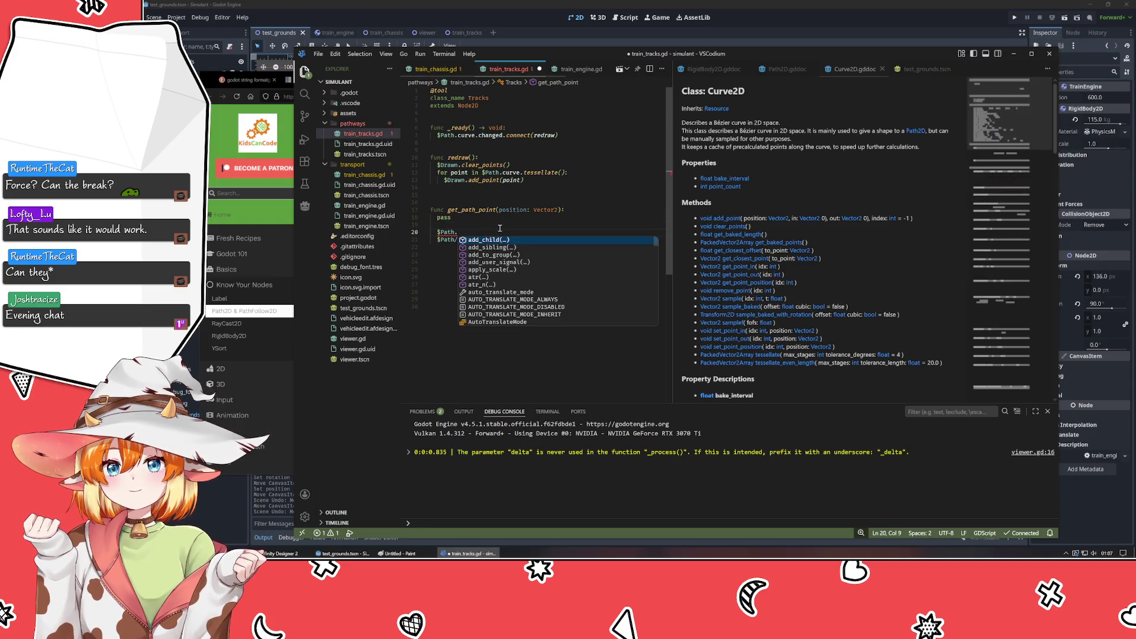
key("alt+Tab")
key("alt+Tab")
type("curve.get")
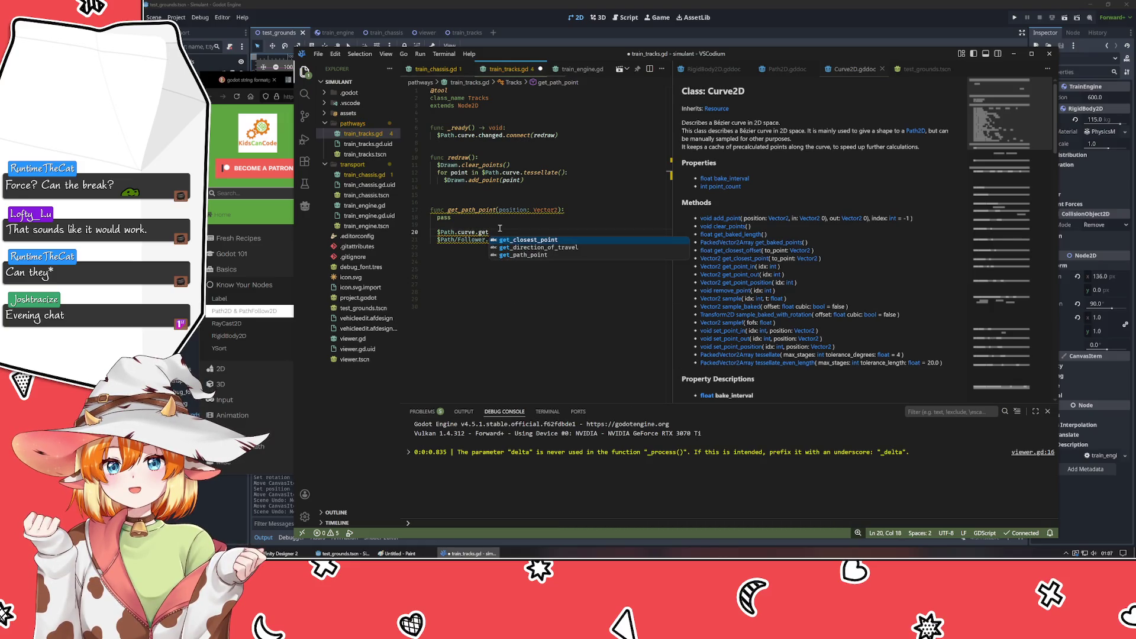
key("alt+Tab")
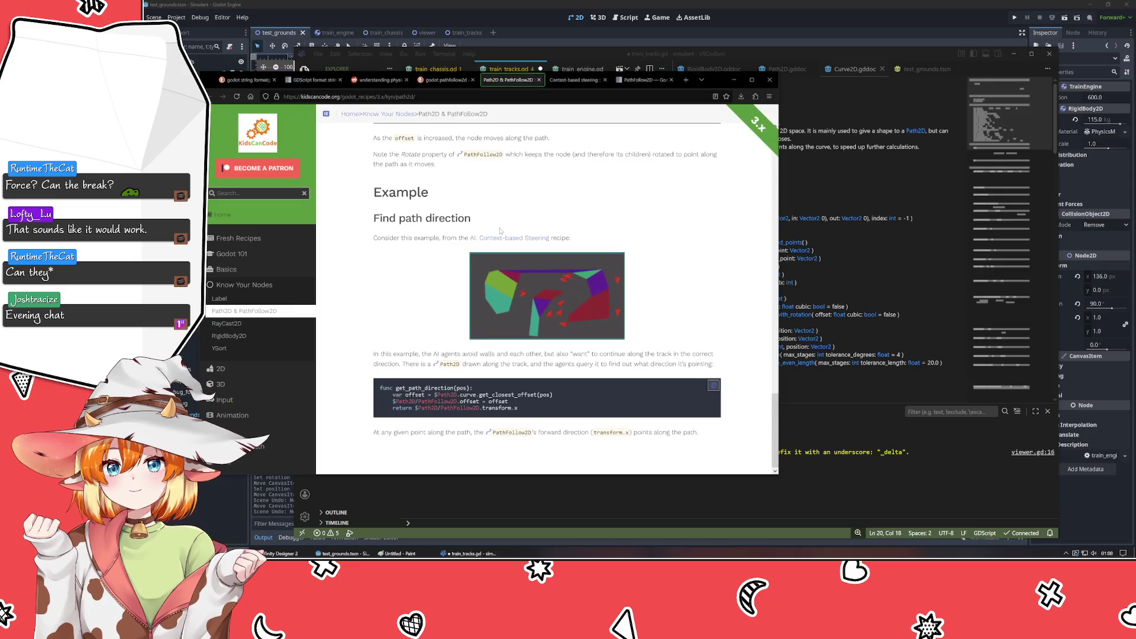
key("alt+Tab")
type("_c")
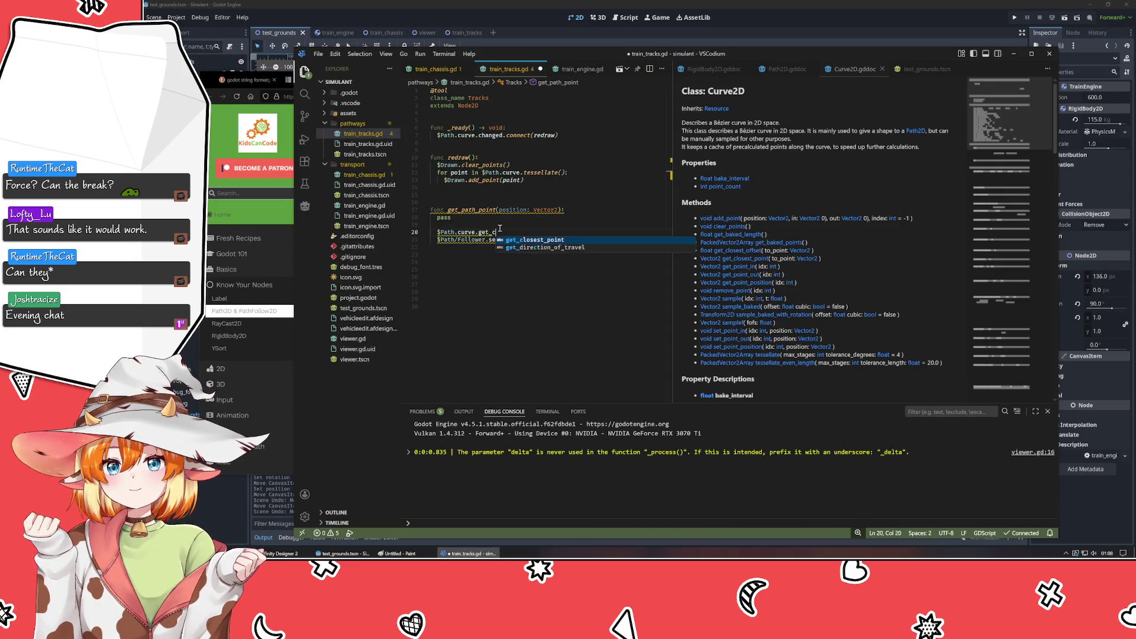
type("losest_offset()")
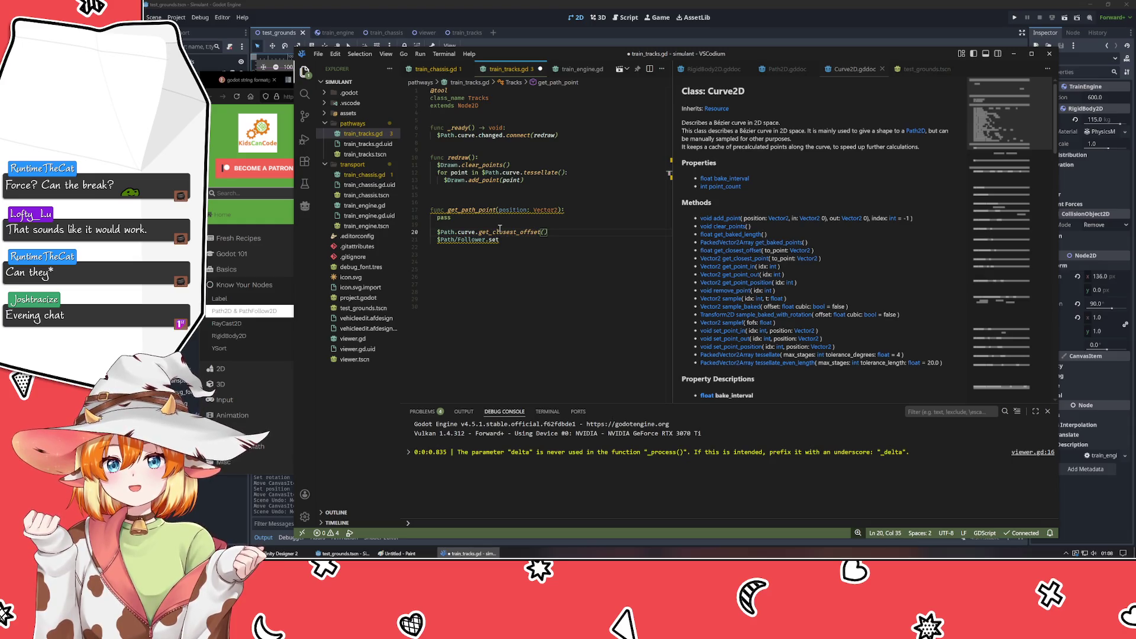
- Check the get_closest_offset documentation, pass position as its argument, and return to the Path2D recipe
left_click(501, 232, "ctrl")
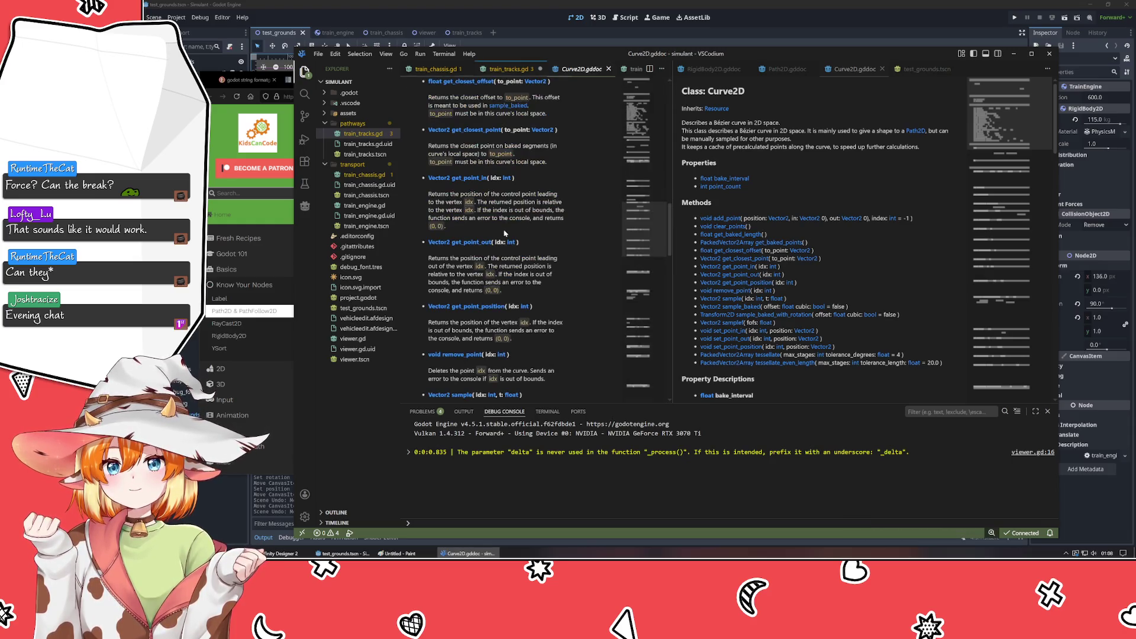
middle_click(578, 71)
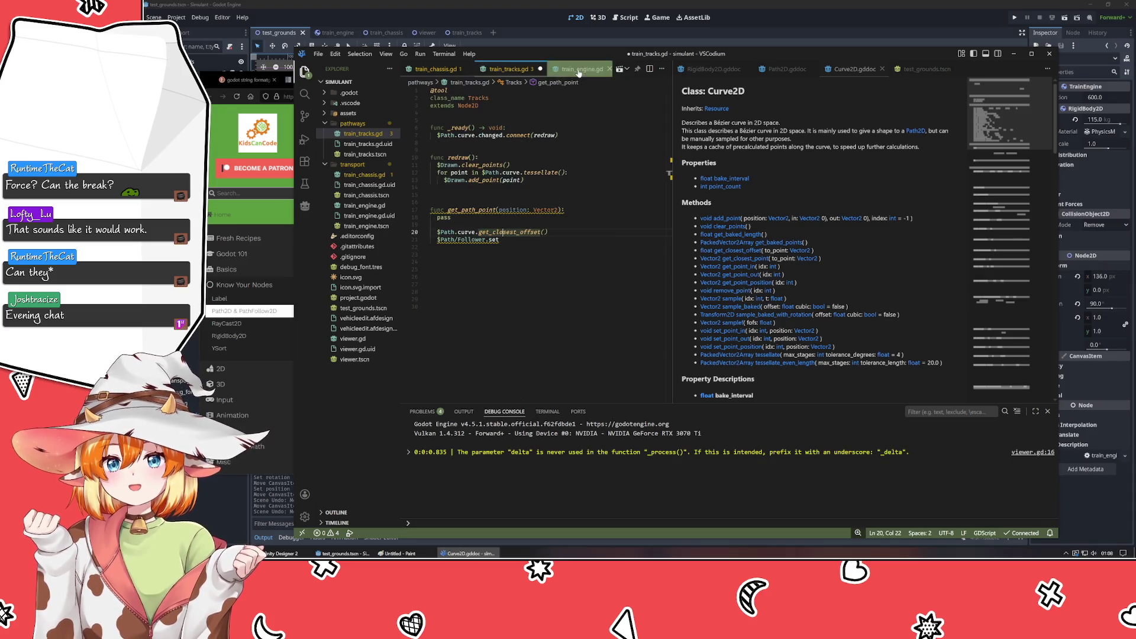
left_click(540, 232)
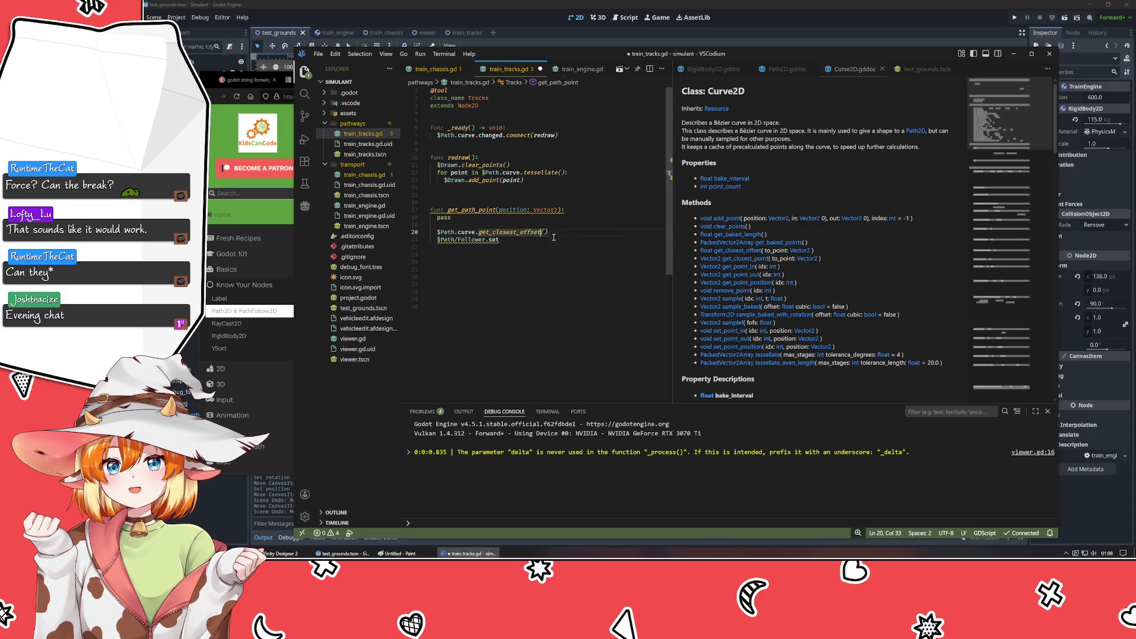
type("position)")
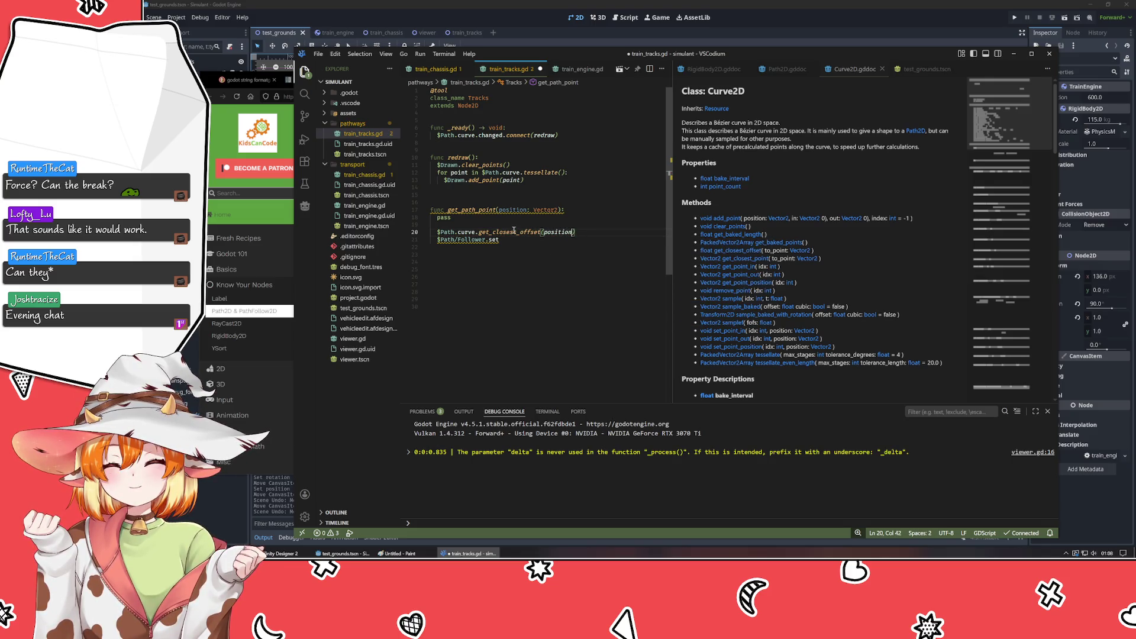
mouse_move(553, 234)
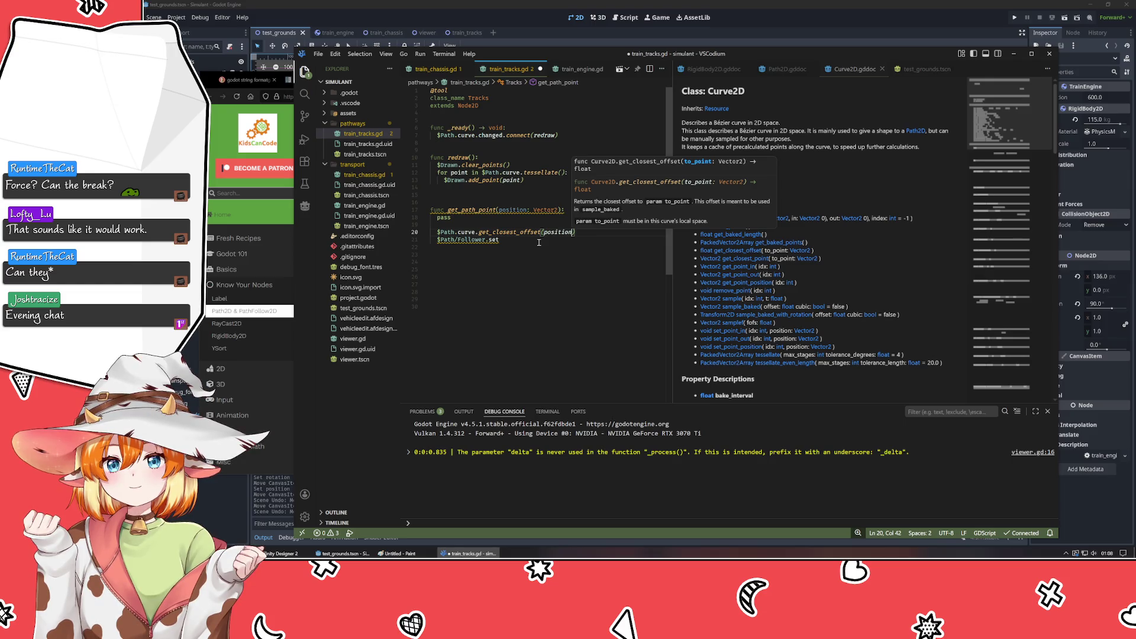
left_click(539, 241)
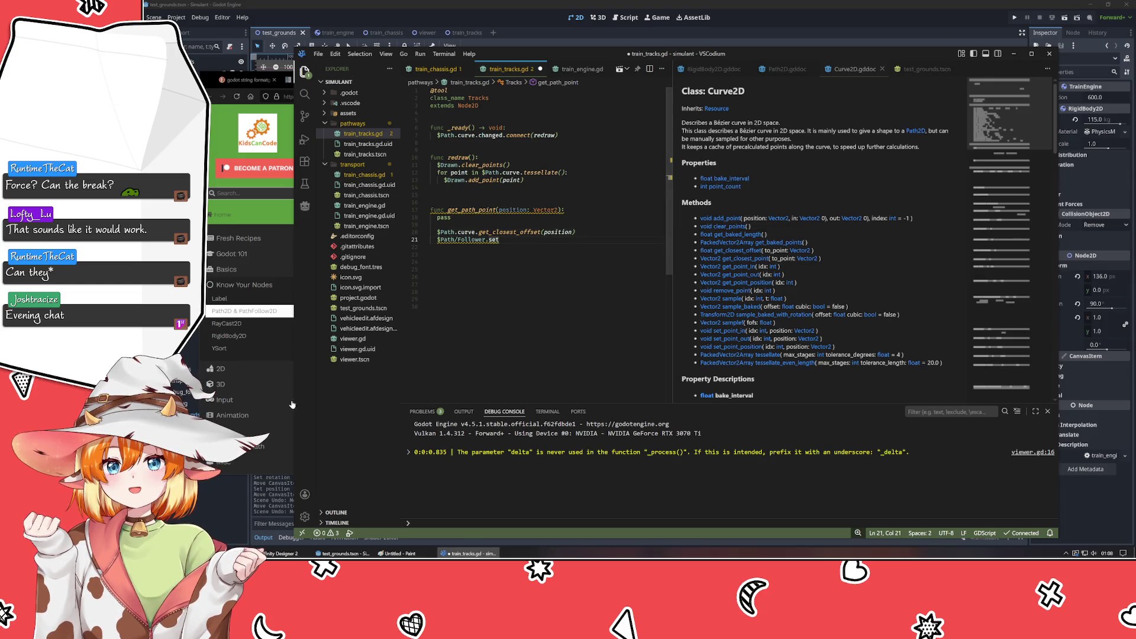
left_click(205, 82)
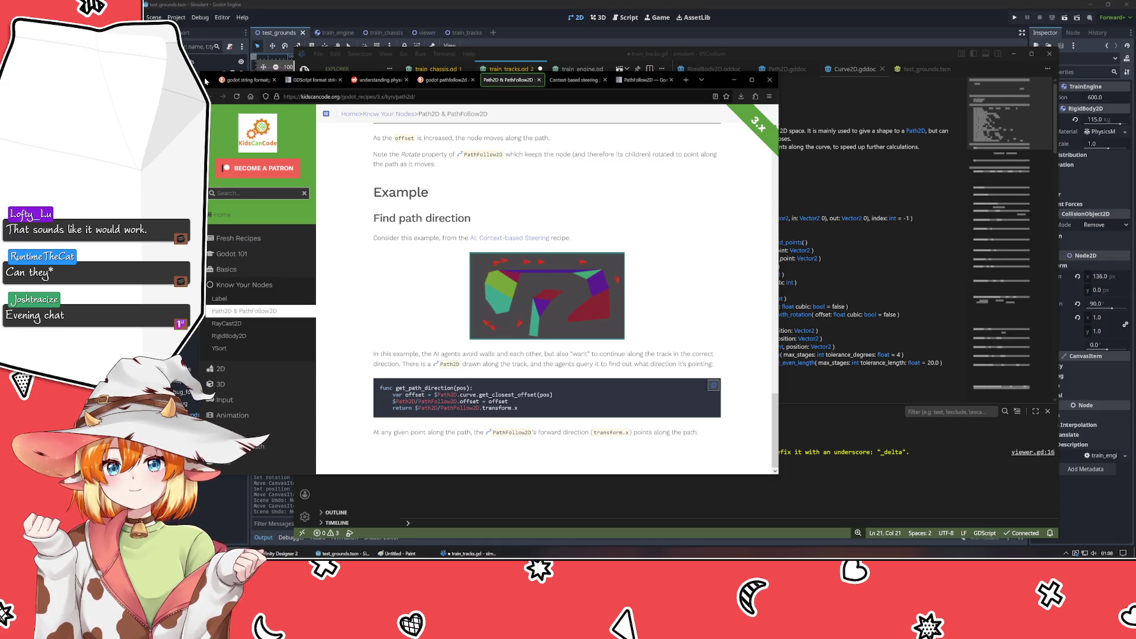
- Look over train_chassis.gd twice in VSCodium, then settle back on train_tracks.gd
left_click(828, 231)
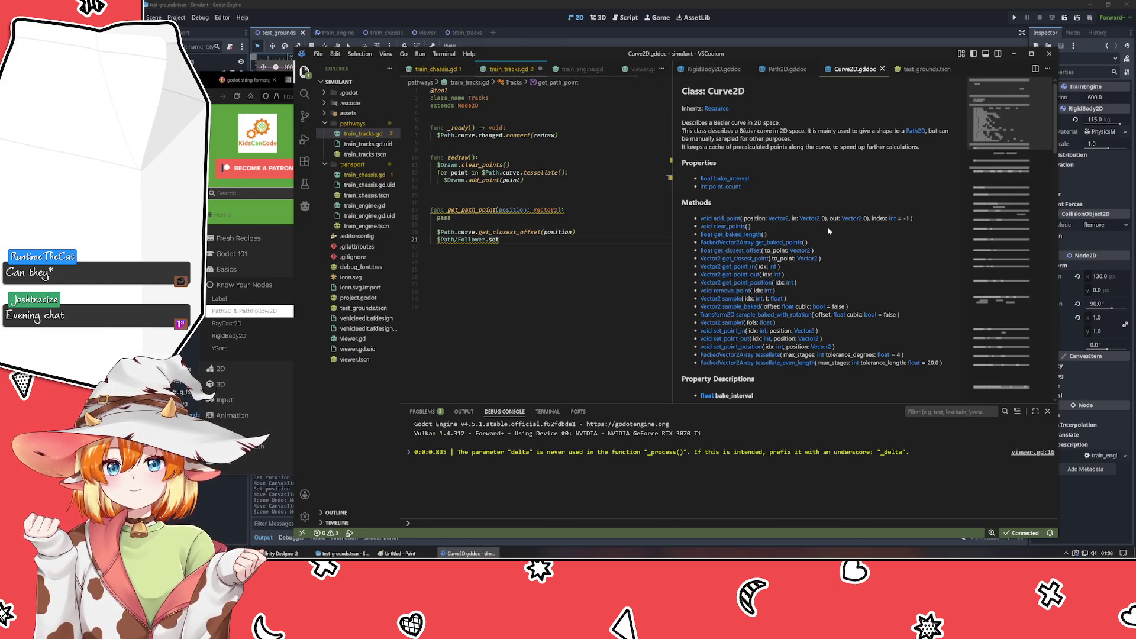
key("ctrl+1")
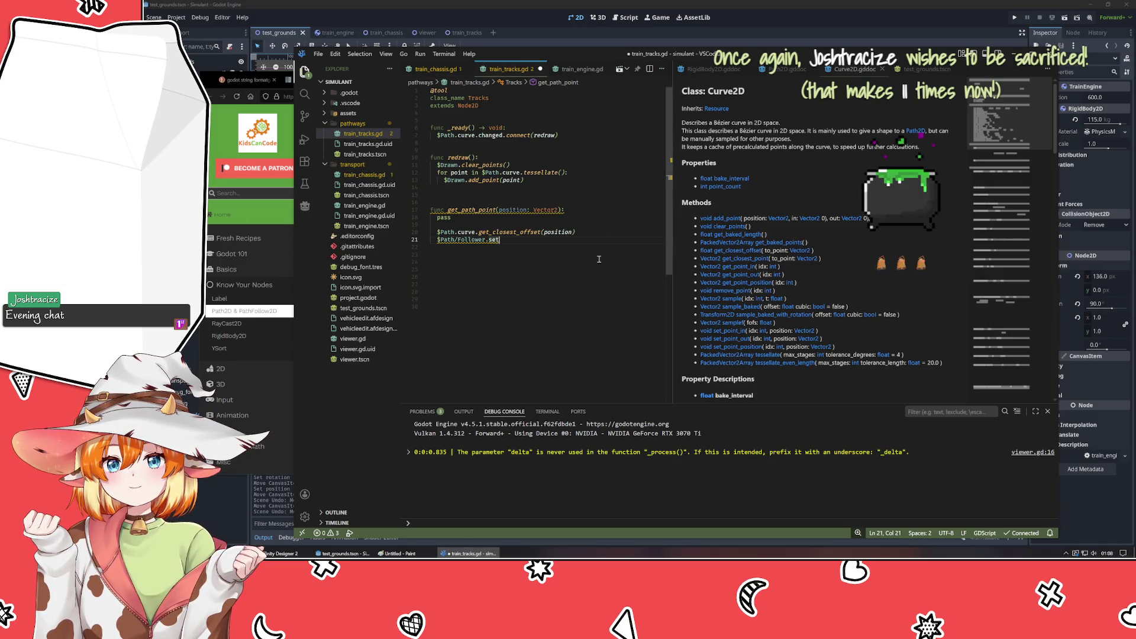
left_click(438, 69)
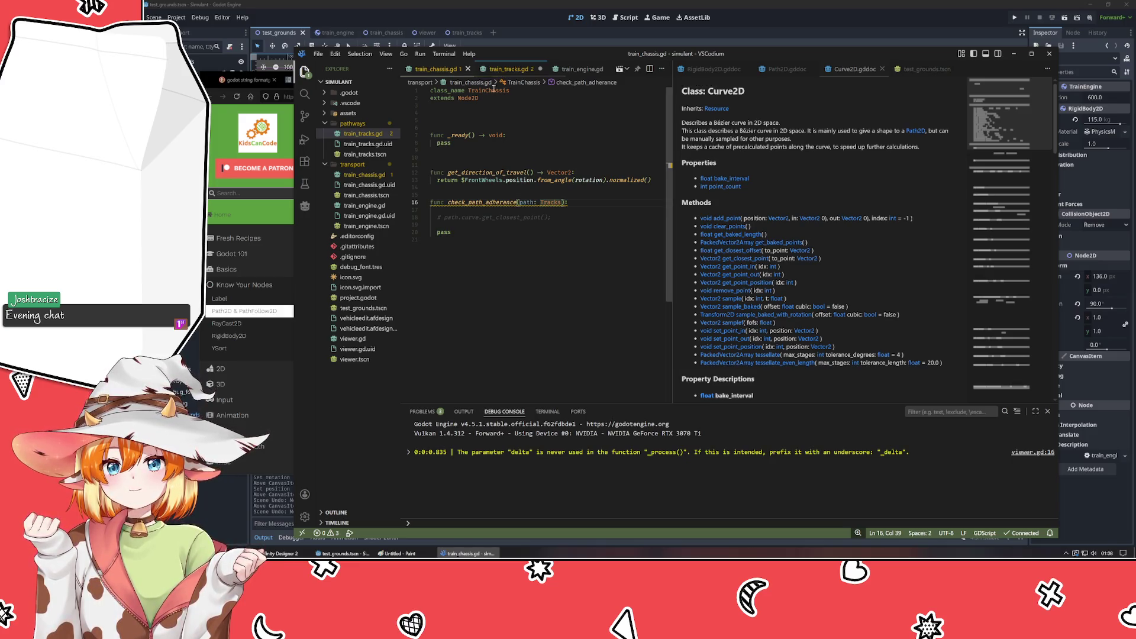
left_click(500, 73)
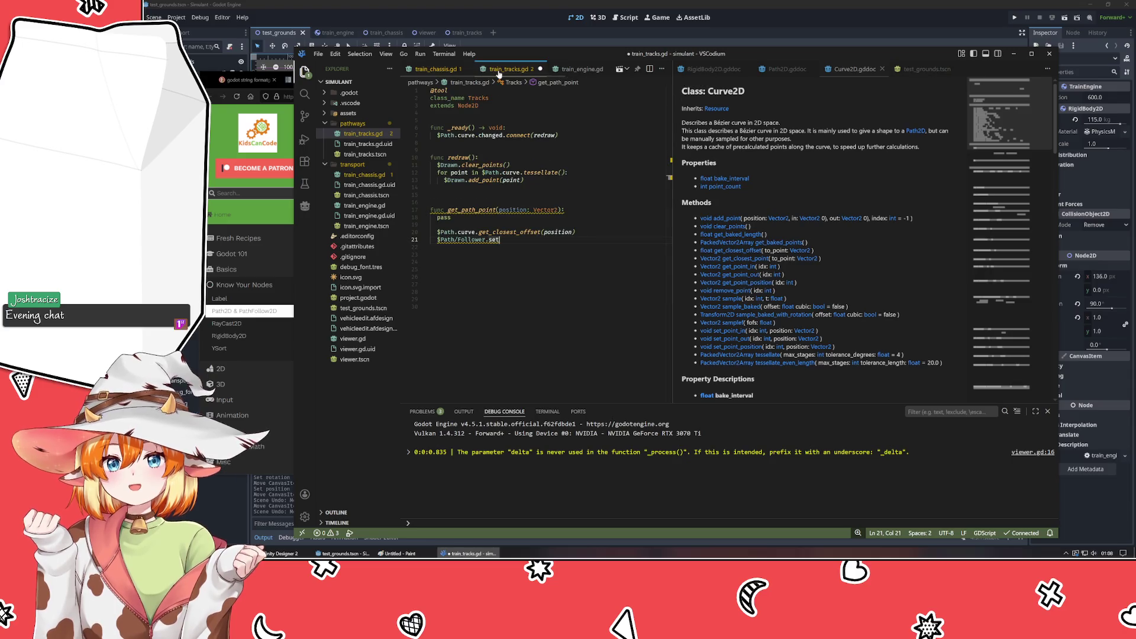
left_click(428, 70)
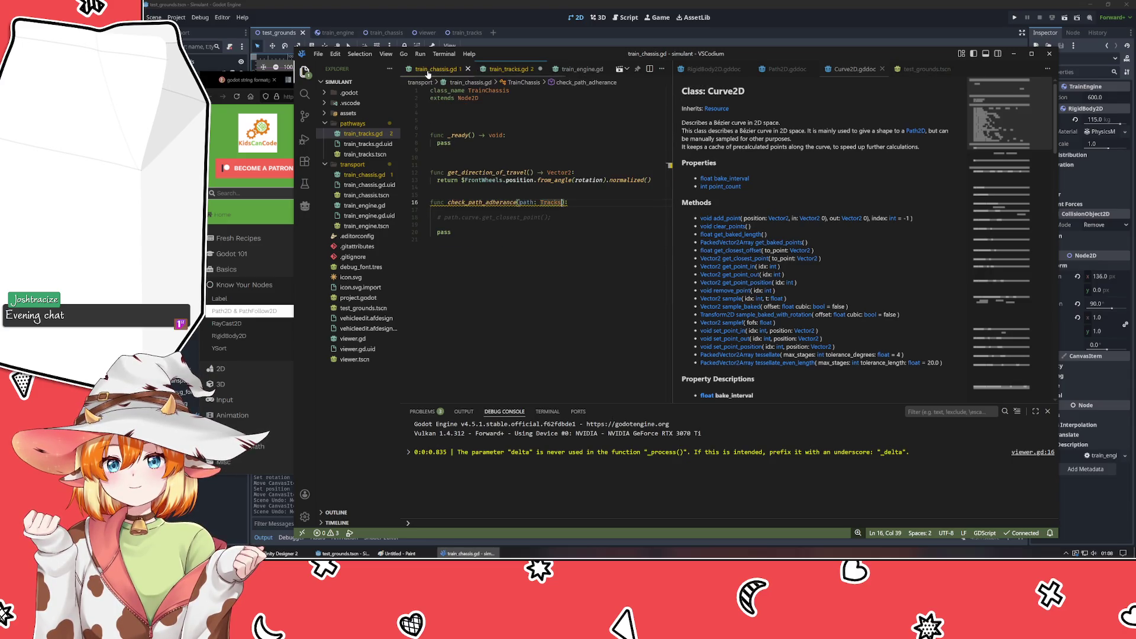
left_click(504, 70)
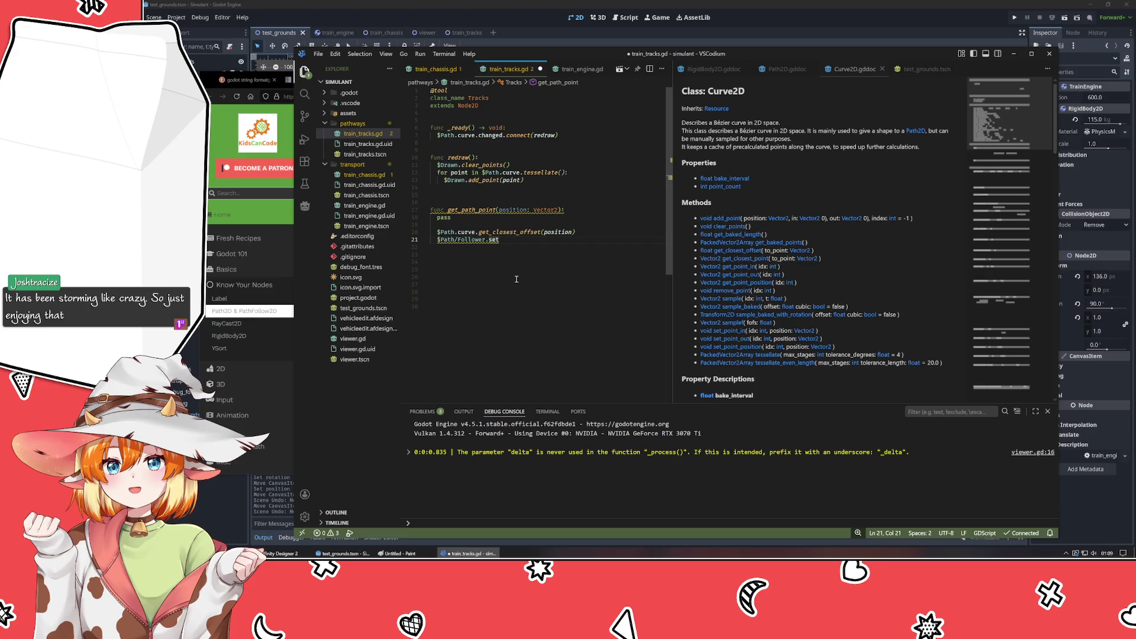
- Store the closest offset in 'var off :=' on line 20 and call $Path/Follower.set_offset(off)
type("Off")
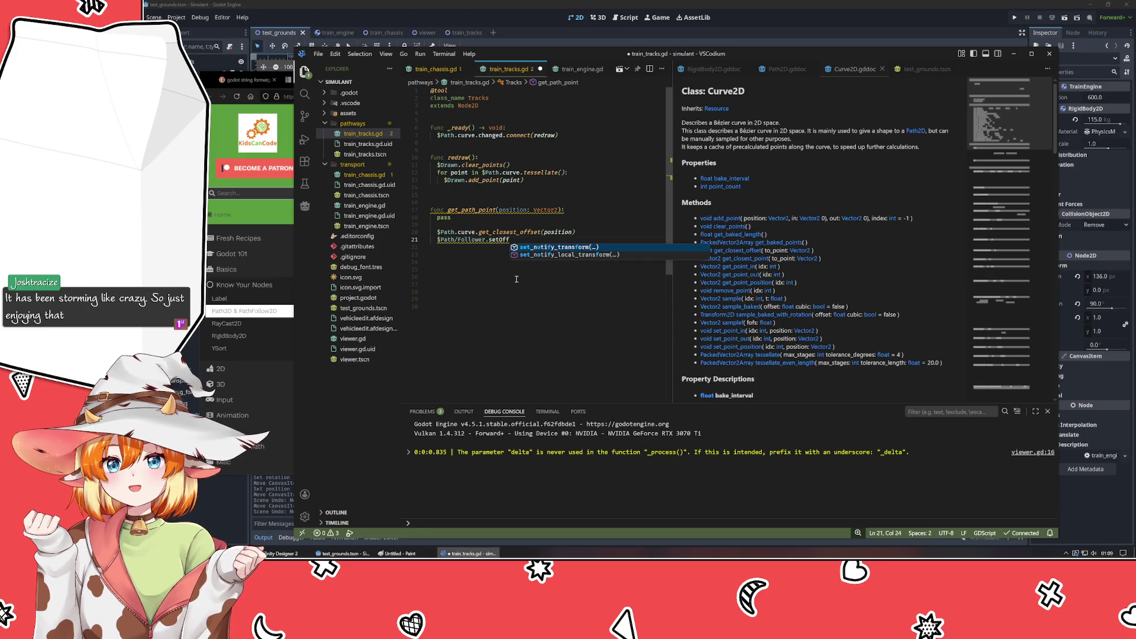
key("BackSpace")
key("BackSpace")
key("BackSpace")
type("_of")
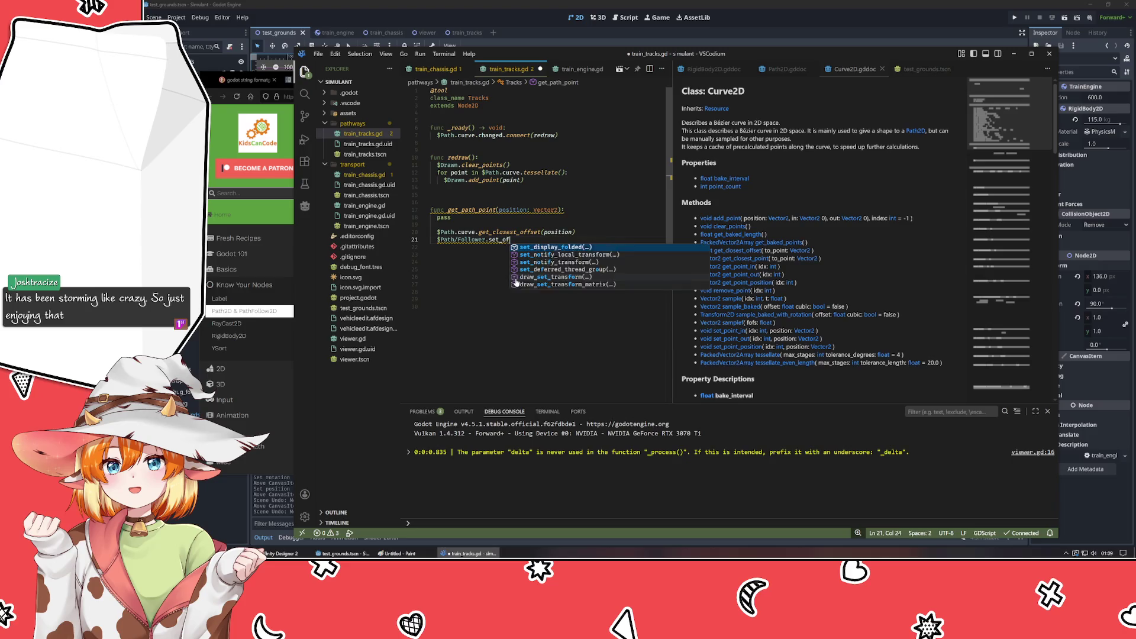
type("fset")
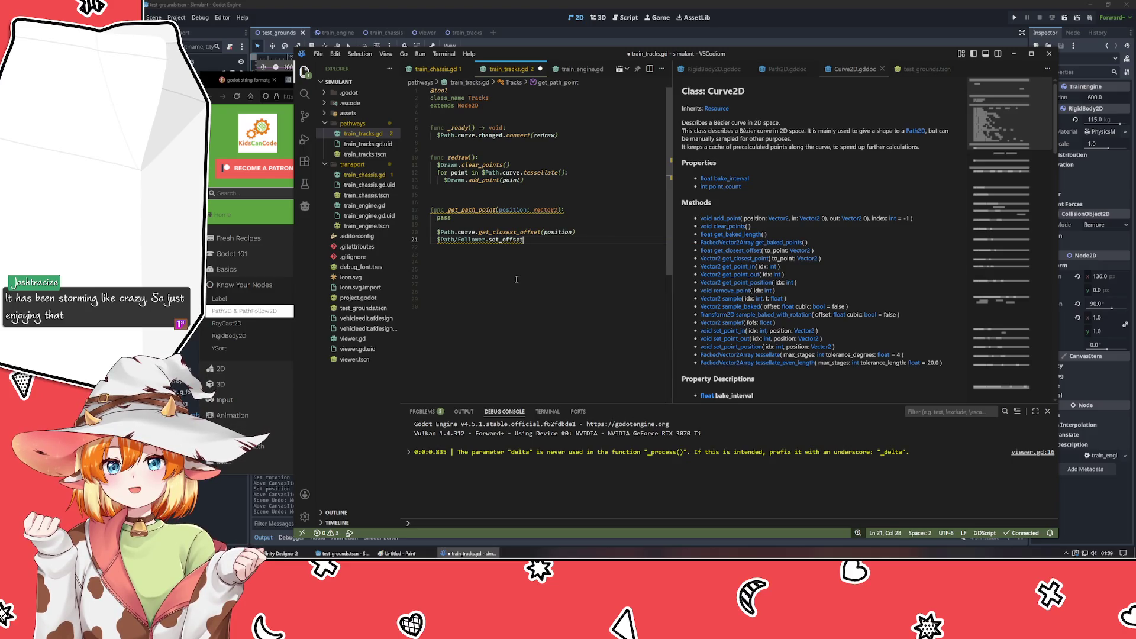
type("()")
key("Up")
key("Home")
type("var off")
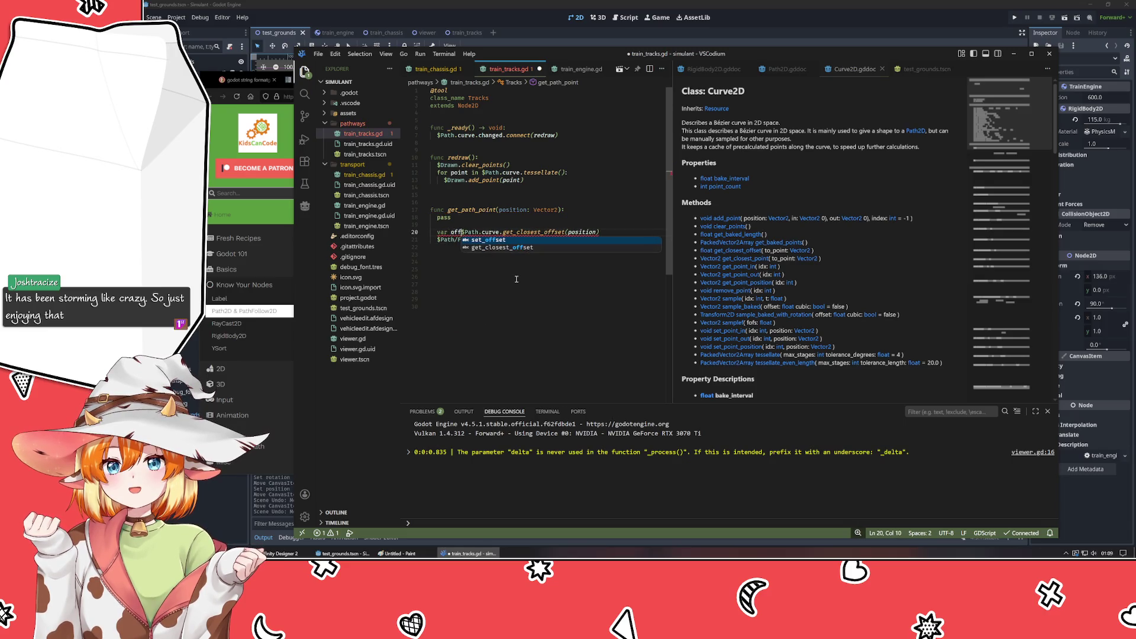
type(" :=")
key("Down")
key("End")
key("Left")
type("off")
- Declare off explicitly as float, add blank lines below set_offset, and compare with the Path2D docs
left_click(516, 278)
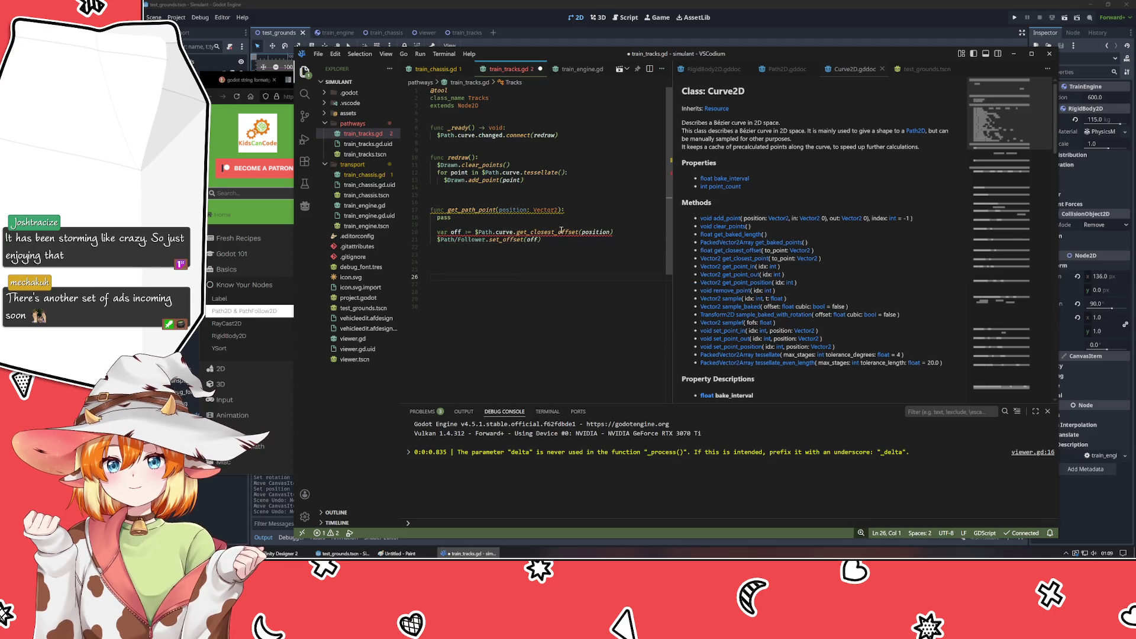
mouse_move(561, 230)
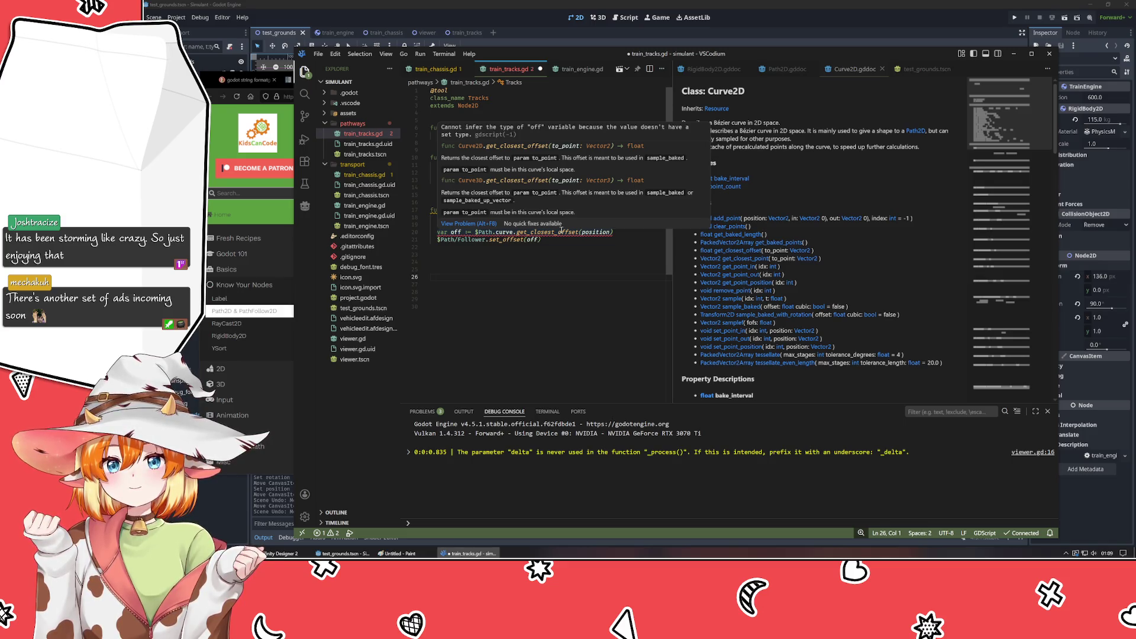
left_click(462, 232)
key("Delete")
key("Right")
type("float")
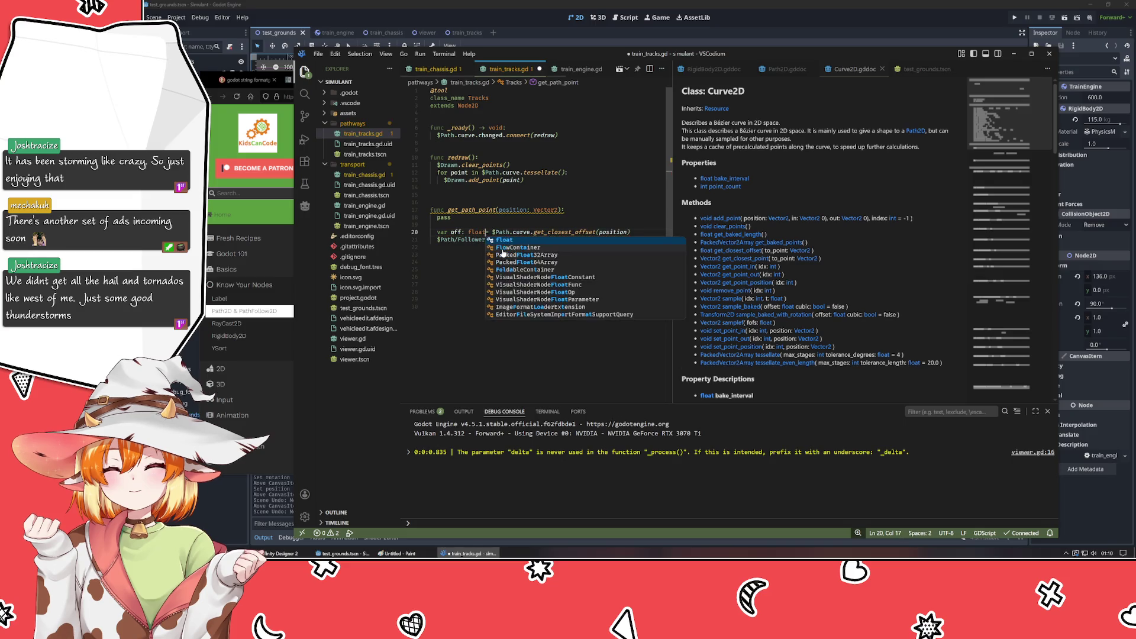
left_click(504, 250)
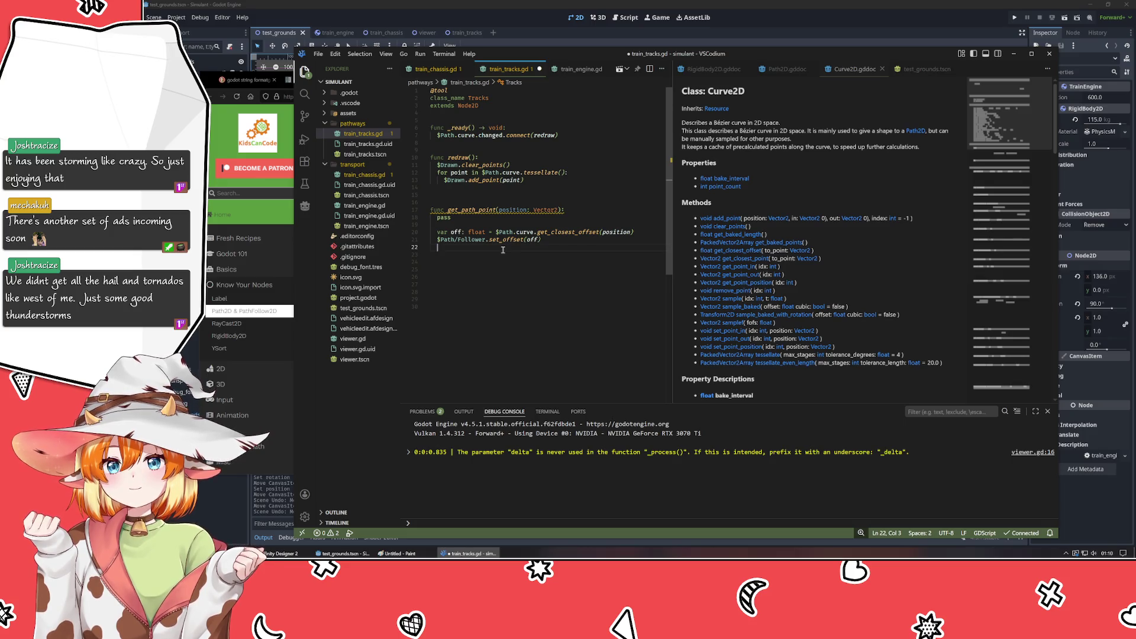
left_click(569, 239)
key("Return")
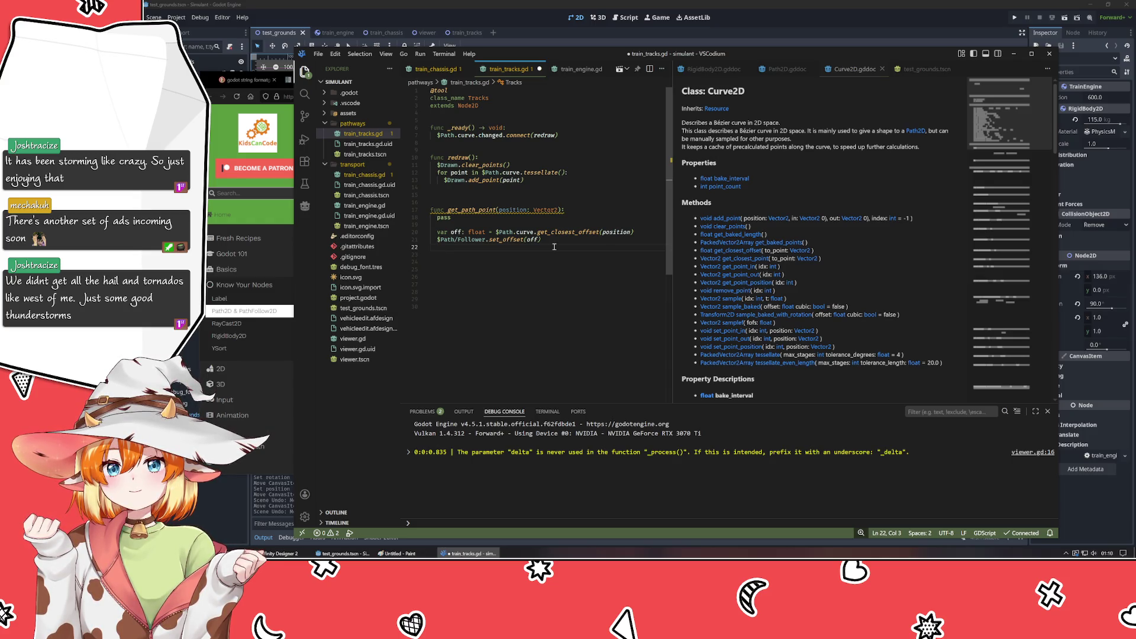
key("Return")
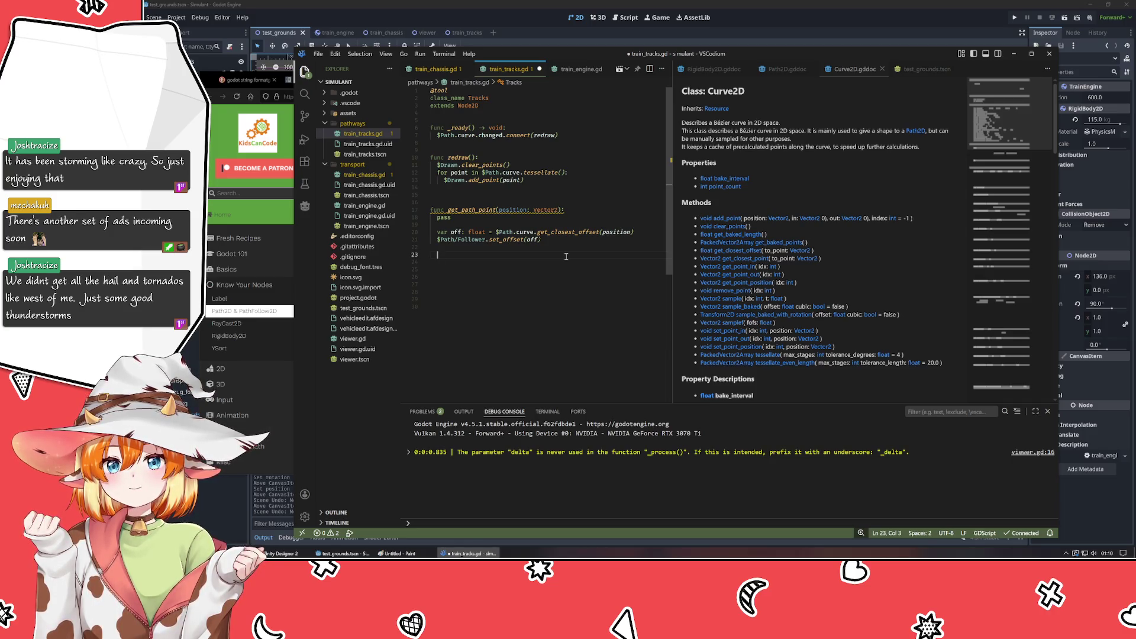
key("alt+Tab")
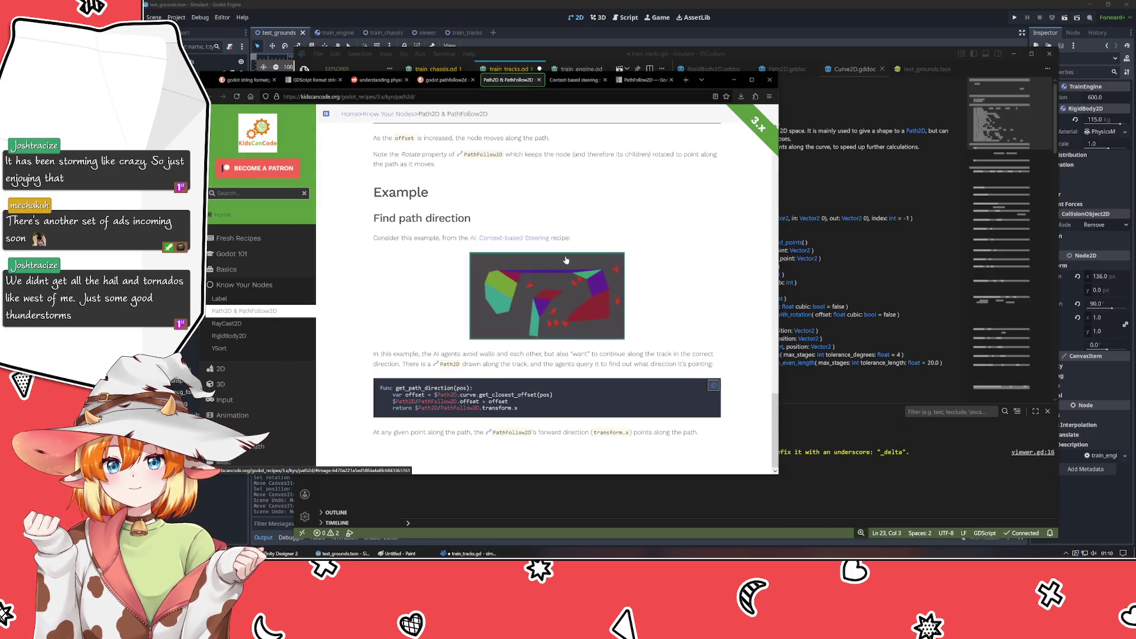
- Replace set_offset(off) with the assignment $Path/Follower.offset = off on line 21
key("alt+Tab")
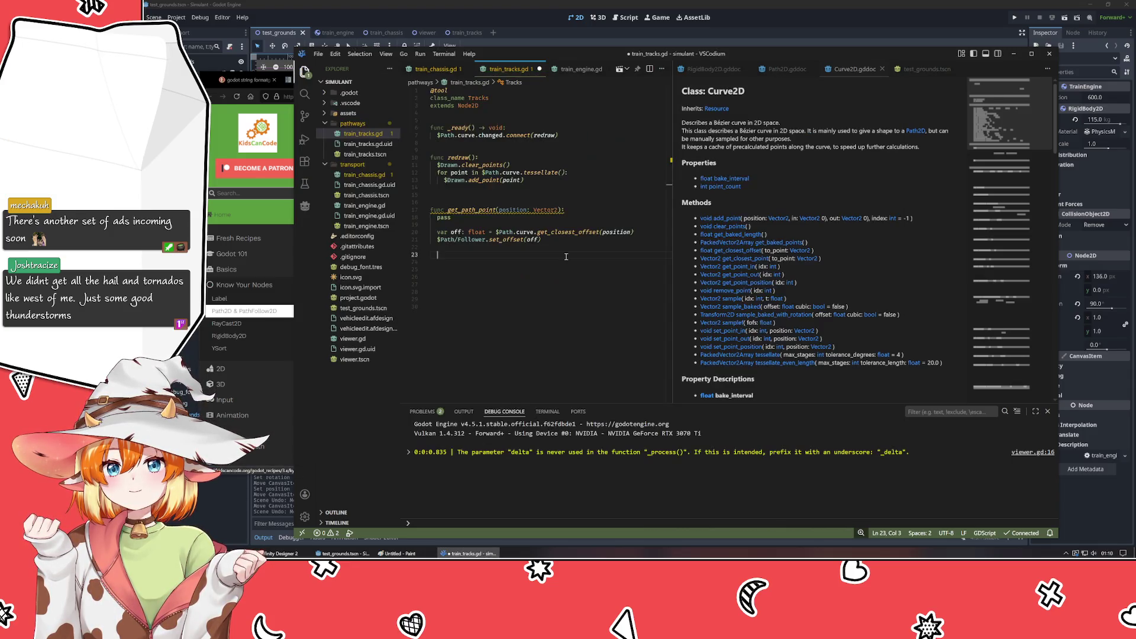
key("alt+Tab")
key("alt+Tab")
left_click(502, 239)
key("BackSpace")
key("BackSpace")
key("BackSpace")
key("ctrl+Right")
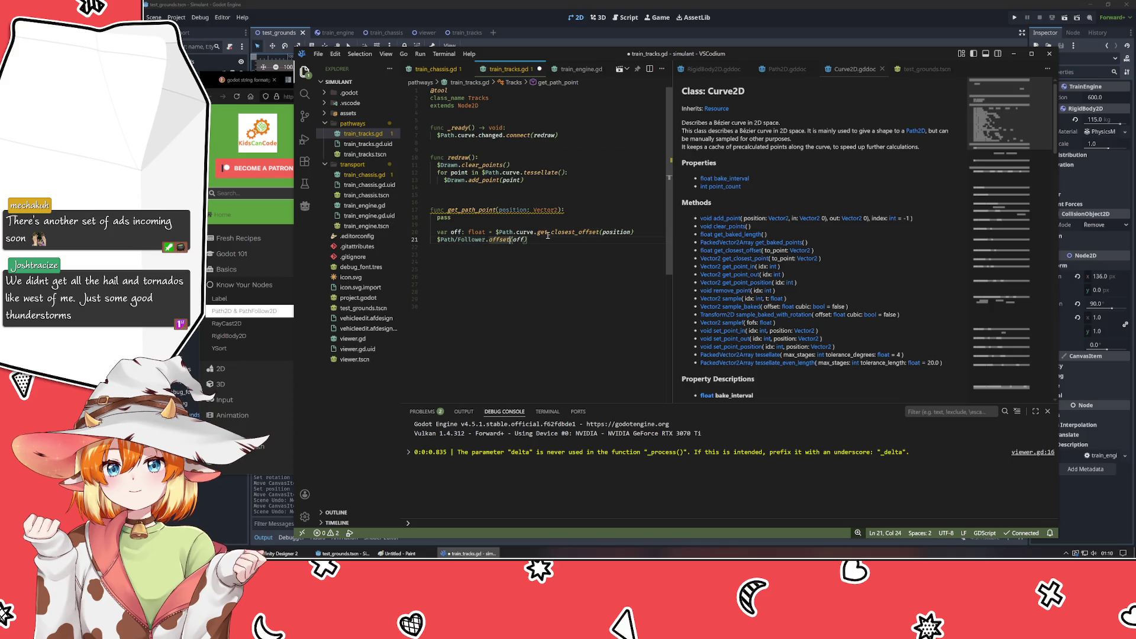
type("=")
key("BackSpace")
key("Return")
- Compare the line with the Path2D docs example, then start a new indented line below it
key("alt+Tab")
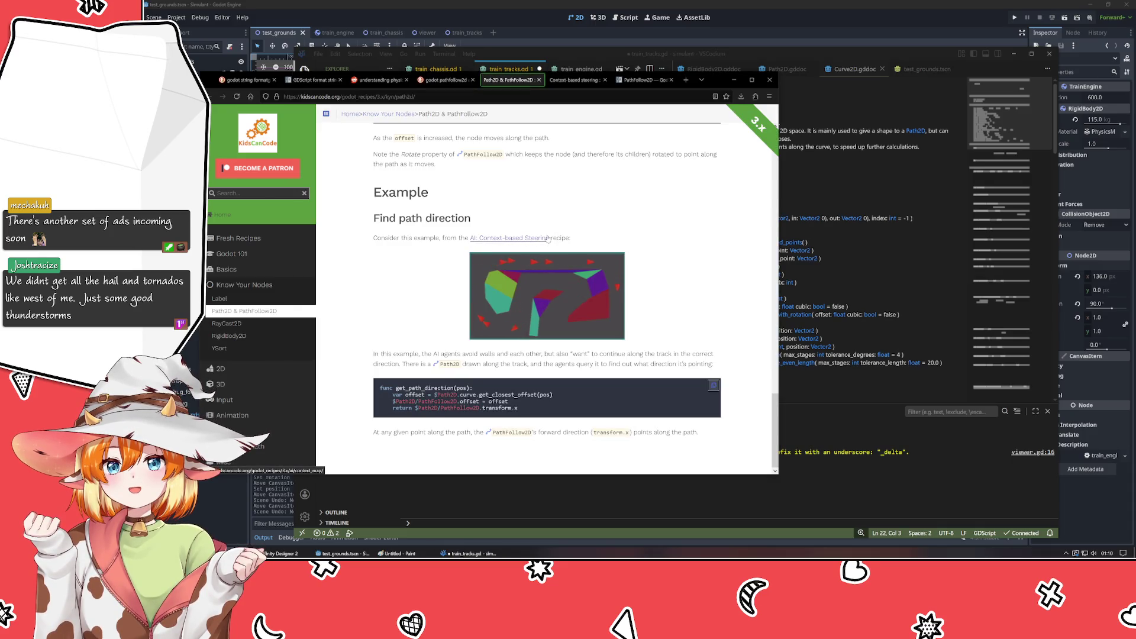
key("alt+Tab")
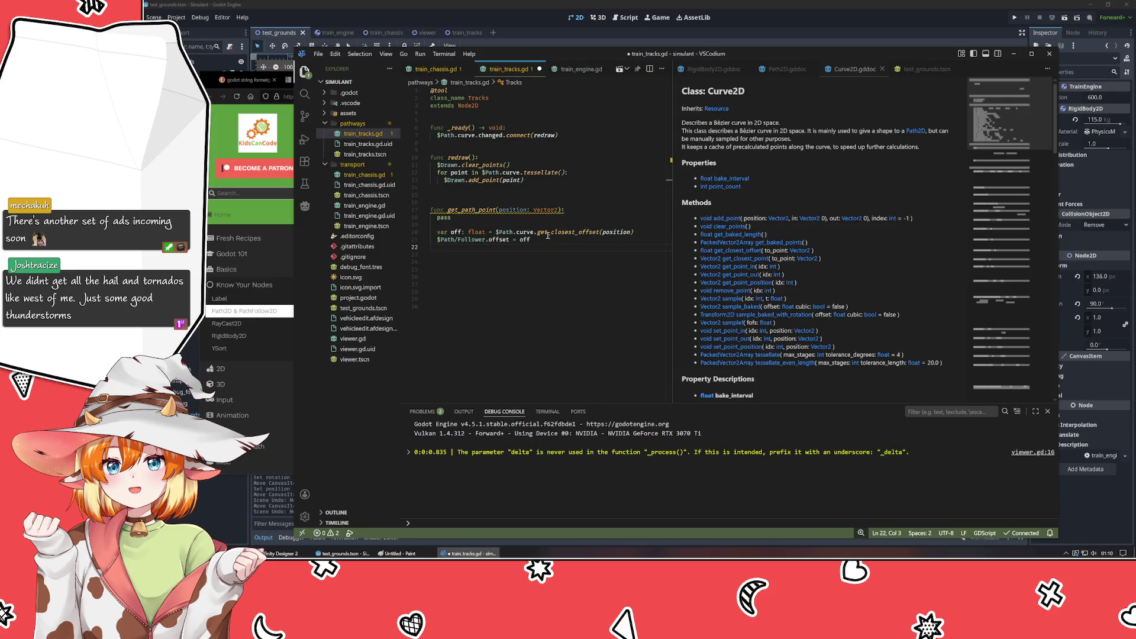
left_click(547, 236)
key("Return")
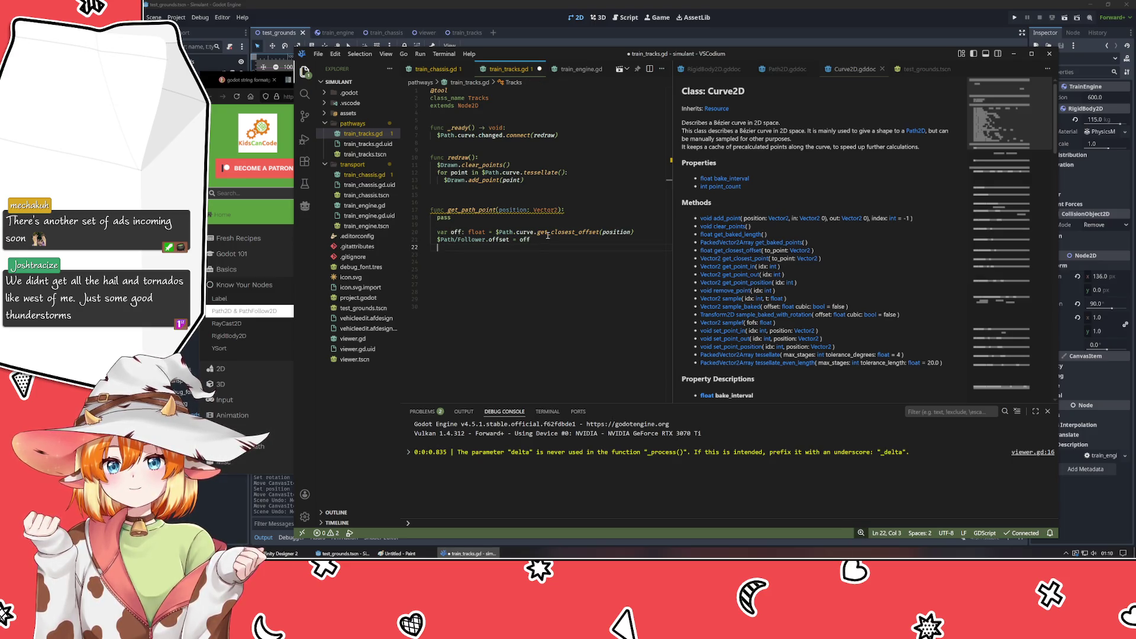